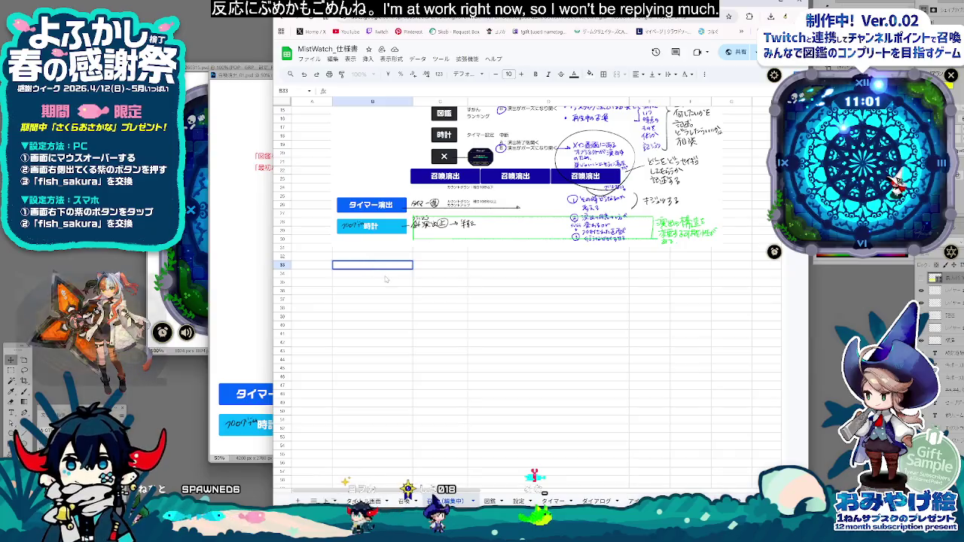
# Step: Enter the headings 名前, 要求, 理由 and 説明 across B33:E33, then select the row B33:G33
pyautogui.write('ない')
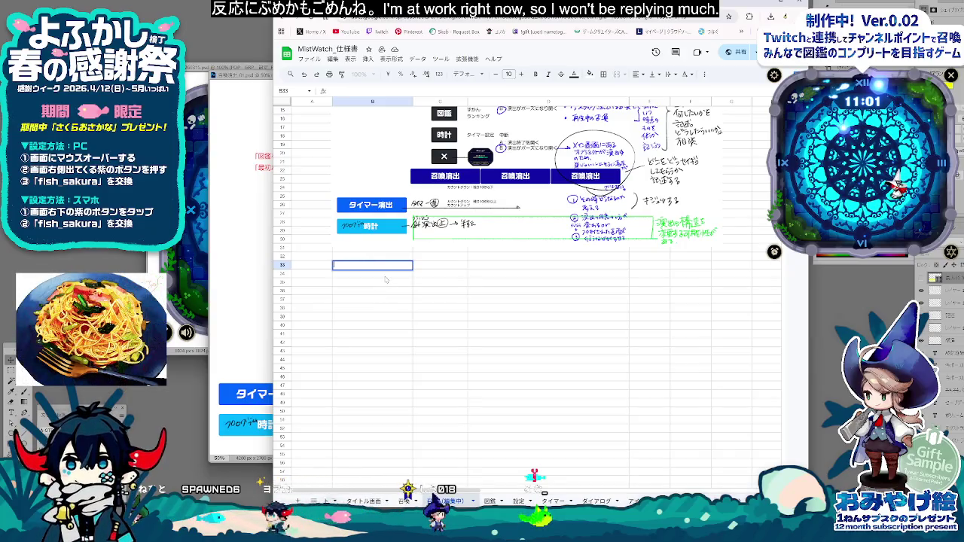
pyautogui.write('名前')
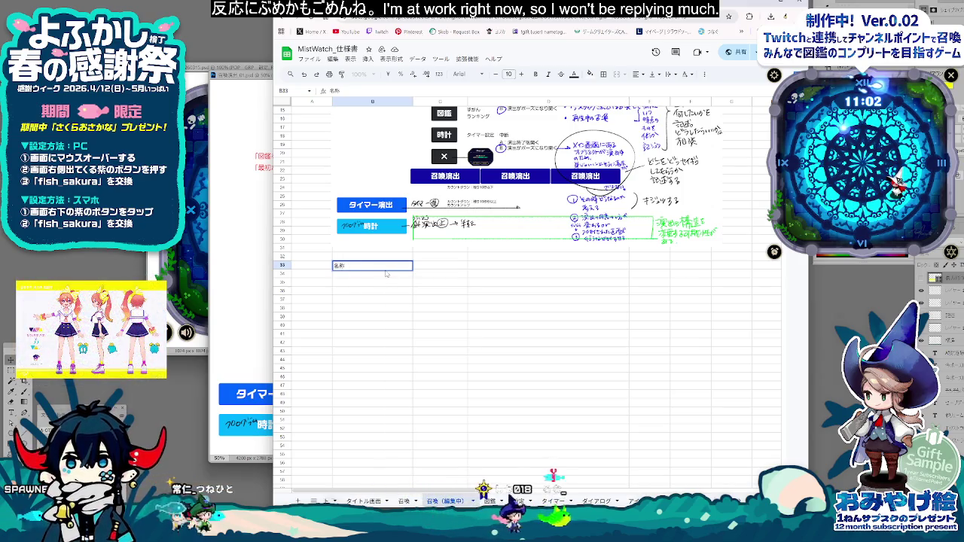
pyautogui.click(440, 269)
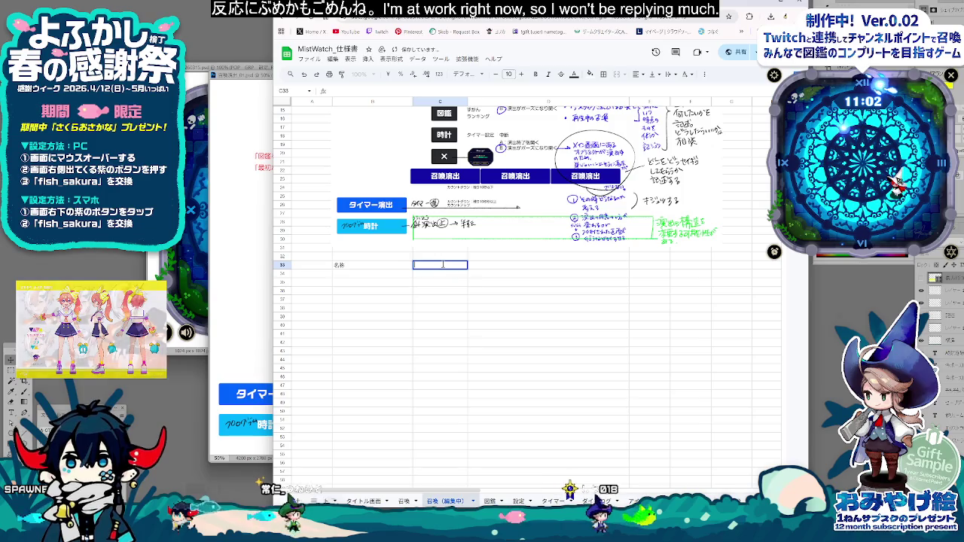
pyautogui.write('youk')
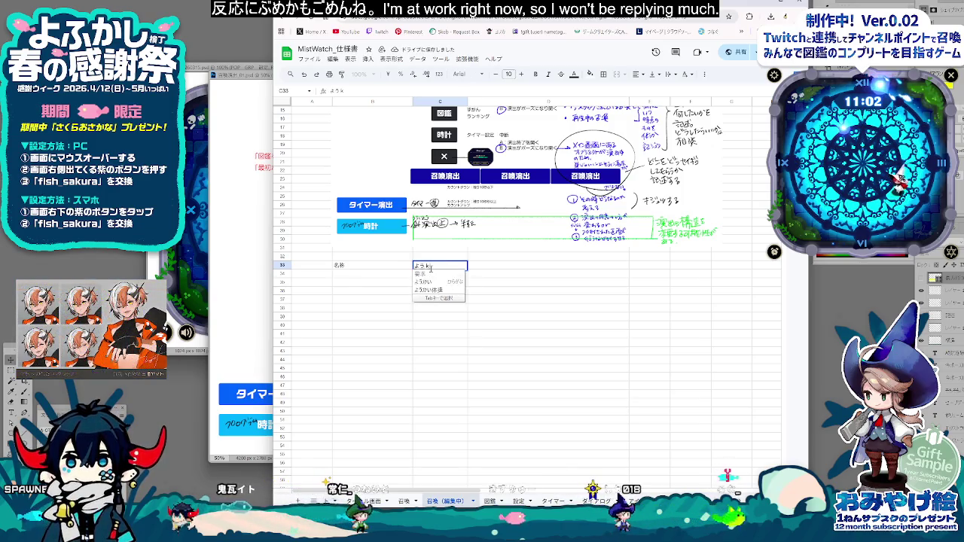
pyautogui.press('Tab')
pyautogui.write('理由')
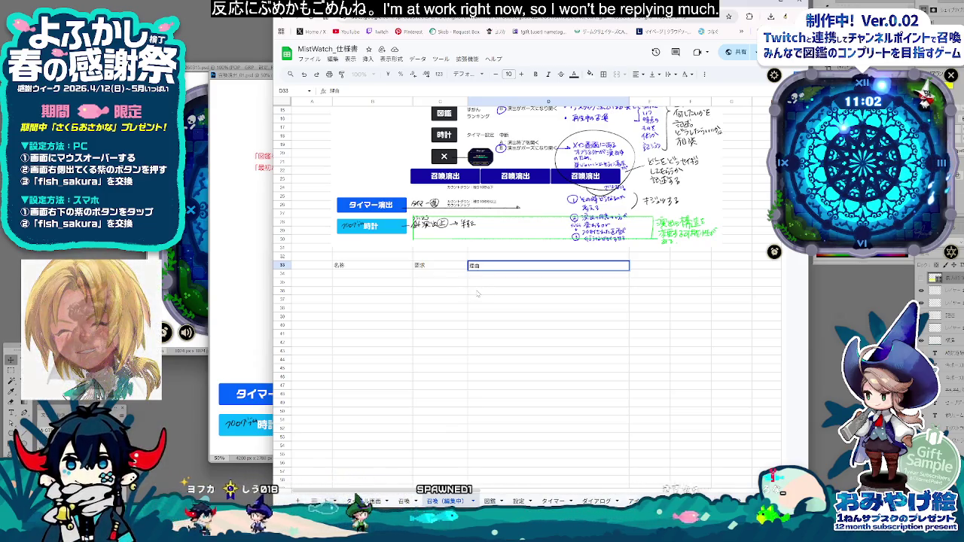
pyautogui.click(477, 293)
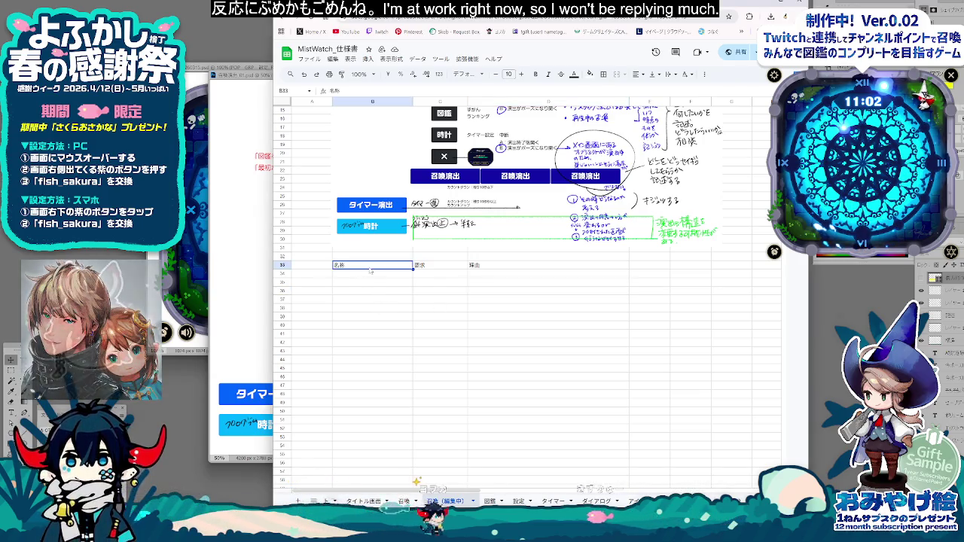
pyautogui.click(447, 267)
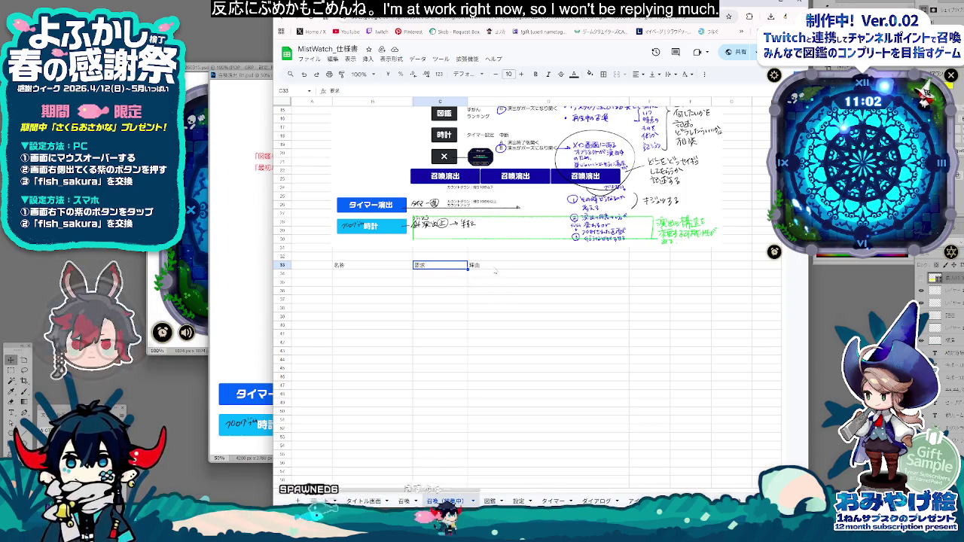
pyautogui.press('Right')
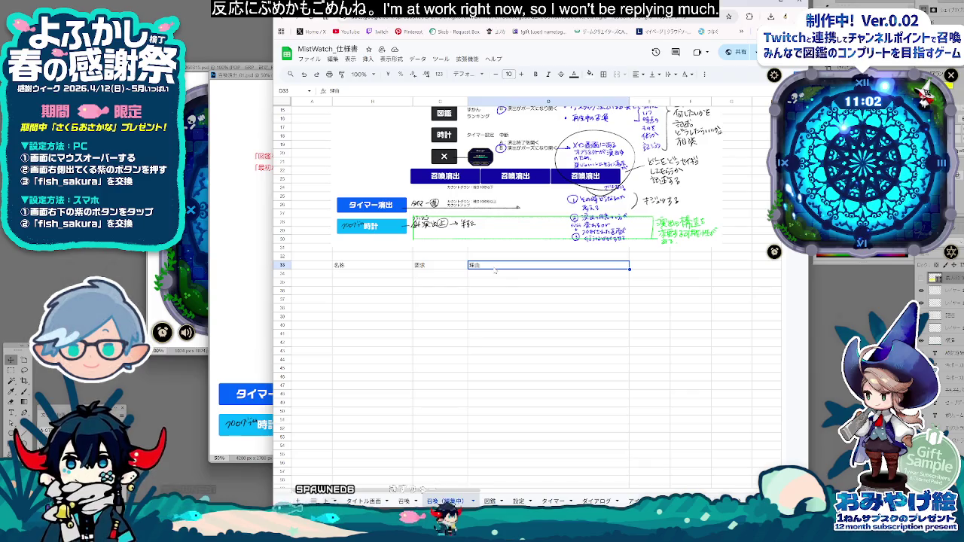
pyautogui.click(646, 265)
pyautogui.write('説明')
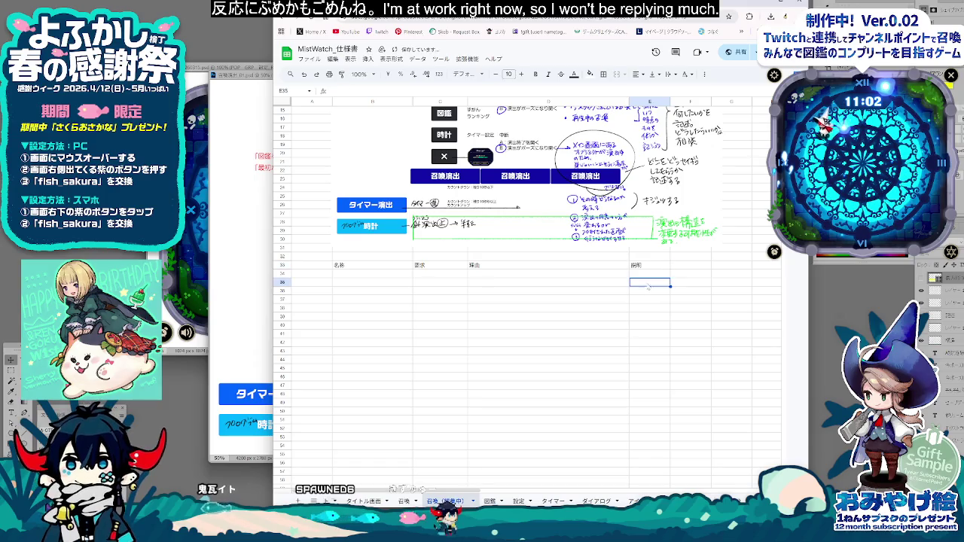
pyautogui.click(352, 266)
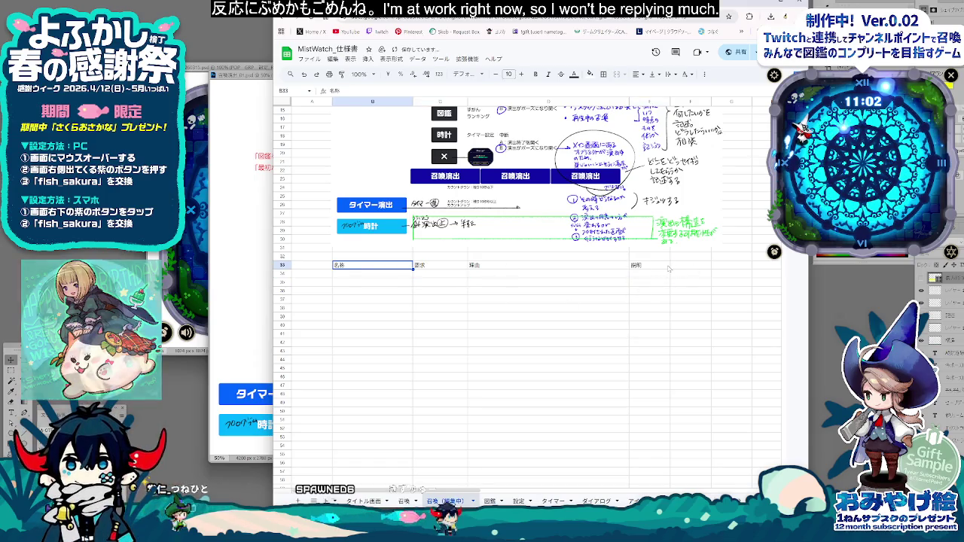
# Step: Fill the heading row B33:G33 with black
pyautogui.keyDown('shift'); pyautogui.click(730, 267); pyautogui.keyUp('shift')
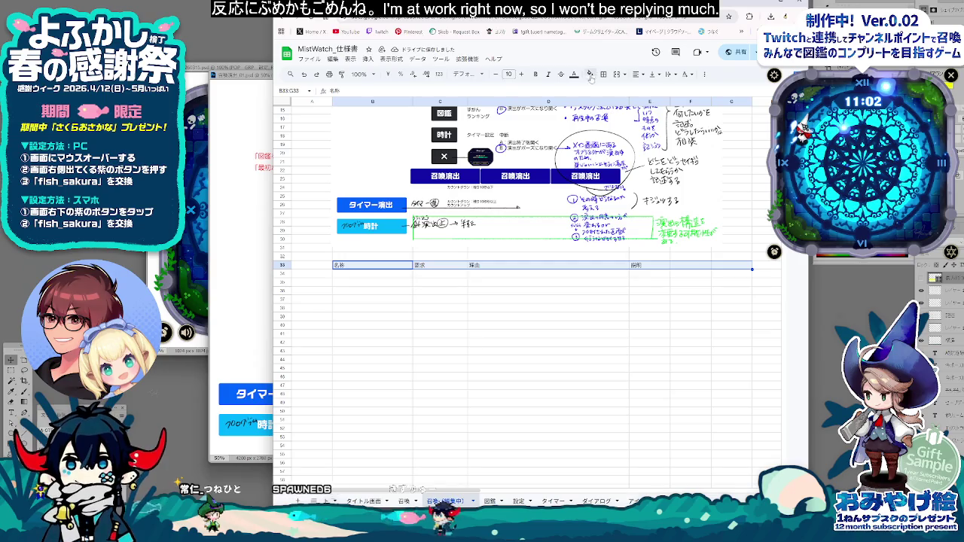
pyautogui.click(575, 75)
pyautogui.click(574, 75)
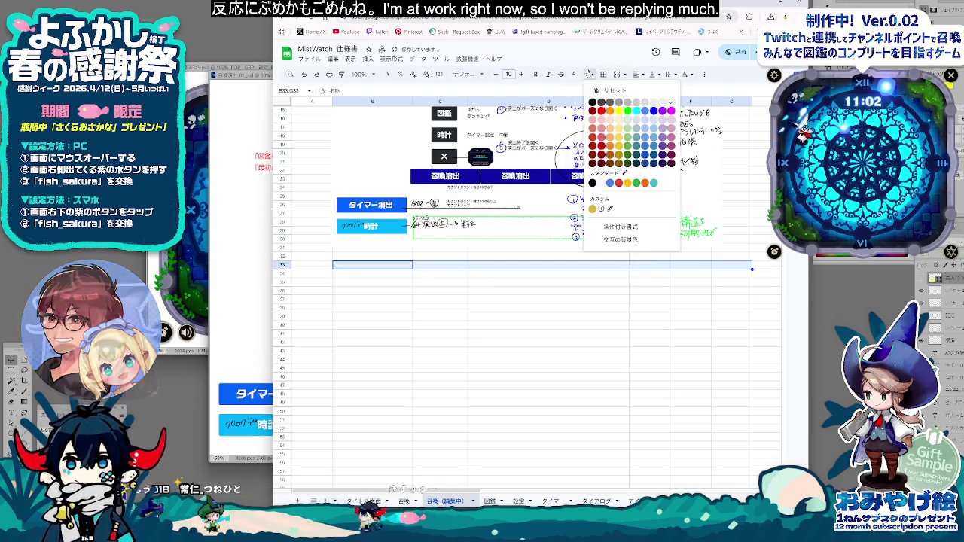
pyautogui.click(591, 101)
pyautogui.click(360, 275)
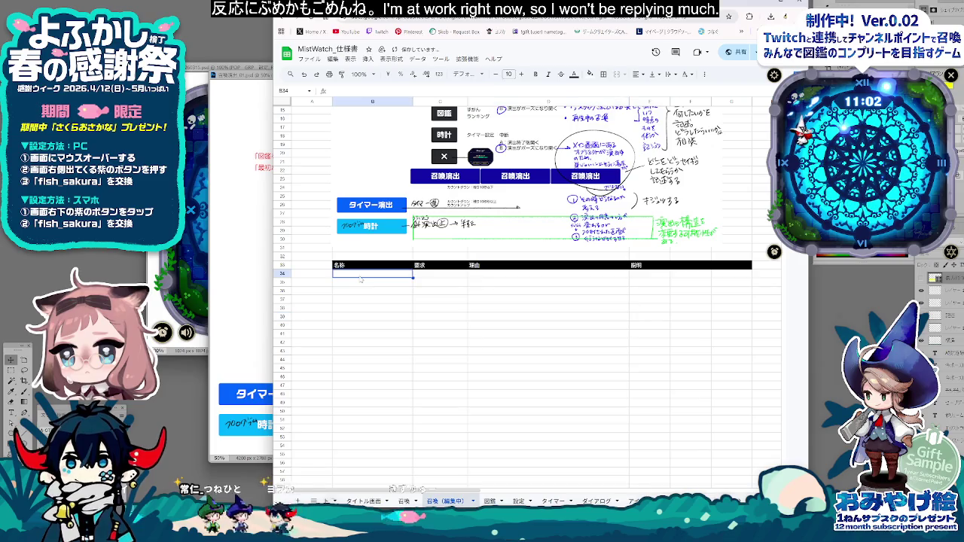
# Step: Move up the sheet and switch to the neighbouring 召喚 sheet
pyautogui.click(481, 351)
pyautogui.scroll(2, 481, 351)
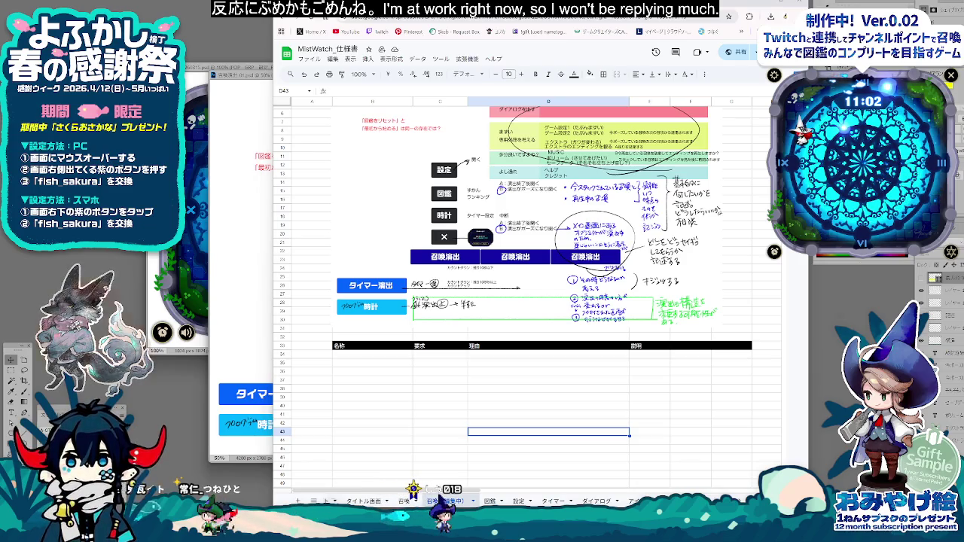
pyautogui.press('Up')
pyautogui.press('Up')
pyautogui.press('Up')
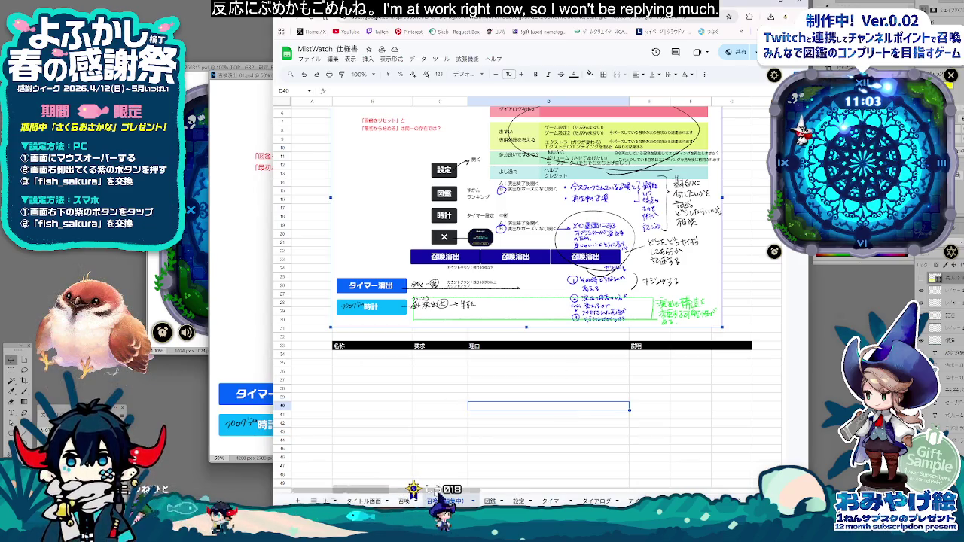
pyautogui.hotkey('ctrl', 'pageup')
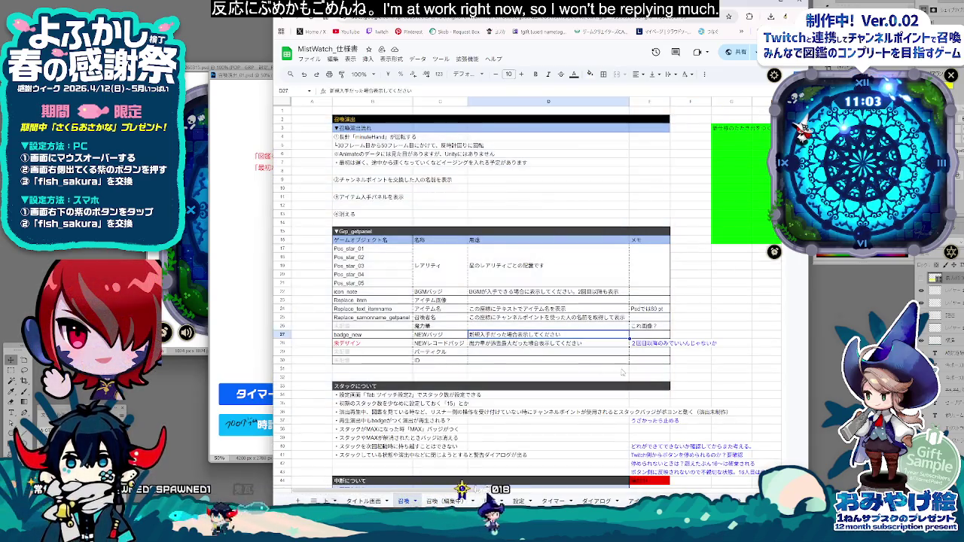
# Step: Select B2:E32 on the 召喚 sheet and return to the 召喚（編集中） sheet
pyautogui.moveTo(648, 376)
pyautogui.mouseDown()
pyautogui.moveTo(359, 143)
pyautogui.moveTo(358, 121)
pyautogui.mouseUp()
pyautogui.click(445, 501)
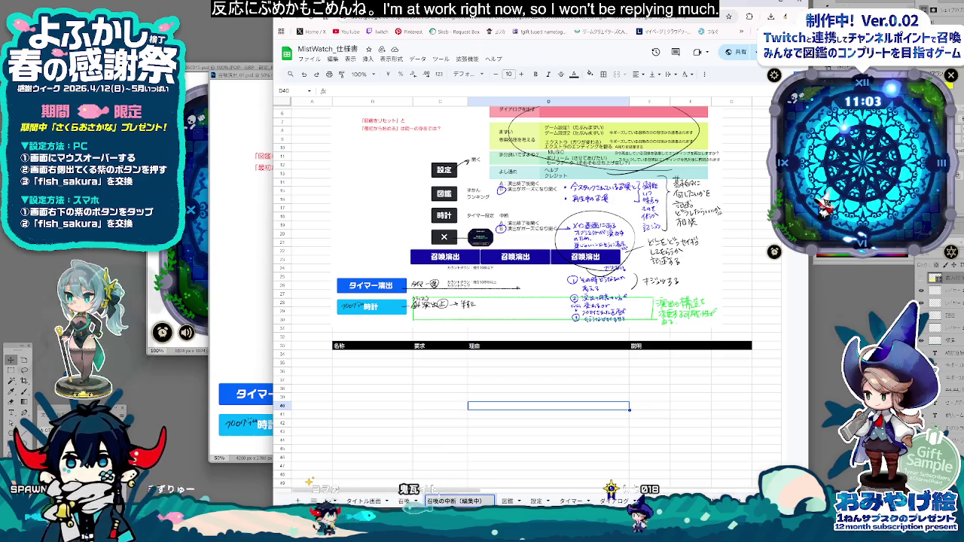
# Step: Change the fill of heading row B33:G33 to dark grey
pyautogui.press('Down')
pyautogui.press('Down')
pyautogui.press('Down')
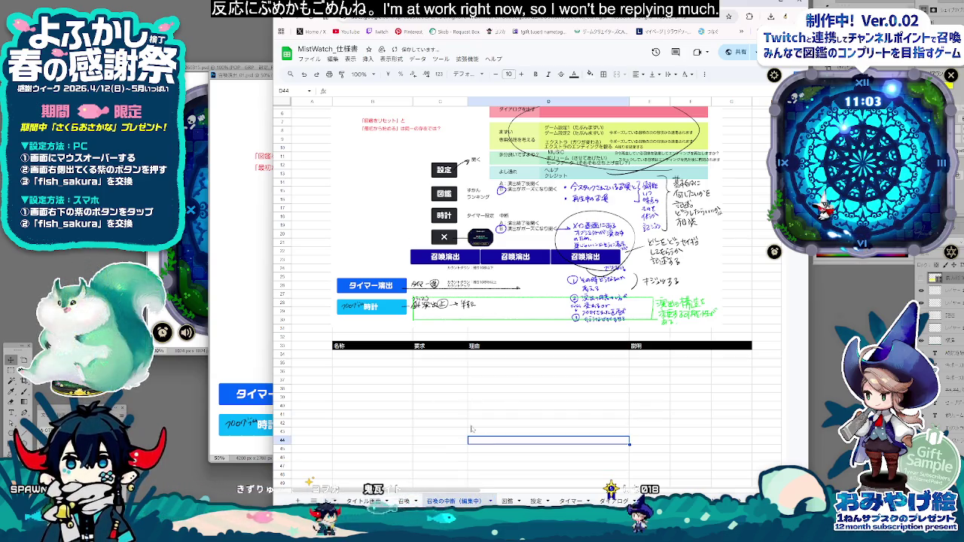
pyautogui.click(367, 338)
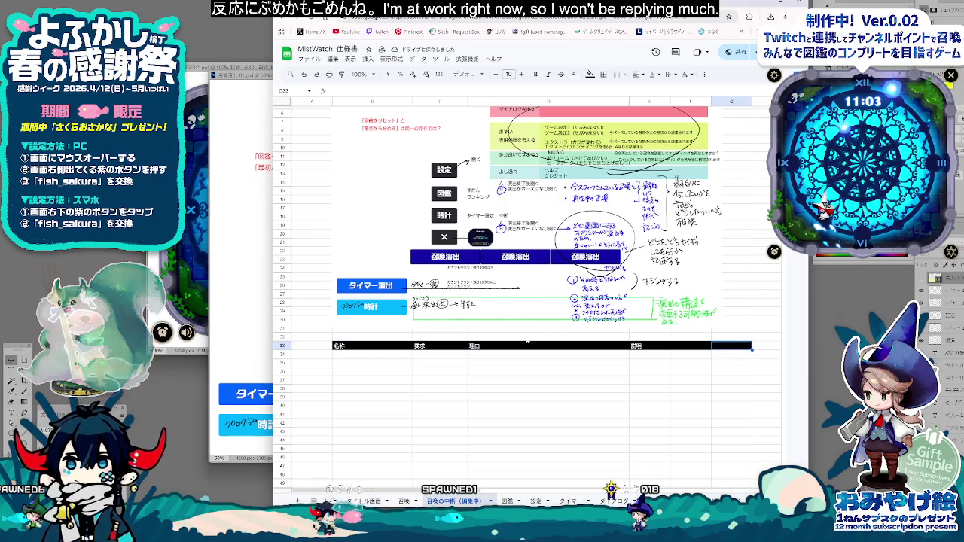
pyautogui.moveTo(726, 346)
pyautogui.mouseDown()
pyautogui.moveTo(369, 346)
pyautogui.moveTo(724, 337)
pyautogui.mouseUp()
pyautogui.click(591, 74)
pyautogui.click(602, 107)
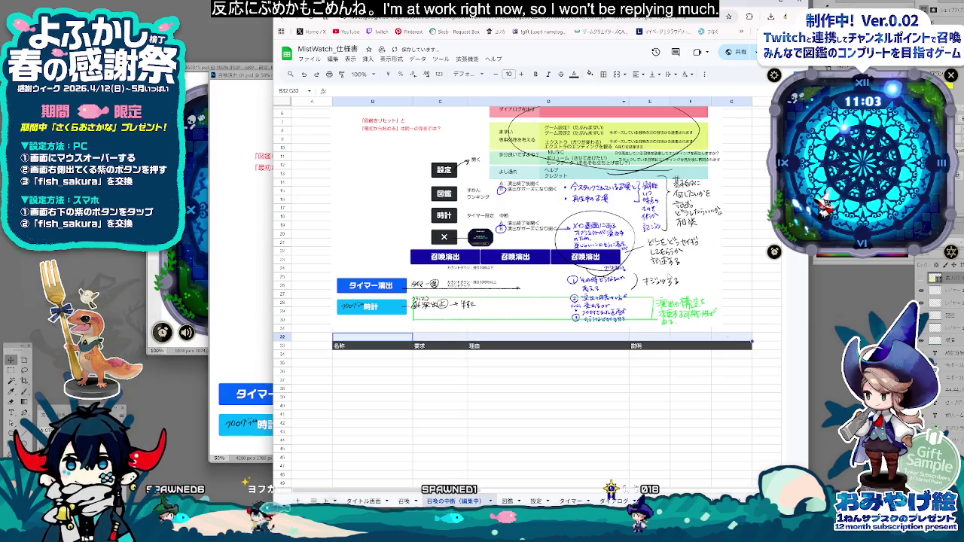
# Step: Make B32:G32 a black-filled title row reading 召喚の中断
pyautogui.click(574, 74)
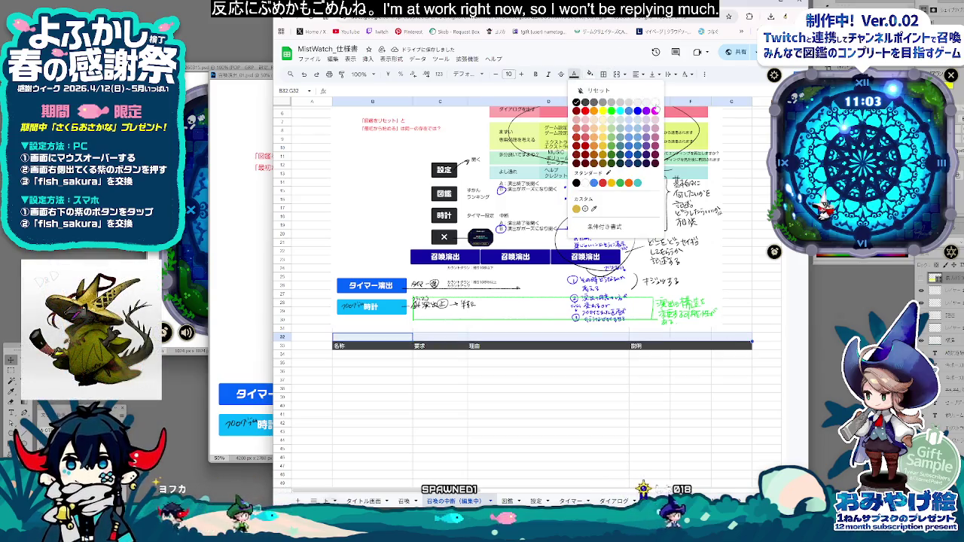
pyautogui.click(602, 112)
pyautogui.click(591, 73)
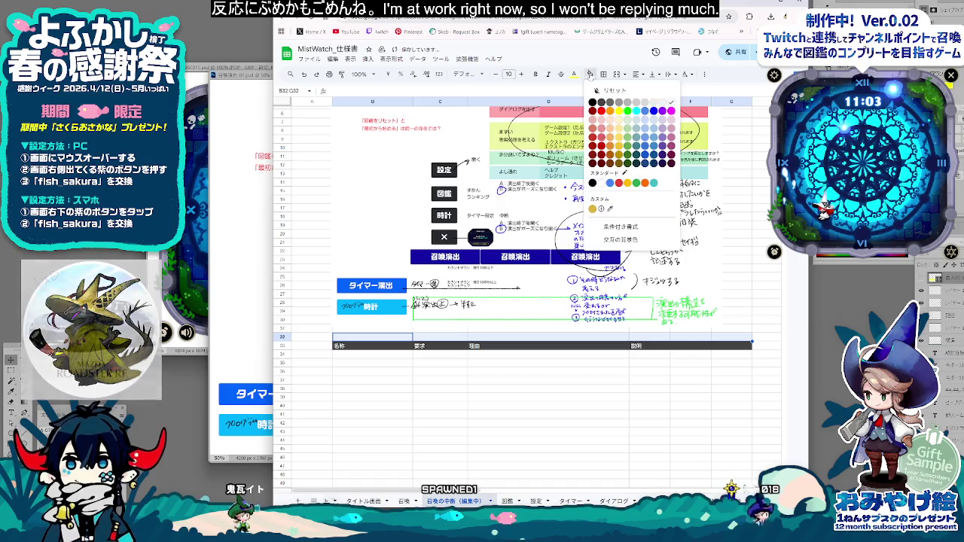
pyautogui.click(593, 102)
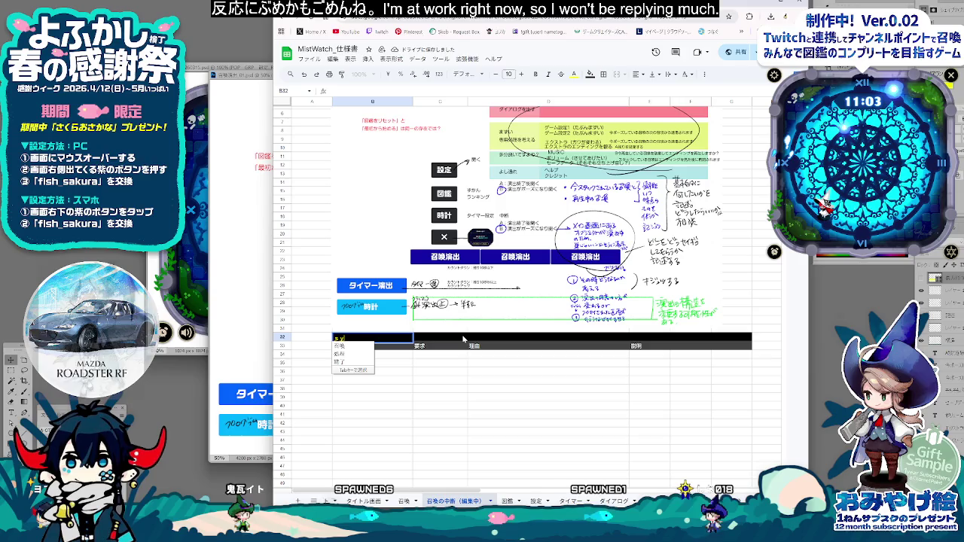
pyautogui.write('shouo')
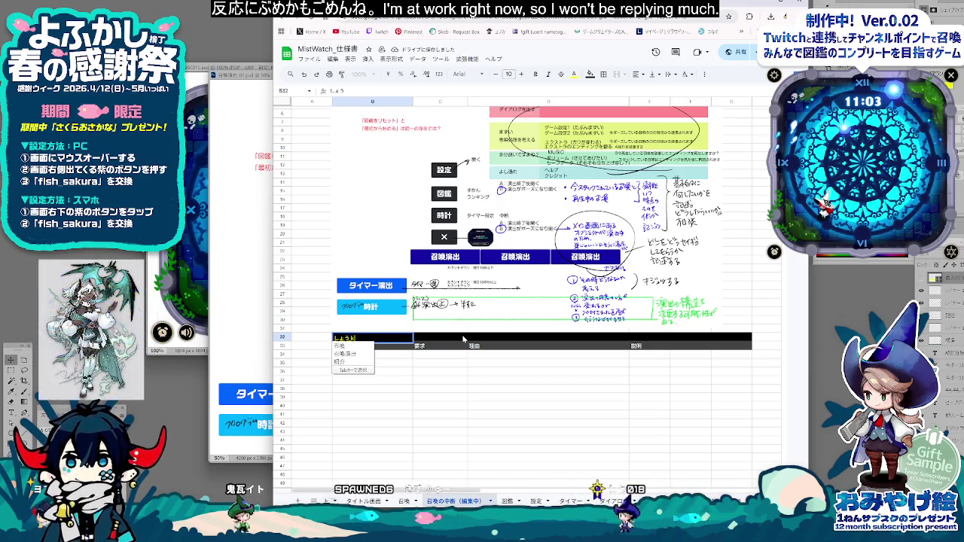
pyautogui.write('annon')
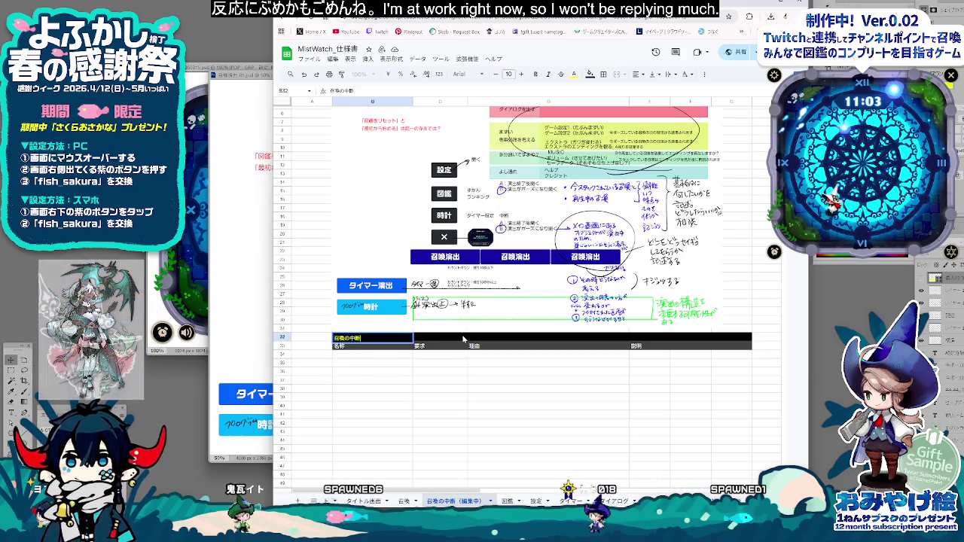
pyautogui.press('space')
pyautogui.press('Return')
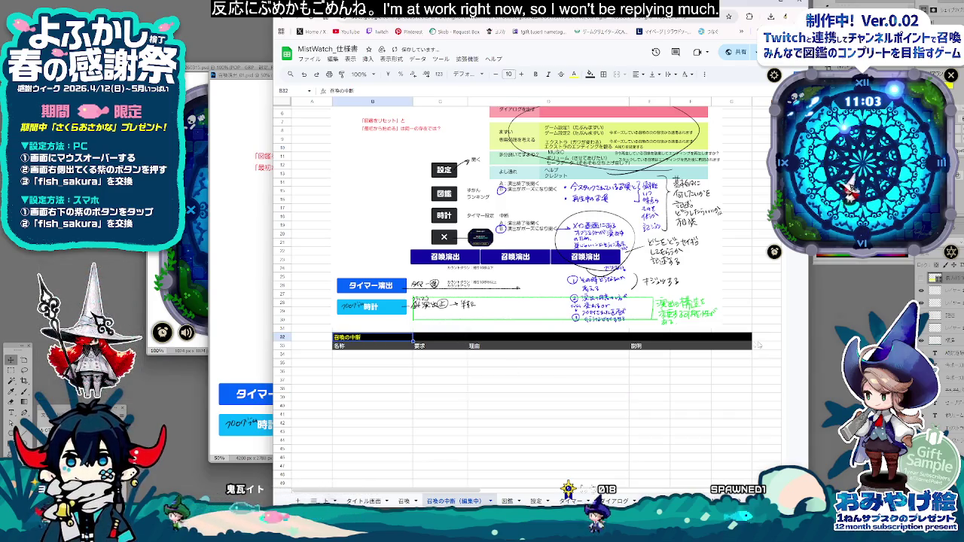
pyautogui.keyDown('shift'); pyautogui.click(750, 339); pyautogui.keyUp('shift')
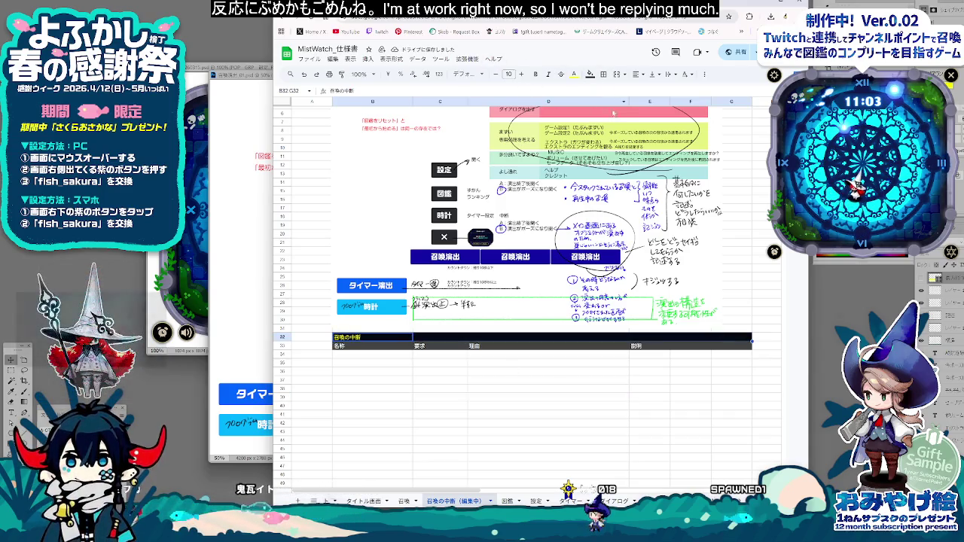
pyautogui.click(617, 74)
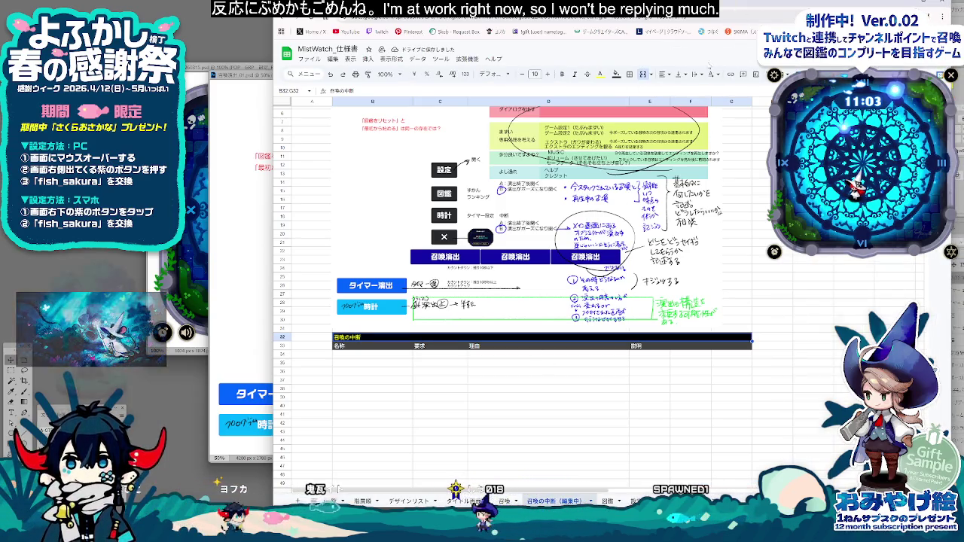
pyautogui.click(650, 74)
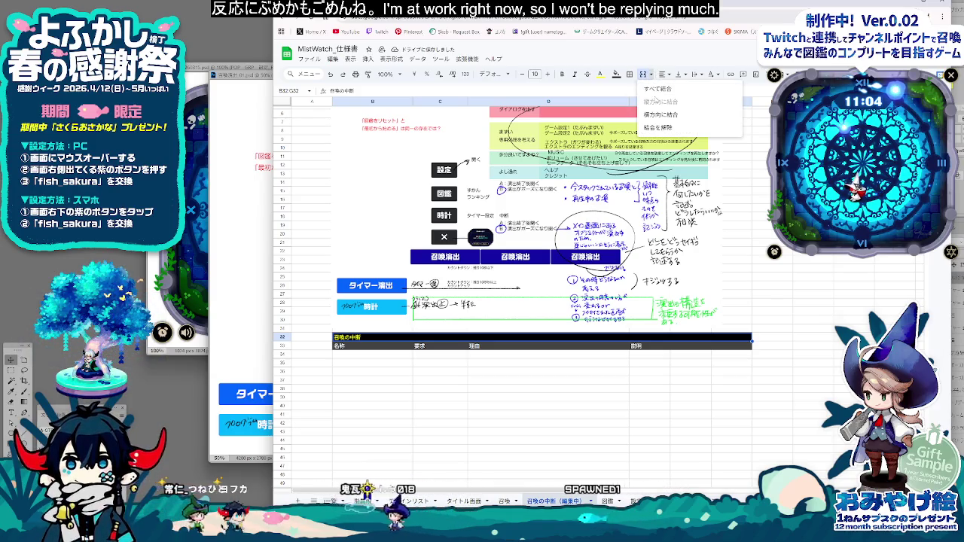
pyautogui.click(656, 89)
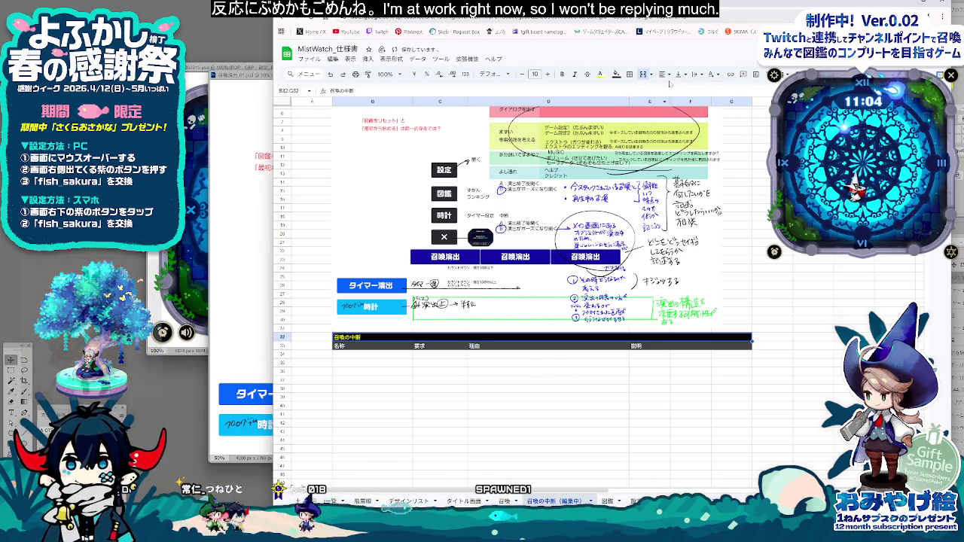
pyautogui.click(663, 75)
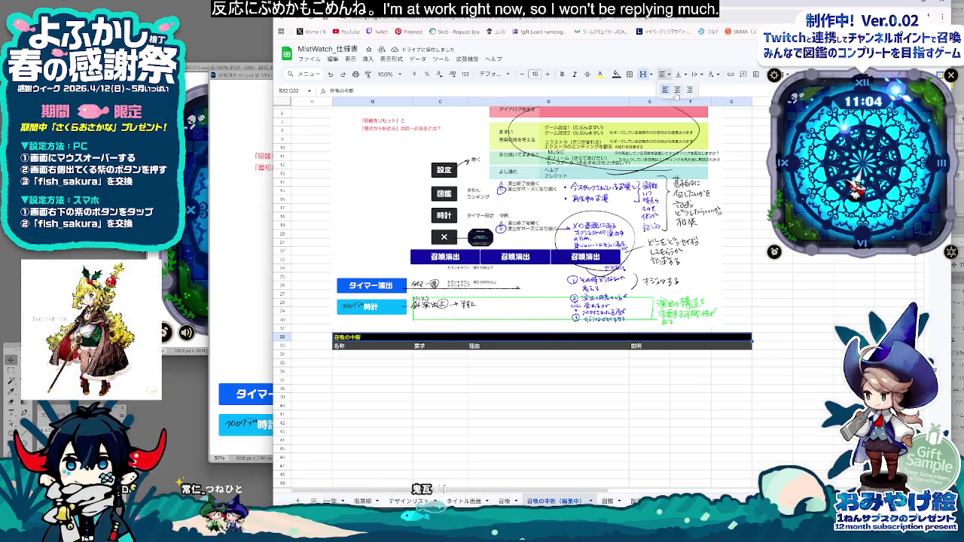
pyautogui.click(548, 432)
pyautogui.click(373, 355)
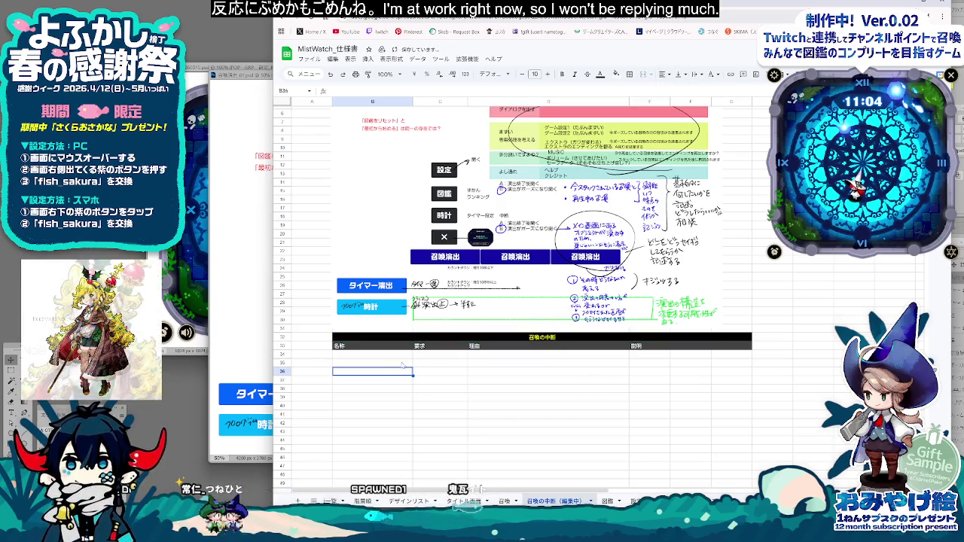
pyautogui.click(441, 355)
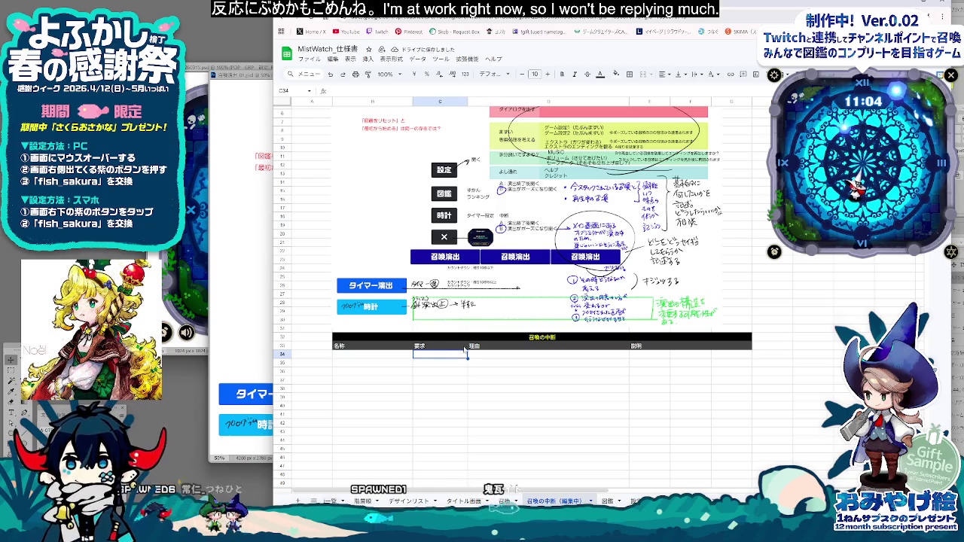
pyautogui.click(389, 355)
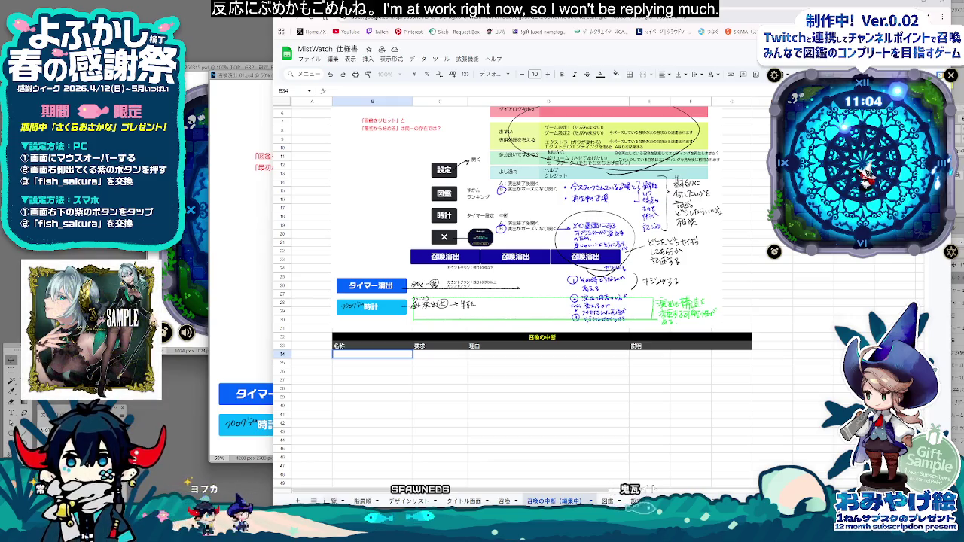
pyautogui.click(426, 358)
pyautogui.click(400, 354)
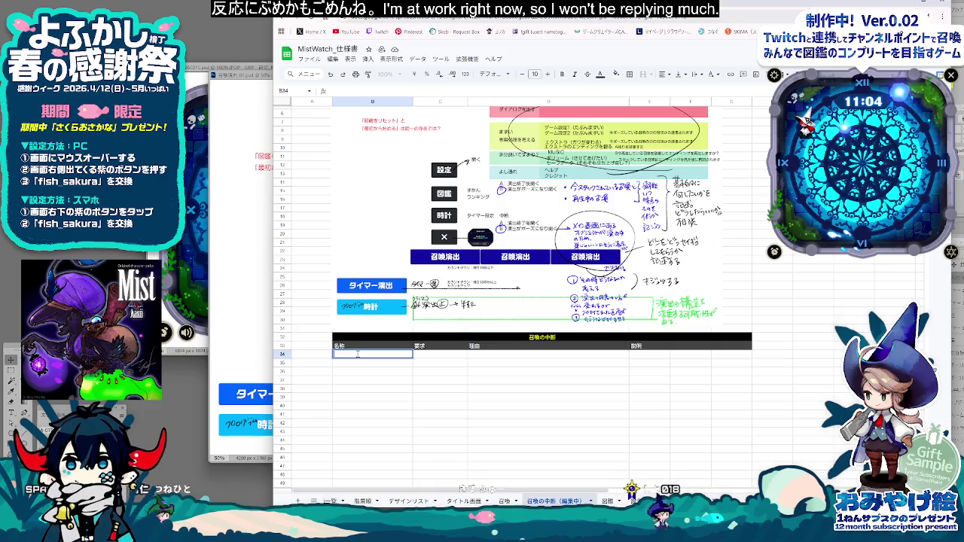
# Step: Begin retitling the table title cell with 演出再生中 and 各
pyautogui.click(539, 337)
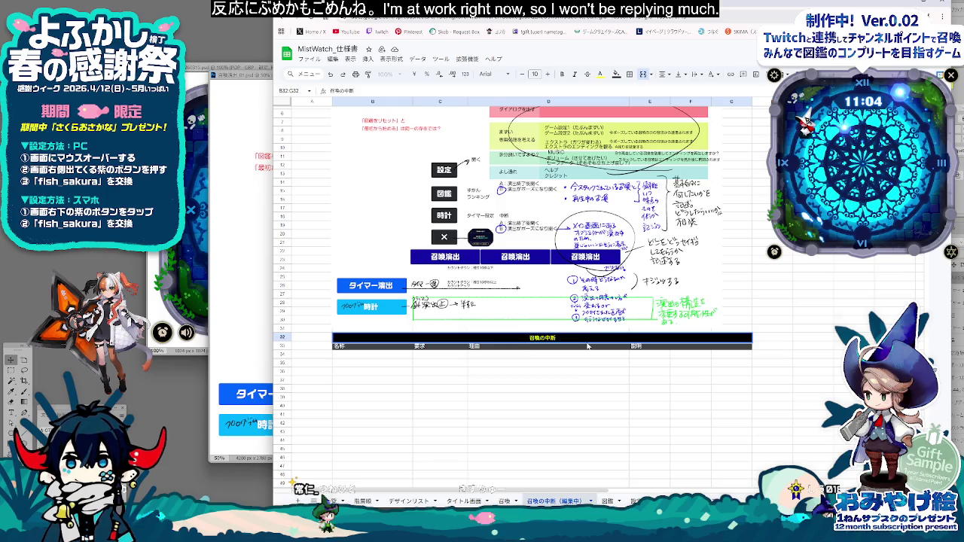
pyautogui.write('えんしゅつ')
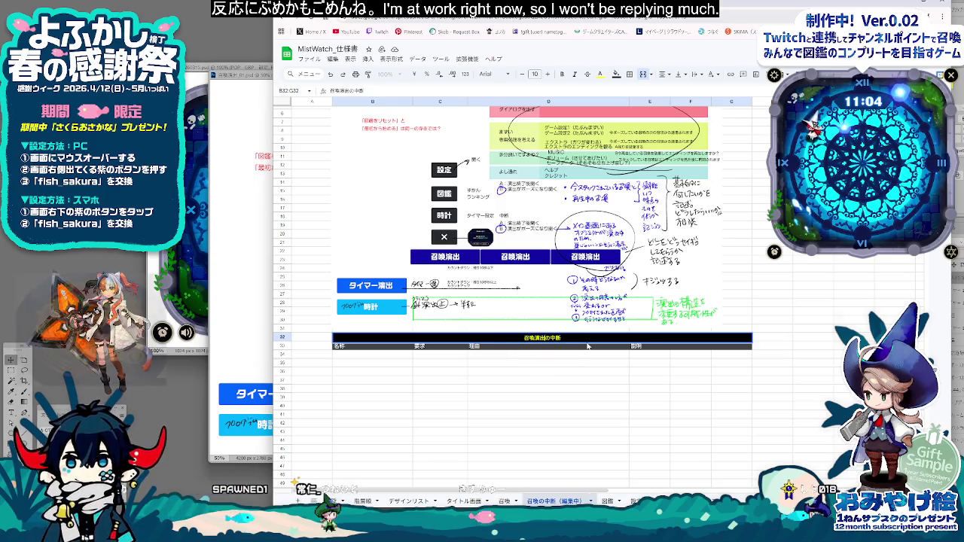
pyautogui.write('さいせいtyy')
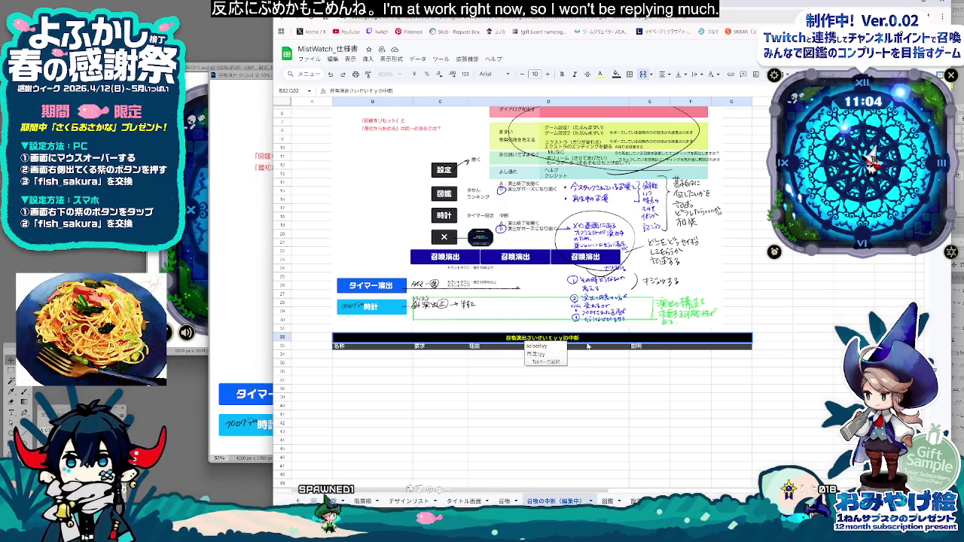
pyautogui.press('Down')
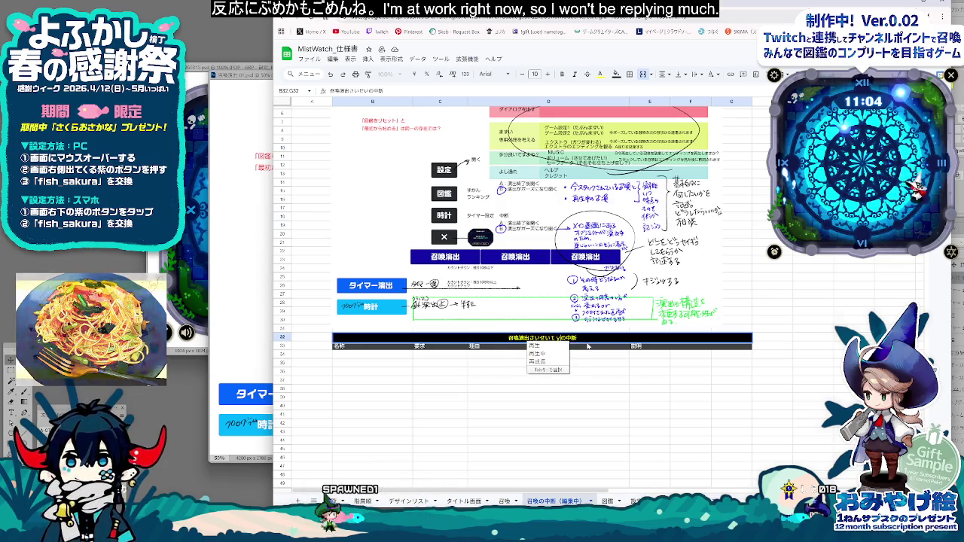
pyautogui.press('Return')
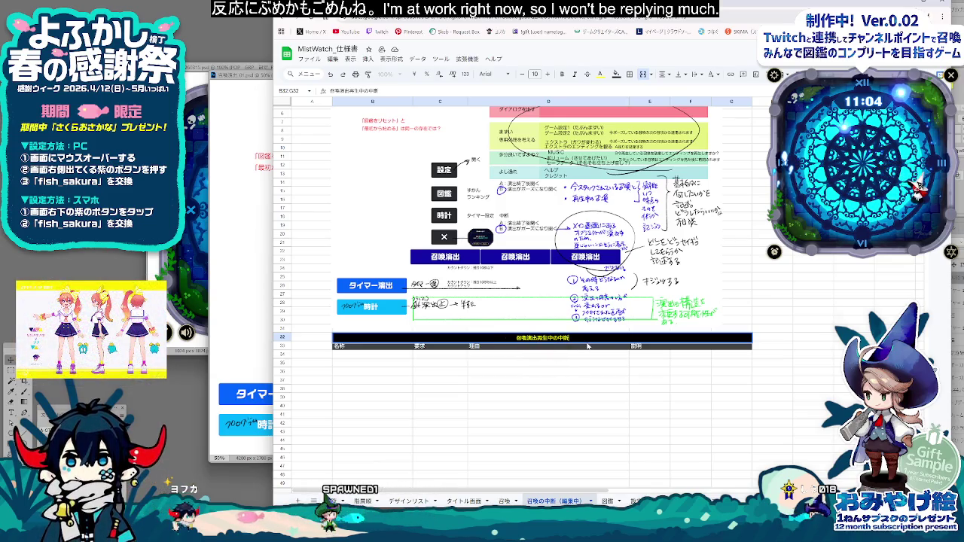
pyautogui.write('kaku')
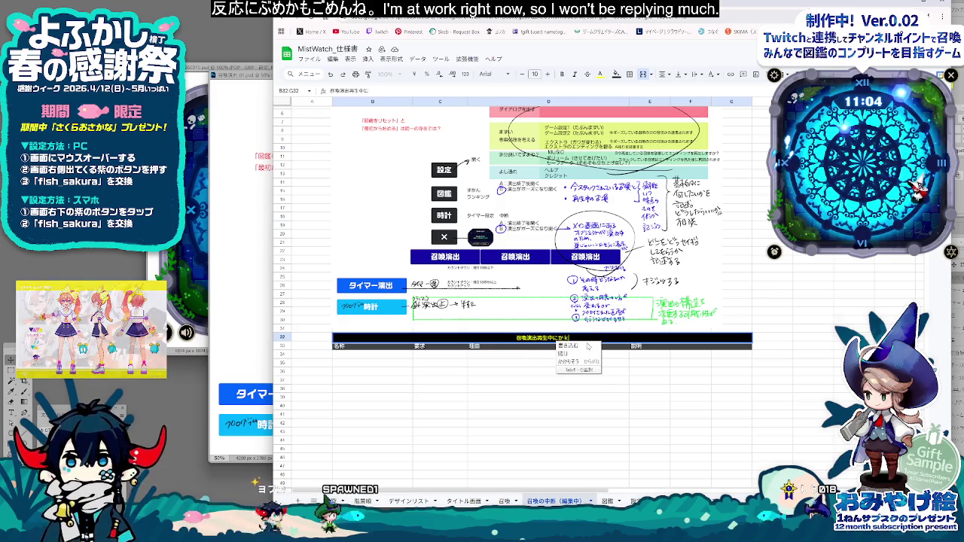
pyautogui.press('space')
# Step: Finish the title with ボタンを押した際の挙動について, then switch to the UI diagram window
pyautogui.press('space')
pyautogui.press('Down')
pyautogui.press('Down')
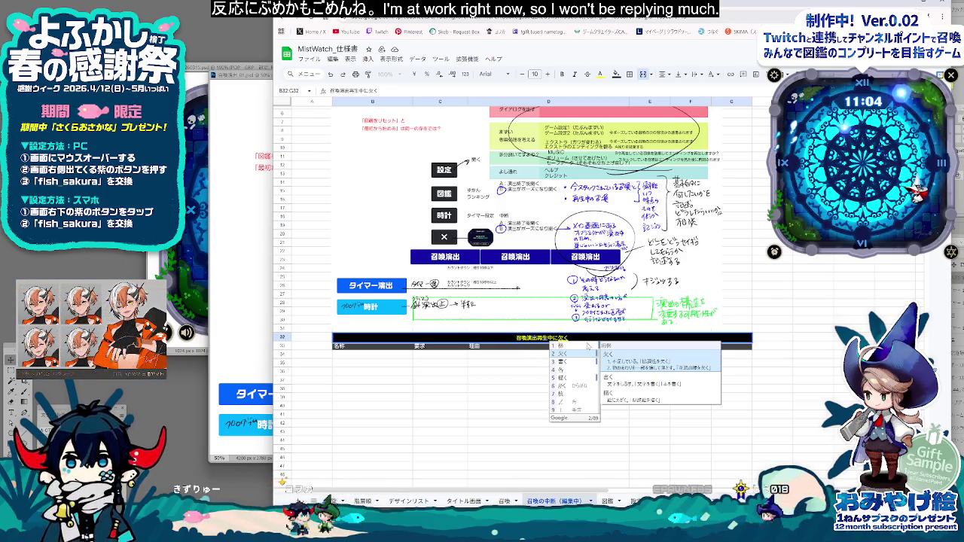
pyautogui.write('botan')
pyautogui.press('space')
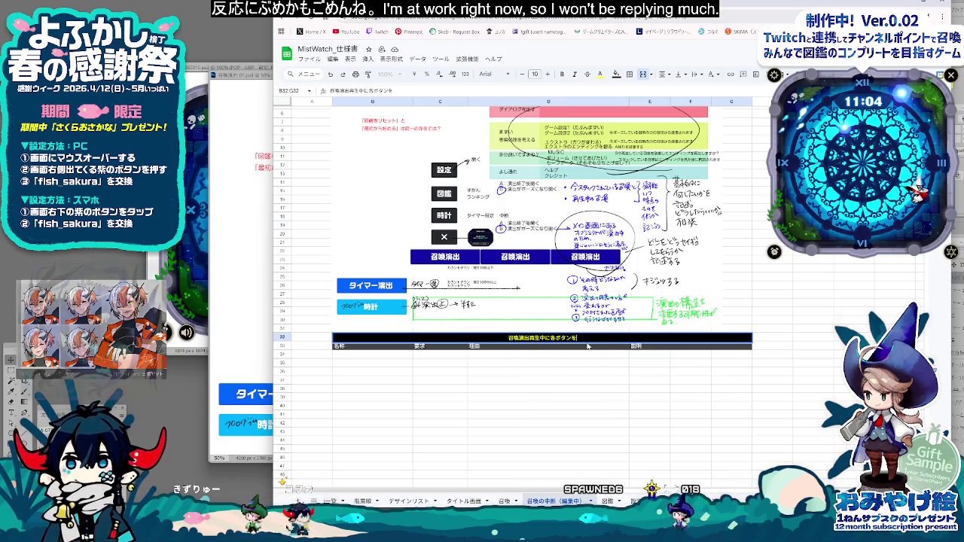
pyautogui.write('woshitasai')
pyautogui.press('space')
pyautogui.write('no')
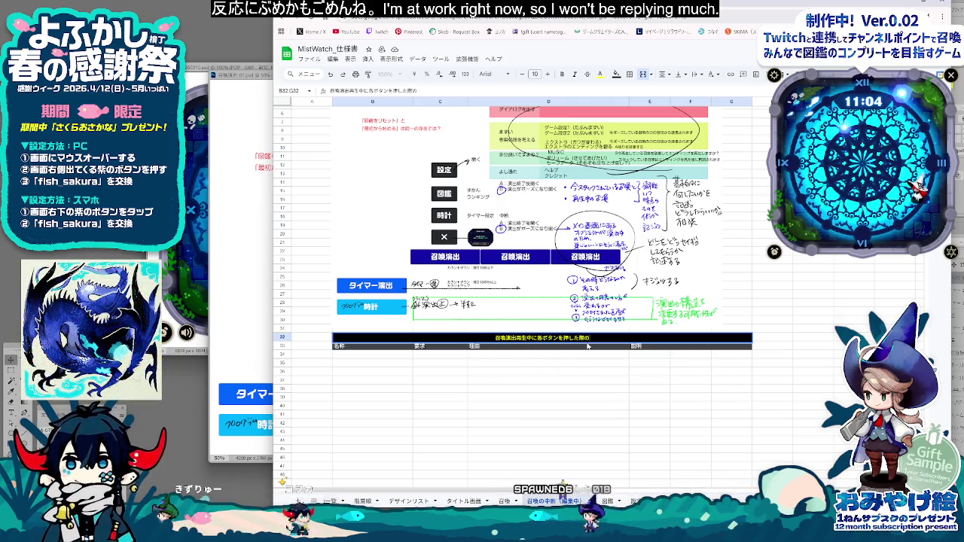
pyautogui.write('kyo')
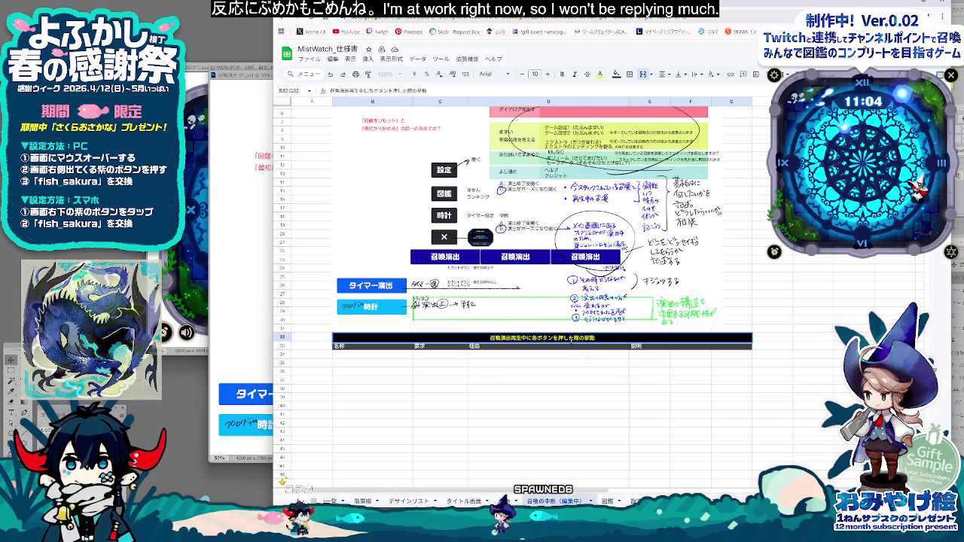
pyautogui.write('nitsuite')
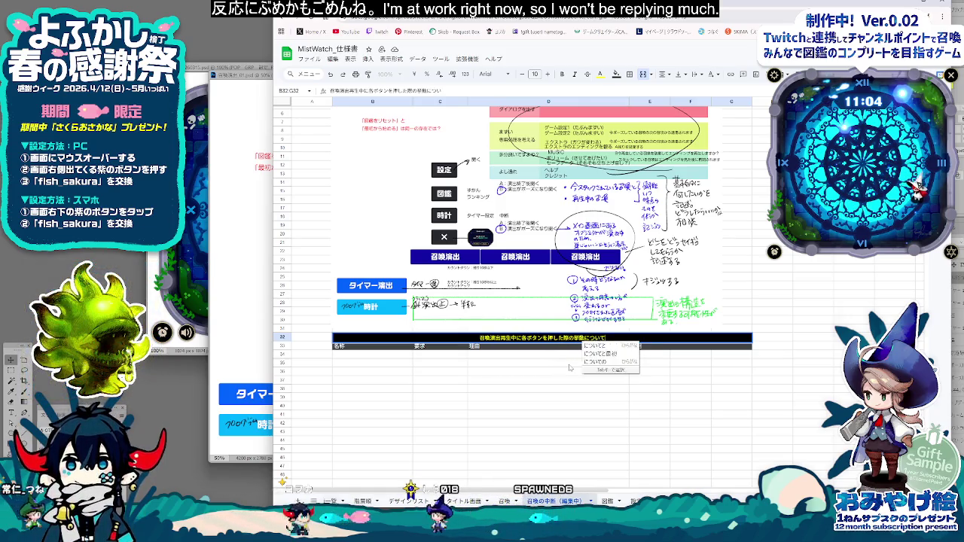
pyautogui.press('Return')
pyautogui.click(372, 354)
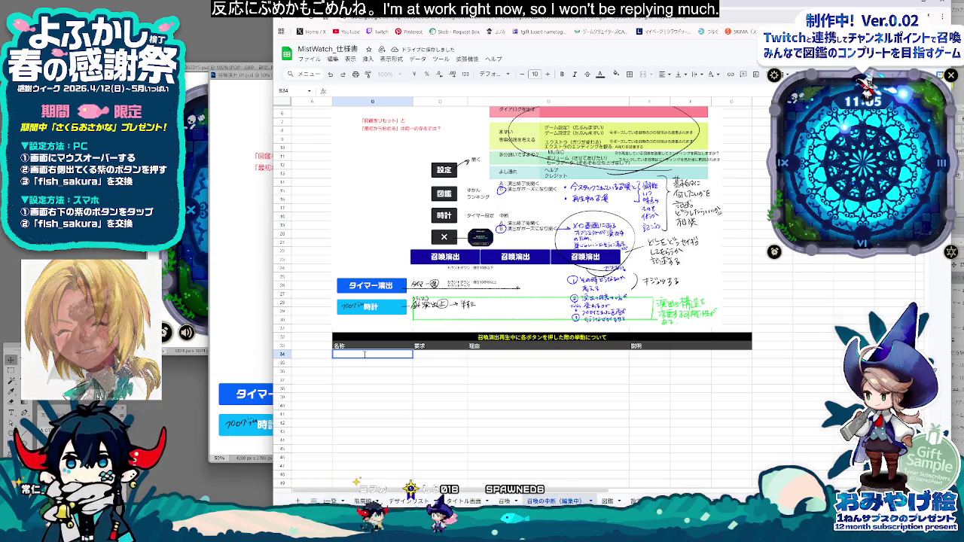
pyautogui.hotkey('alt', 'Tab')
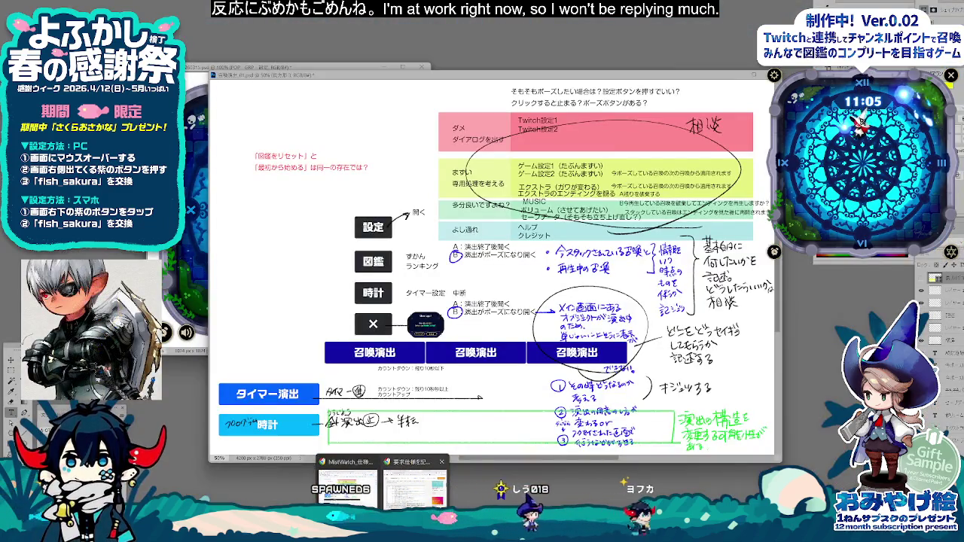
# Step: Return to the spec sheet and enter 時計 in the first cell under 名称
pyautogui.click(346, 486)
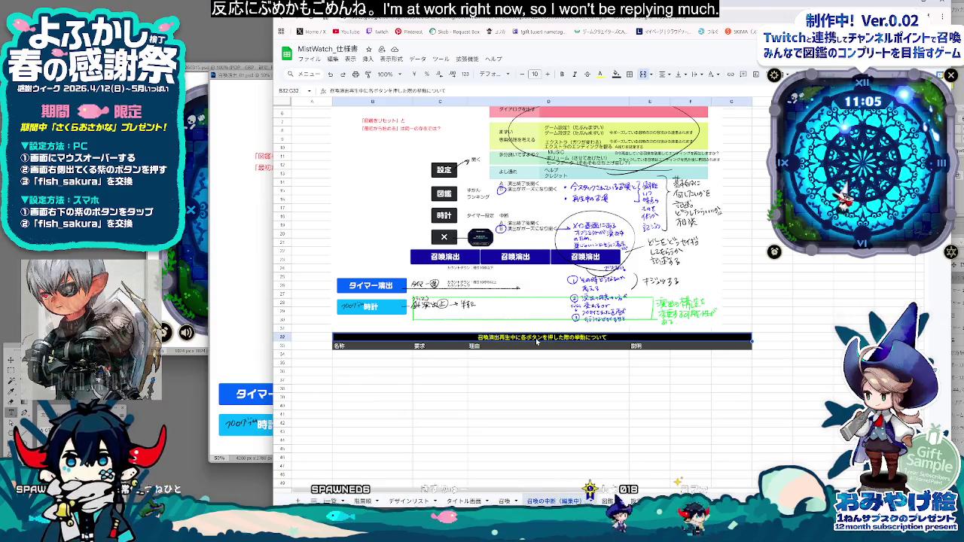
pyautogui.click(522, 338)
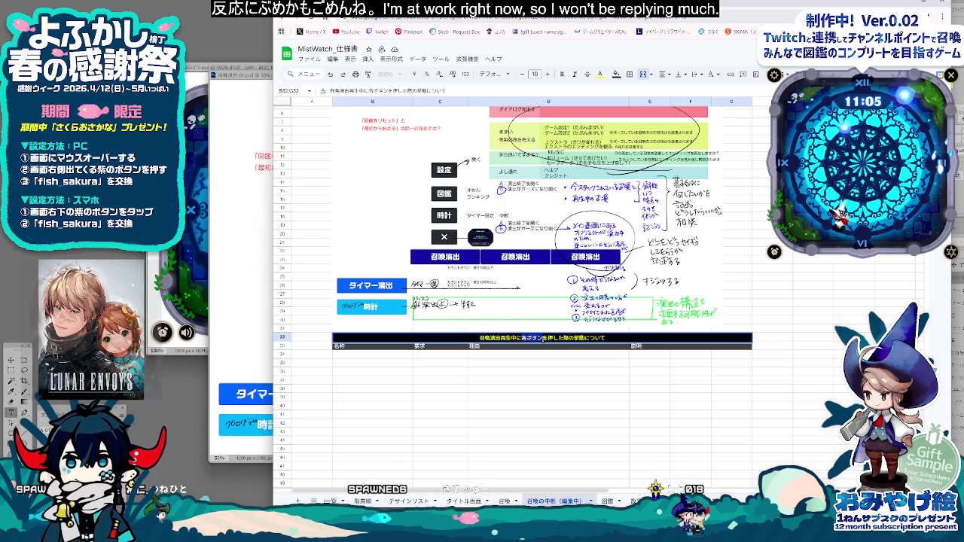
pyautogui.click(312, 355)
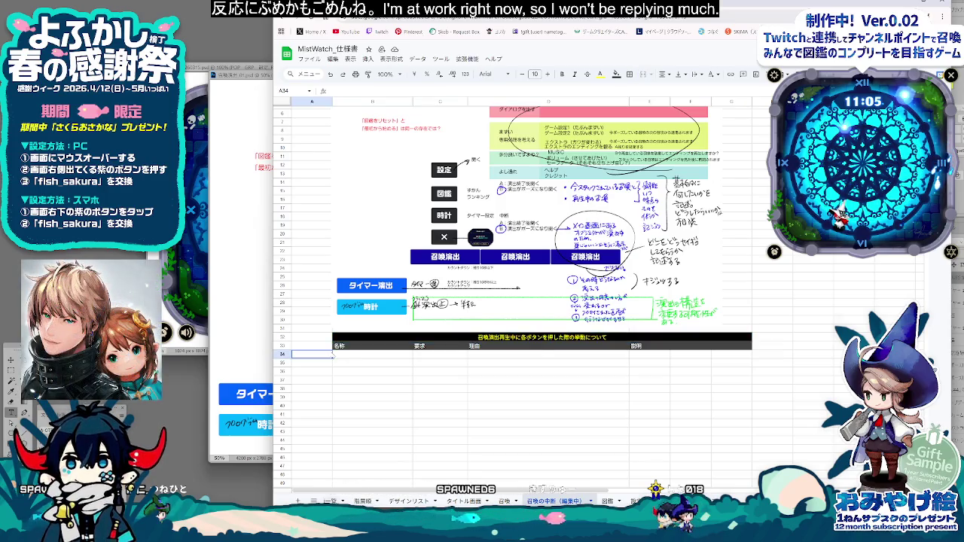
pyautogui.click(379, 358)
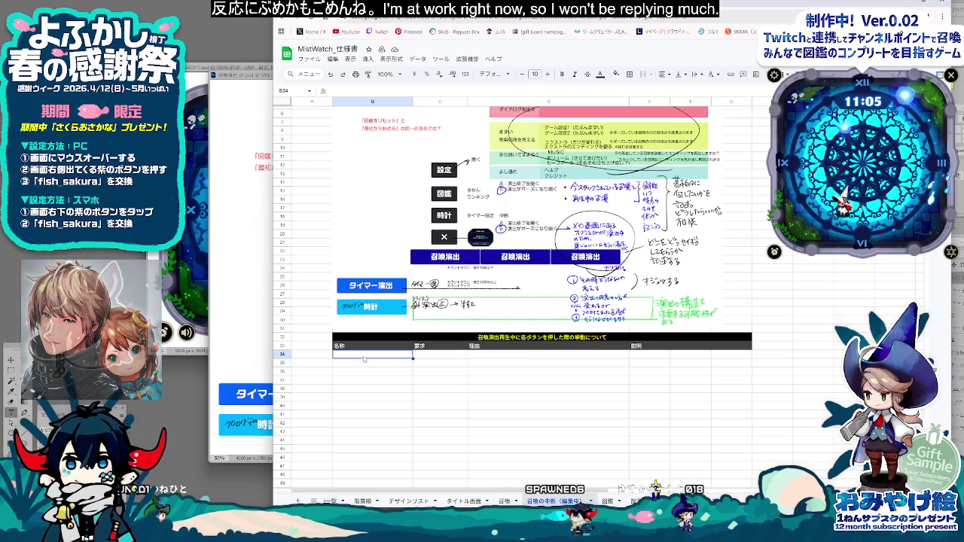
pyautogui.write('とけい')
pyautogui.press('space')
pyautogui.press('Return')
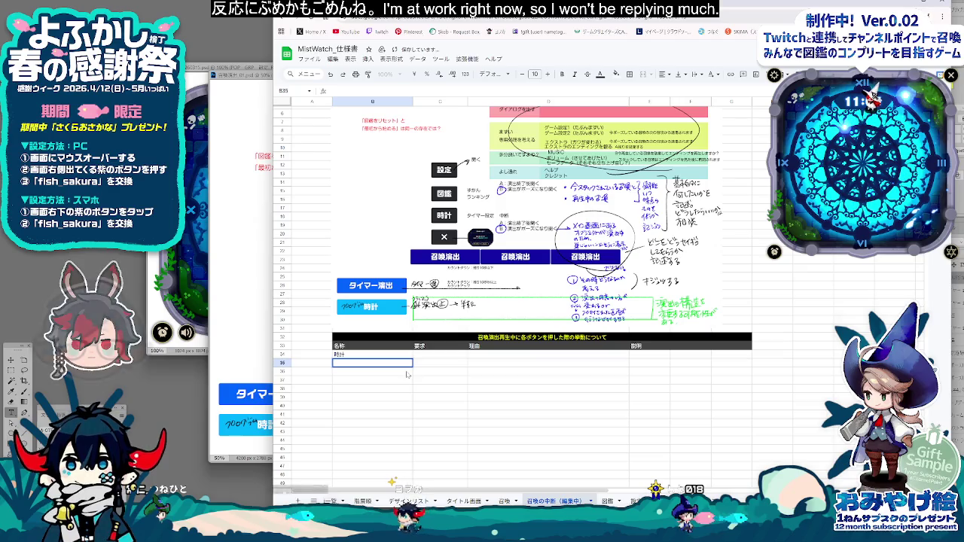
# Step: Start a タイマー演出 entry, discard it, and reselect the 名称 header cell
pyautogui.write('たいまーえんしゅつ')
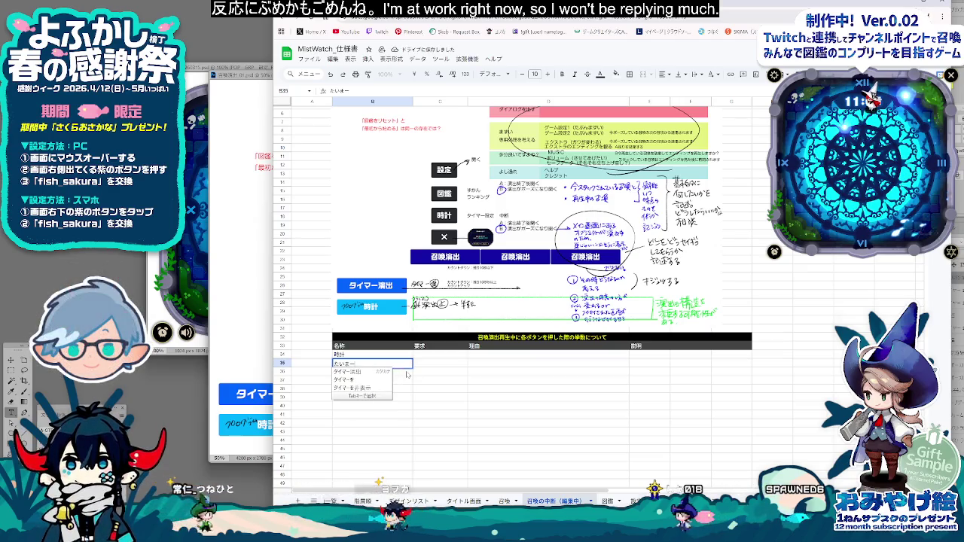
pyautogui.press('space')
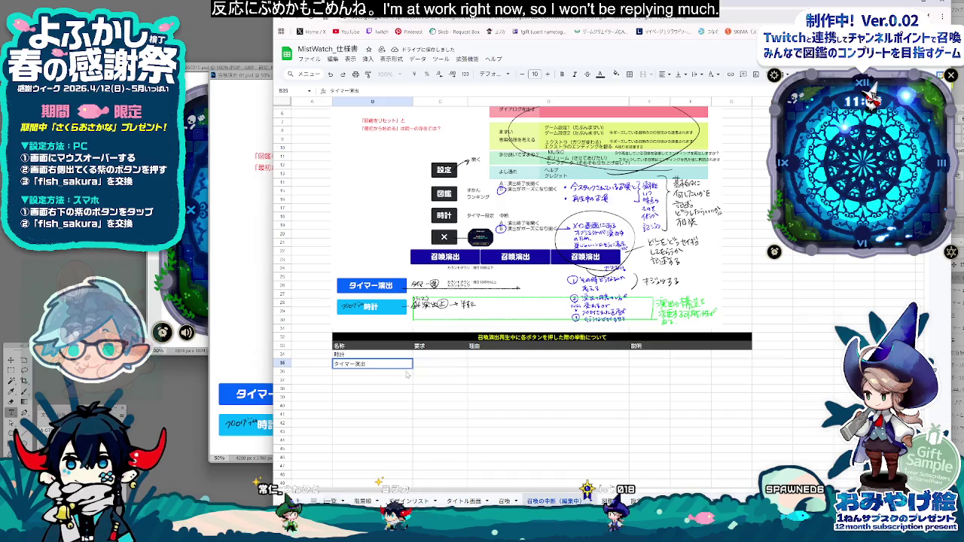
pyautogui.press('Escape')
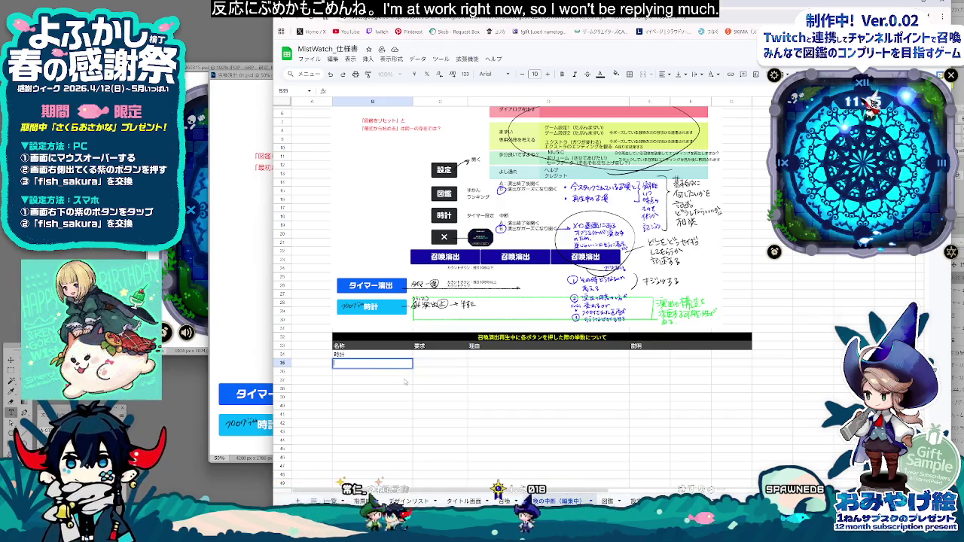
pyautogui.click(412, 374)
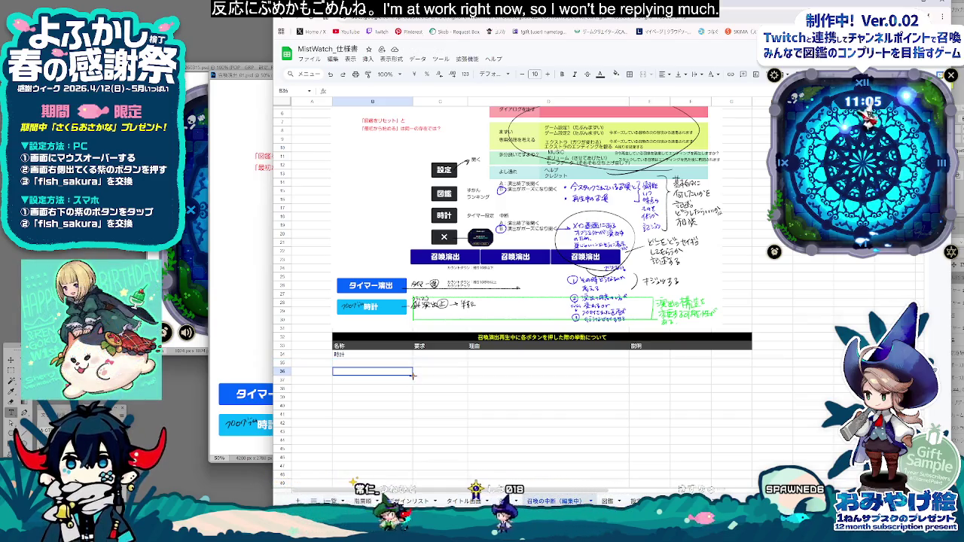
pyautogui.click(379, 347)
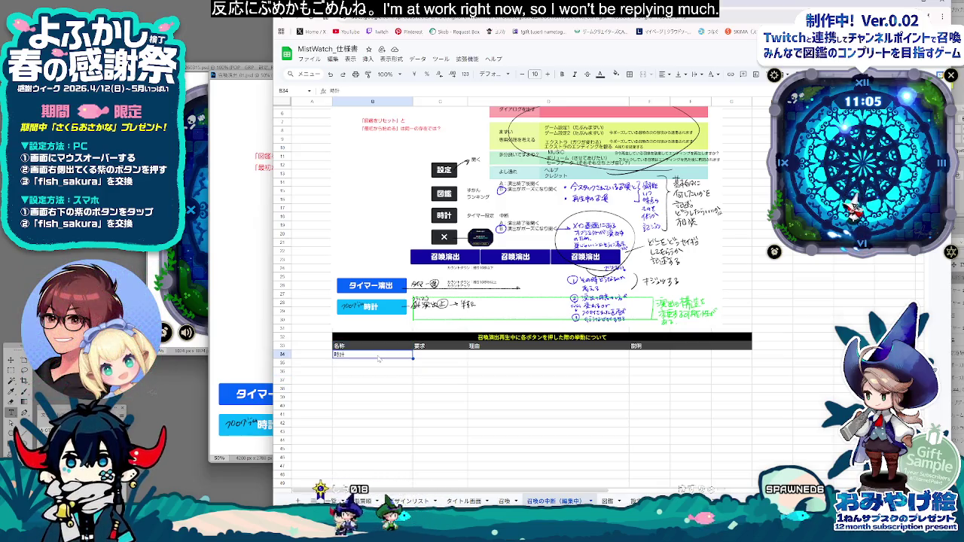
# Step: Insert an empty column beside 名称 and start editing its first cell
pyautogui.rightClick(390, 101)
pyautogui.click(437, 181)
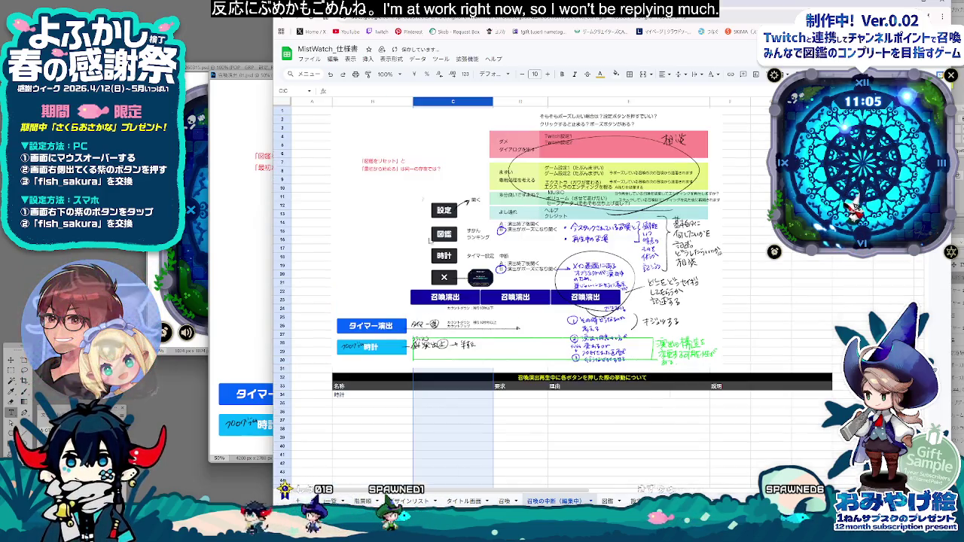
pyautogui.click(431, 422)
pyautogui.scroll(-2, 463, 392)
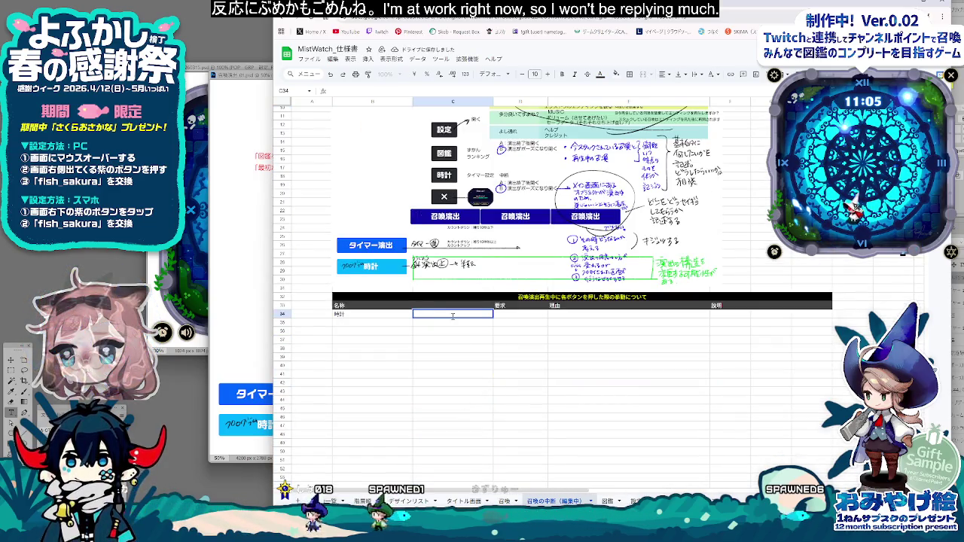
pyautogui.doubleClick(453, 316)
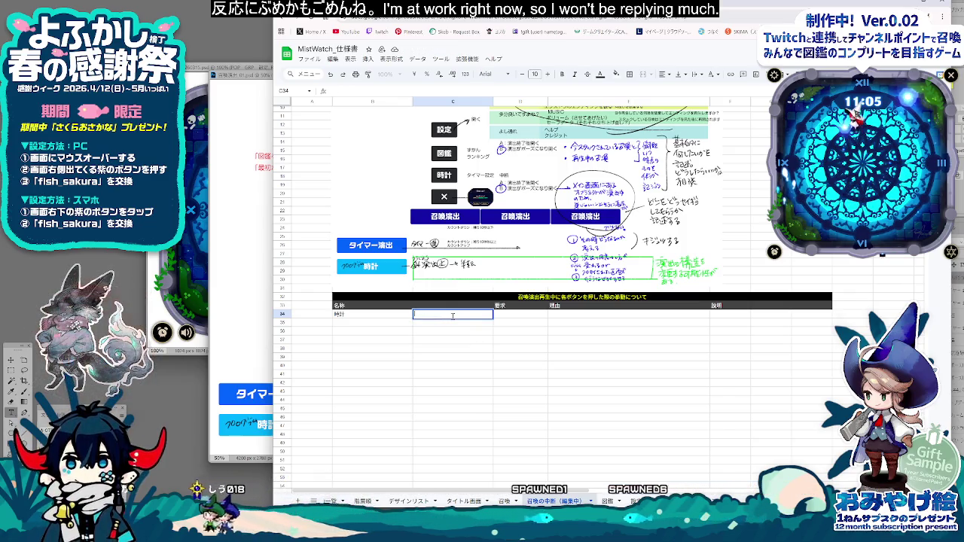
# Step: Add タイマー演出 as the next name with requirement カウントアップ, then go to the 履歴 sheet
pyautogui.click(374, 324)
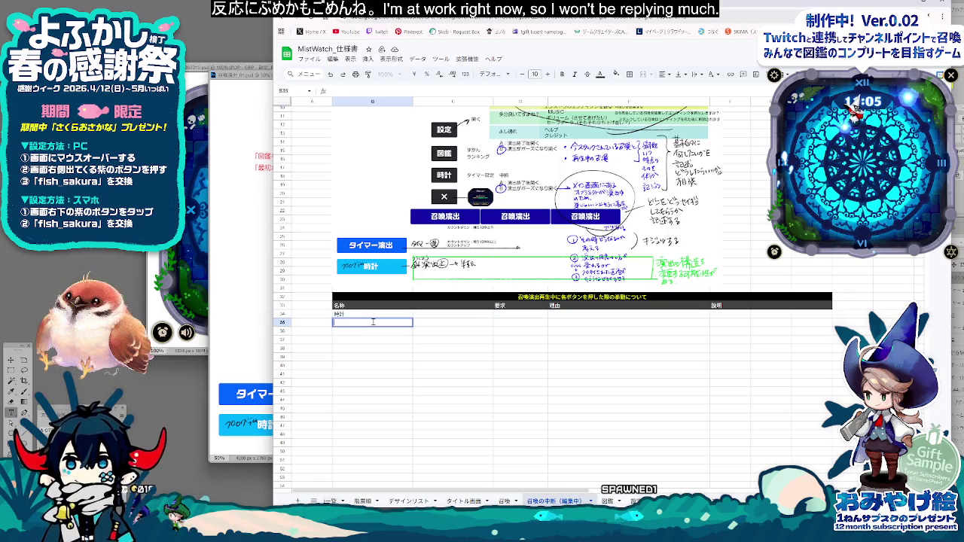
pyautogui.write('たいまーえ')
pyautogui.press('Tab')
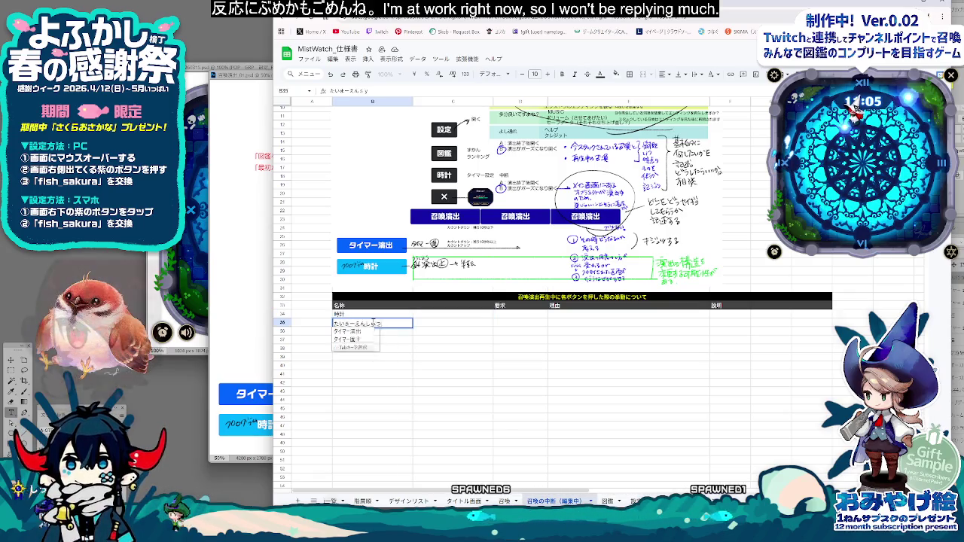
pyautogui.press('Return')
pyautogui.click(468, 324)
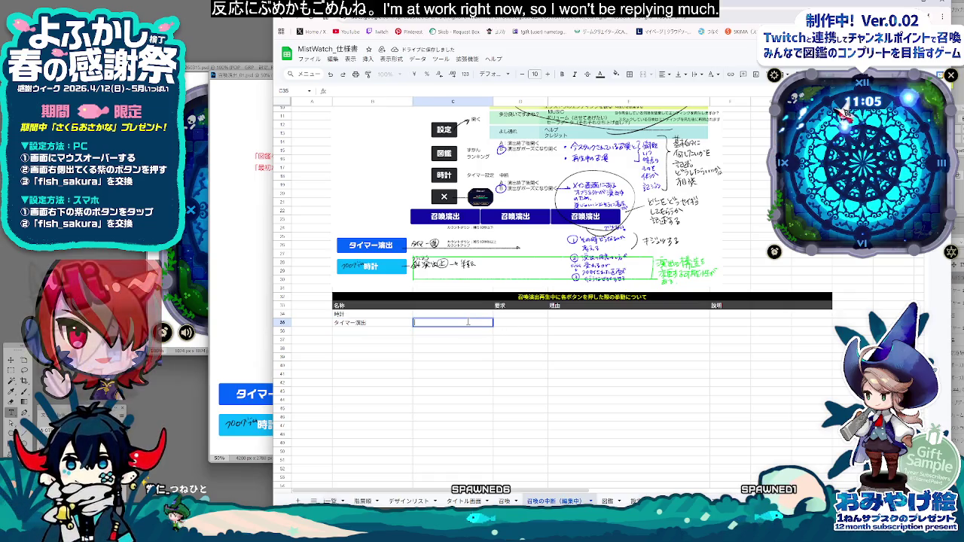
pyautogui.write('かうんとあっぷ')
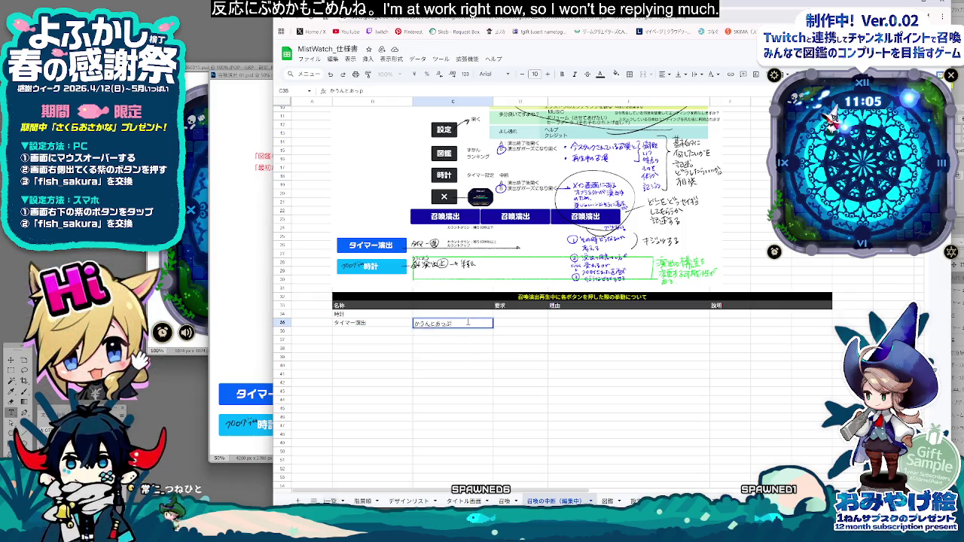
pyautogui.press('space')
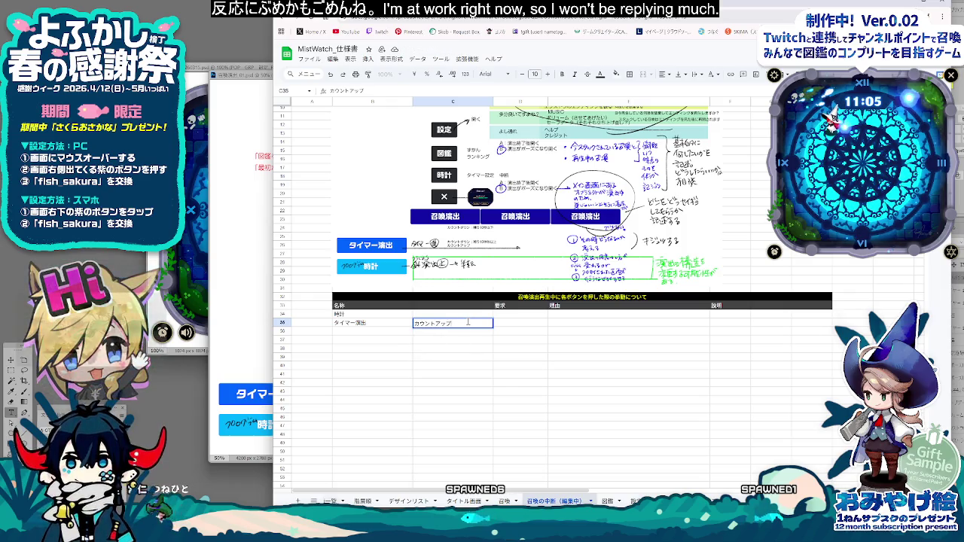
pyautogui.press('Return')
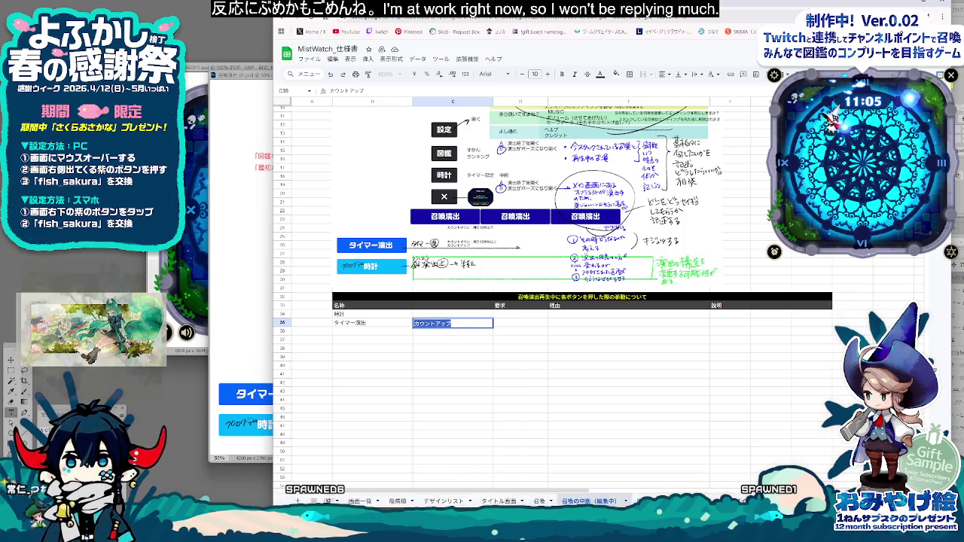
pyautogui.click(364, 501)
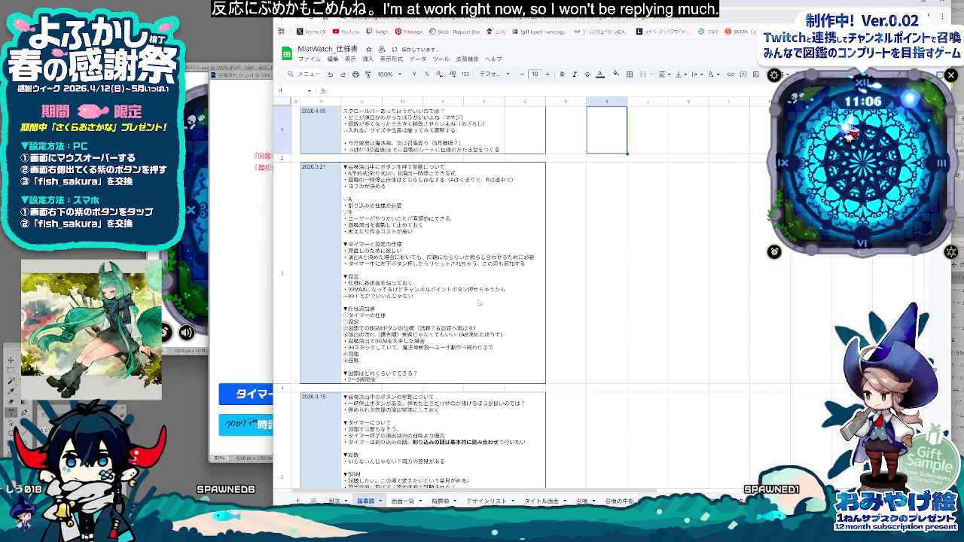
# Step: Cycle with Ctrl+PageDown back to the 召喚の中断（編集中） sheet and scroll to its top
pyautogui.press('Left')
pyautogui.press('Left')
pyautogui.press('Left')
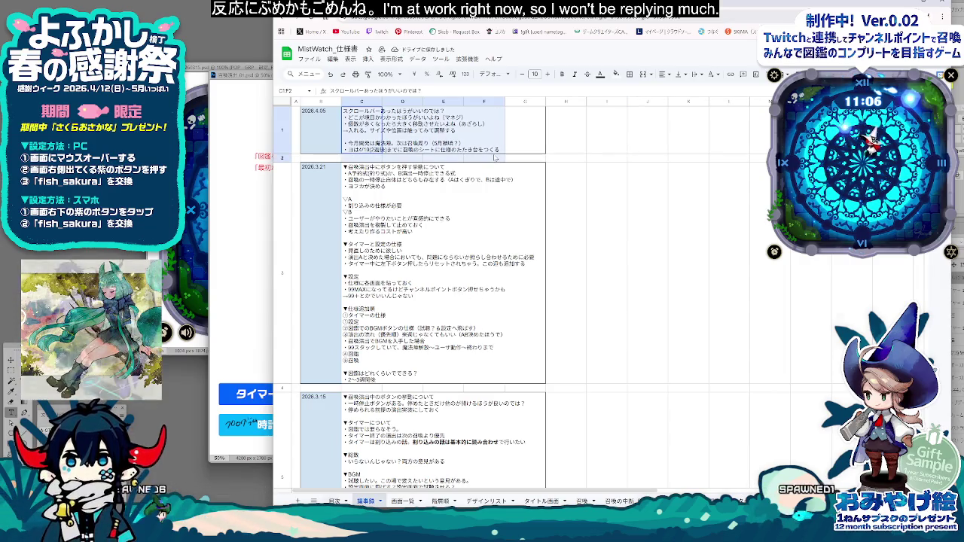
pyautogui.hotkey('ctrl', 'pagedown')
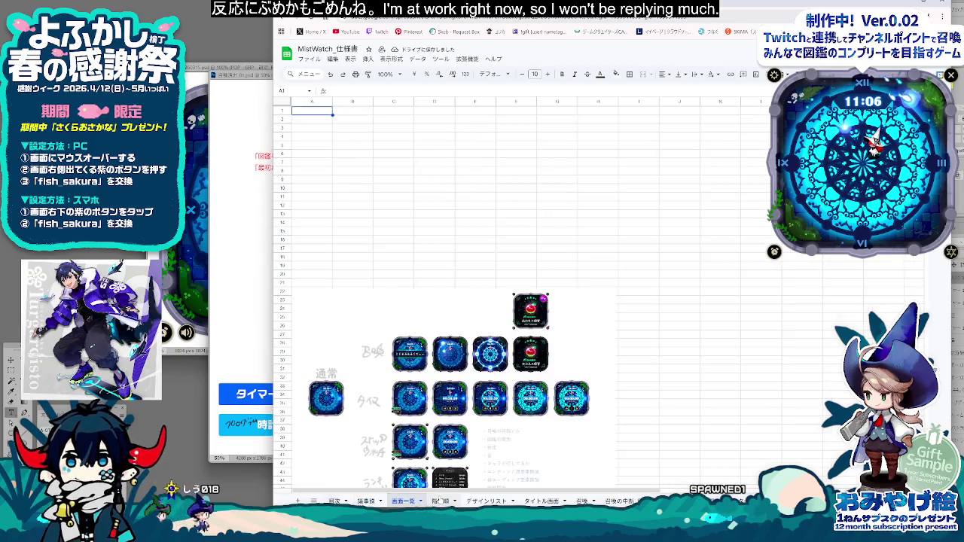
pyautogui.hotkey('ctrl', 'pagedown')
pyautogui.hotkey('ctrl', 'pagedown')
pyautogui.hotkey('ctrl', 'pagedown')
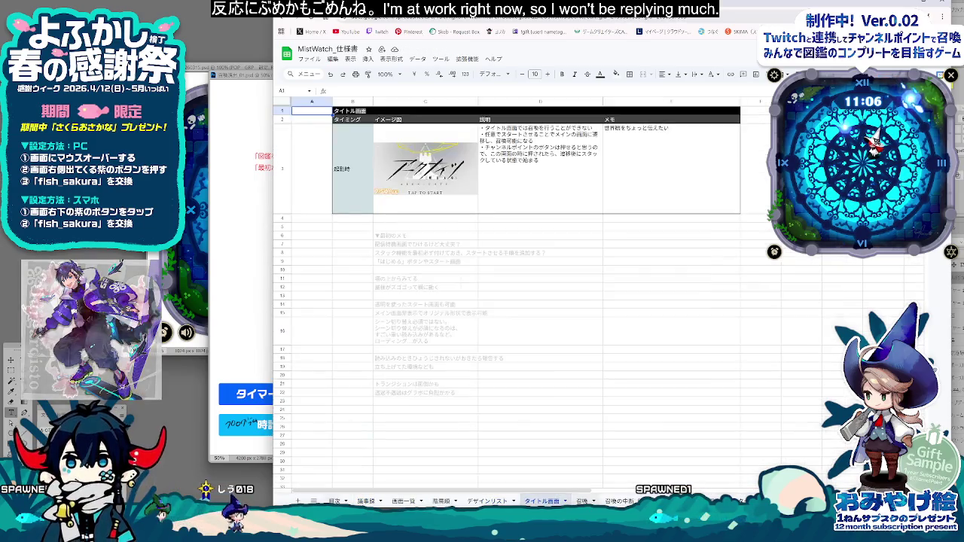
pyautogui.hotkey('ctrl', 'pagedown')
pyautogui.hotkey('ctrl', 'pagedown')
pyautogui.scroll(1, 410, 381)
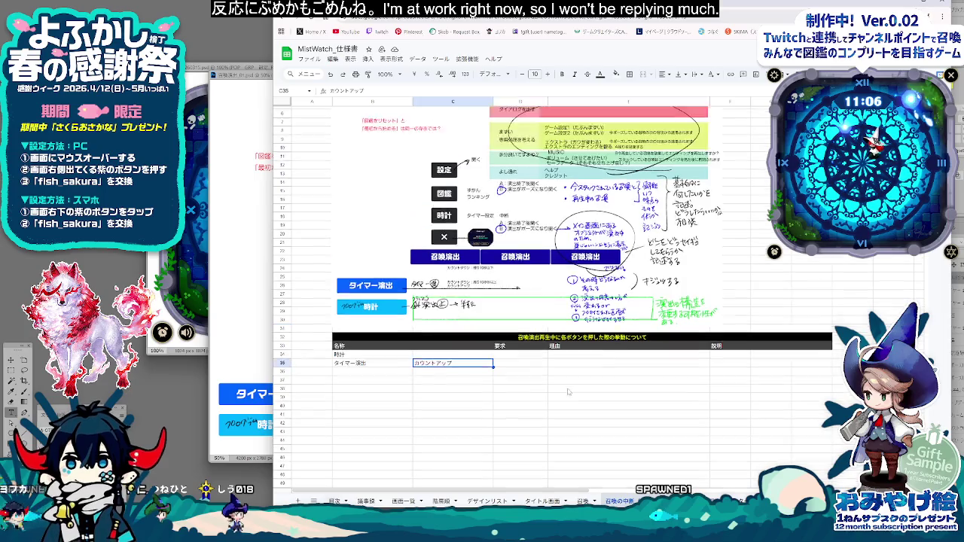
pyautogui.scroll(2, 525, 386)
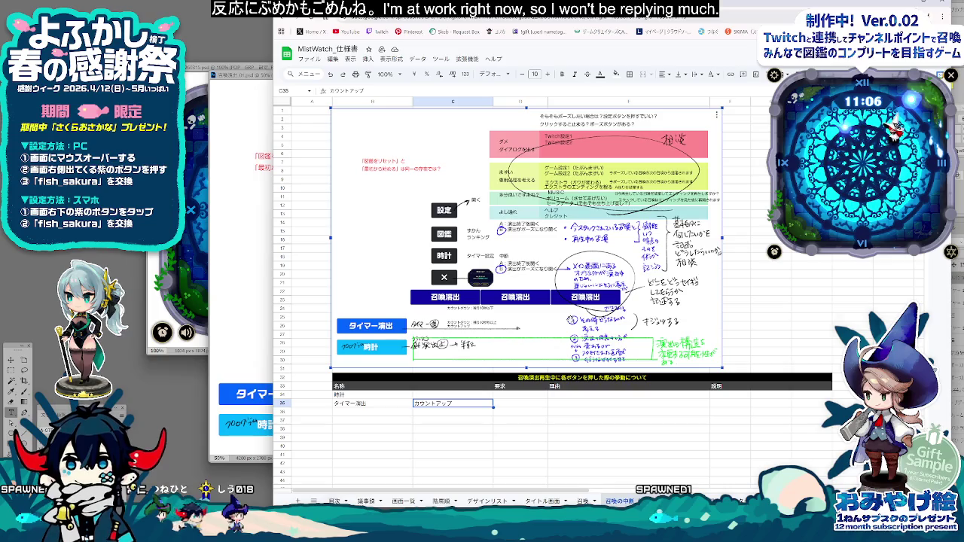
# Step: Enter カウントダウン in the requirement cell below カウントアップ
pyautogui.click(386, 407)
pyautogui.press('Left')
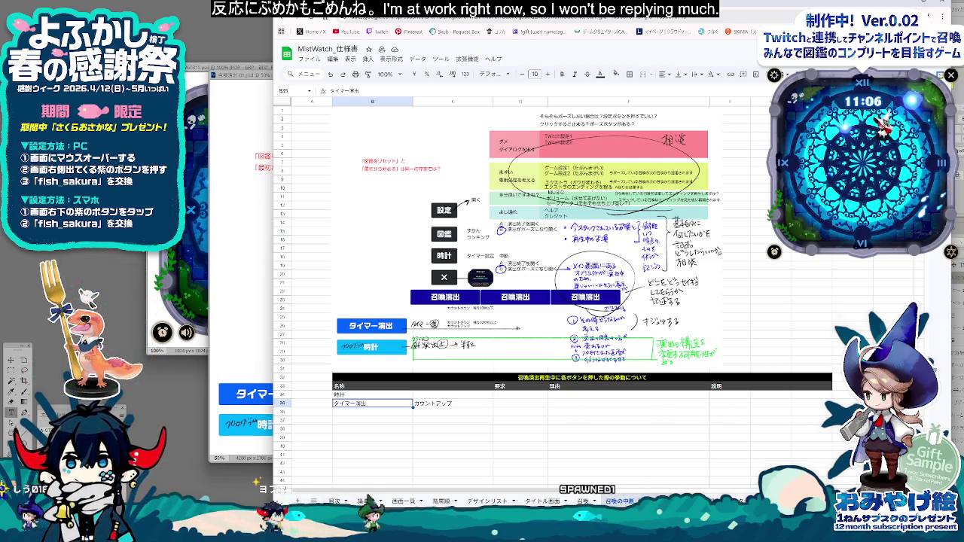
pyautogui.click(625, 412)
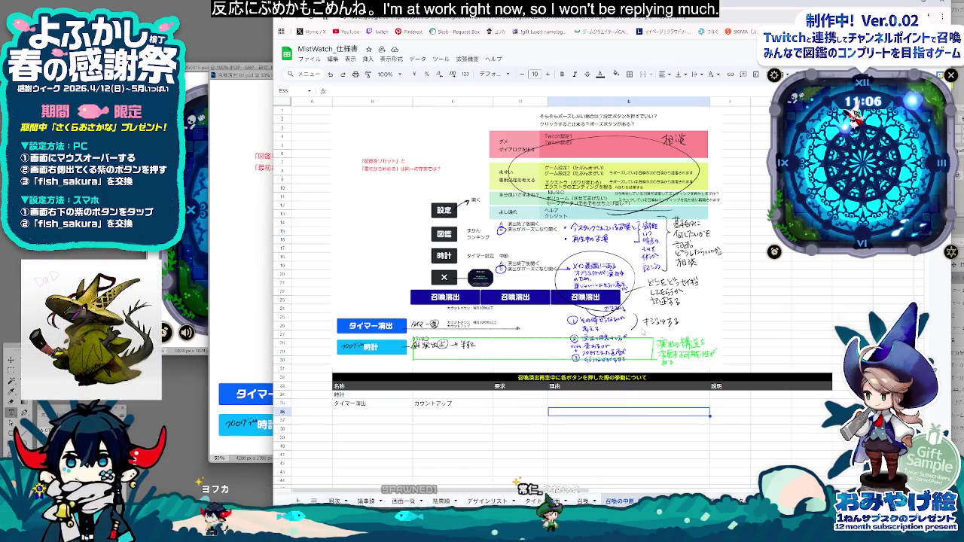
pyautogui.click(415, 424)
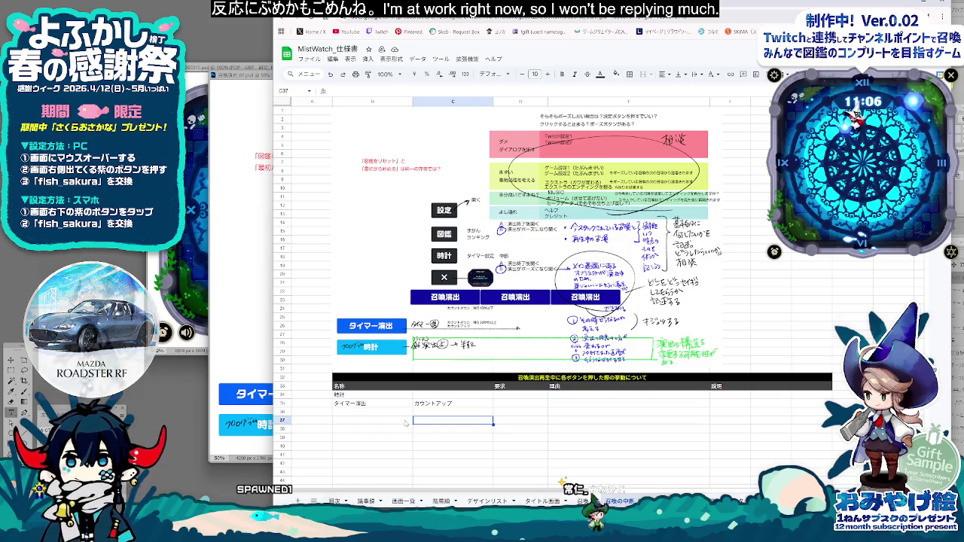
pyautogui.doubleClick(440, 413)
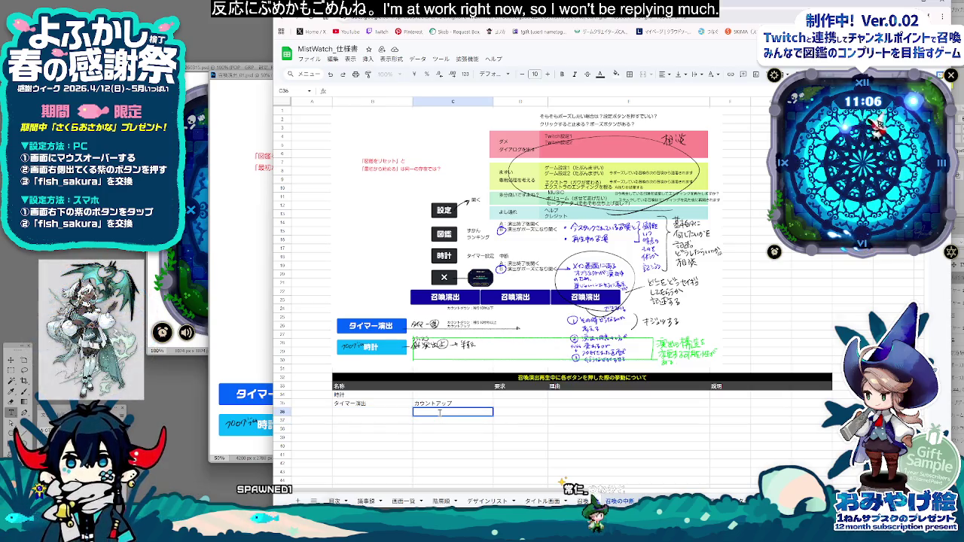
pyautogui.write('かうんとだうん')
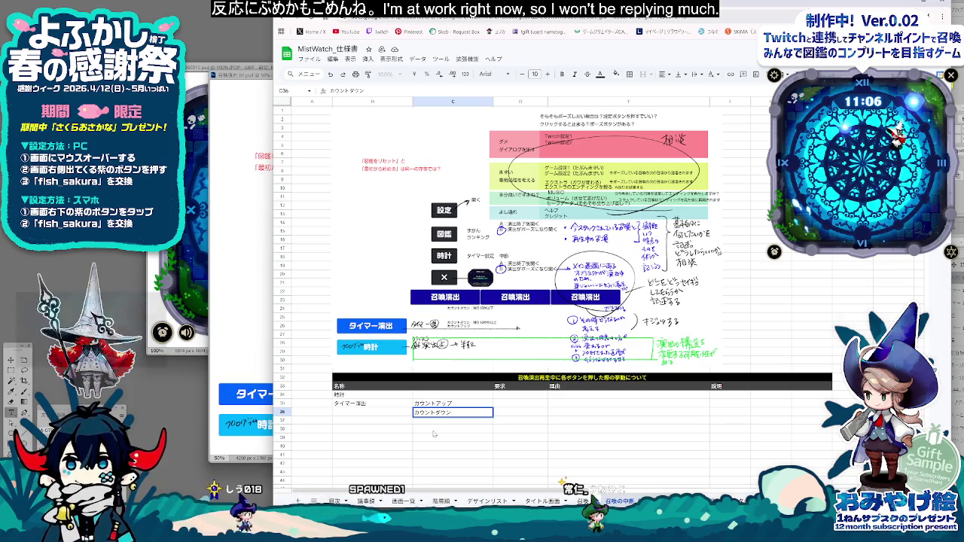
pyautogui.press('space')
pyautogui.press('Return')
pyautogui.press('Return')
pyautogui.write('カウントダウン：')
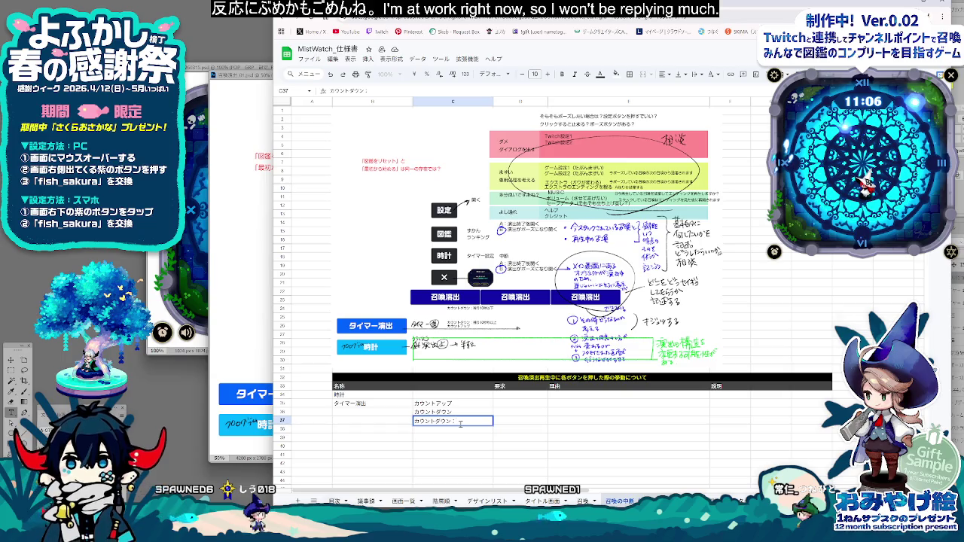
# Step: Complete カウントダウン：残り10秒以上 and add カウントダウン：残り10秒以下 beneath it
pyautogui.write('の実現じゅうb')
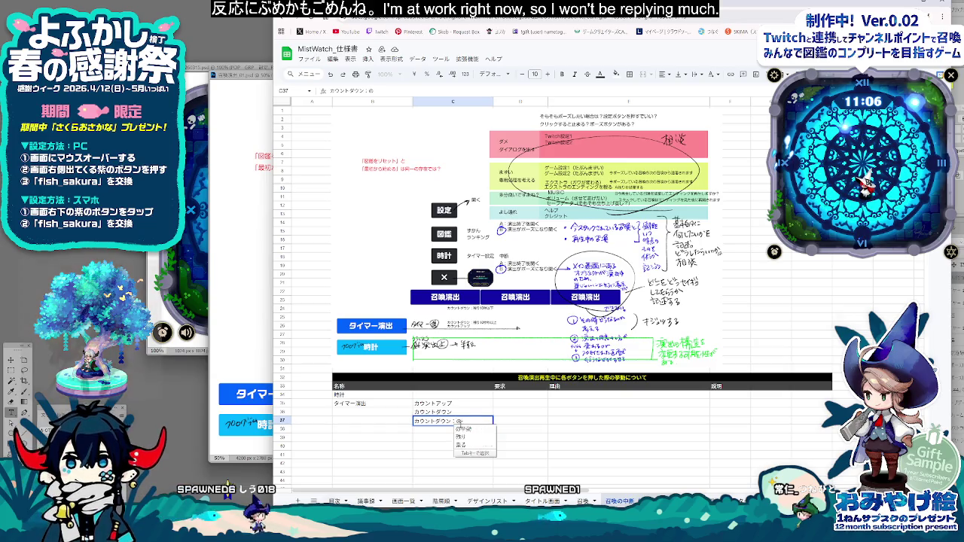
pyautogui.write('y')
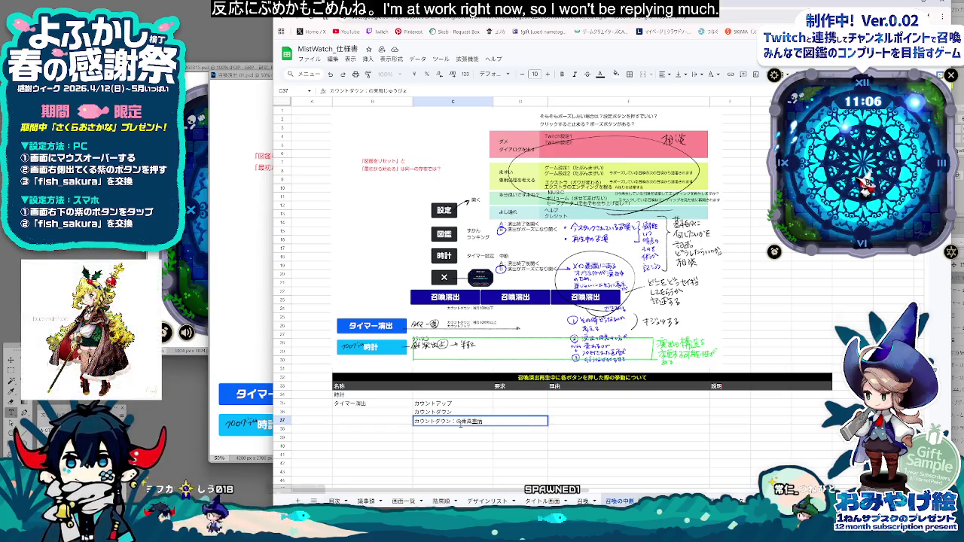
pyautogui.write('o')
pyautogui.press('BackSpace')
pyautogui.press('BackSpace')
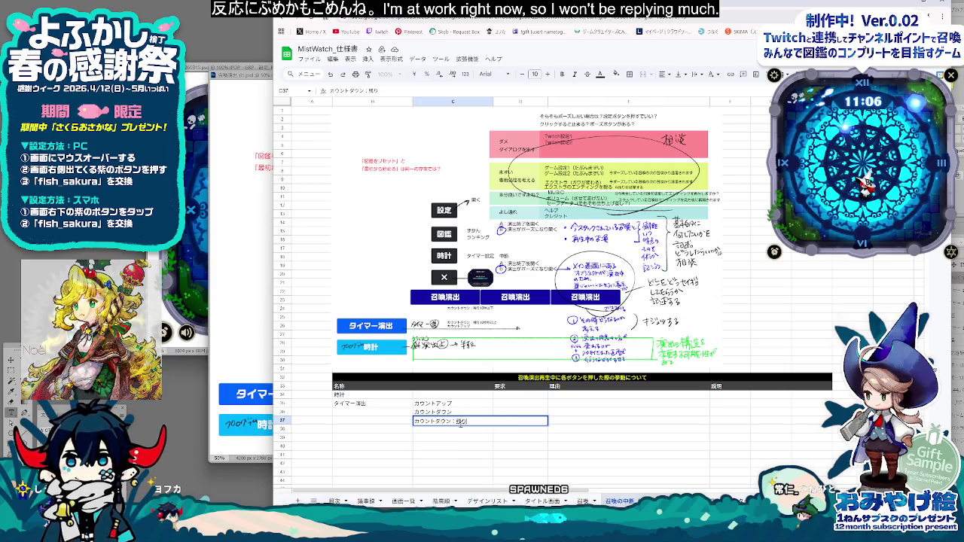
pyautogui.write('rijuubyo')
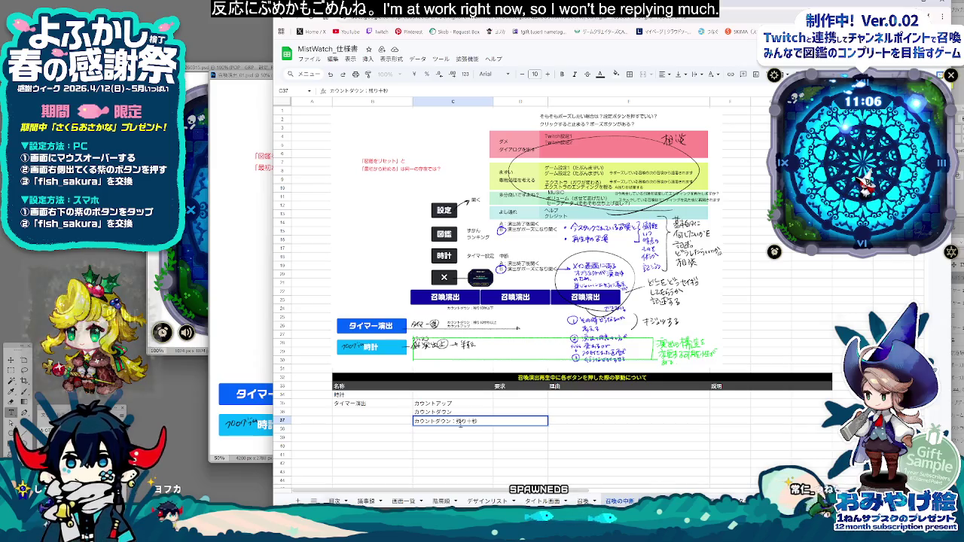
pyautogui.press('space')
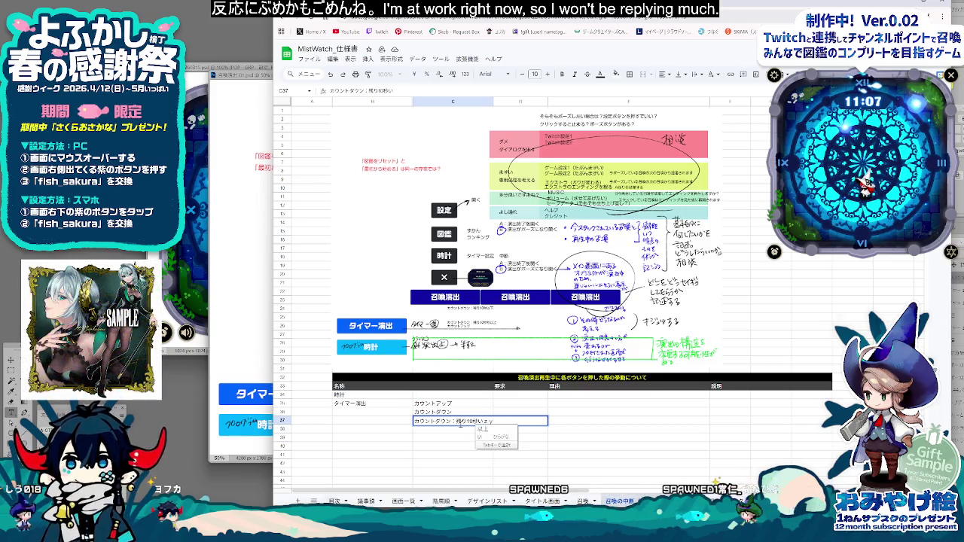
pyautogui.press('Tab')
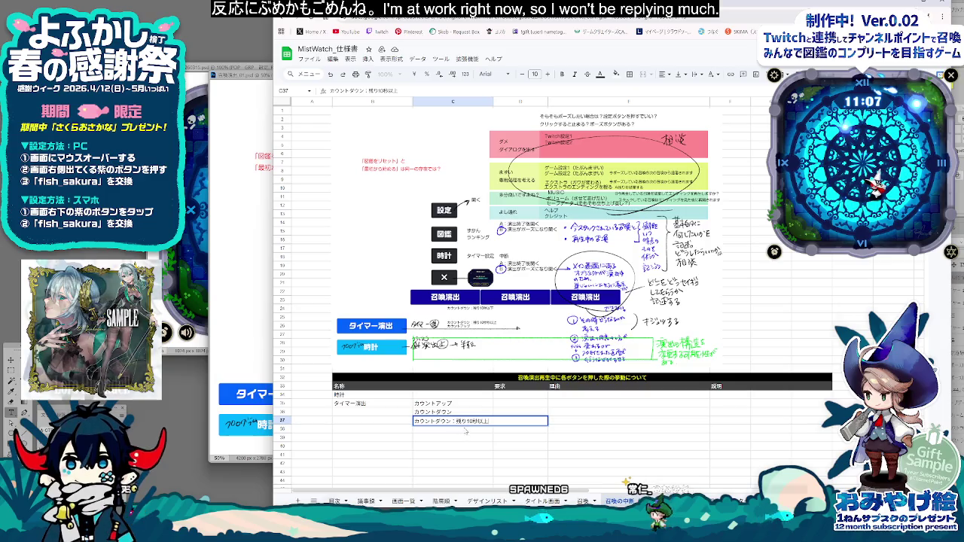
pyautogui.hotkey('shift', 'Left')
pyautogui.hotkey('shift', 'Left')
pyautogui.hotkey('shift', 'Left')
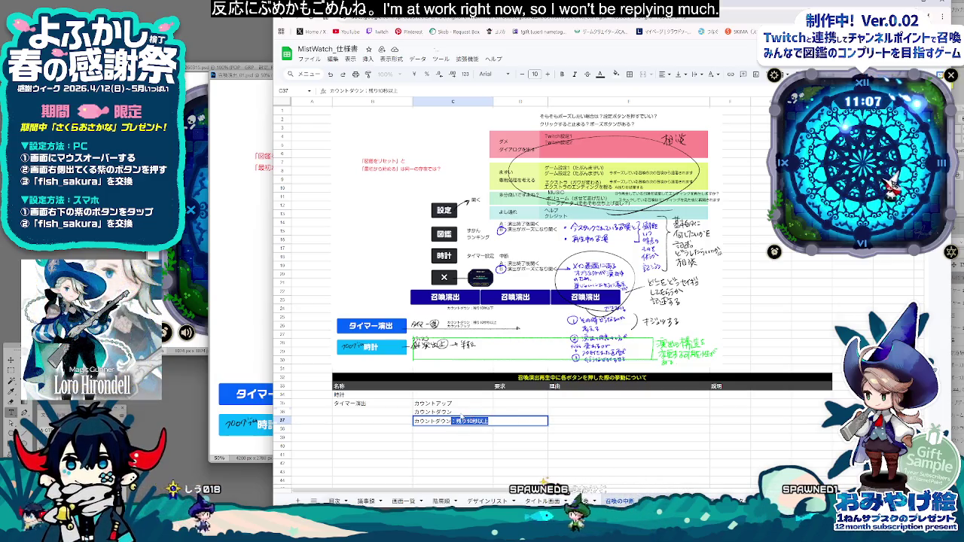
pyautogui.hotkey('shift', 'Return')
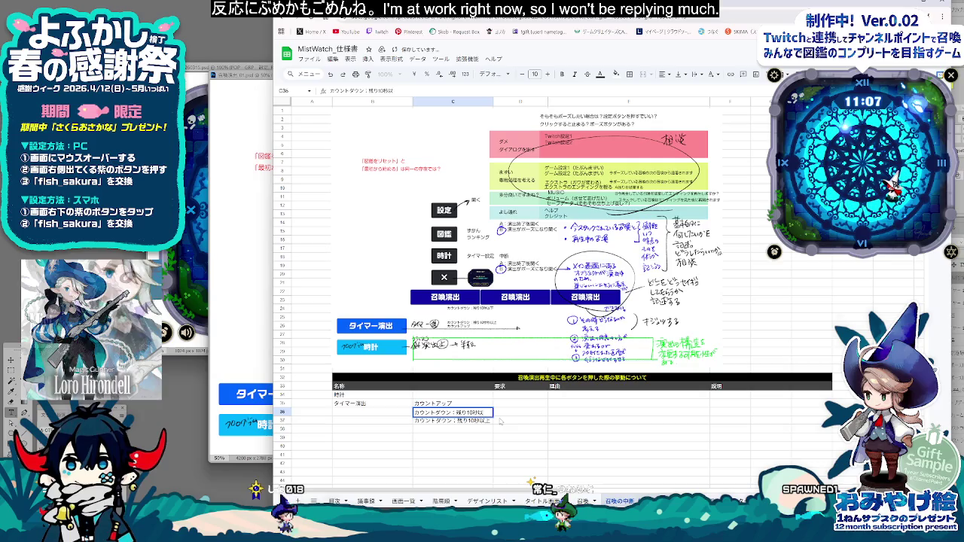
pyautogui.write('いか')
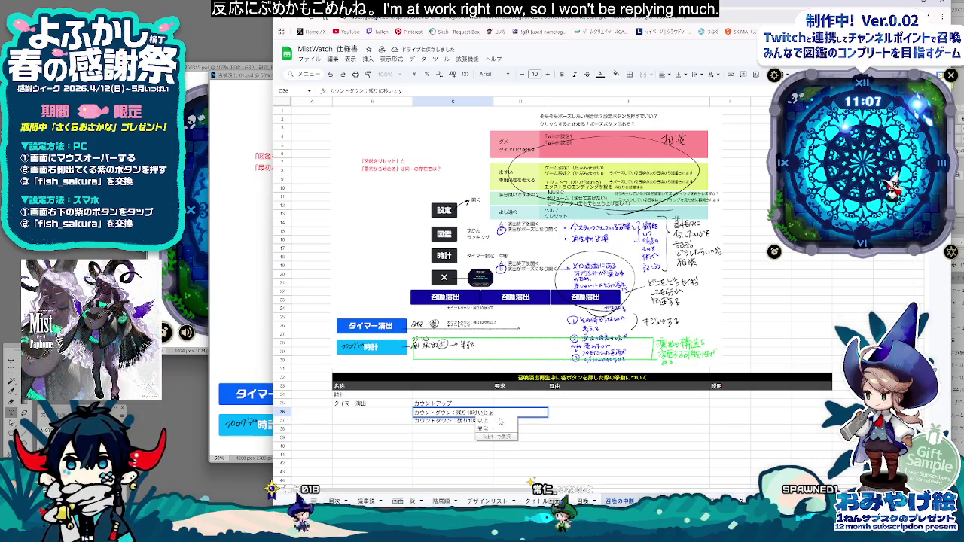
pyautogui.click(483, 421)
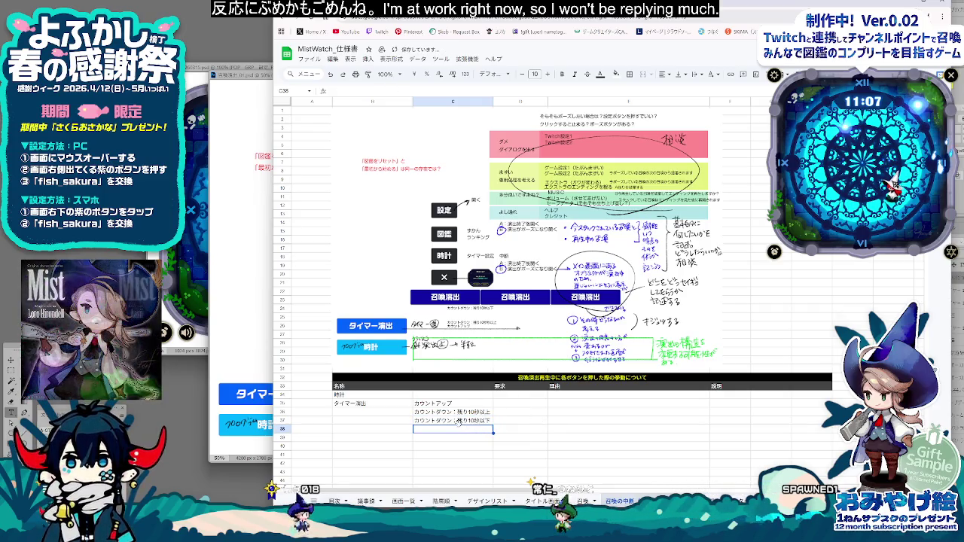
pyautogui.click(378, 429)
pyautogui.write('×')
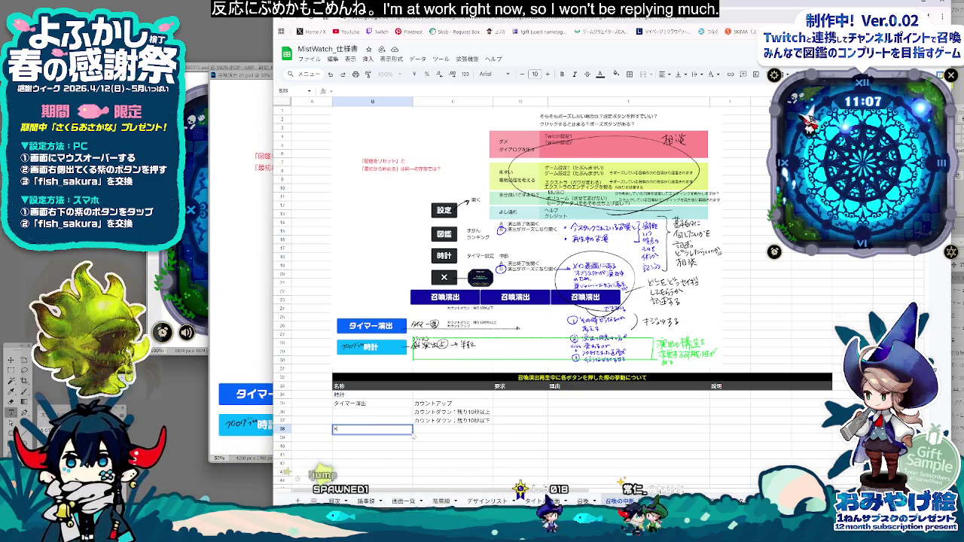
# Step: Enter ×ボタン in the name cell below the タイマー演出 requirements
pyautogui.press('Return')
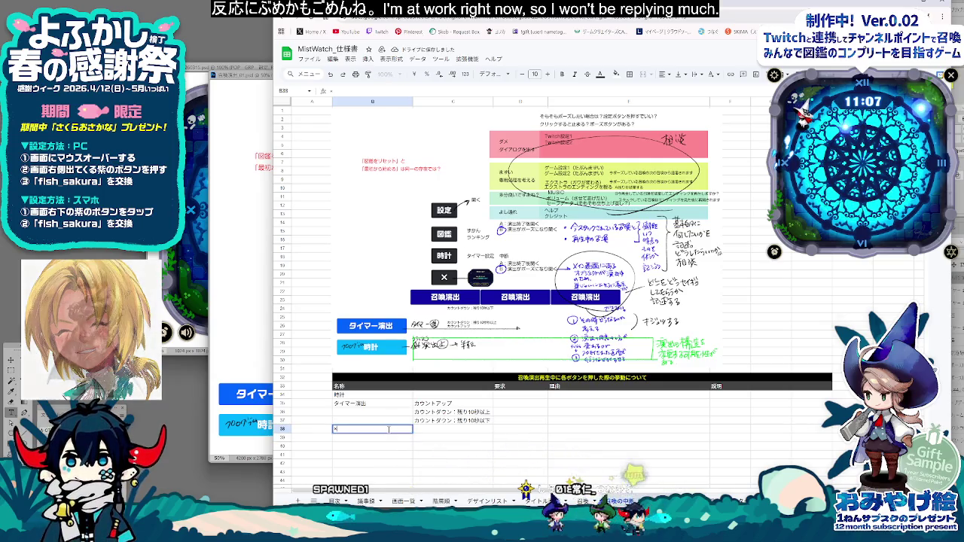
pyautogui.write('ぼたん')
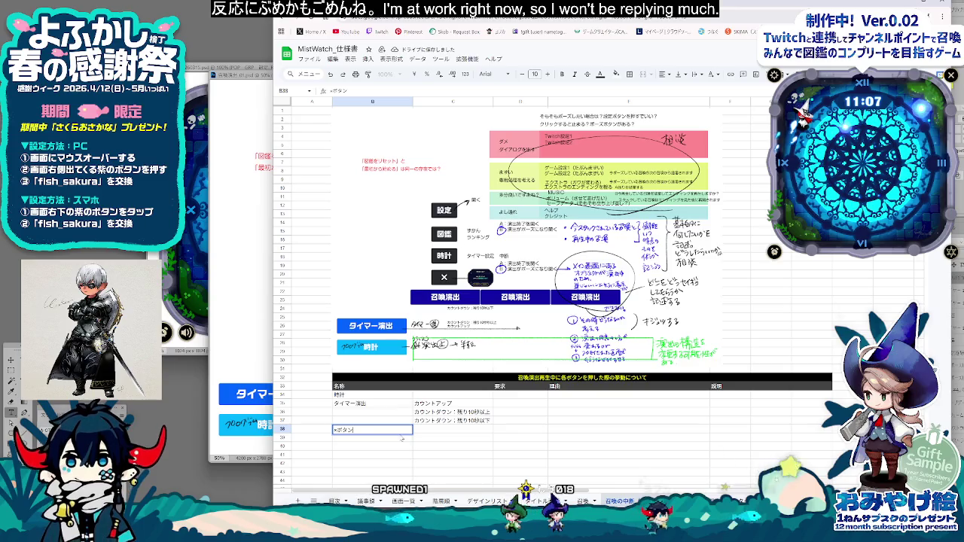
pyautogui.press('space')
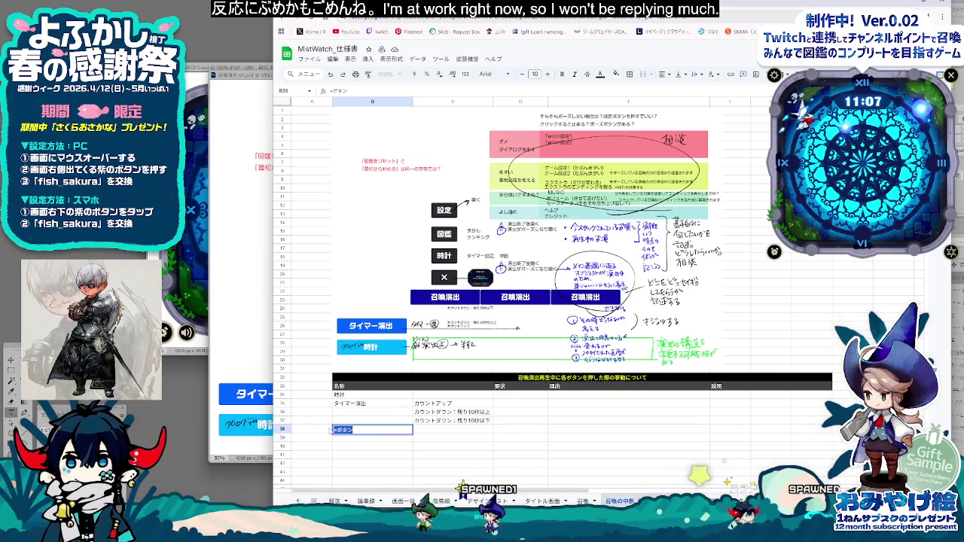
pyautogui.click(347, 440)
pyautogui.doubleClick(348, 440)
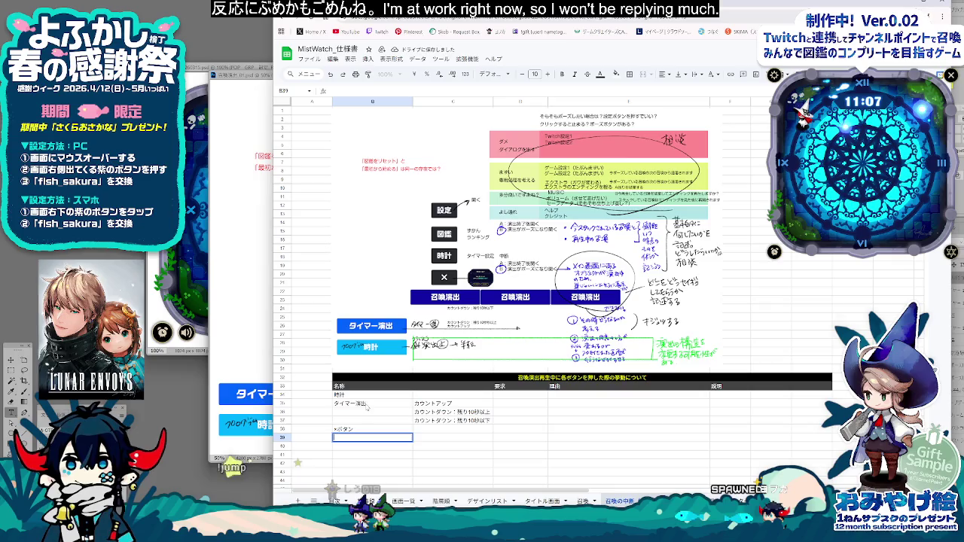
pyautogui.moveTo(369, 395); pyautogui.dragTo(476, 423)
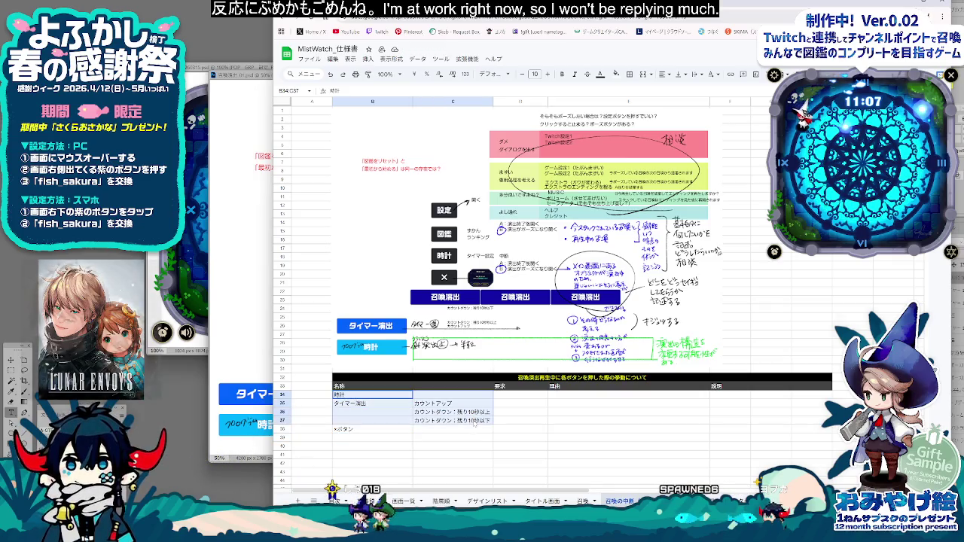
pyautogui.click(365, 430)
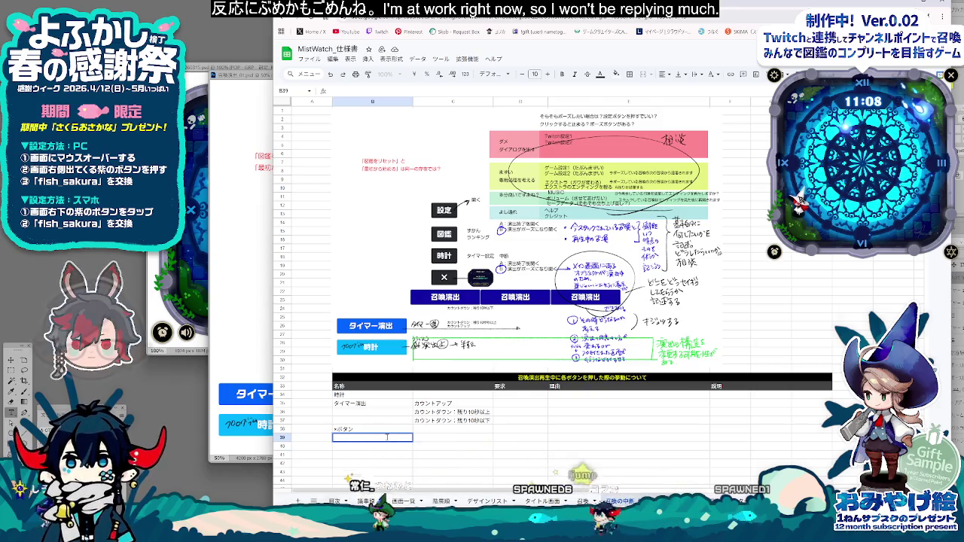
# Step: Enter 時計ボタン in B39 under ×ボタン and begin the next button entry in B40
pyautogui.write('時計')
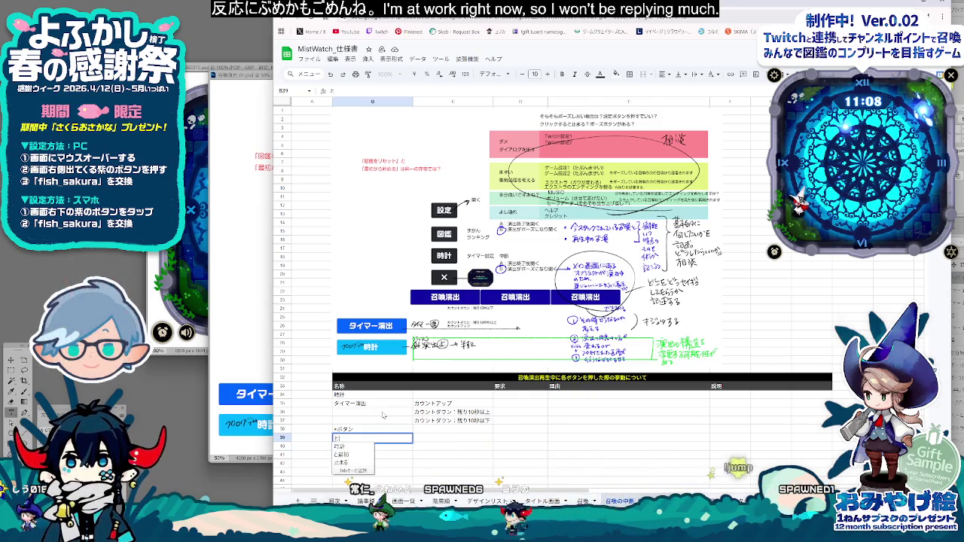
pyautogui.write('ボタン')
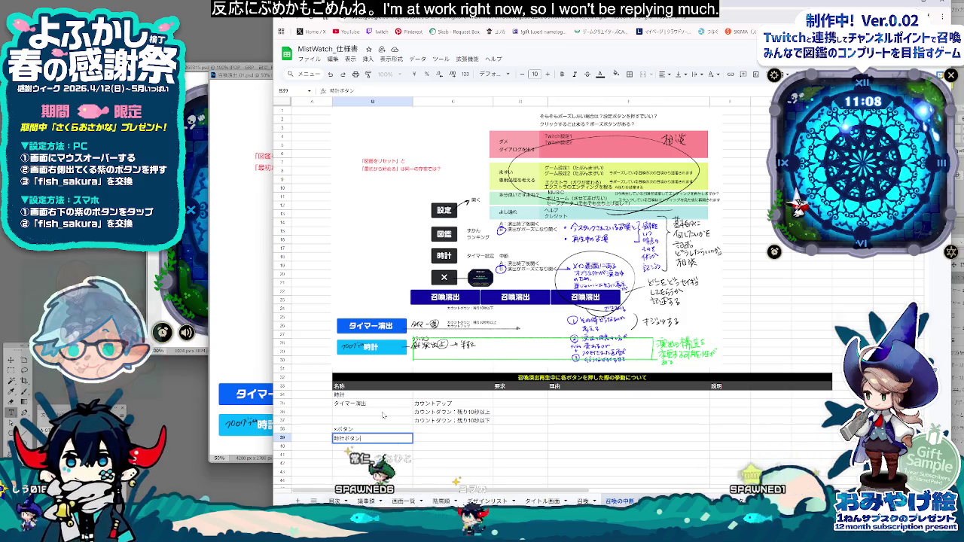
pyautogui.click(360, 448)
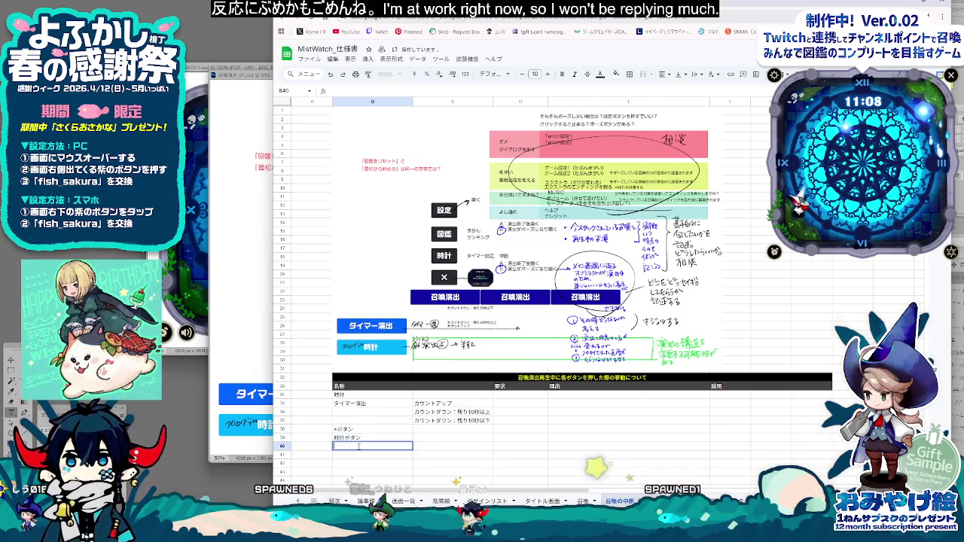
pyautogui.press('Return')
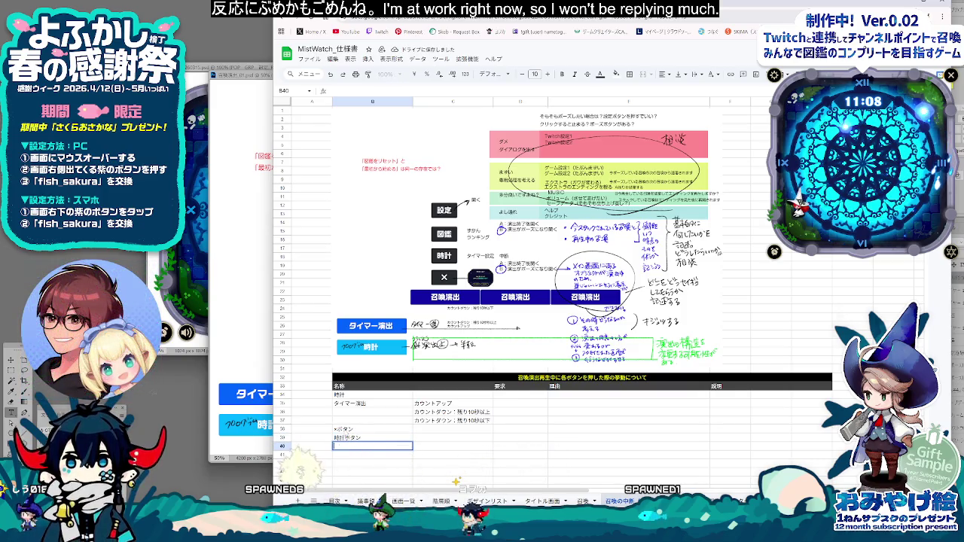
pyautogui.write('しょ')
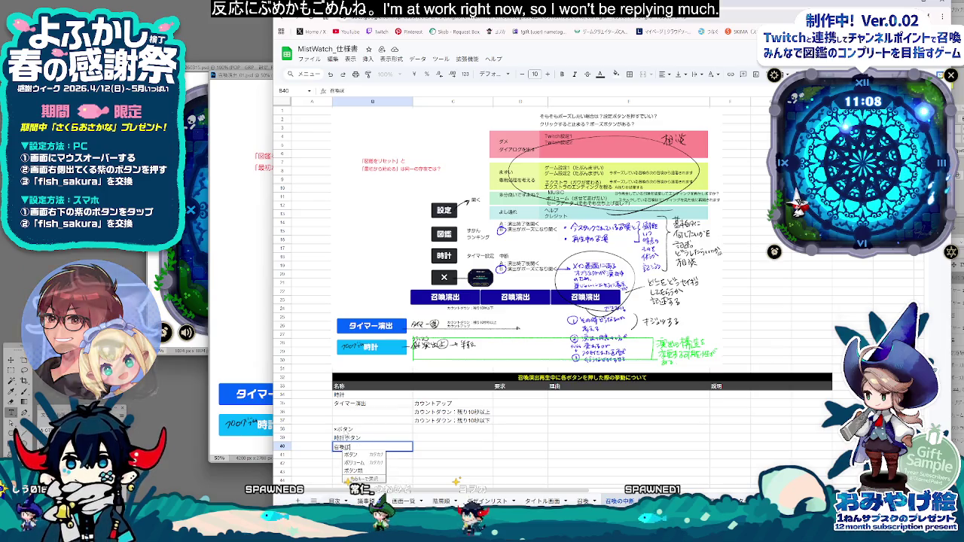
pyautogui.write('召喚ボタン')
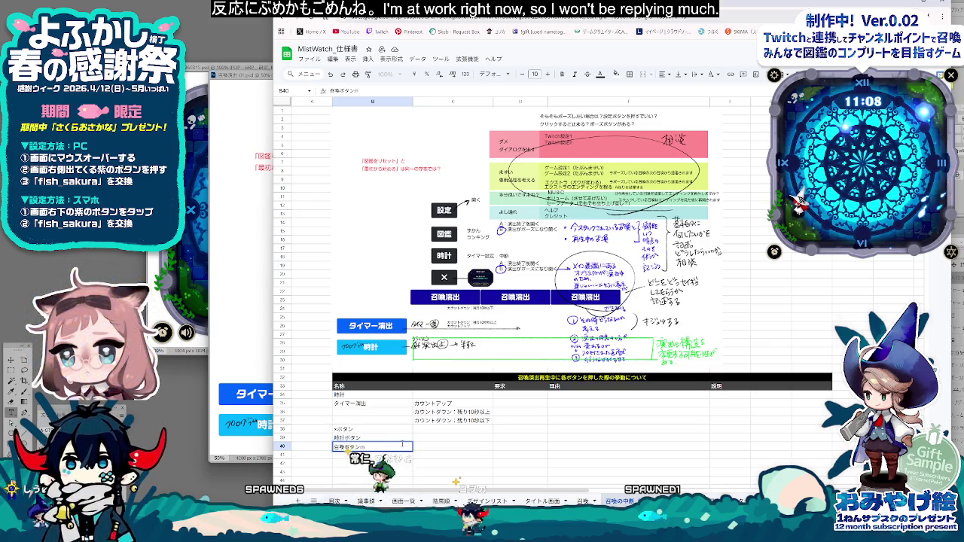
pyautogui.click(453, 438)
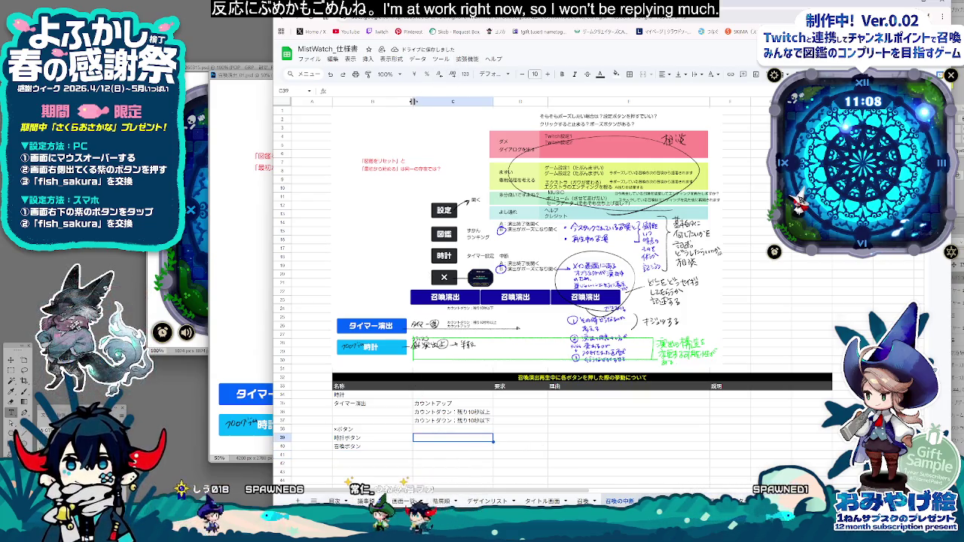
# Step: Narrow column B to fit the button names and commit 図鑑ボタン in B40
pyautogui.moveTo(413, 101); pyautogui.dragTo(382, 105)
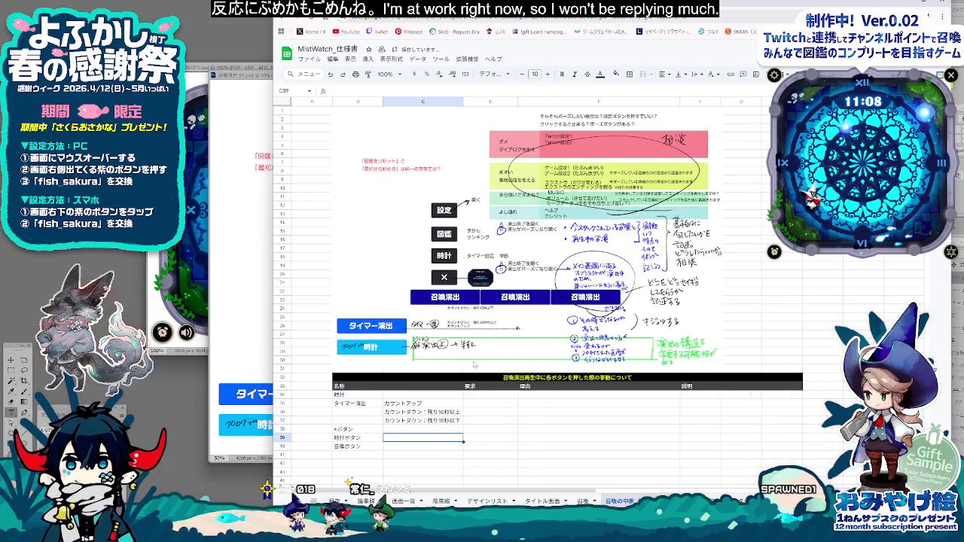
pyautogui.scroll(-3, 368, 362)
pyautogui.click(368, 374)
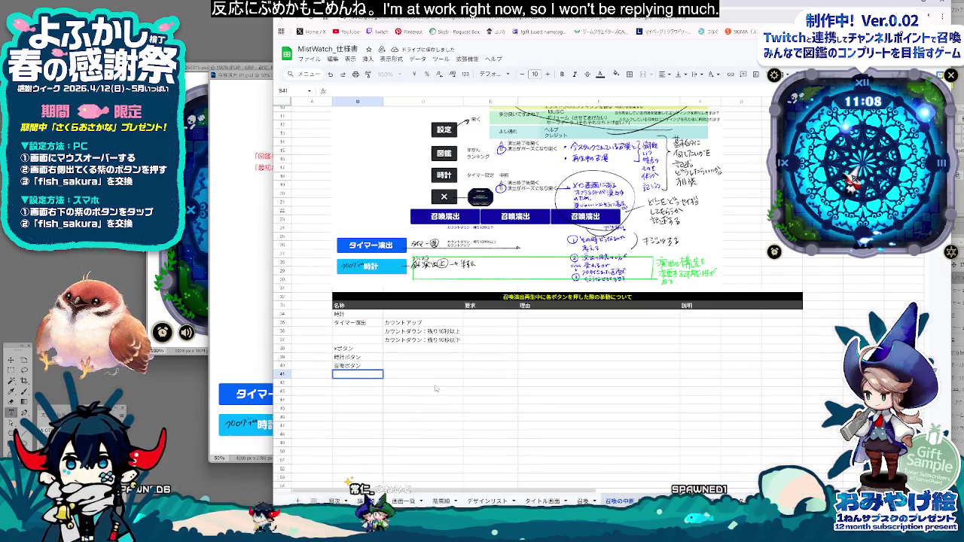
pyautogui.scroll(2, 435, 389)
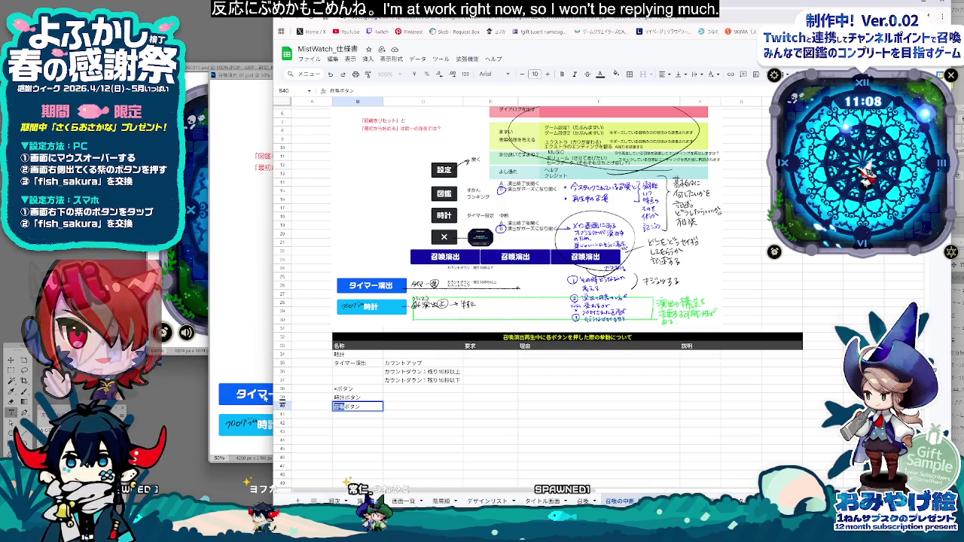
pyautogui.press('Return')
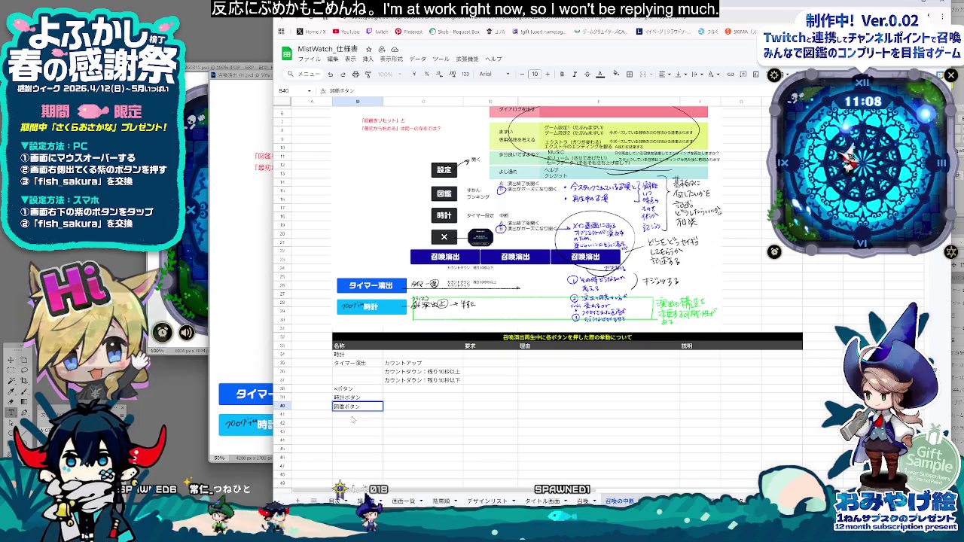
pyautogui.press('Return')
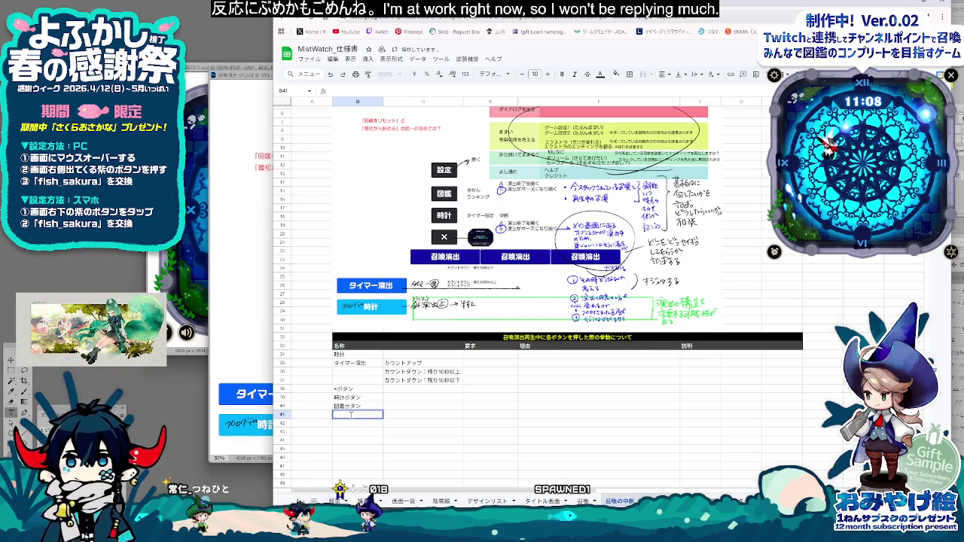
# Step: Enter 設定ボタン in B41 below 図鑑ボタン
pyautogui.write('設定')
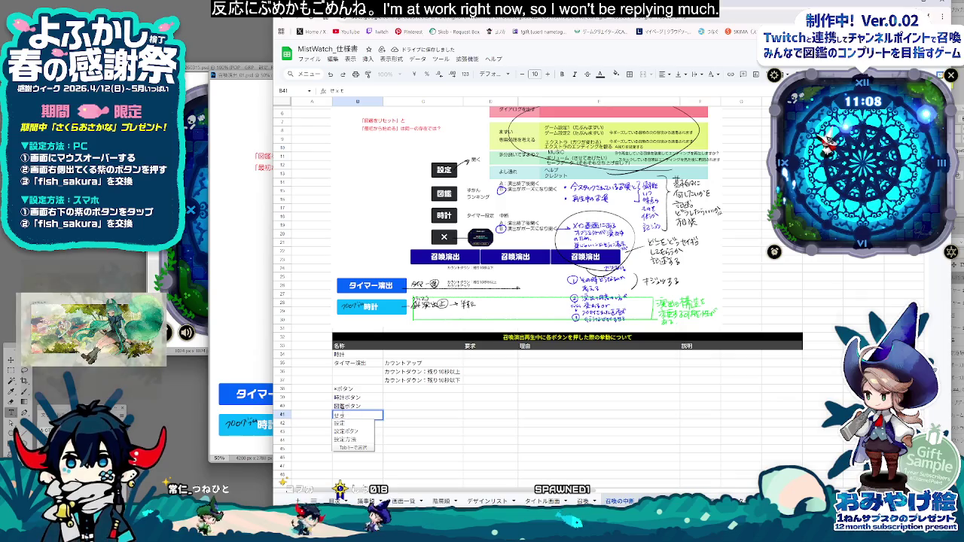
pyautogui.press('Return')
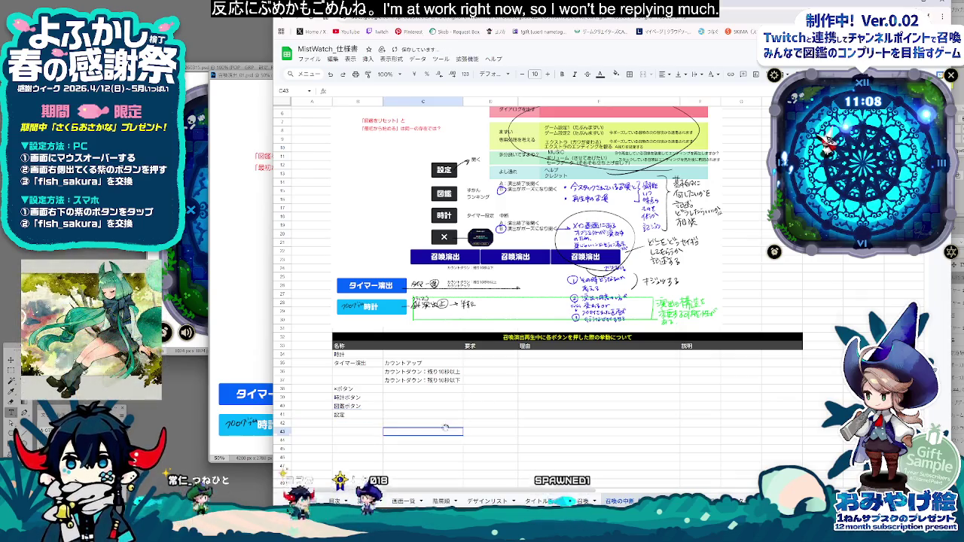
pyautogui.click(351, 415)
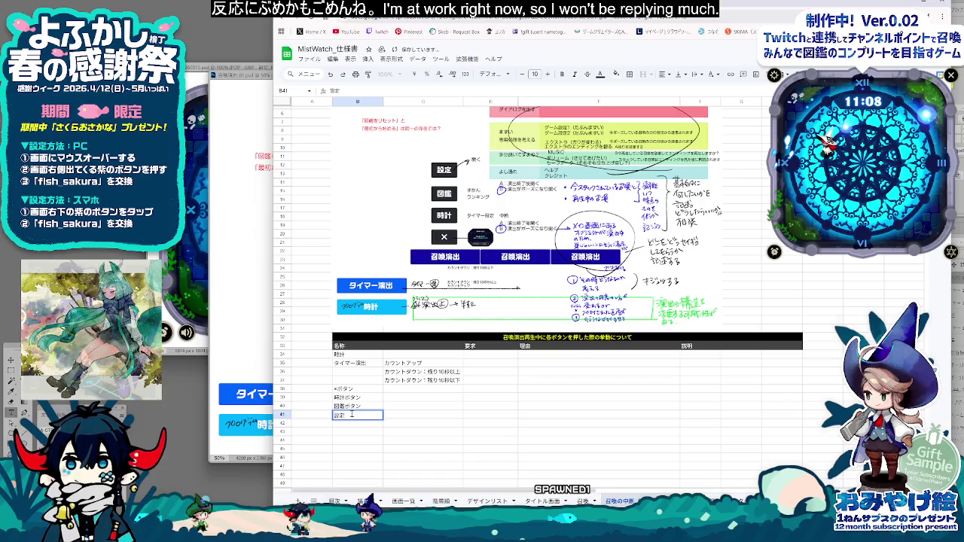
pyautogui.write('ボタン')
pyautogui.press('Return')
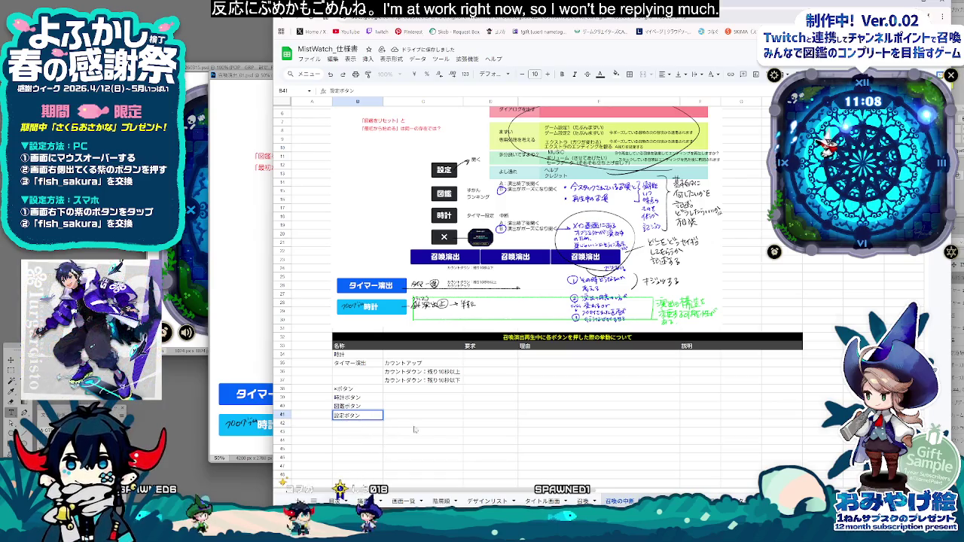
pyautogui.moveTo(414, 429); pyautogui.dragTo(433, 427)
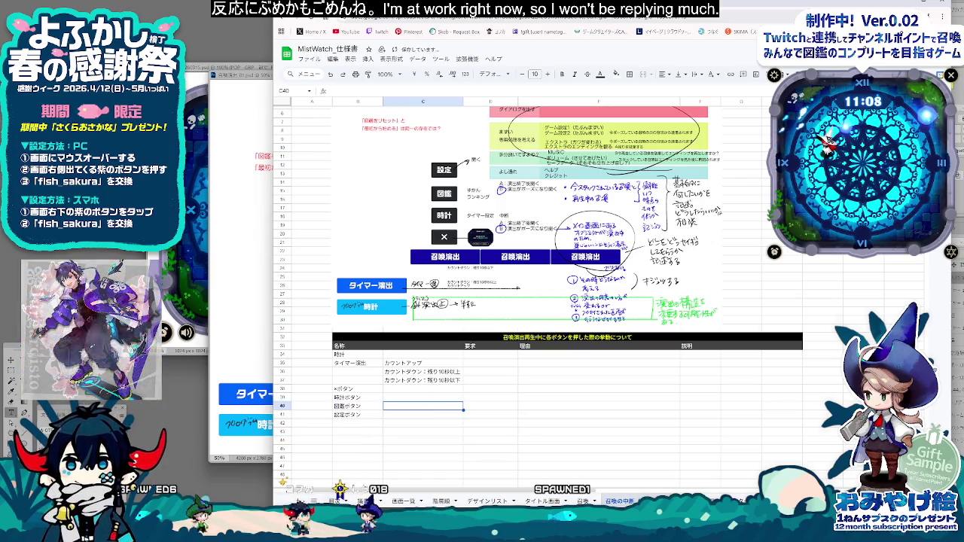
pyautogui.click(452, 483)
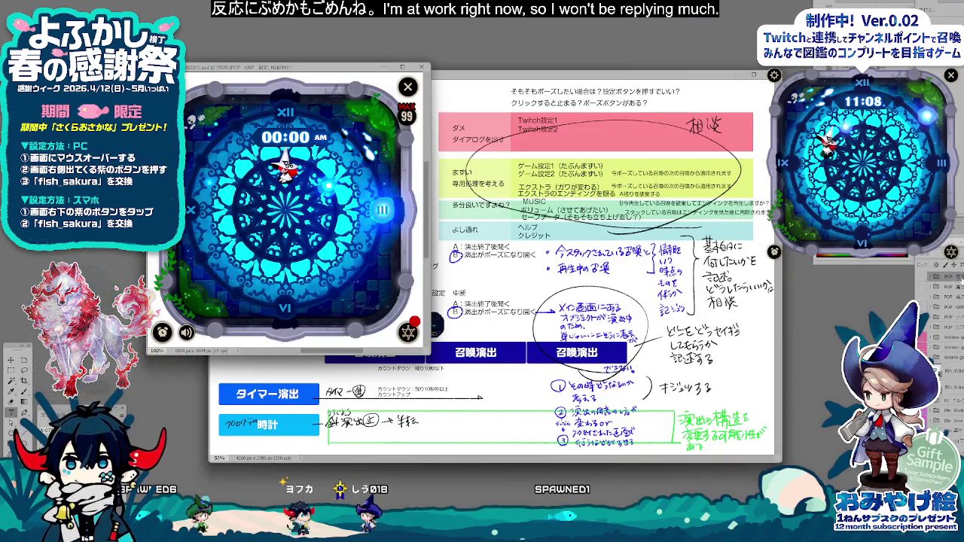
# Step: Check MistWatch's Extra settings and Help pages, then return to the MistWatch_仕様書 sheet
pyautogui.click(951, 276)
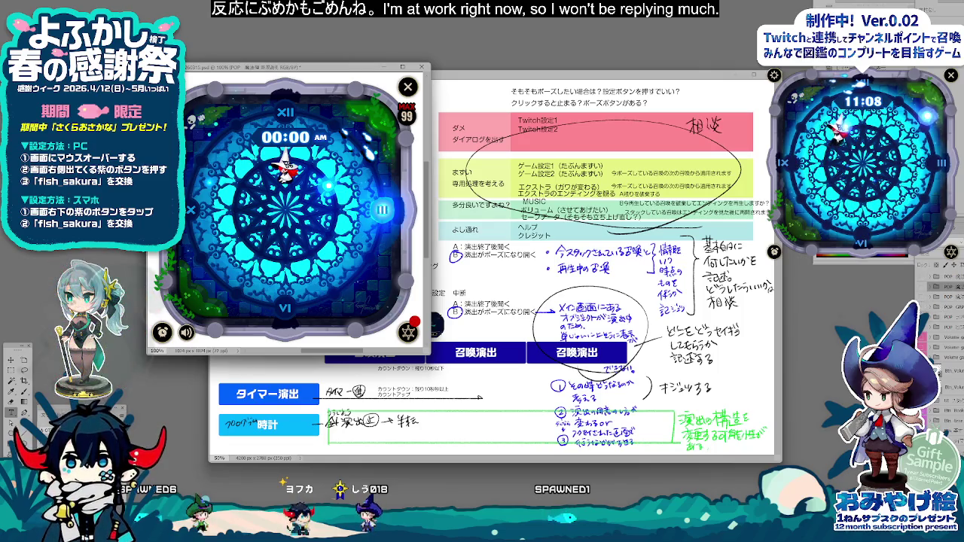
pyautogui.click(408, 332)
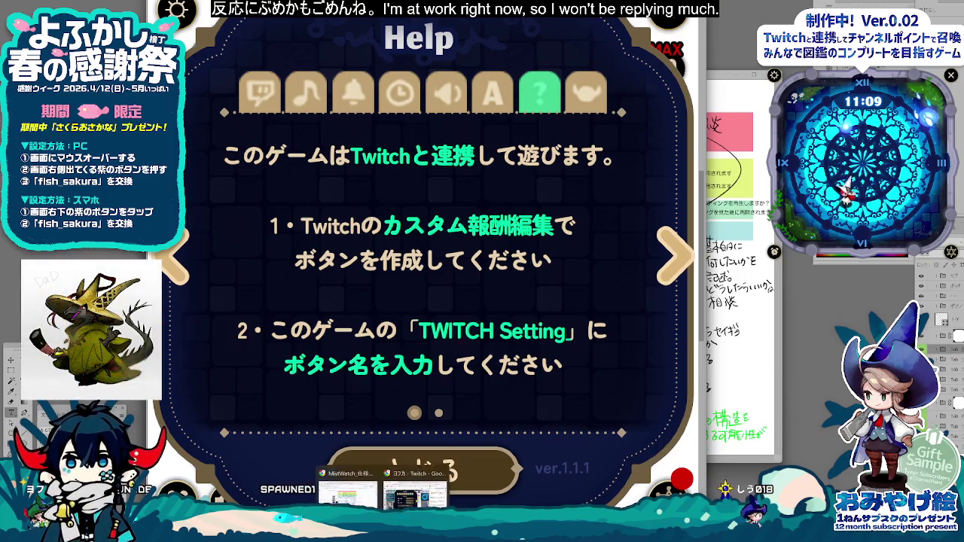
pyautogui.click(347, 482)
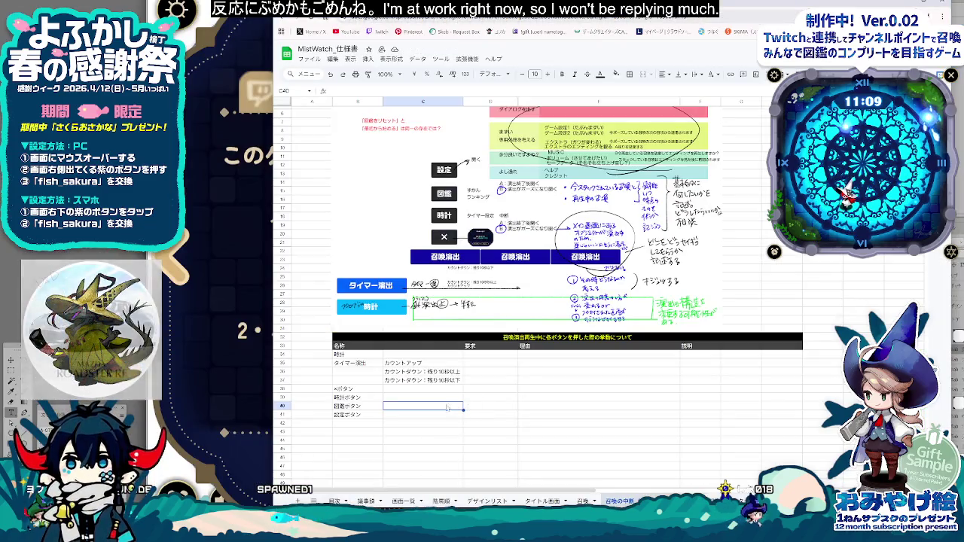
# Step: Start the note beside 設定ボタン and insert a blank row below the 図鑑ボタン row
pyautogui.doubleClick(395, 415)
pyautogui.write('遊び方')
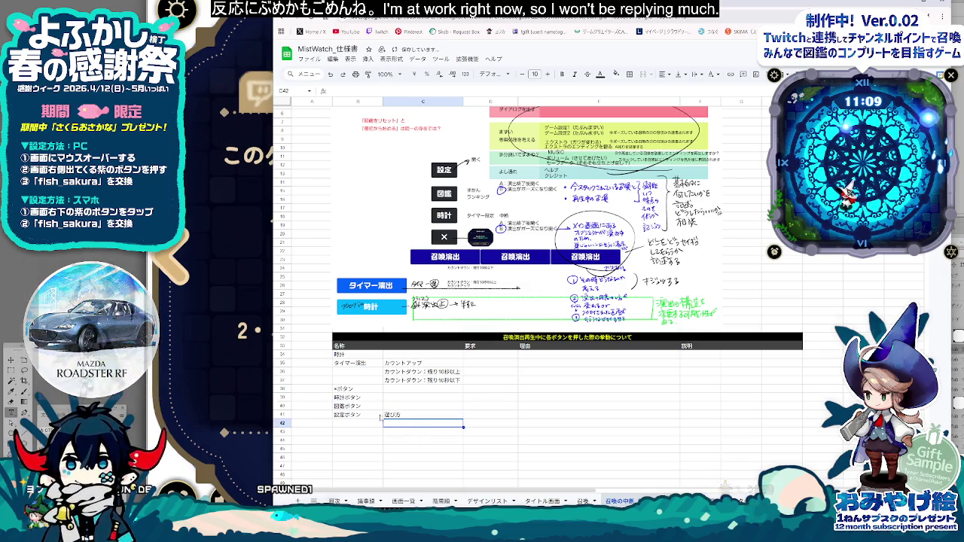
pyautogui.click(354, 406)
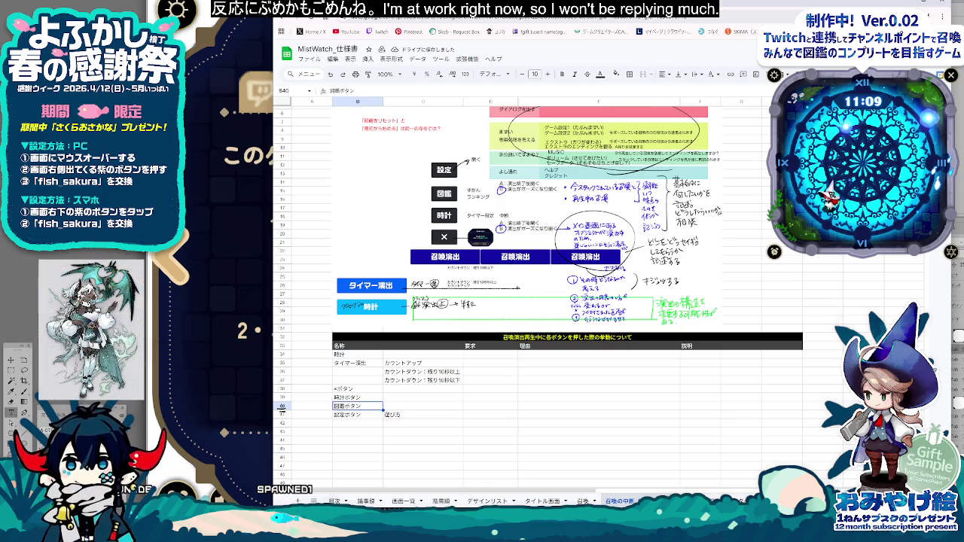
pyautogui.rightClick(282, 406)
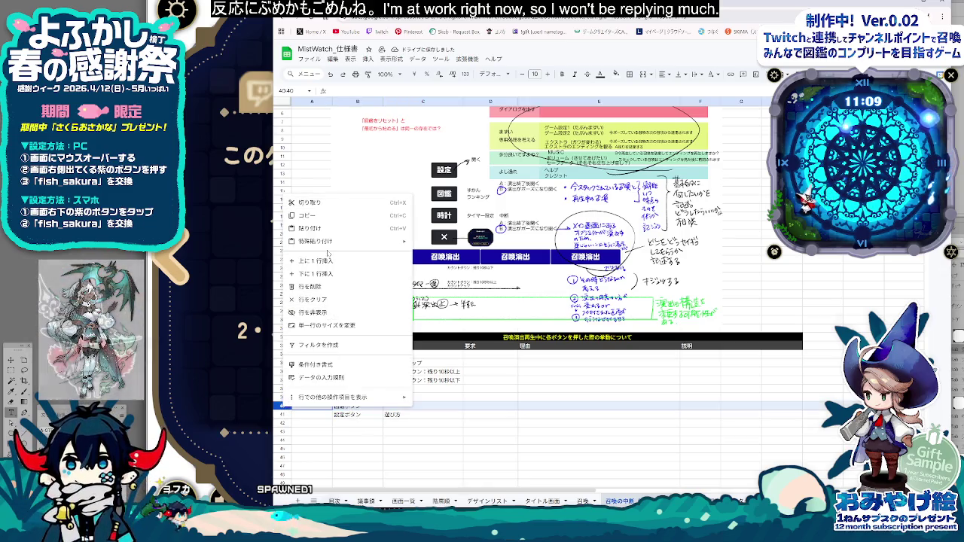
pyautogui.click(314, 274)
# Step: Enter ずかん in C40 and ランキング in C41 beside 図鑑ボタン
pyautogui.click(401, 407)
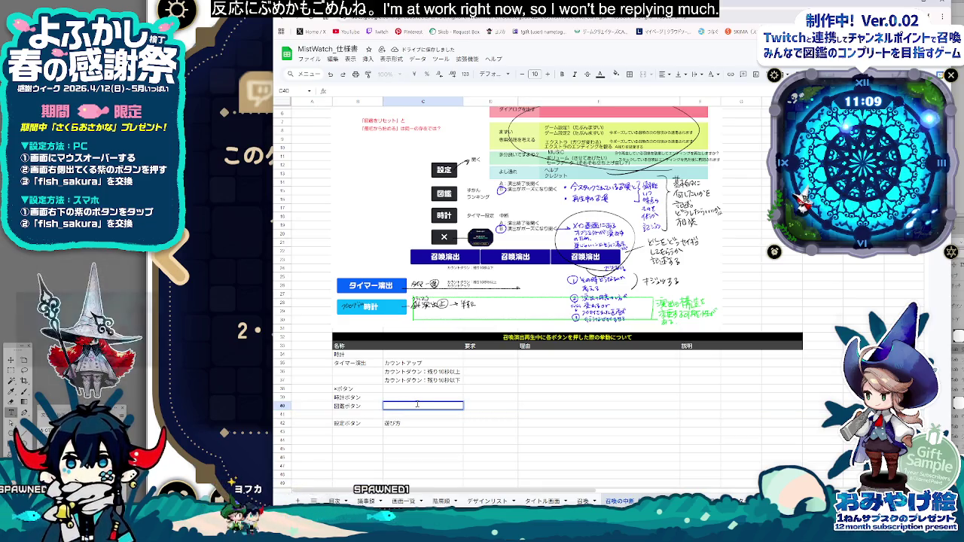
pyautogui.write('ずかん')
pyautogui.press('space')
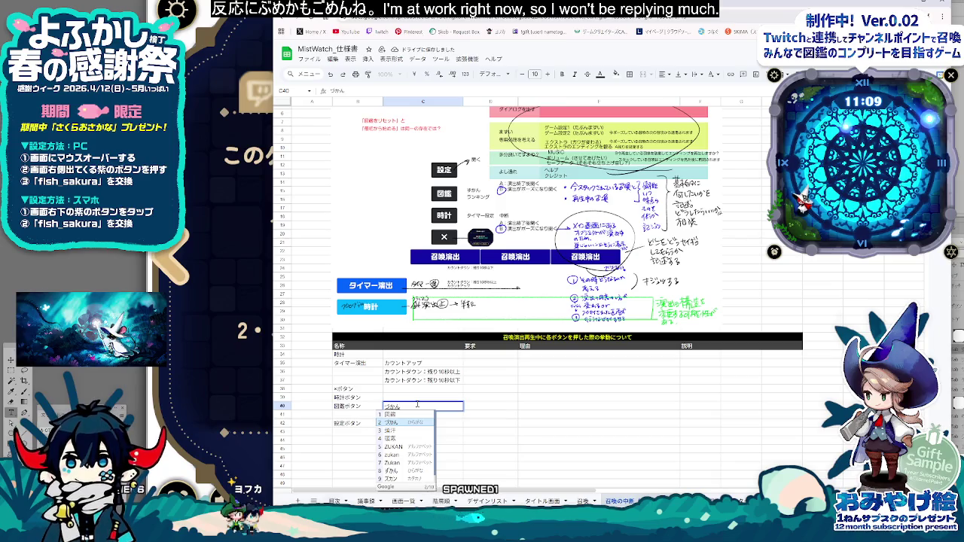
pyautogui.press('Escape')
pyautogui.write('かん')
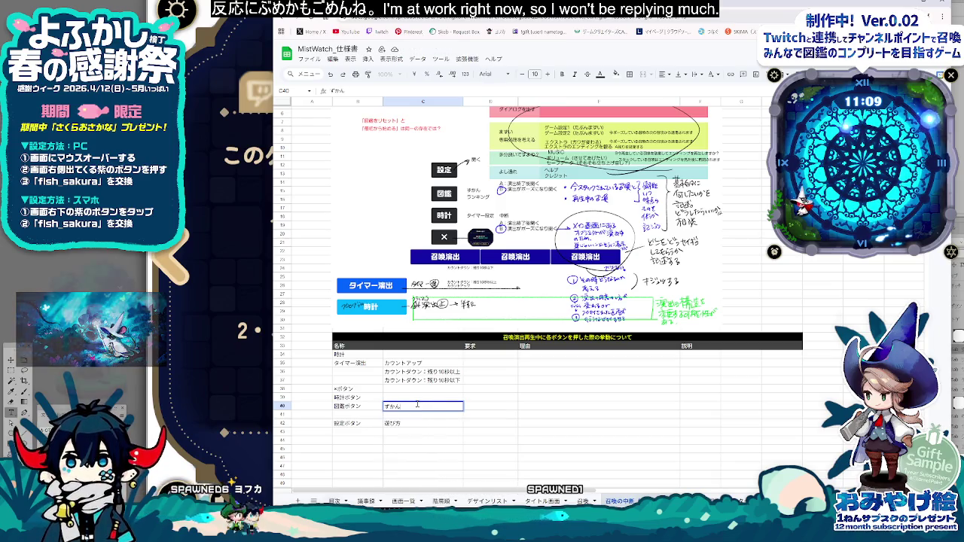
pyautogui.press('Return')
pyautogui.press('Return')
pyautogui.write('ランキング')
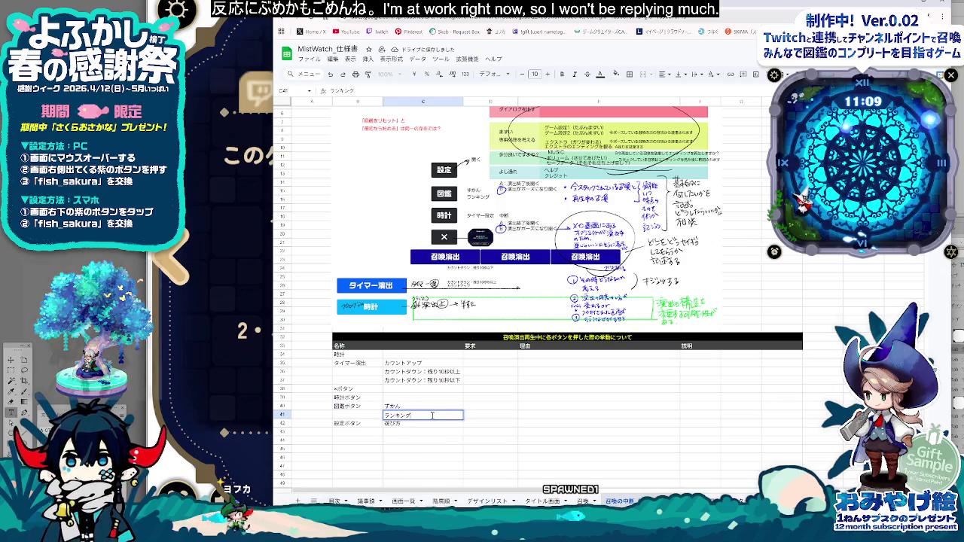
pyautogui.press('space')
pyautogui.press('Return')
pyautogui.click(354, 431)
pyautogui.click(413, 437)
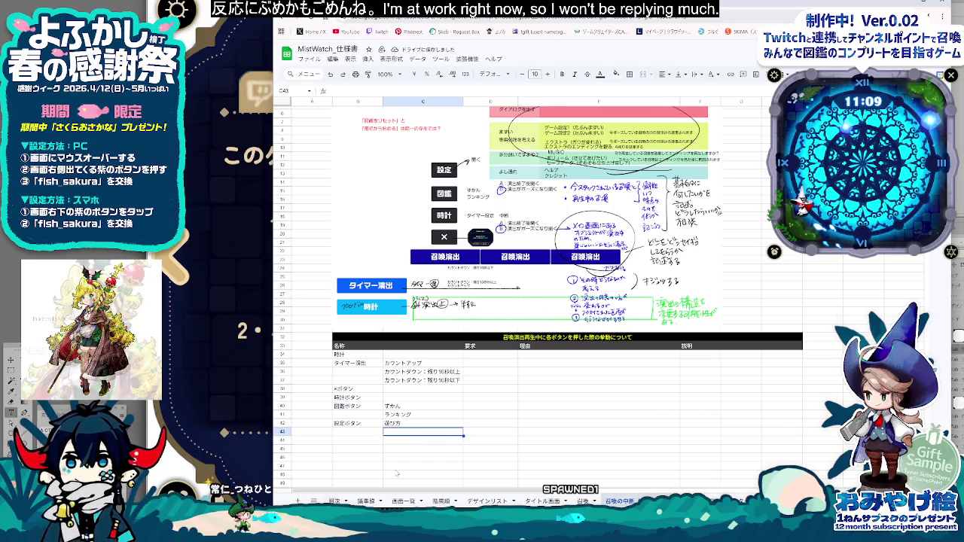
# Step: Enter Twitch設定1 as the first settings item under 設定ボタン
pyautogui.write('ついった')
pyautogui.press('Tab')
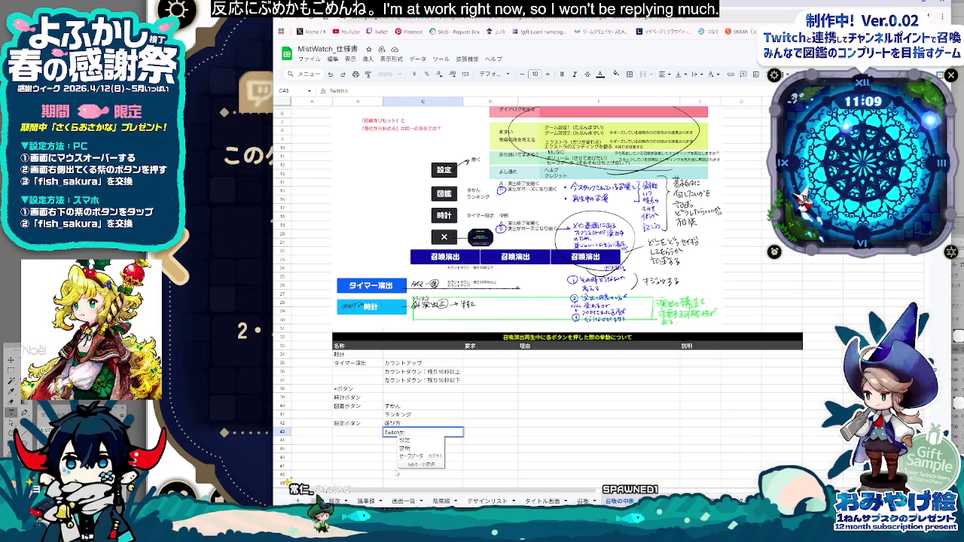
pyautogui.write('せってい')
pyautogui.press('space')
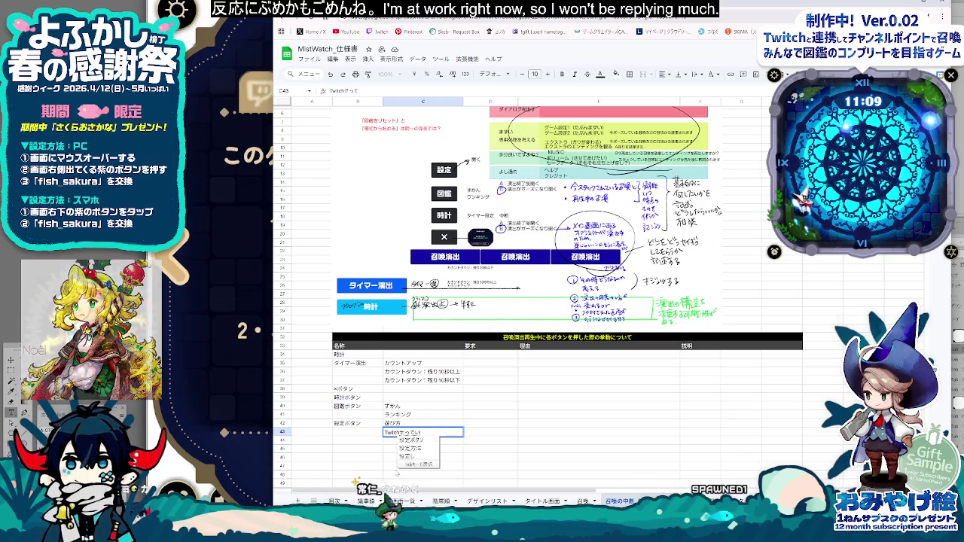
pyautogui.write('1')
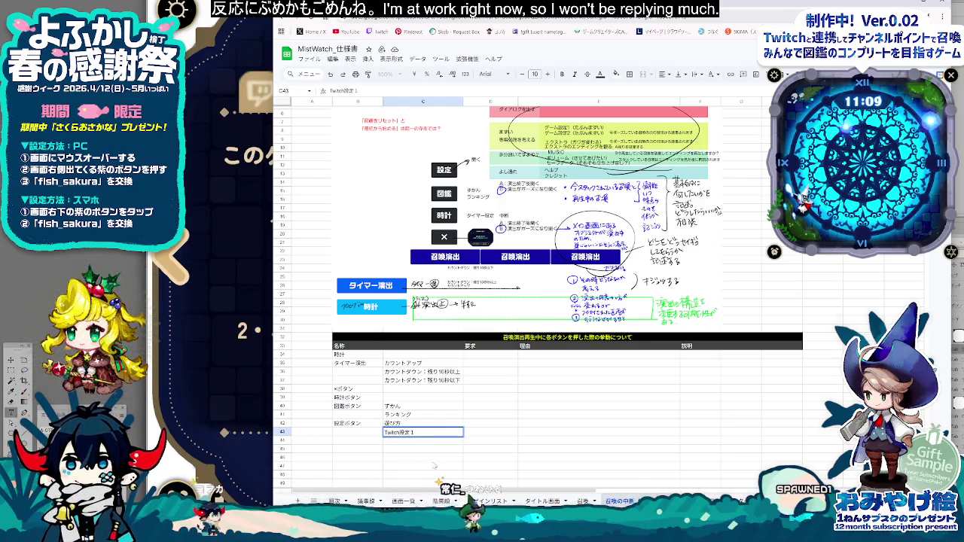
pyautogui.press('Return')
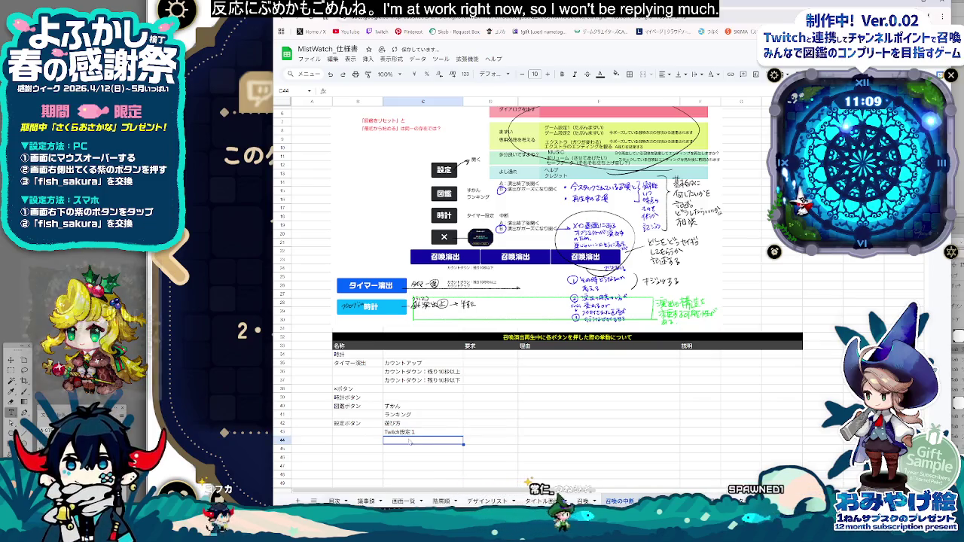
# Step: Add Twitch設定2, ゲーム設定1 and ゲーム設定2 in the following rows
pyautogui.write('Twitch設定2')
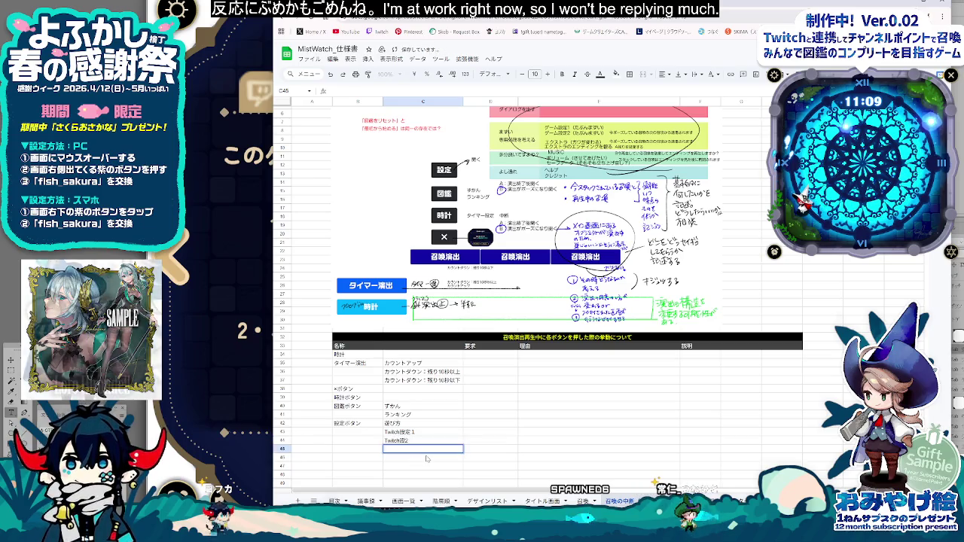
pyautogui.write('げ0ーむ')
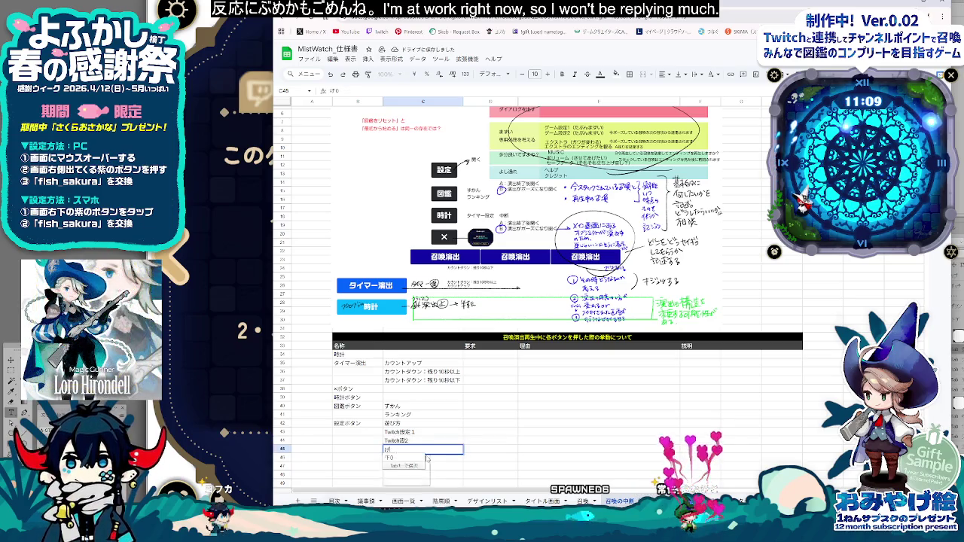
pyautogui.press('BackSpace')
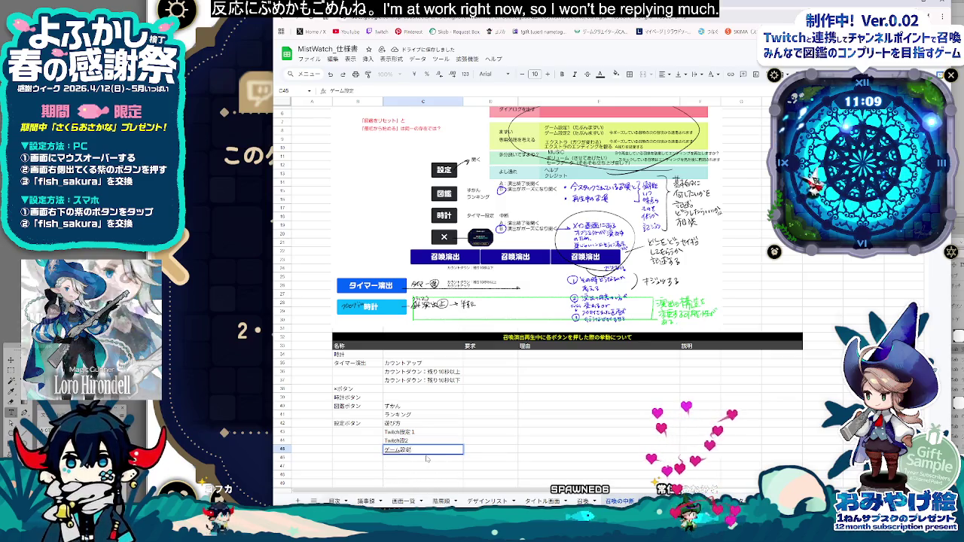
pyautogui.press('space')
pyautogui.press('Return')
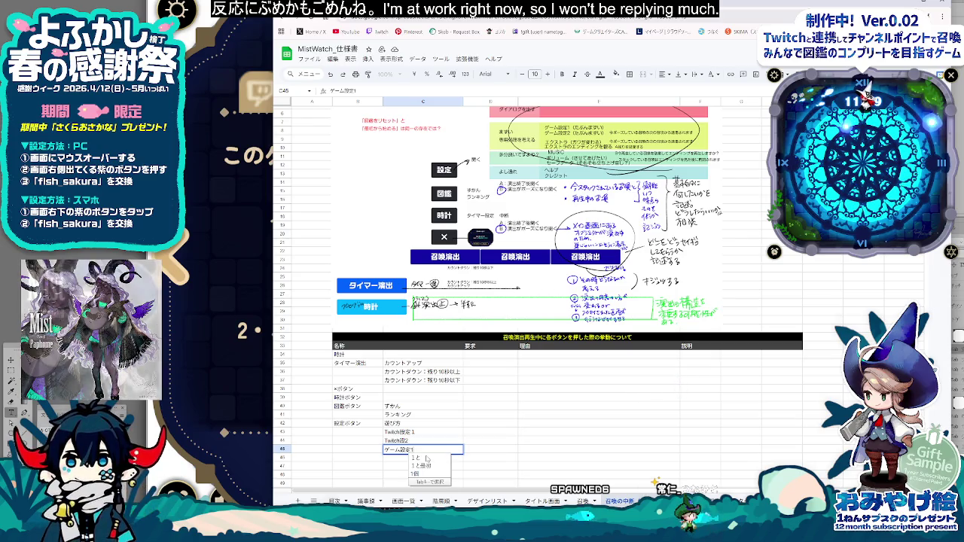
pyautogui.press('Return')
pyautogui.press('Return')
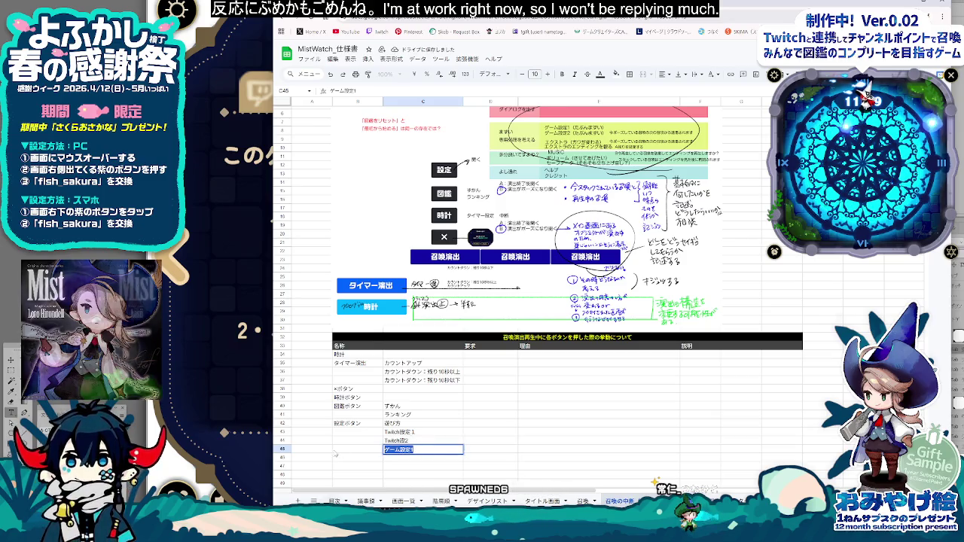
pyautogui.press('Return')
pyautogui.hotkey('ctrl', 'd')
pyautogui.write('ゲーム設定2')
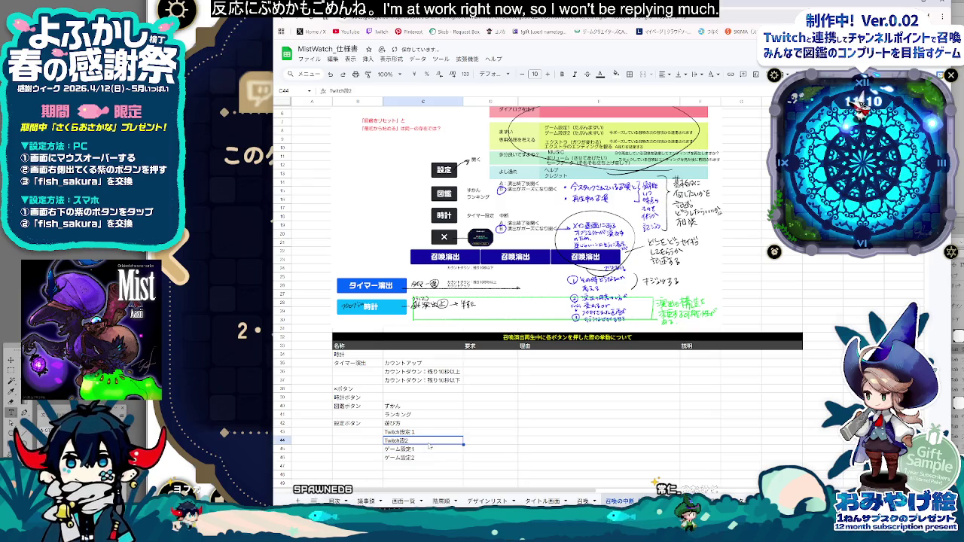
pyautogui.press('Return')
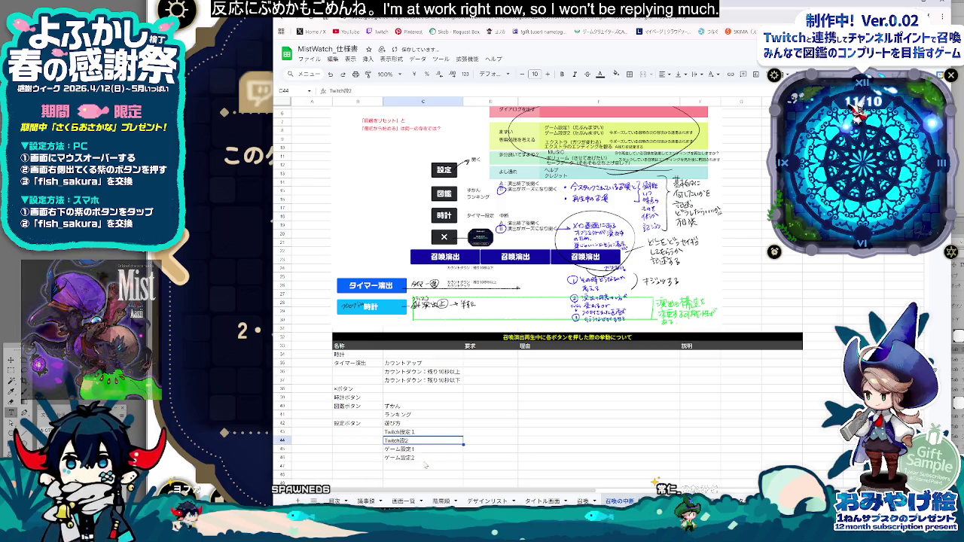
# Step: Add MUSIC and ボリューム below ゲーム設定2
pyautogui.scroll(-3, 450, 454)
pyautogui.scroll(-2, 429, 362)
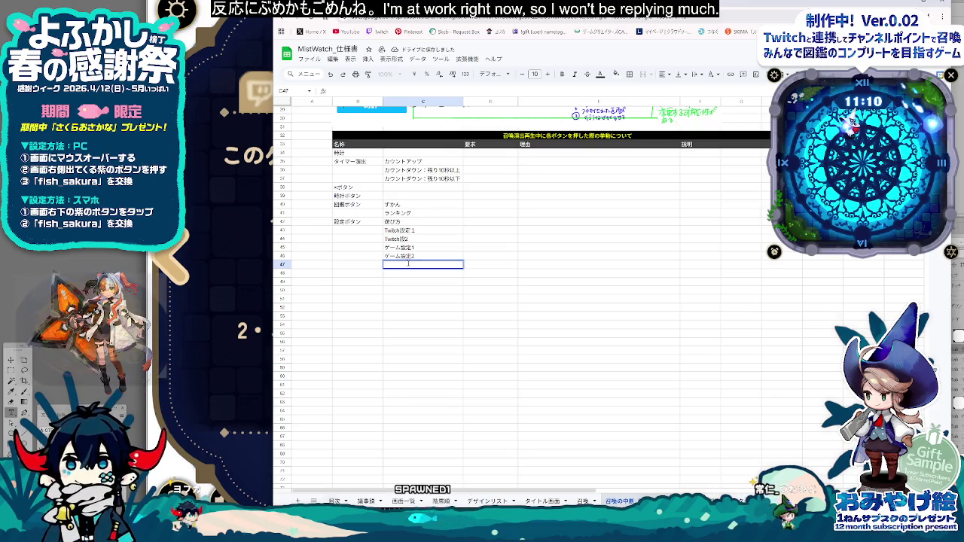
pyautogui.write('MUSIC')
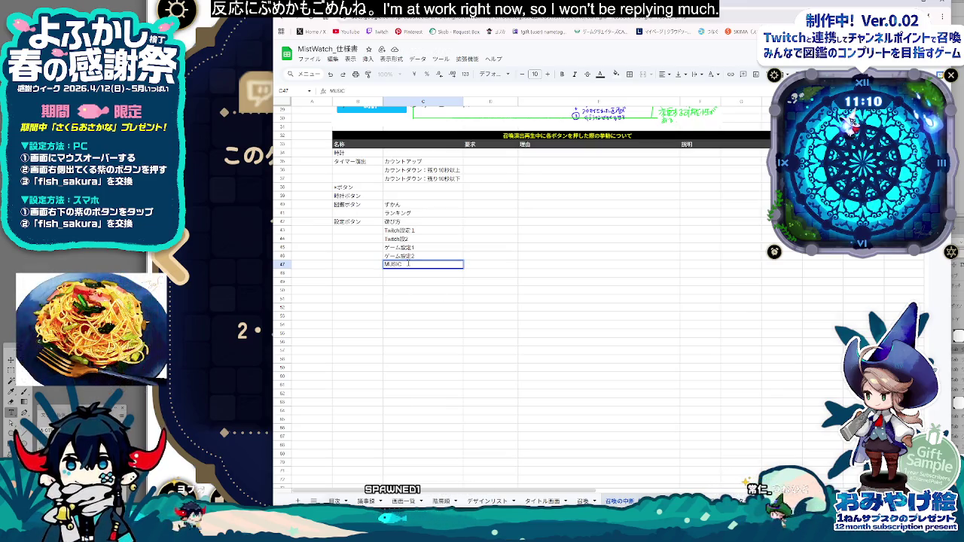
pyautogui.press('Return')
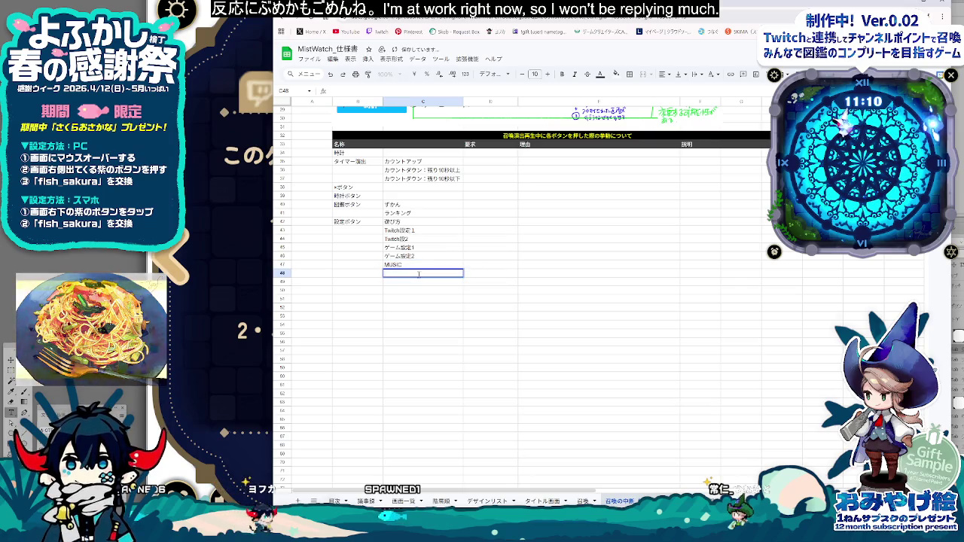
pyautogui.write('ぼりゅーm')
pyautogui.press('Tab')
pyautogui.press('Return')
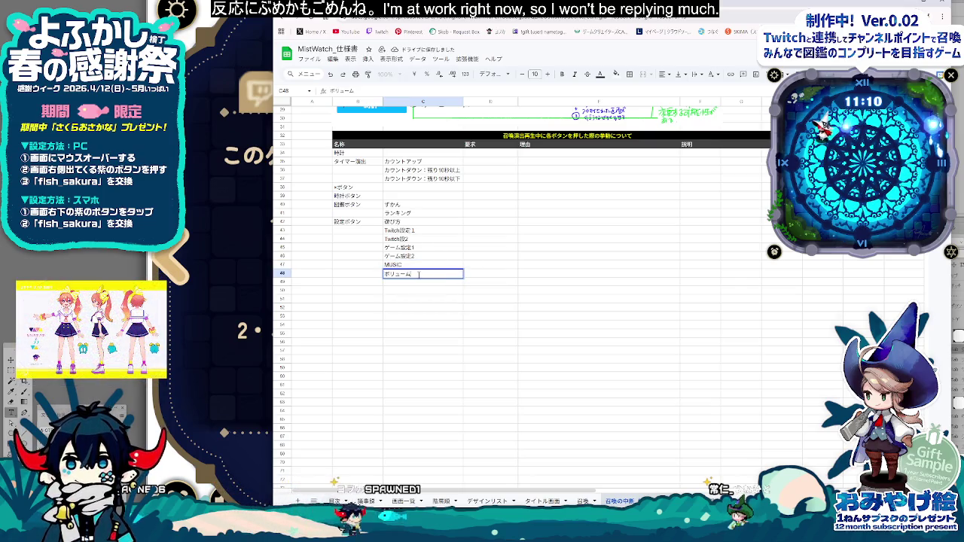
pyautogui.press('Return')
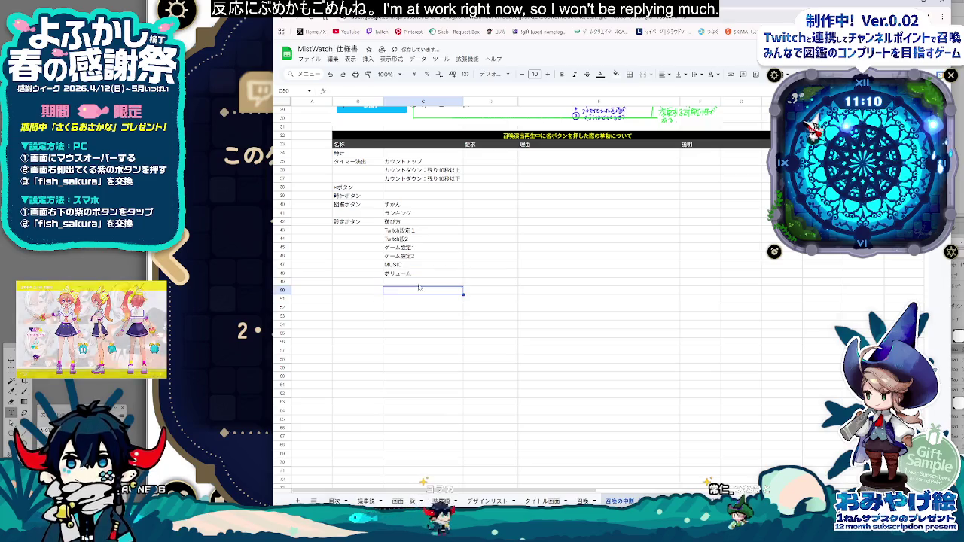
# Step: Add セーブデータ, クレジット and エクストラ to finish the settings list
pyautogui.write('せー')
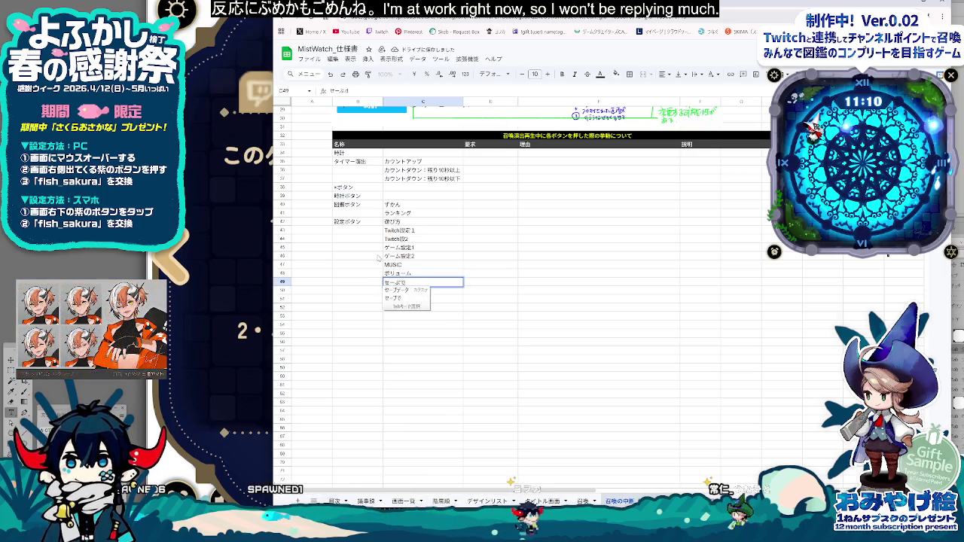
pyautogui.press('Tab')
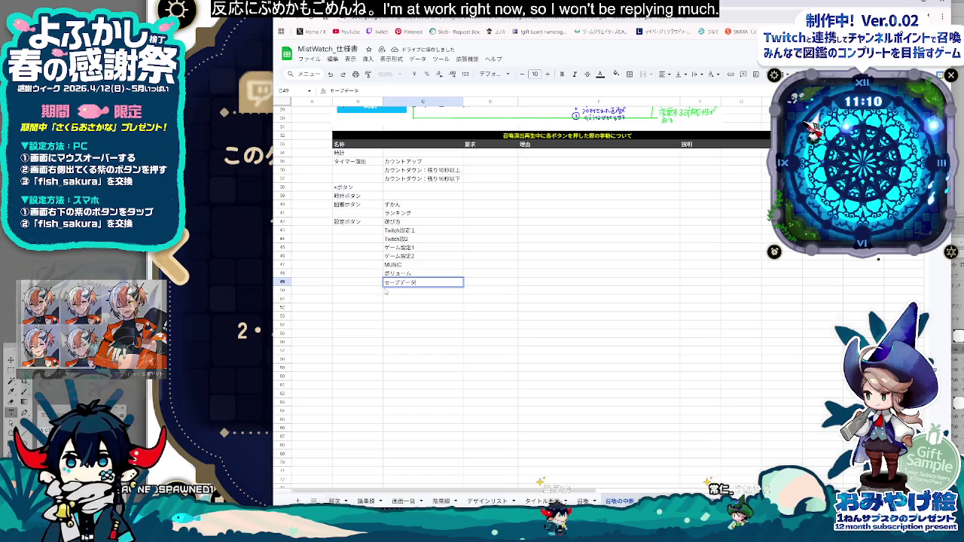
pyautogui.press('Return')
pyautogui.write('くり')
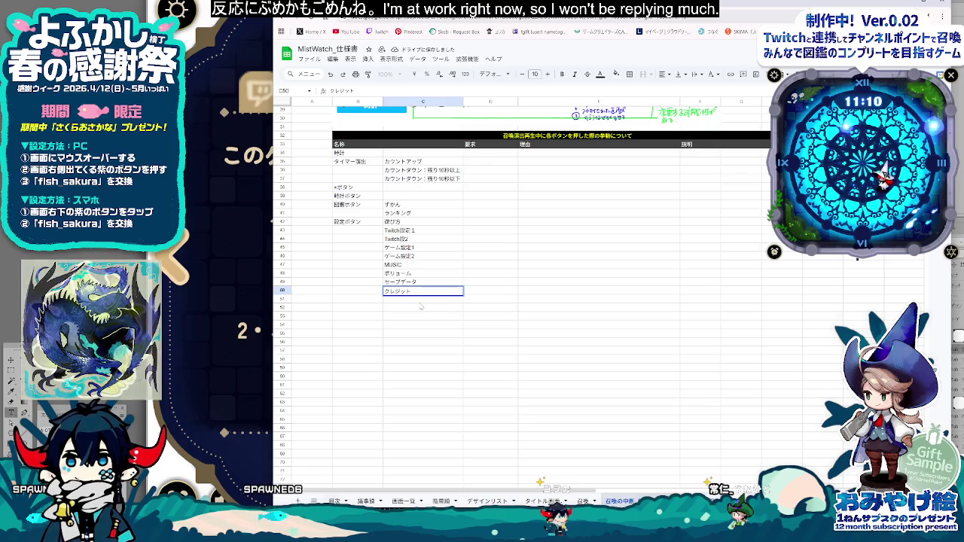
pyautogui.press('Return')
pyautogui.write('えくすとr')
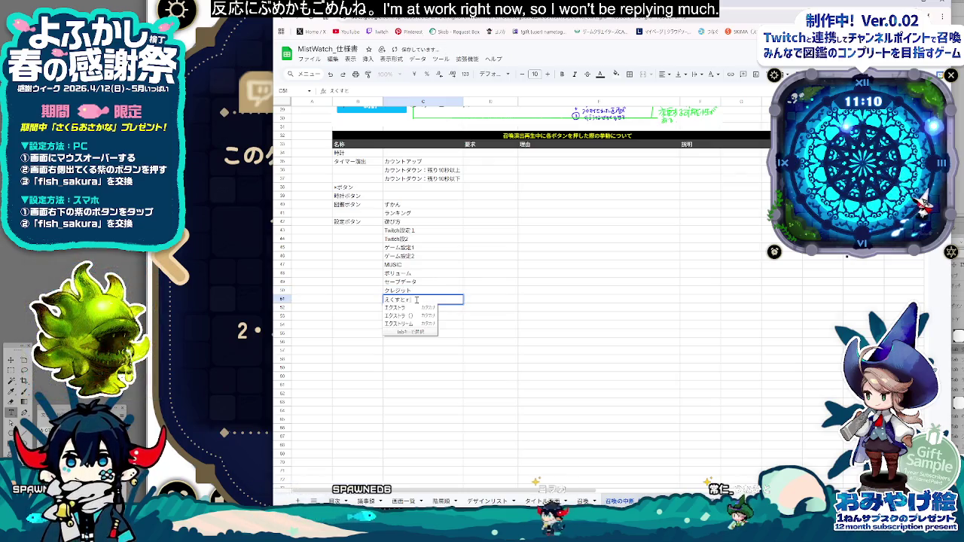
pyautogui.press('Tab')
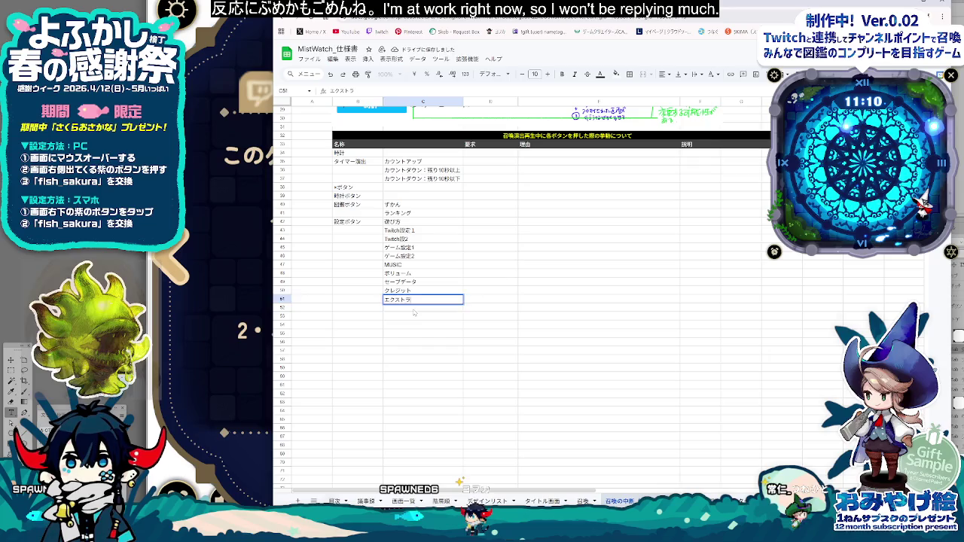
pyautogui.press('Return')
pyautogui.write('もっ')
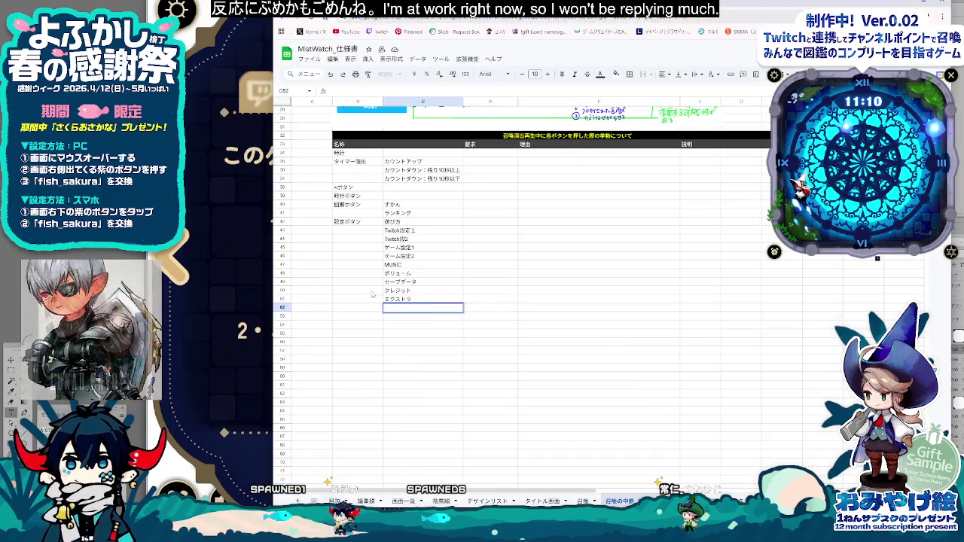
# Step: Select the behaviour table range B34:H53 and apply all borders to it
pyautogui.click(358, 153)
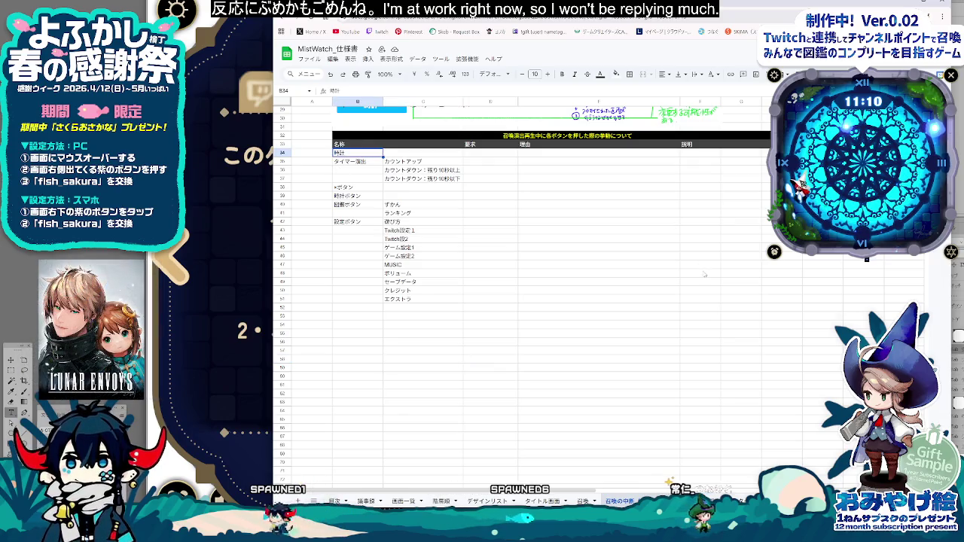
pyautogui.moveTo(358, 153); pyautogui.dragTo(790, 305)
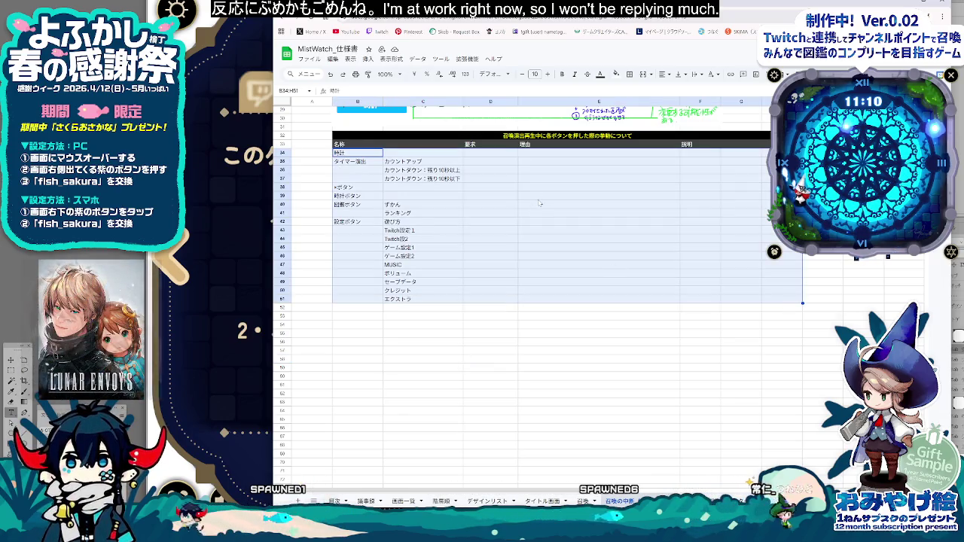
pyautogui.scroll(2, 480, 216)
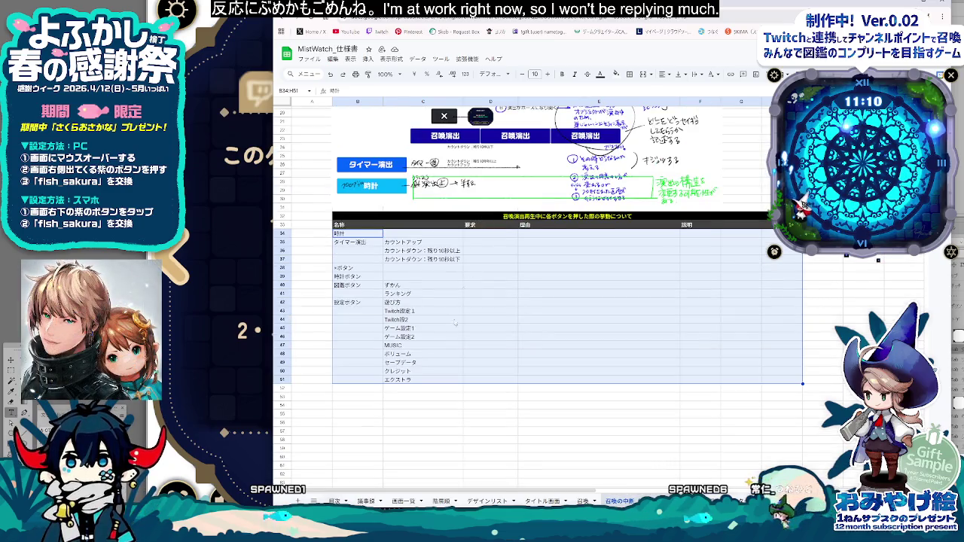
pyautogui.doubleClick(407, 311)
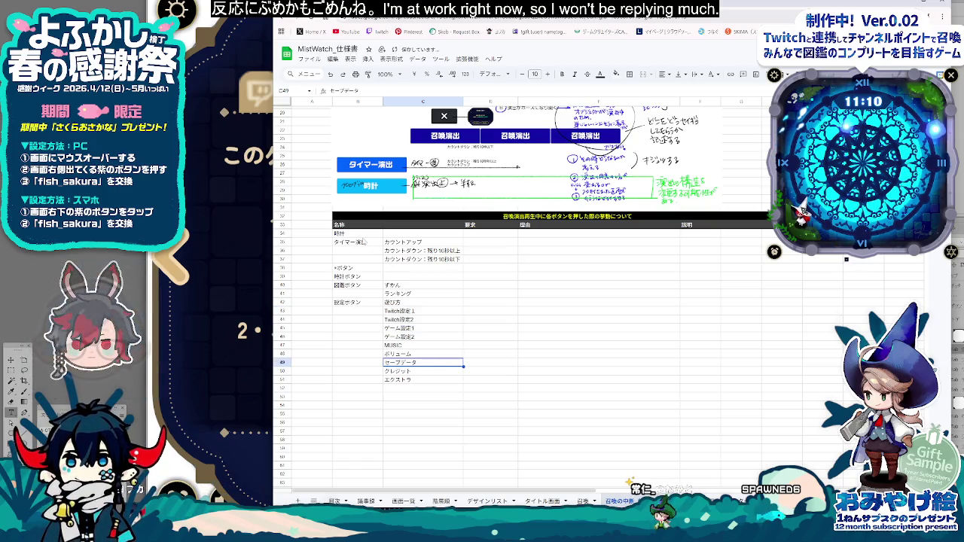
pyautogui.moveTo(361, 234); pyautogui.dragTo(800, 398)
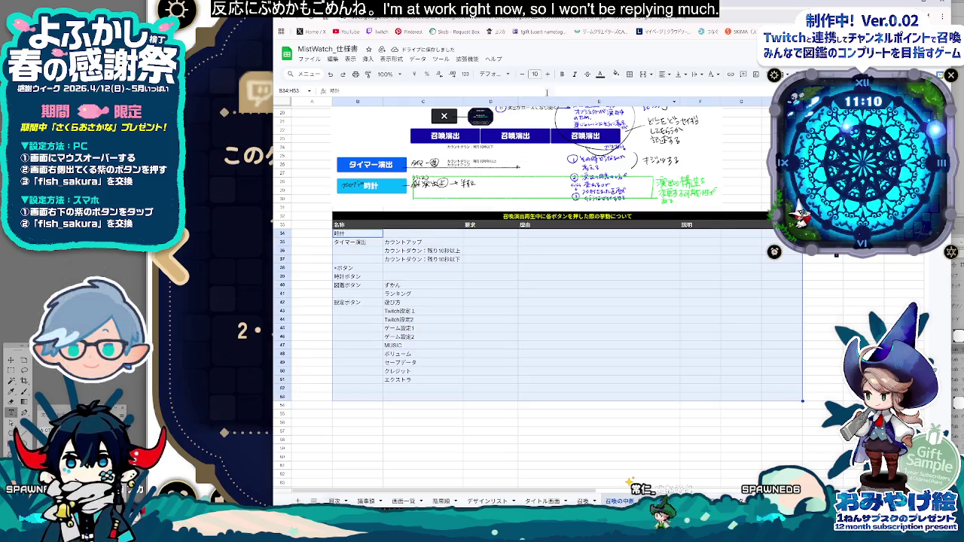
pyautogui.click(629, 75)
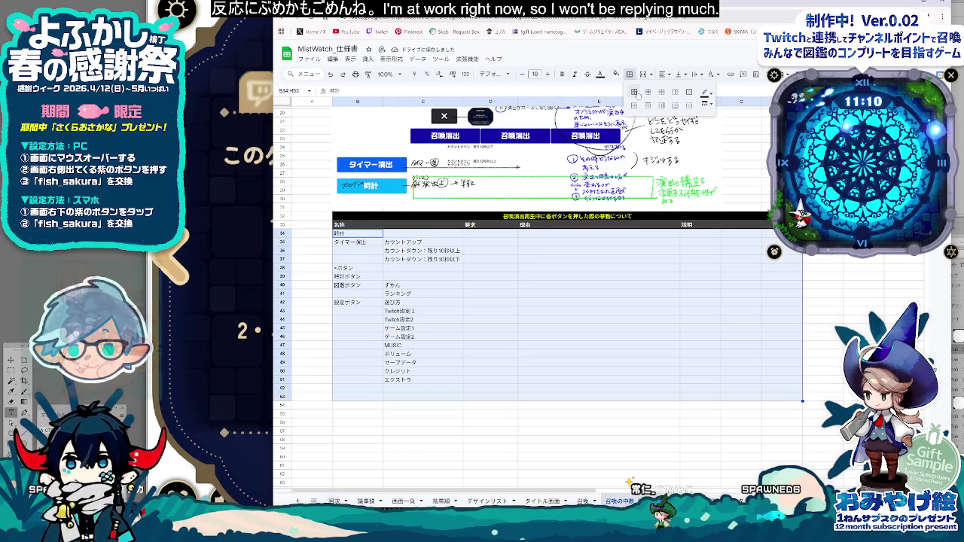
pyautogui.click(634, 91)
pyautogui.click(520, 456)
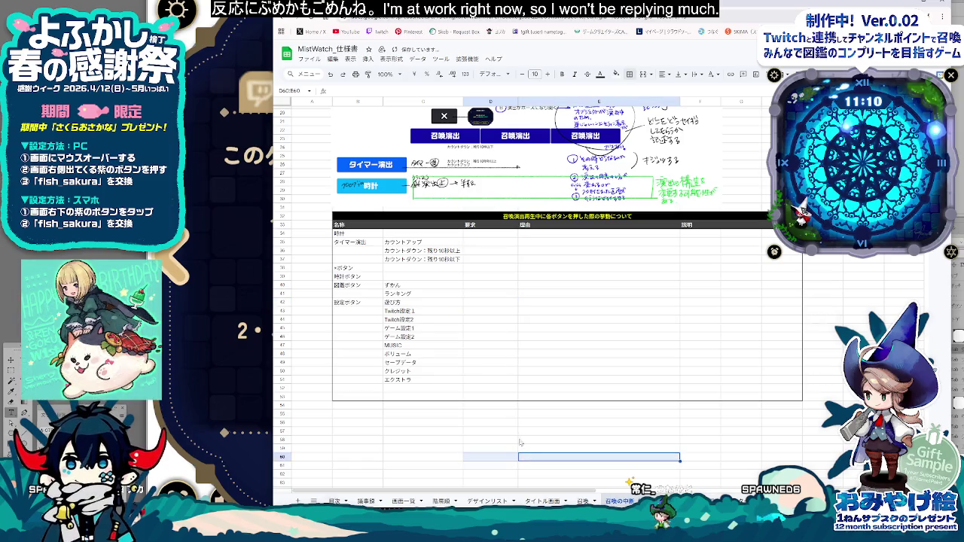
pyautogui.click(394, 218)
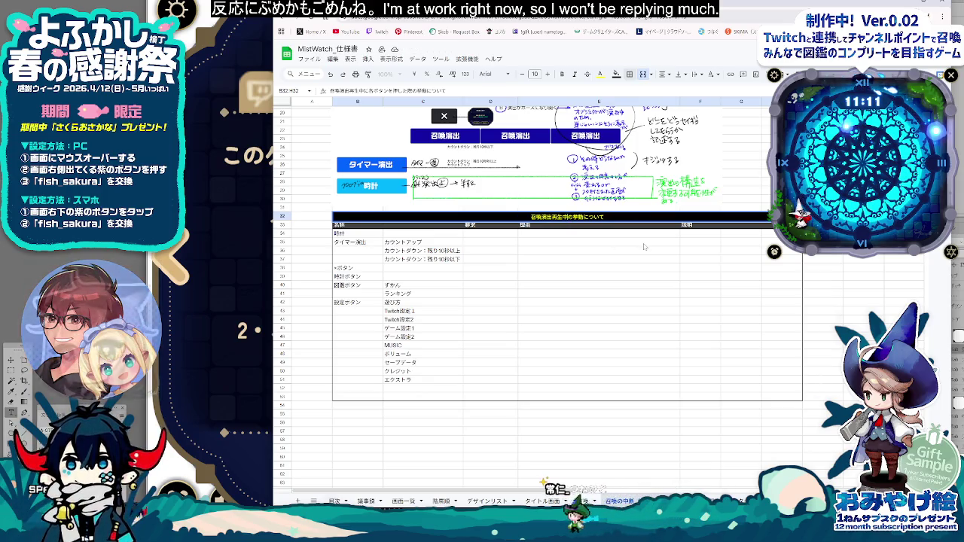
# Step: Retitle the table header with 各機能 and add 押下 to button labels like 設定ボタン押下
pyautogui.write('かくき')
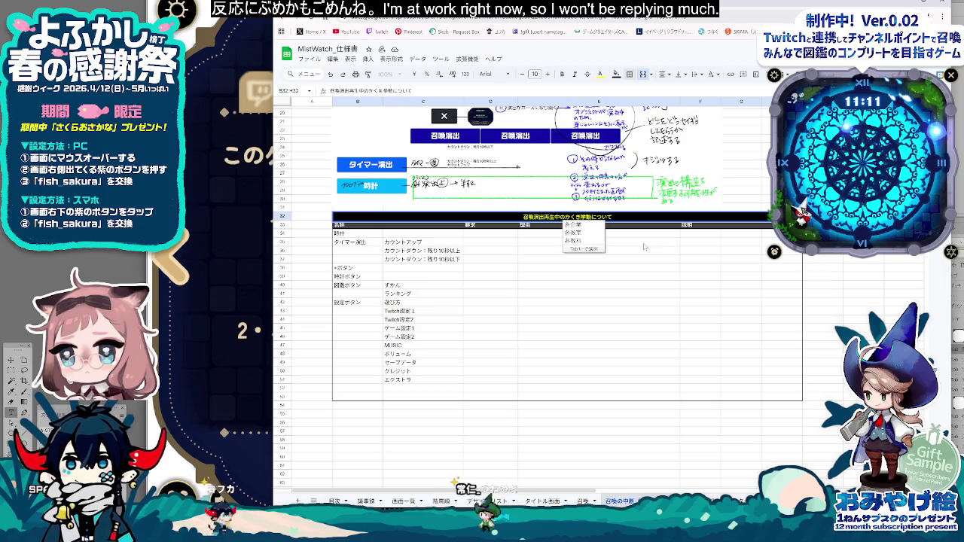
pyautogui.write('各機能の')
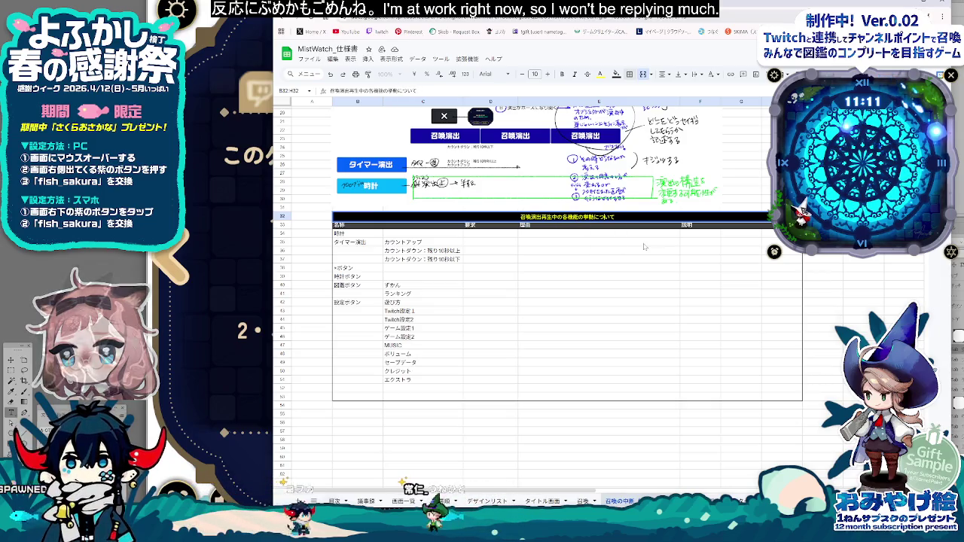
pyautogui.press('Return')
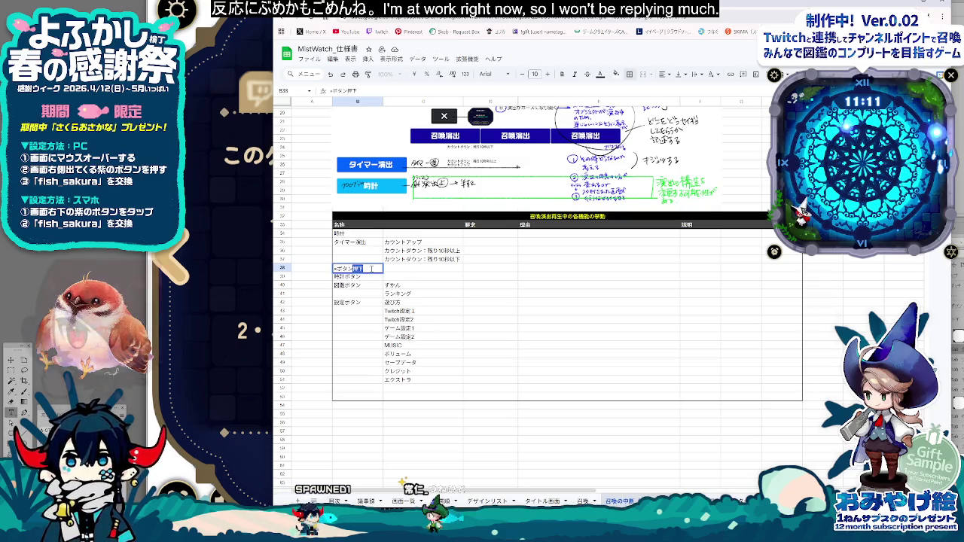
pyautogui.press('Return')
pyautogui.doubleClick(371, 278)
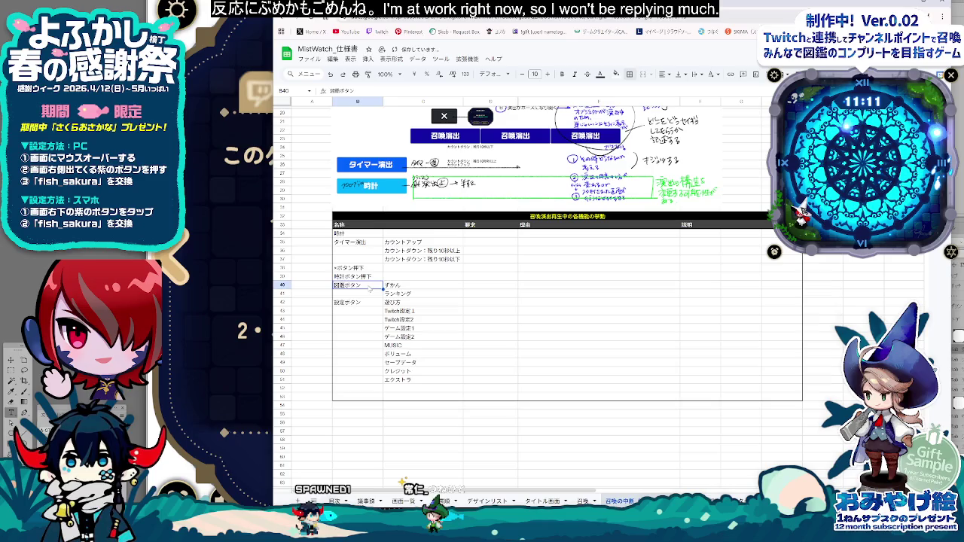
pyautogui.write('押下')
pyautogui.click(411, 285)
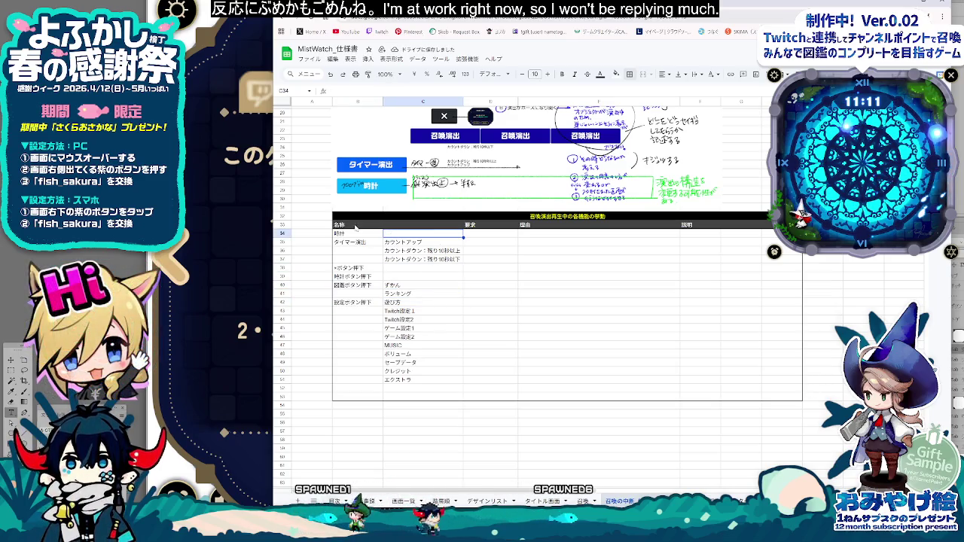
# Step: Copy the 名称 header into C33 and rename the B33 header to ジャンル
pyautogui.click(357, 225)
pyautogui.hotkey('ctrl', 'c')
pyautogui.press('Right')
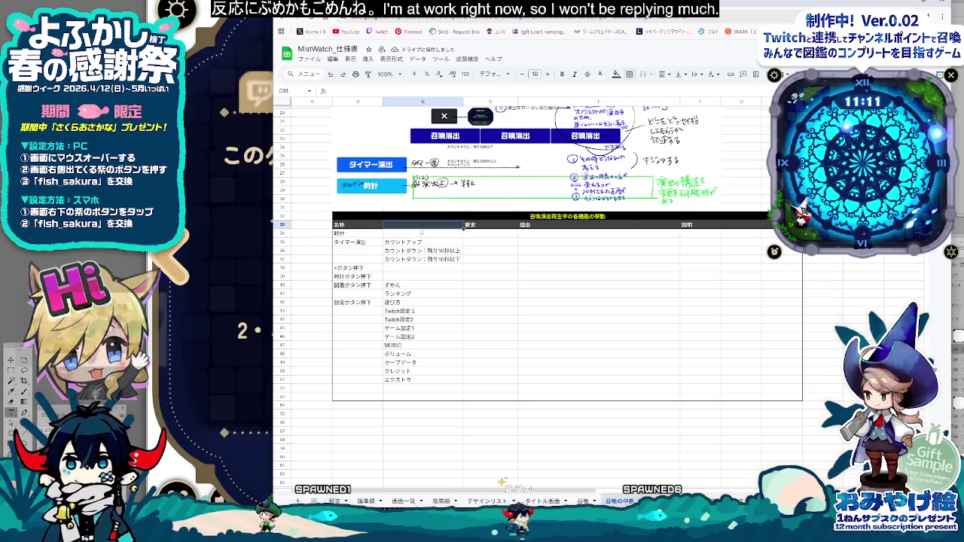
pyautogui.hotkey('ctrl', 'v')
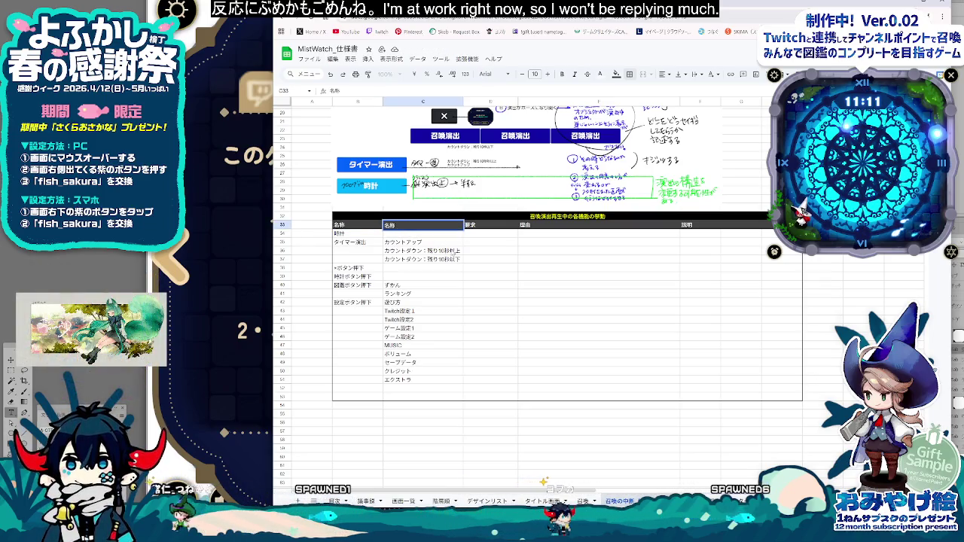
pyautogui.click(352, 226)
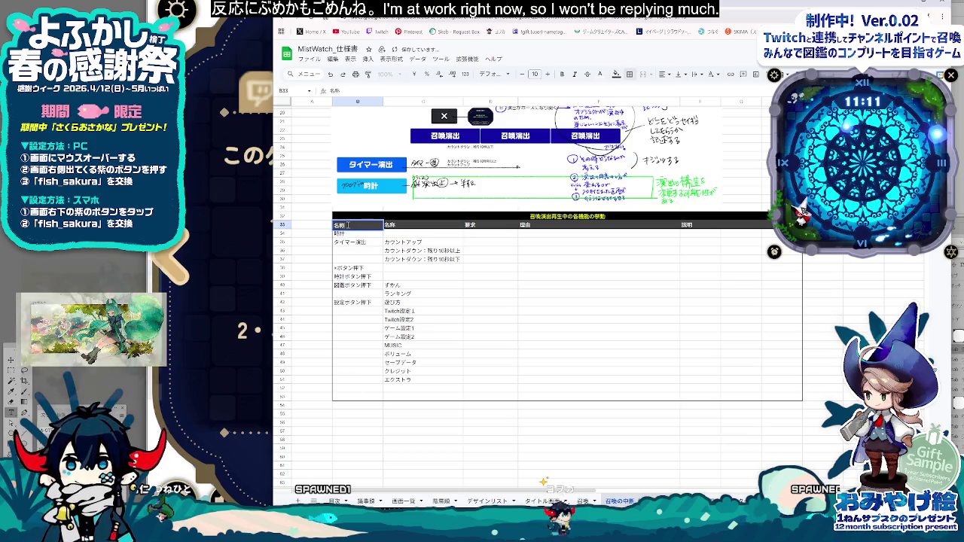
pyautogui.write('z')
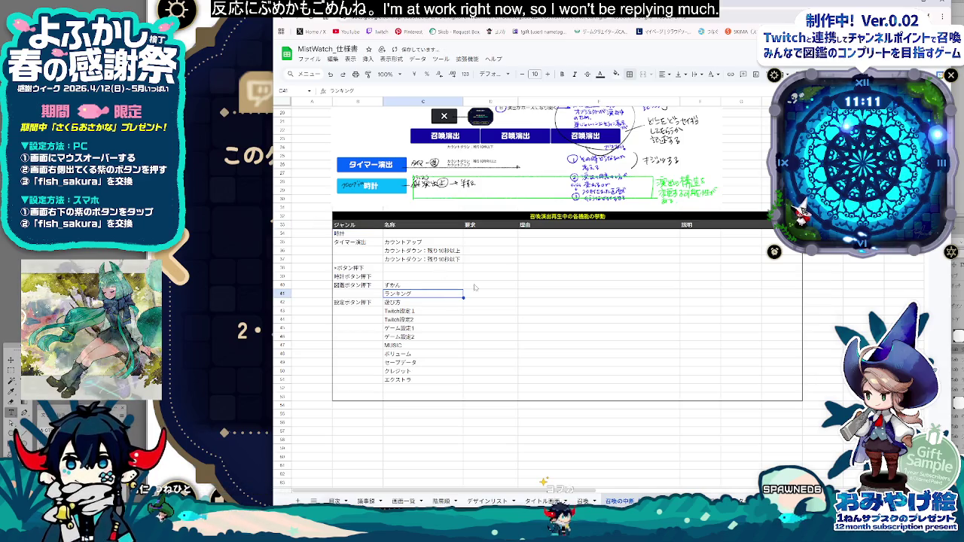
pyautogui.click(491, 234)
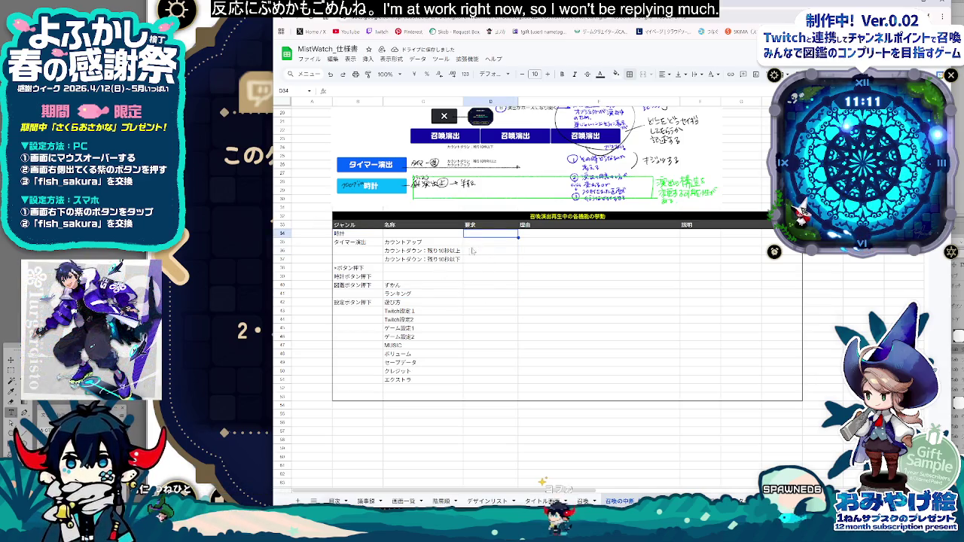
# Step: Review the diagrams above, then widen column D so the 要求 column has more room
pyautogui.scroll(3, 466, 290)
pyautogui.scroll(1, 458, 388)
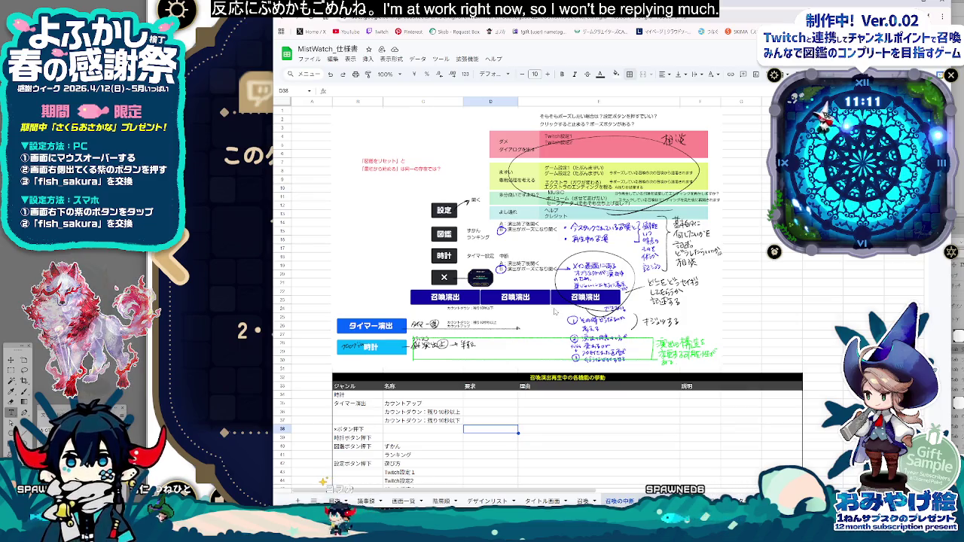
pyautogui.scroll(-2, 491, 302)
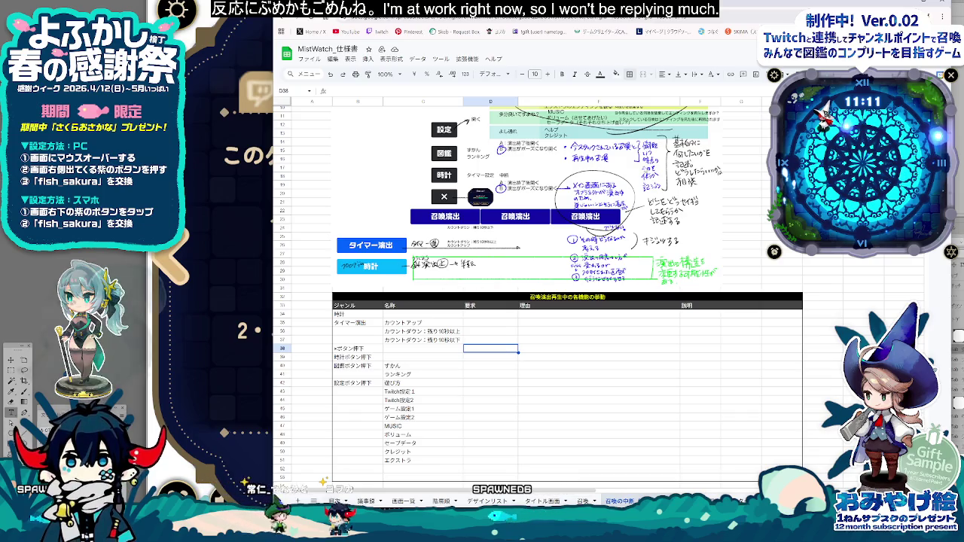
pyautogui.scroll(1, 527, 294)
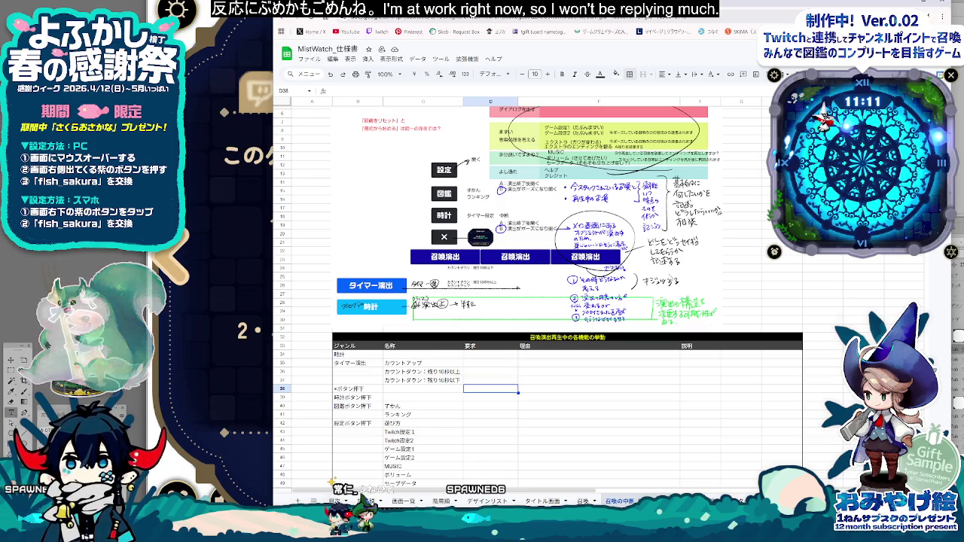
pyautogui.scroll(1, 527, 293)
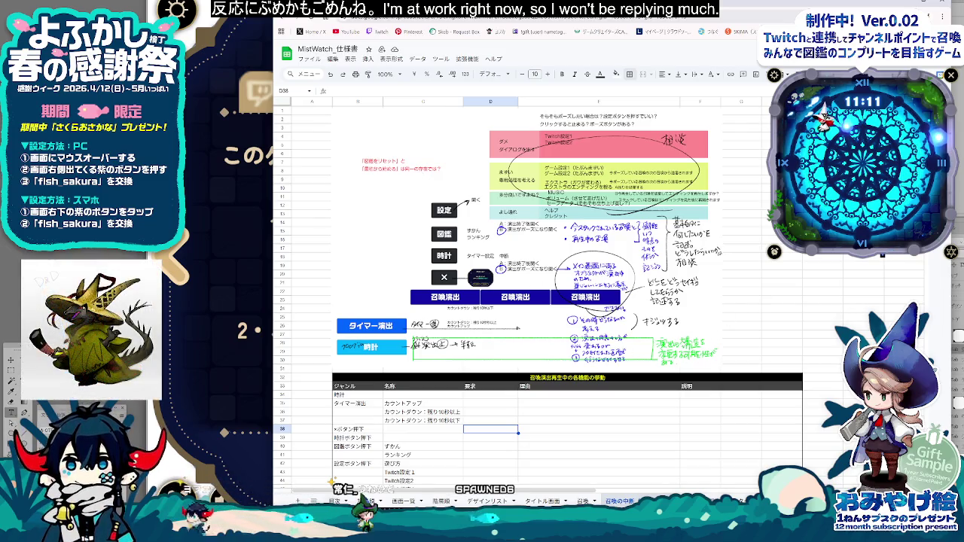
pyautogui.scroll(-2, 481, 395)
pyautogui.click(481, 318)
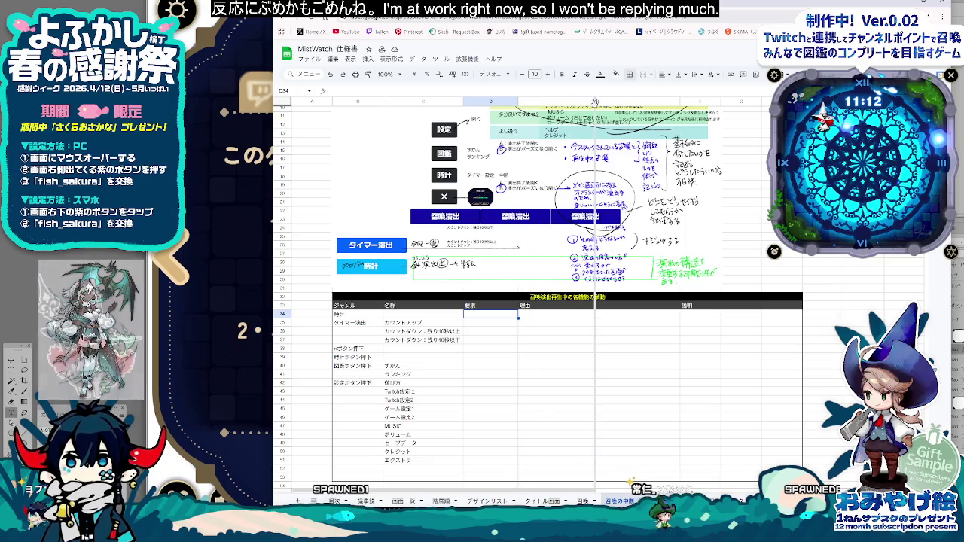
pyautogui.moveTo(519, 101); pyautogui.dragTo(587, 101)
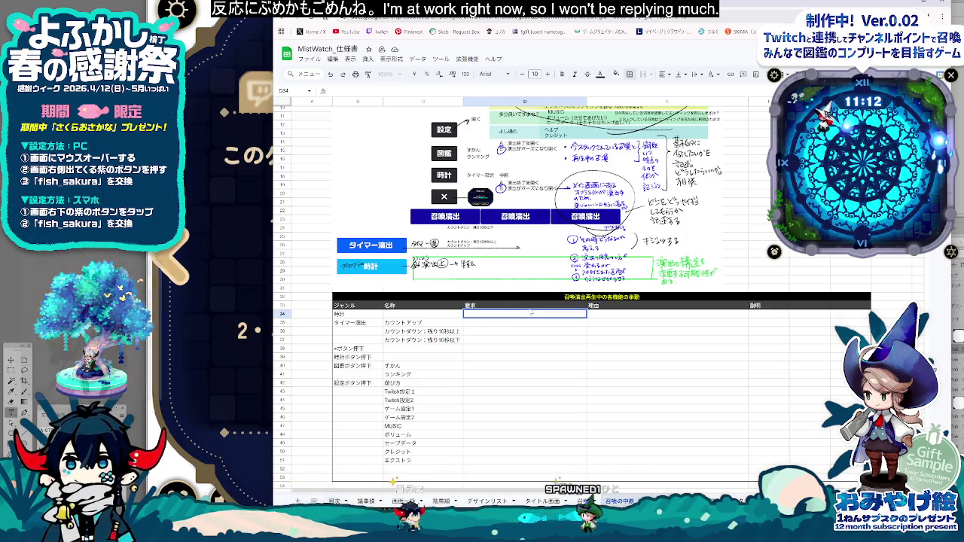
# Step: Rename the 時計 row label in B34 to 時計演出
pyautogui.write('tokei')
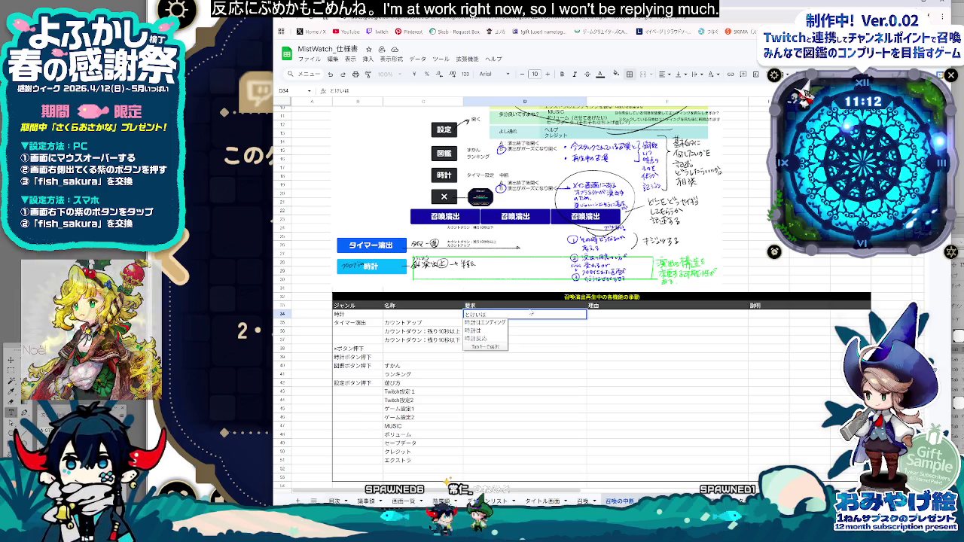
pyautogui.click(362, 315)
pyautogui.write('演出')
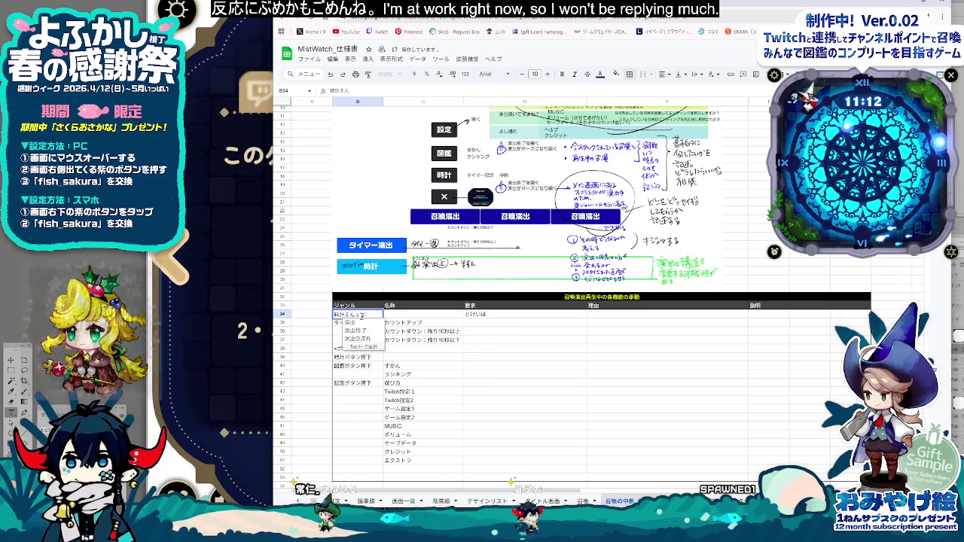
# Step: Write the 針の回転演出 requirement note in D34 and fill the cell bright green
pyautogui.click(501, 313)
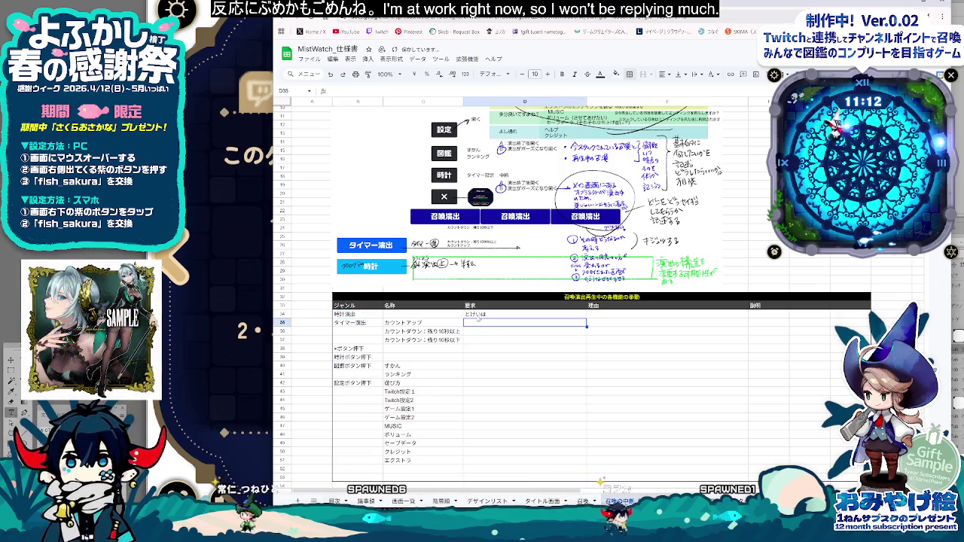
pyautogui.press('Delete')
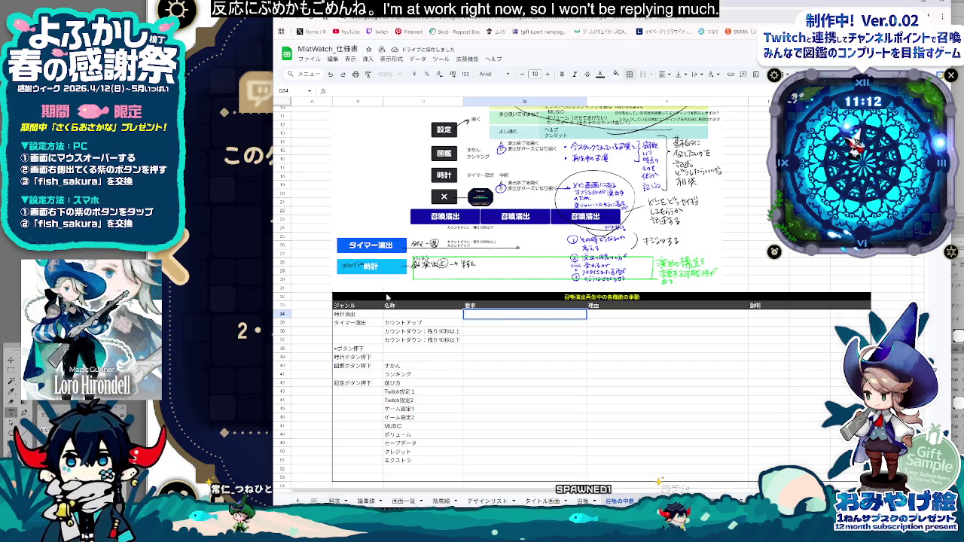
pyautogui.click(525, 314)
pyautogui.write('はりのかいてn')
pyautogui.press('space')
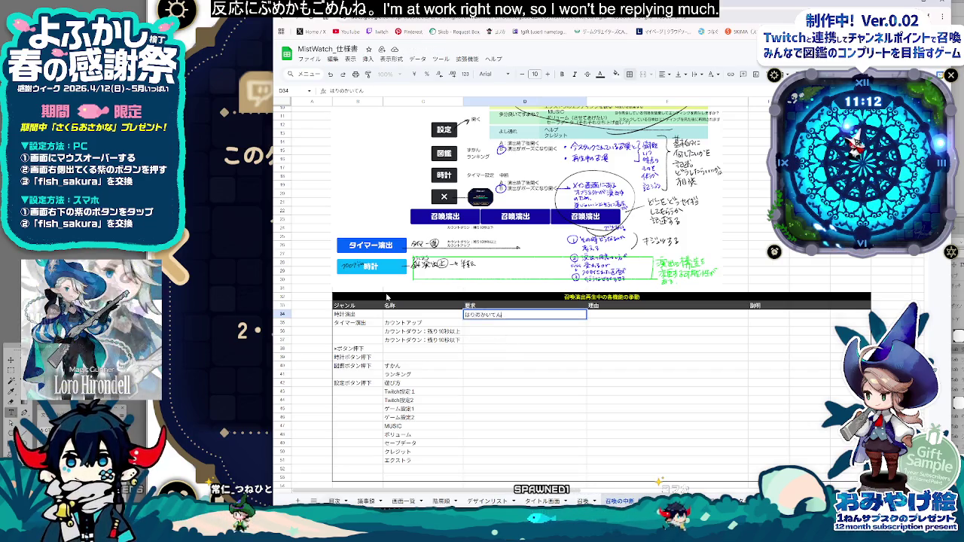
pyautogui.press('Return')
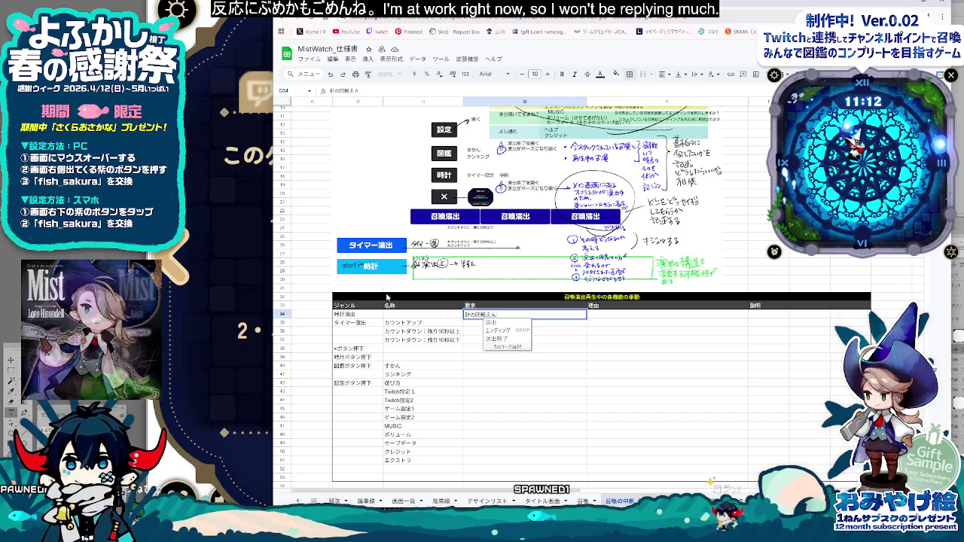
pyautogui.write('演出の')
pyautogui.write('z')
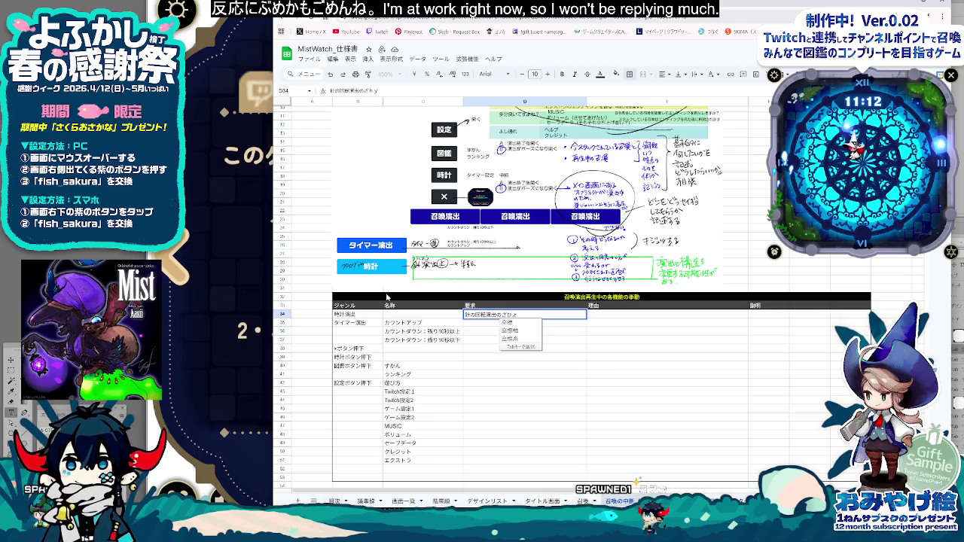
pyautogui.write('をかきたい')
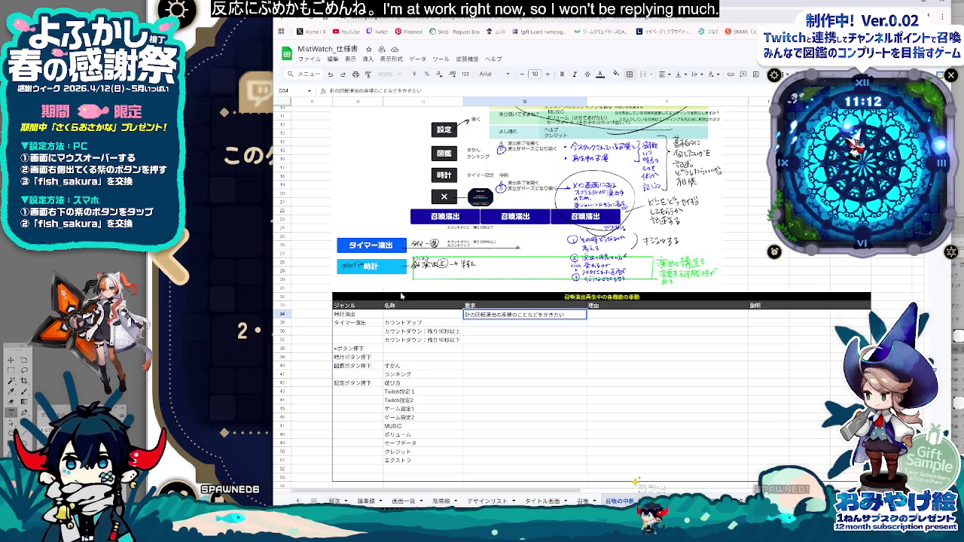
pyautogui.click(525, 358)
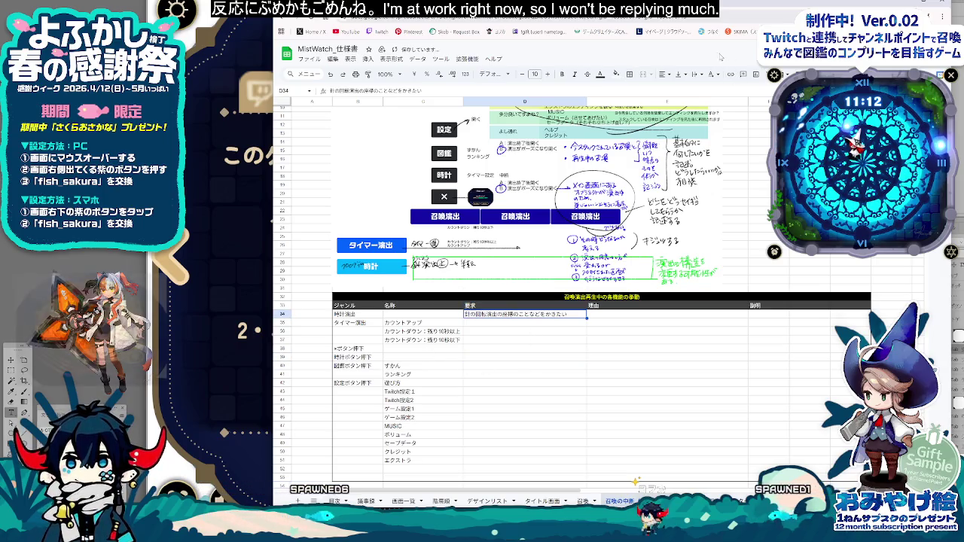
pyautogui.click(616, 74)
pyautogui.click(654, 114)
pyautogui.click(476, 391)
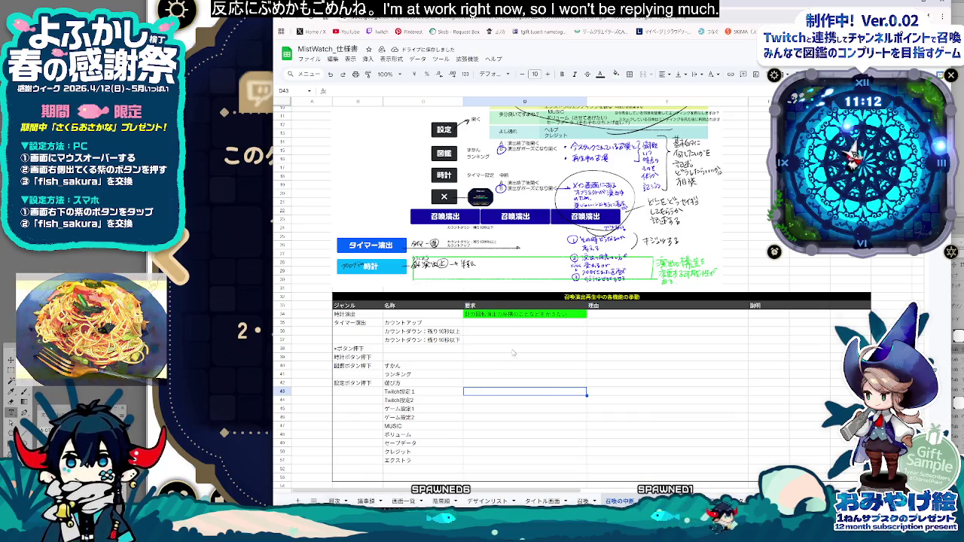
# Step: Review the カウントアップ and countdown 要求 cells, cancelling a stray entry in row 36
pyautogui.click(422, 322)
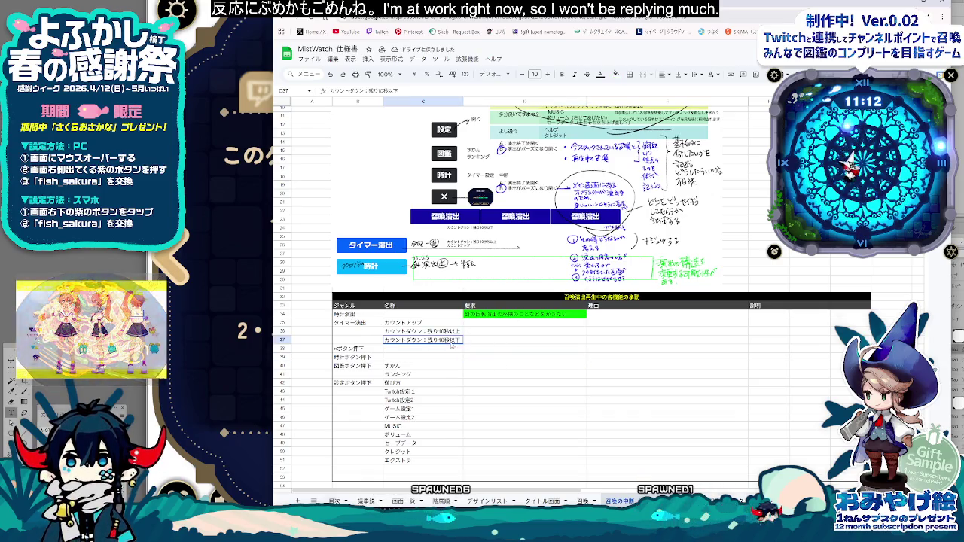
pyautogui.click(392, 324)
pyautogui.click(493, 326)
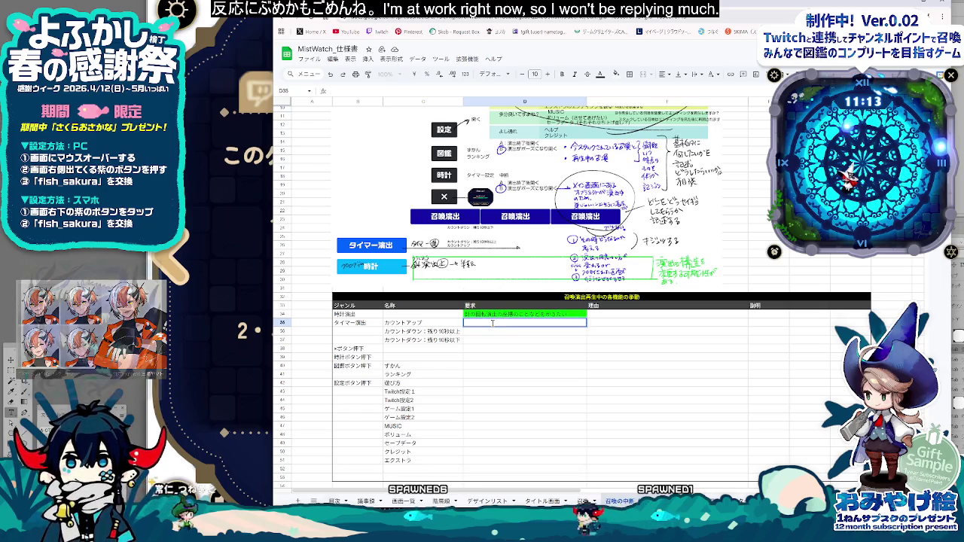
pyautogui.press('Down')
pyautogui.press('Left')
pyautogui.press('Right')
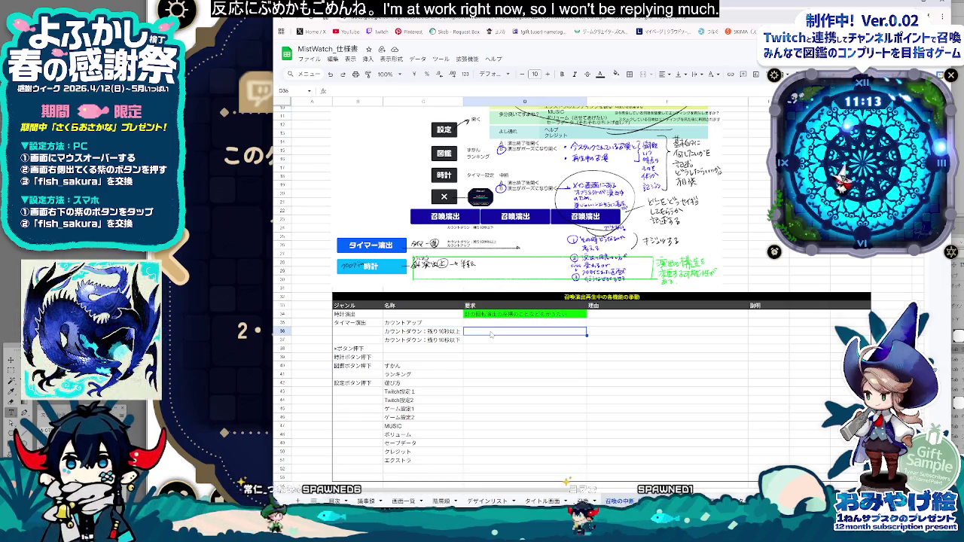
pyautogui.doubleClick(490, 333)
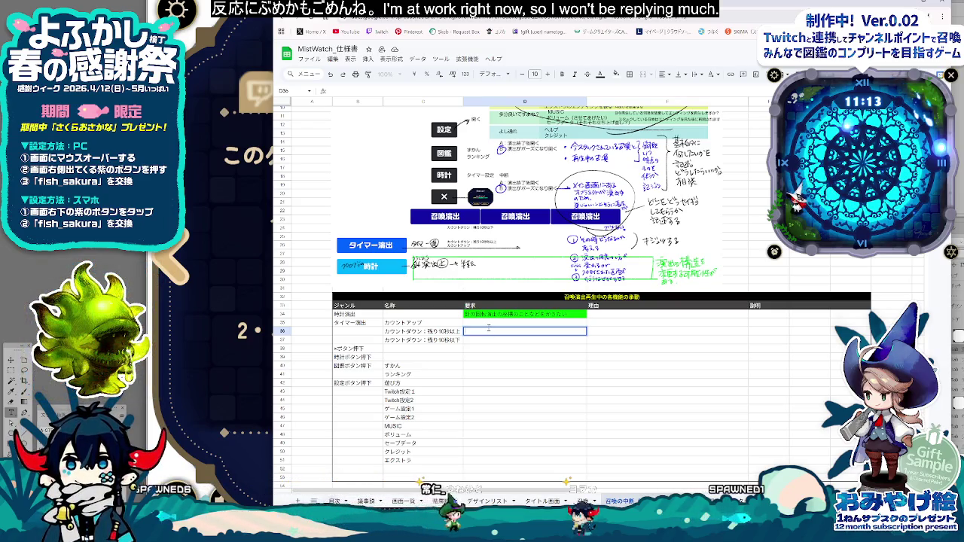
pyautogui.click(488, 325)
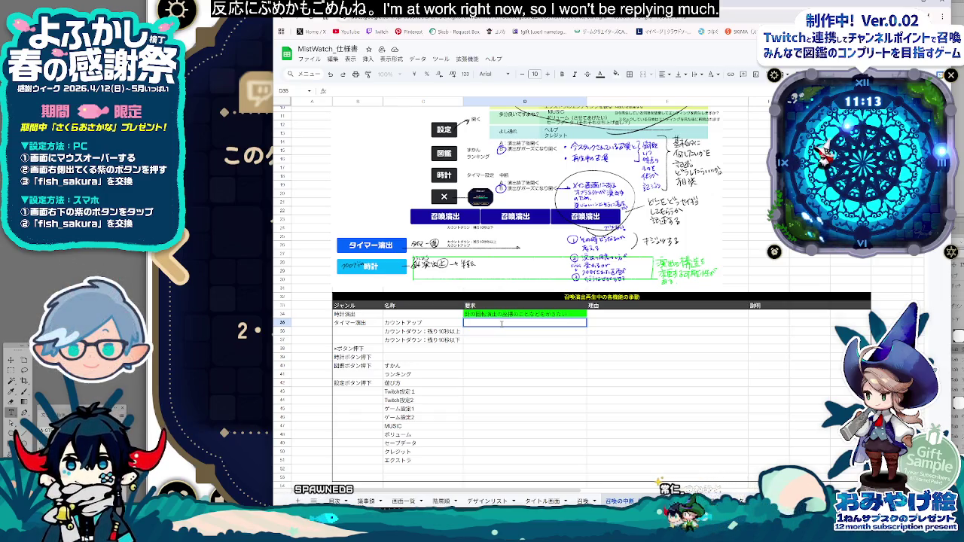
pyautogui.write('?')
pyautogui.press('Escape')
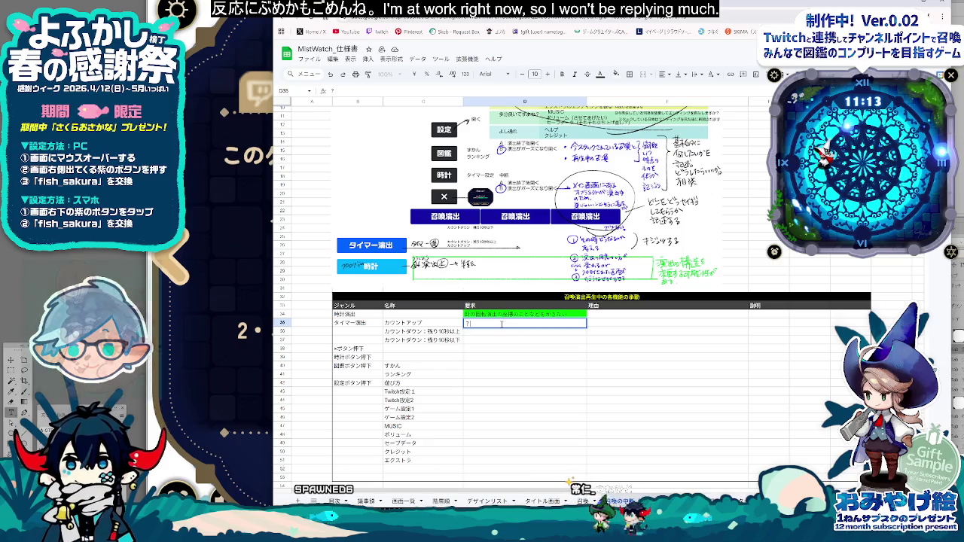
pyautogui.click(495, 333)
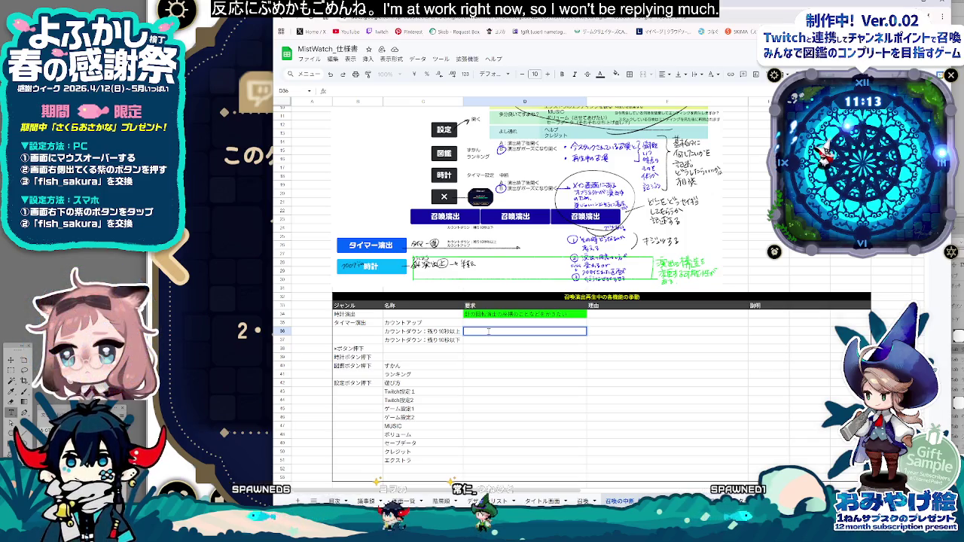
# Step: Check the 時計演出, タイマー演出 and ×ボタン押下 labels and the カウントダウン：残り10秒以下 requirement
pyautogui.click(364, 323)
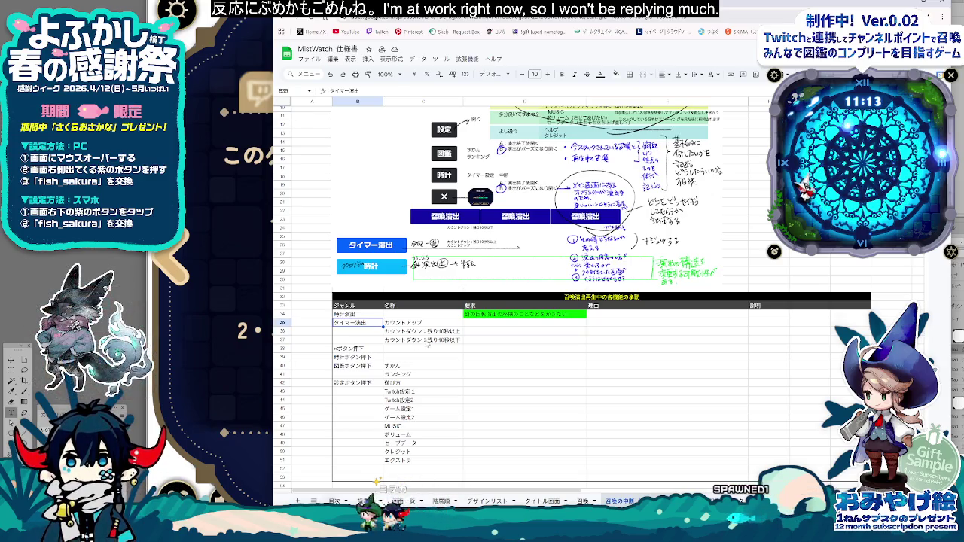
pyautogui.click(369, 315)
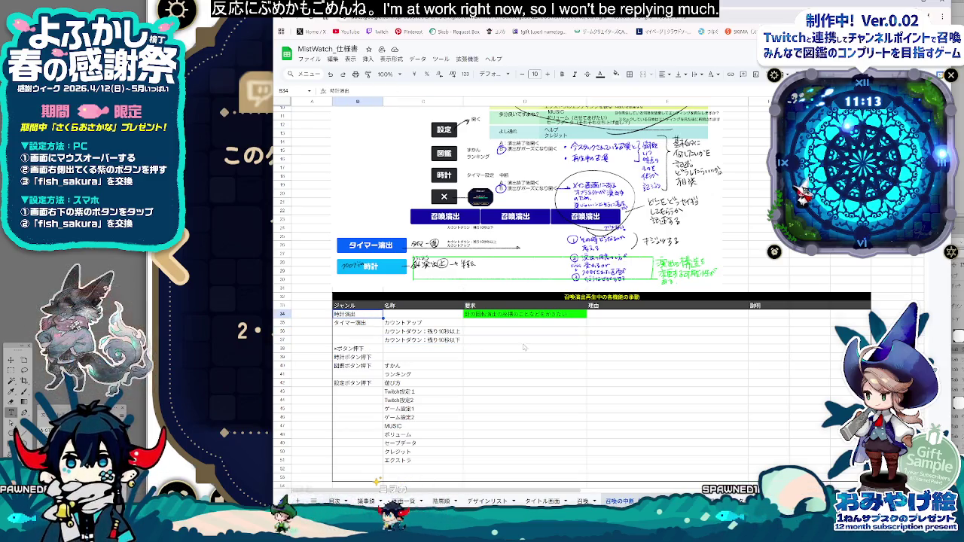
pyautogui.click(360, 349)
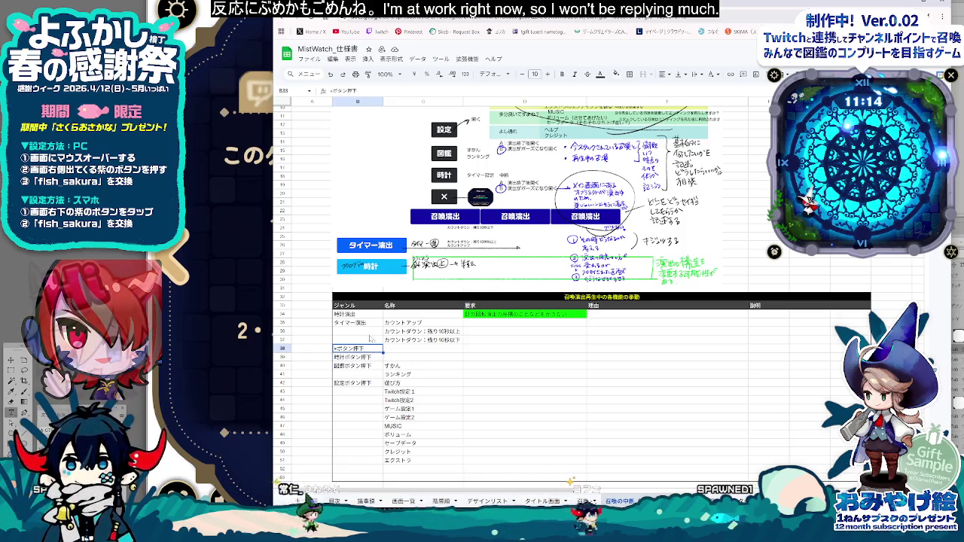
pyautogui.click(461, 341)
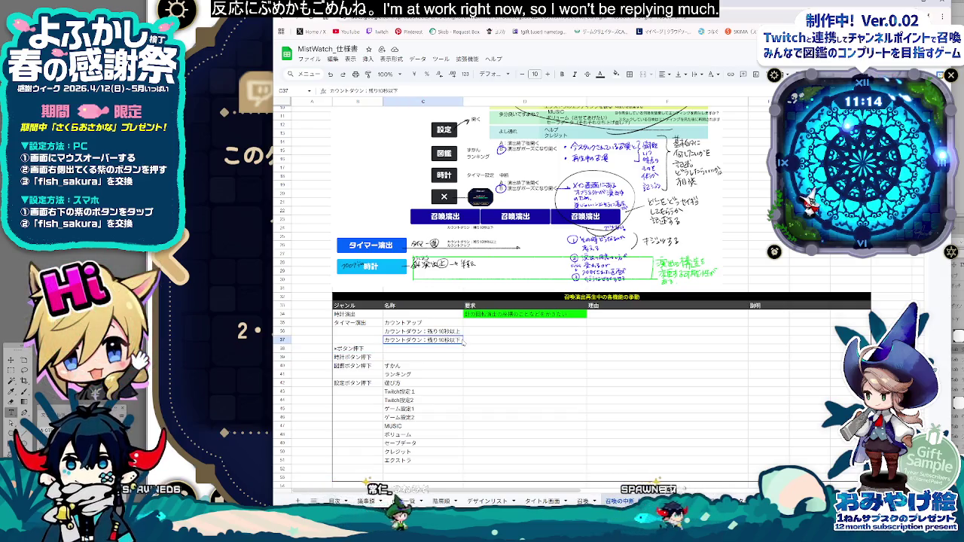
pyautogui.click(481, 340)
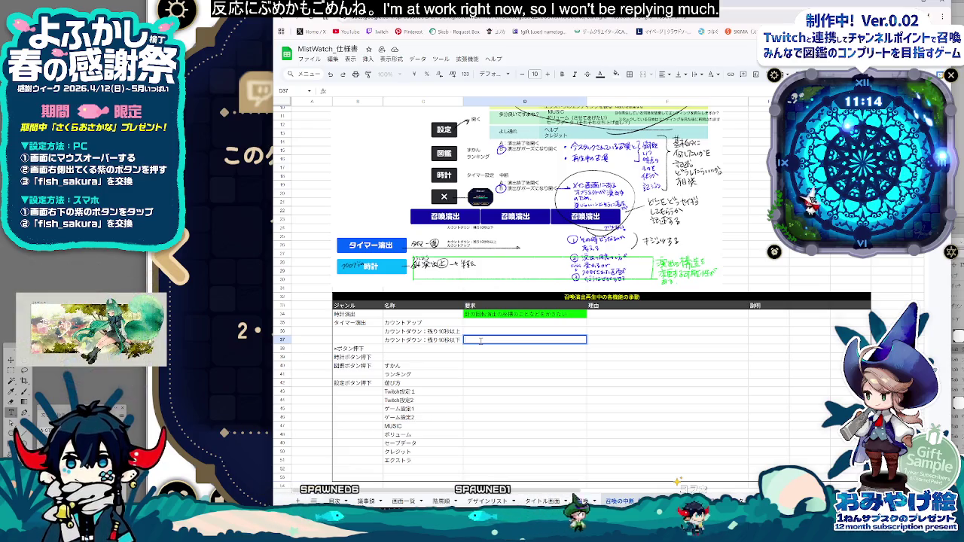
# Step: Go to the 召喚 sheet and scroll through its notes
pyautogui.click(583, 501)
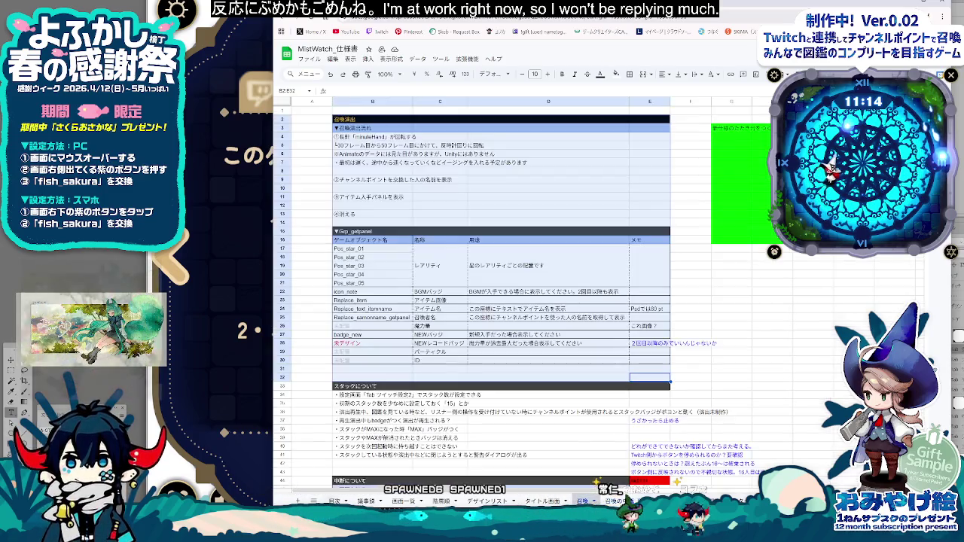
pyautogui.scroll(-3, 614, 406)
pyautogui.scroll(-3, 614, 410)
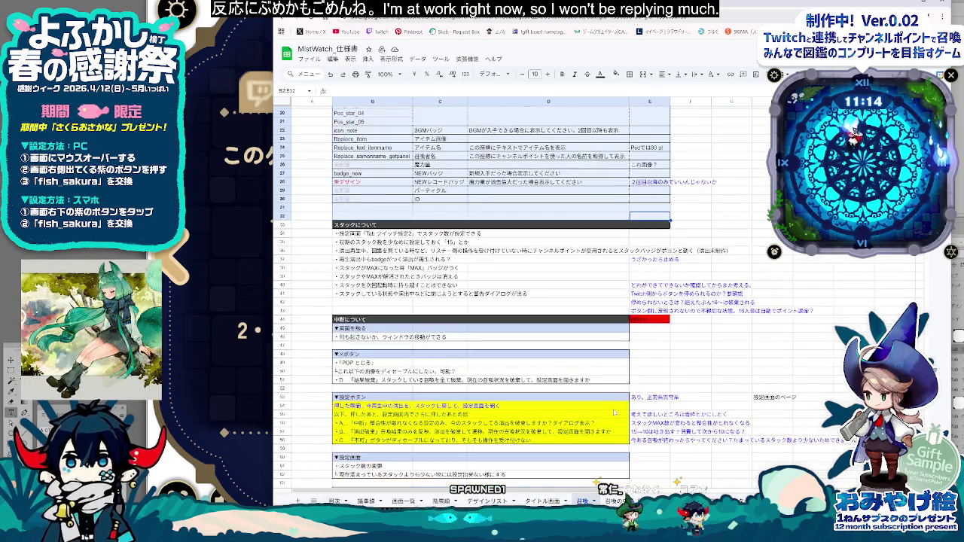
pyautogui.scroll(2, 614, 412)
pyautogui.scroll(-2, 614, 412)
pyautogui.scroll(-2, 614, 411)
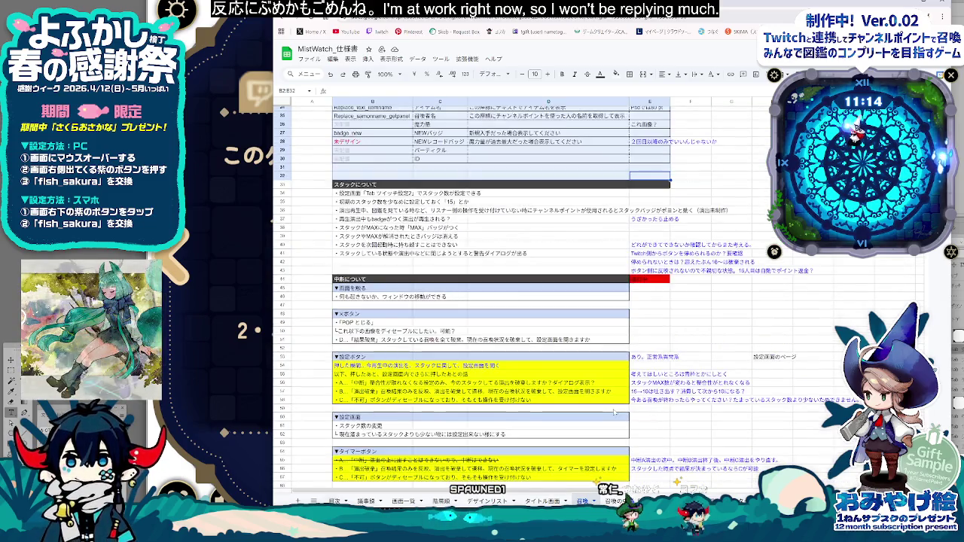
pyautogui.scroll(-2, 616, 422)
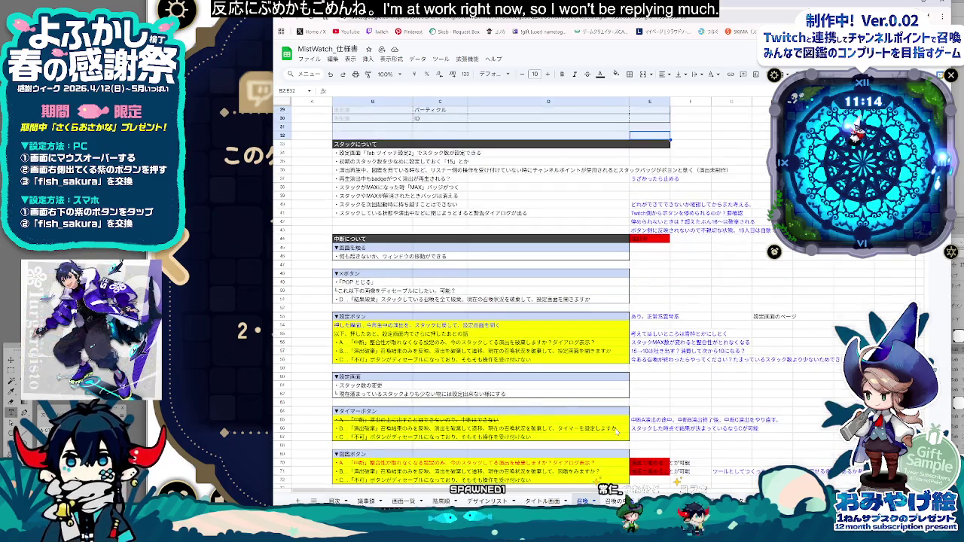
pyautogui.scroll(-5, 616, 429)
pyautogui.scroll(-3, 616, 431)
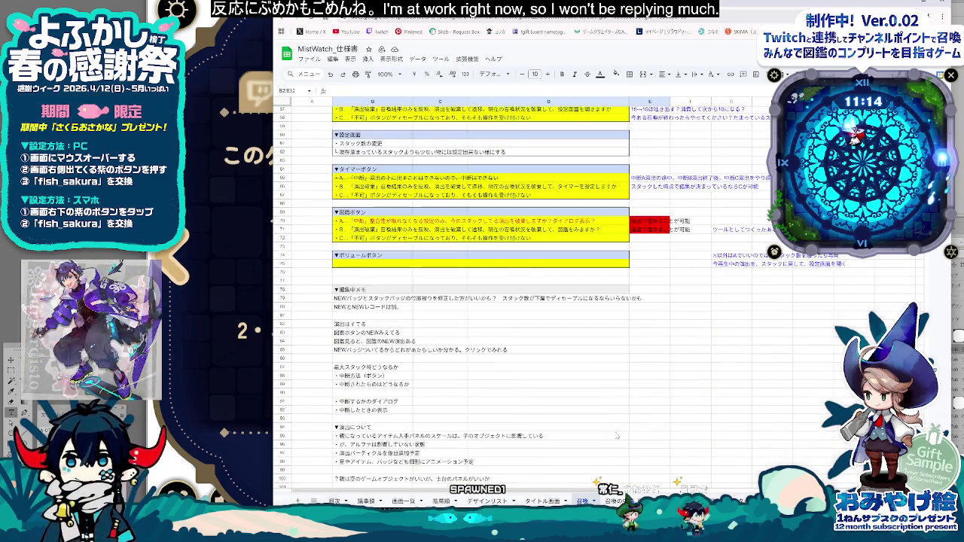
# Step: Flip through the other spec sheets and browse the card image mockups
pyautogui.hotkey('ctrl', 'shift', 'pagedown')
pyautogui.hotkey('ctrl', 'shift', 'pagedown')
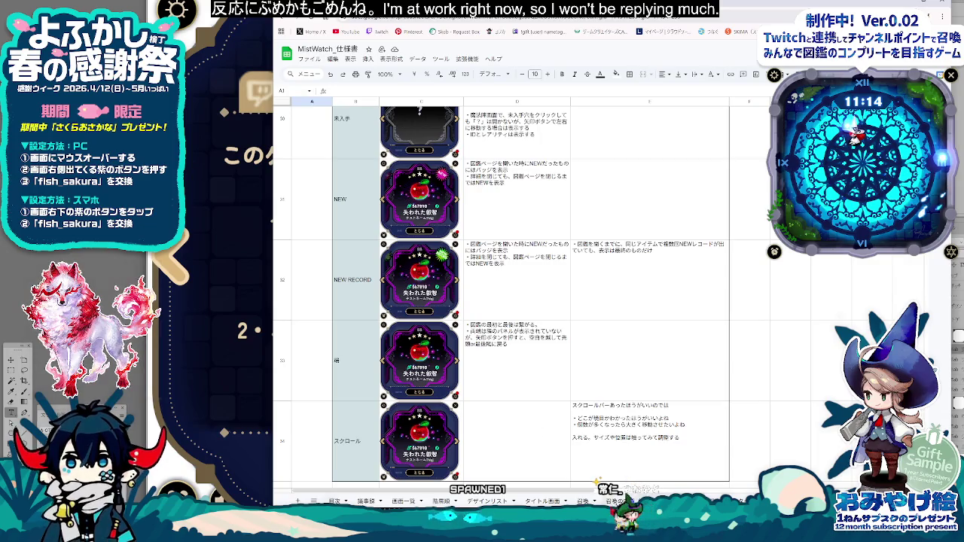
pyautogui.hotkey('ctrl', 'shift', 'pagedown')
pyautogui.hotkey('ctrl', 'shift', 'pagedown')
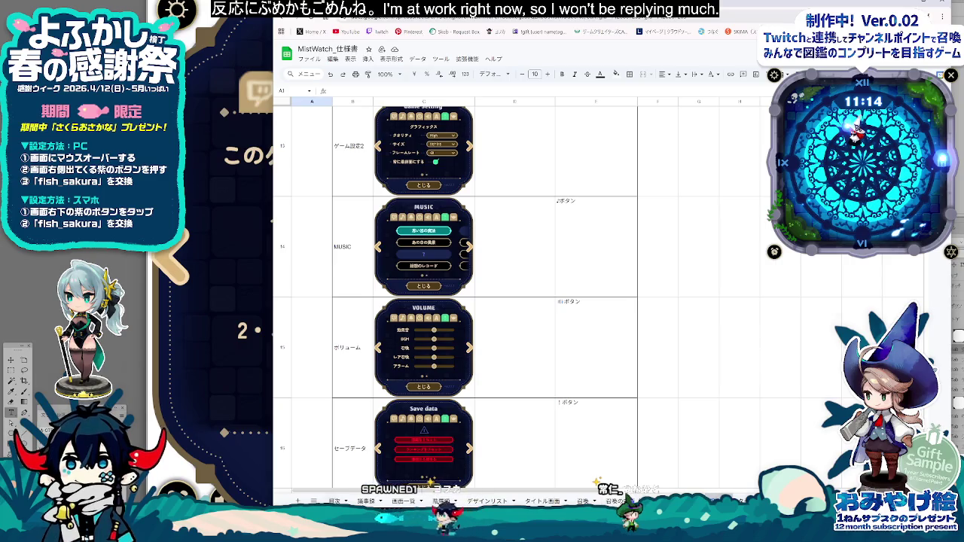
pyautogui.hotkey('ctrl', 'shift', 'pageup')
pyautogui.scroll(-2, 641, 392)
pyautogui.scroll(-1, 642, 393)
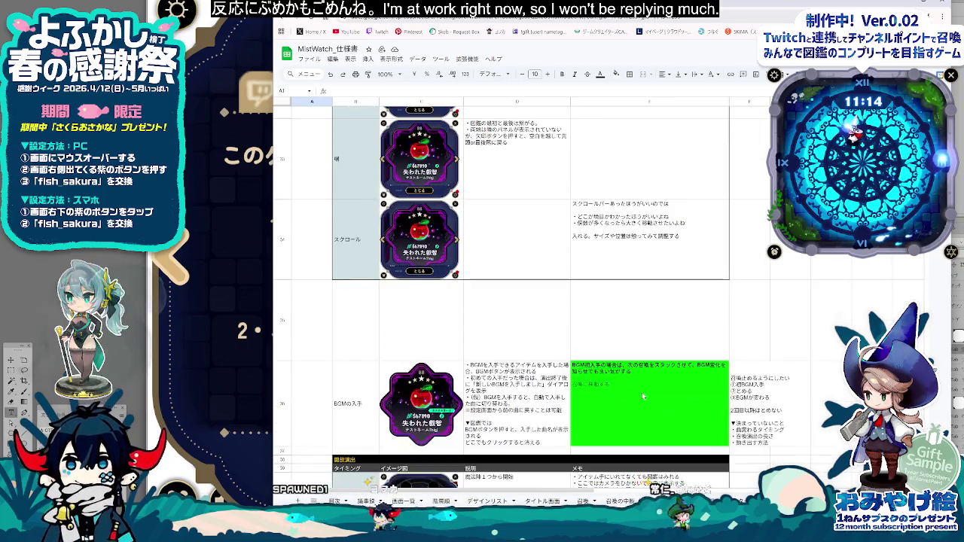
pyautogui.scroll(-2, 642, 392)
pyautogui.scroll(-2, 644, 394)
pyautogui.scroll(-3, 644, 395)
pyautogui.scroll(-2, 644, 395)
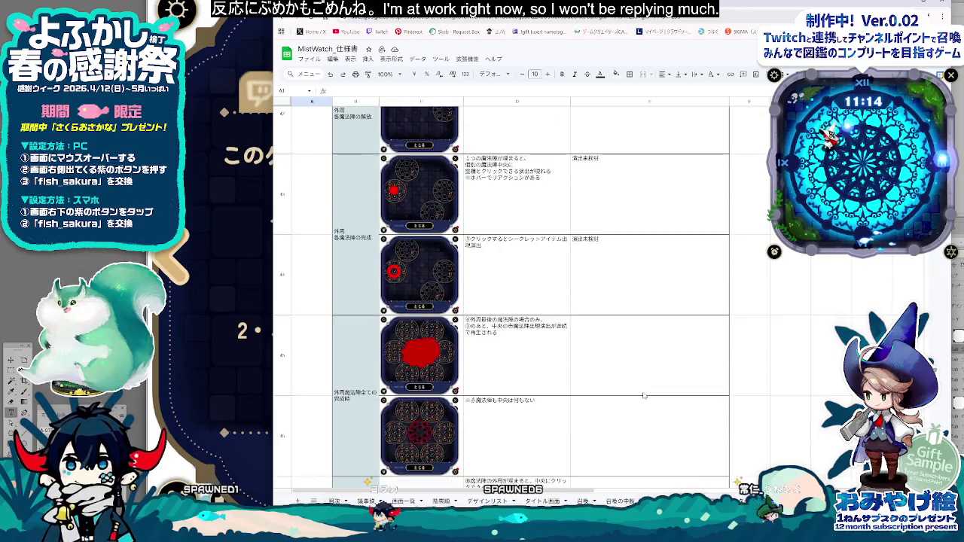
pyautogui.scroll(-2, 644, 395)
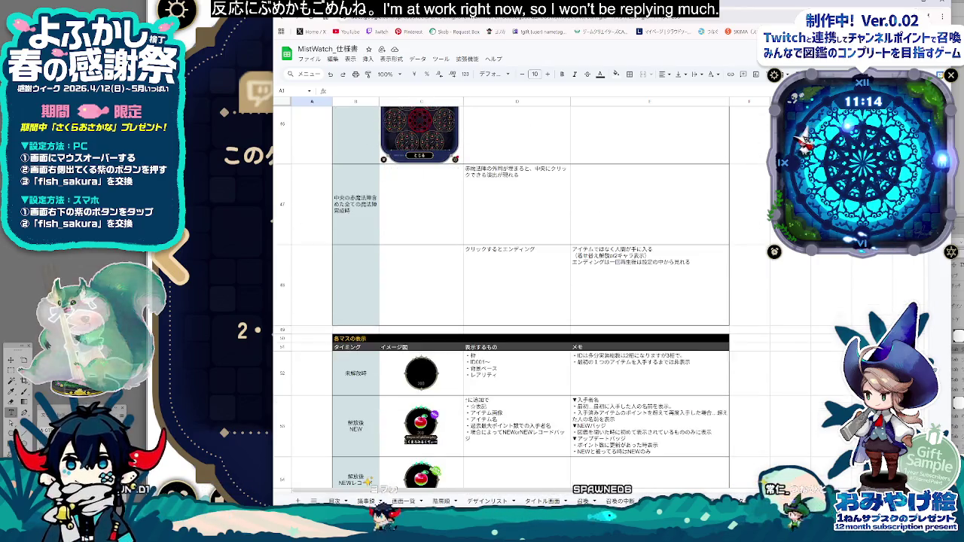
pyautogui.scroll(-1, 644, 395)
pyautogui.scroll(-2, 644, 394)
pyautogui.scroll(-1, 644, 395)
pyautogui.scroll(-1, 644, 395)
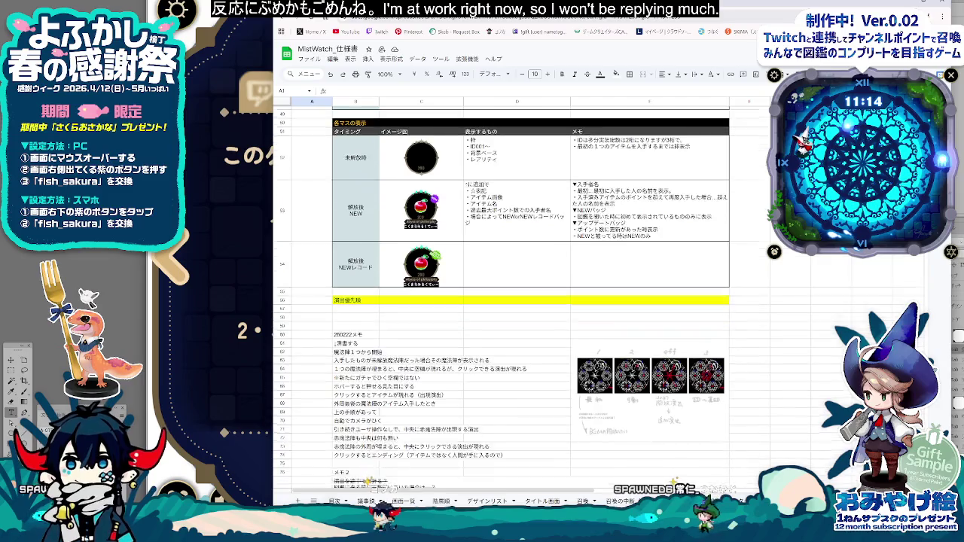
pyautogui.scroll(-2, 644, 395)
pyautogui.scroll(-1, 644, 395)
pyautogui.scroll(-1, 644, 395)
pyautogui.scroll(3, 644, 395)
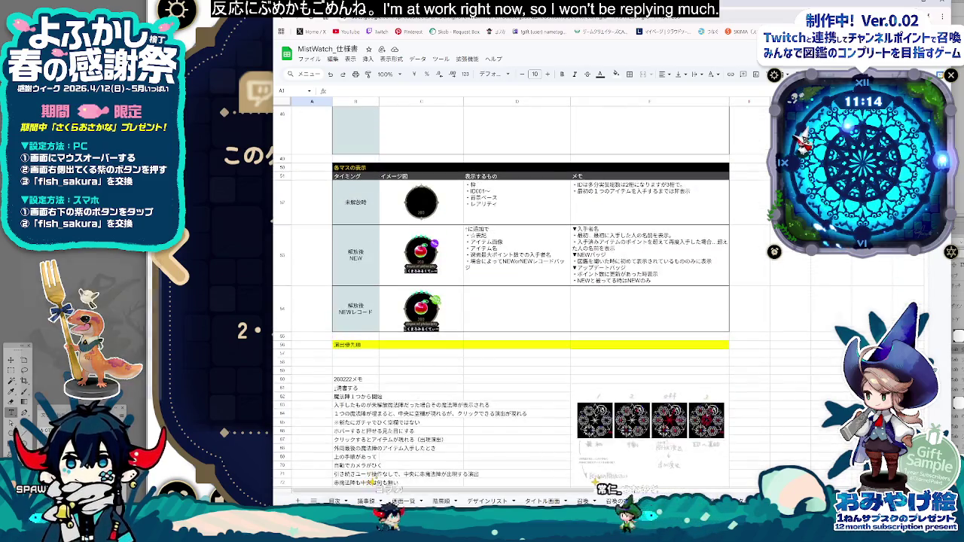
pyautogui.scroll(5, 645, 395)
pyautogui.scroll(4, 644, 395)
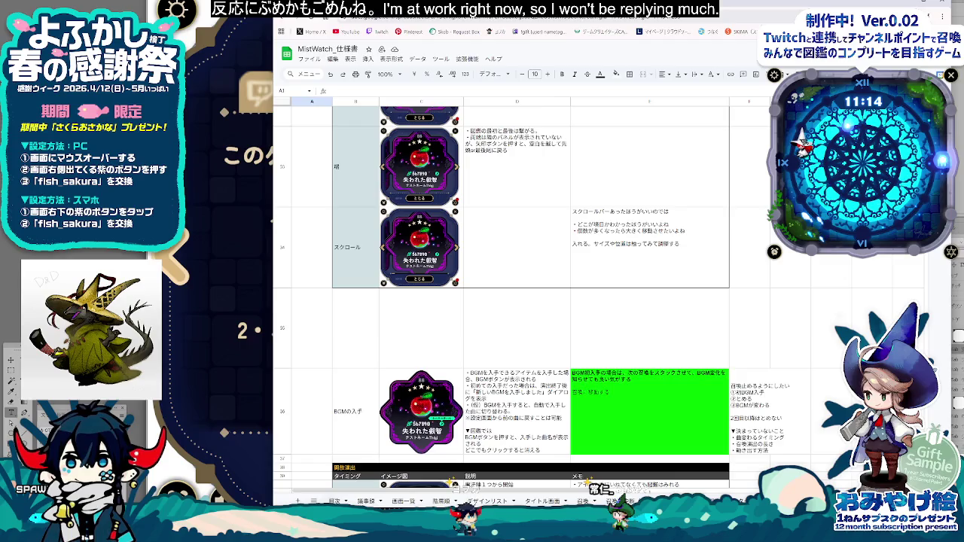
pyautogui.scroll(1, 644, 394)
pyautogui.scroll(3, 644, 395)
pyautogui.scroll(2, 644, 394)
pyautogui.scroll(2, 644, 395)
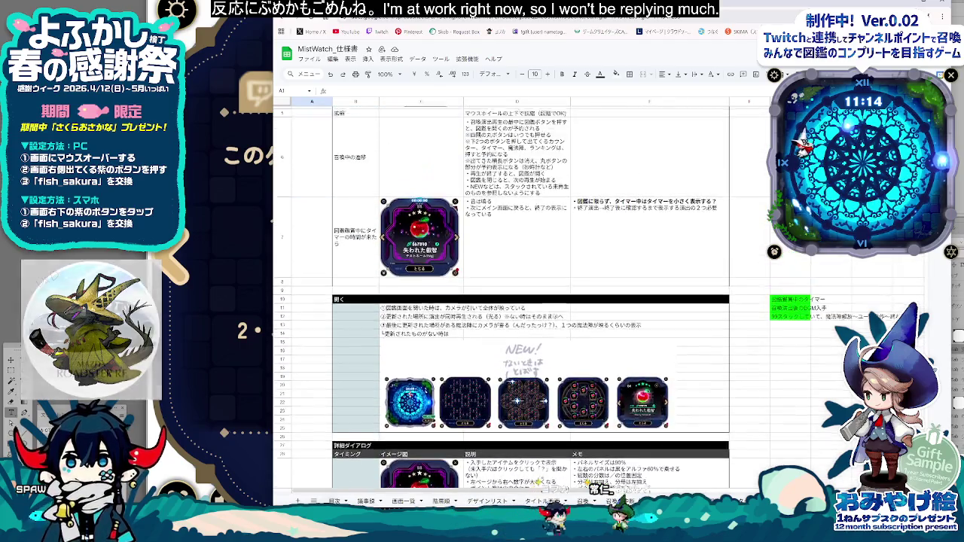
pyautogui.scroll(2, 644, 395)
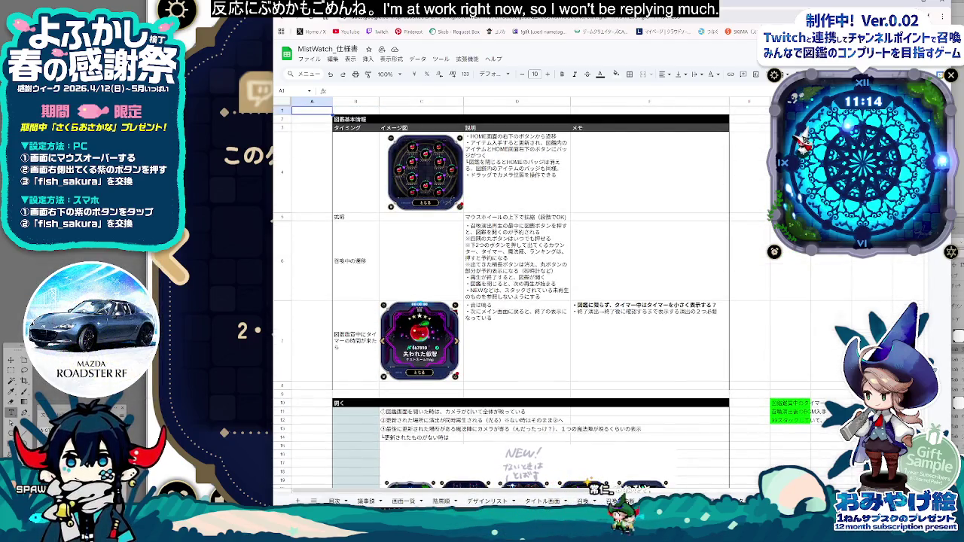
pyautogui.scroll(-3, 644, 395)
pyautogui.scroll(-2, 644, 395)
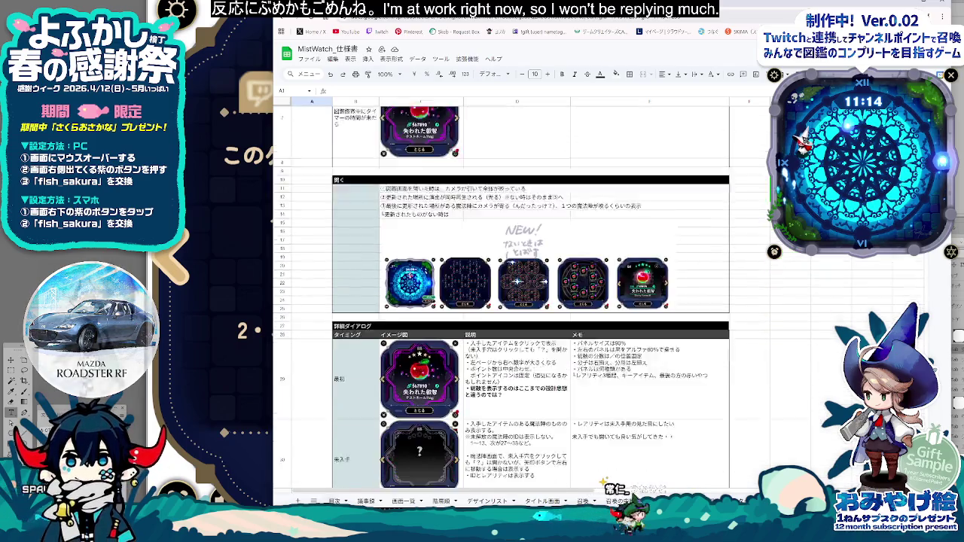
pyautogui.scroll(-1, 644, 395)
pyautogui.scroll(-1, 644, 395)
pyautogui.scroll(-1, 644, 394)
pyautogui.scroll(-1, 644, 395)
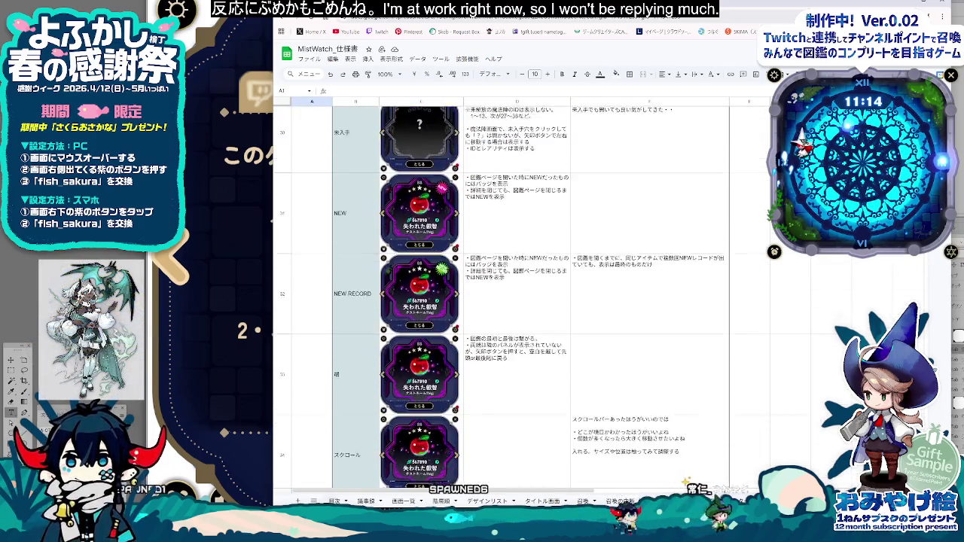
pyautogui.scroll(-1, 645, 394)
pyautogui.scroll(-1, 644, 395)
pyautogui.scroll(-1, 644, 395)
pyautogui.scroll(-1, 644, 395)
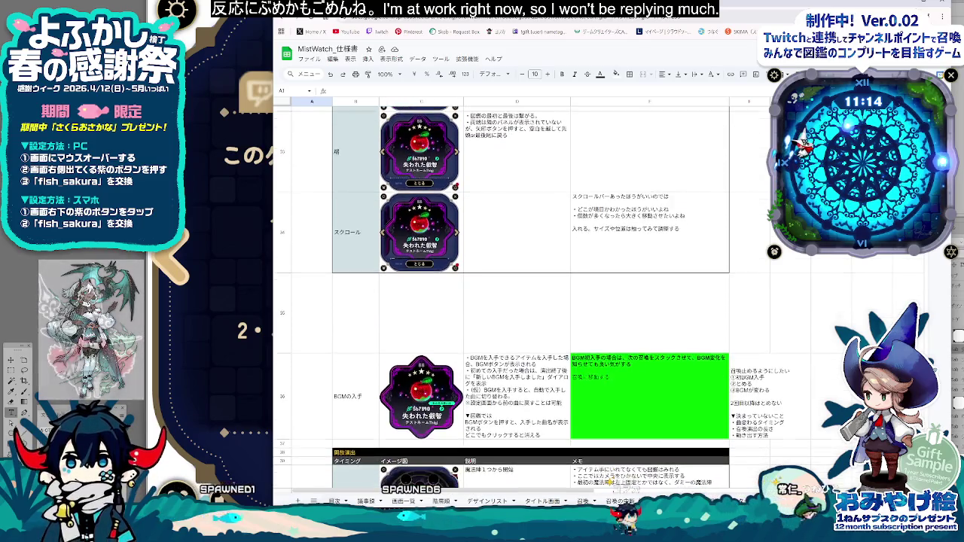
pyautogui.scroll(-1, 645, 394)
pyautogui.scroll(-1, 644, 395)
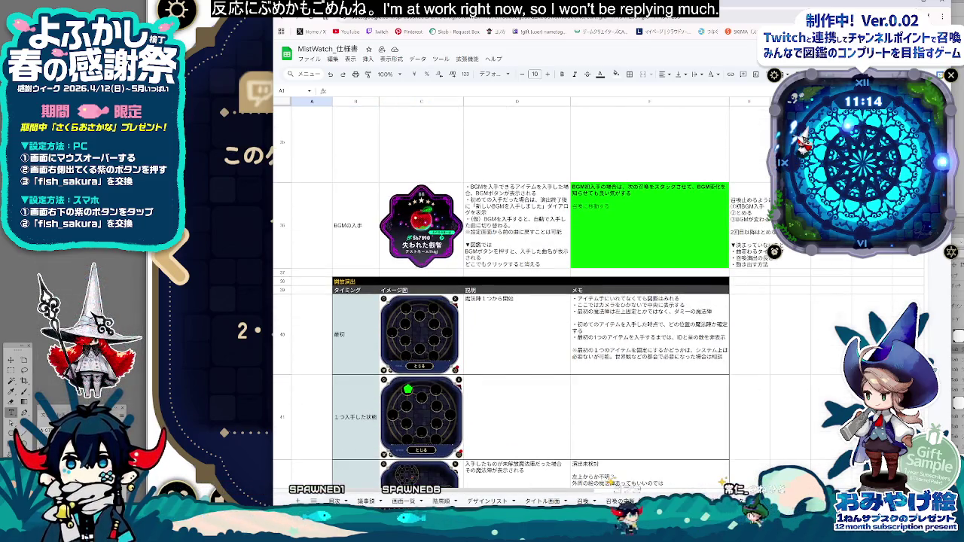
pyautogui.scroll(-2, 644, 394)
pyautogui.scroll(-2, 644, 395)
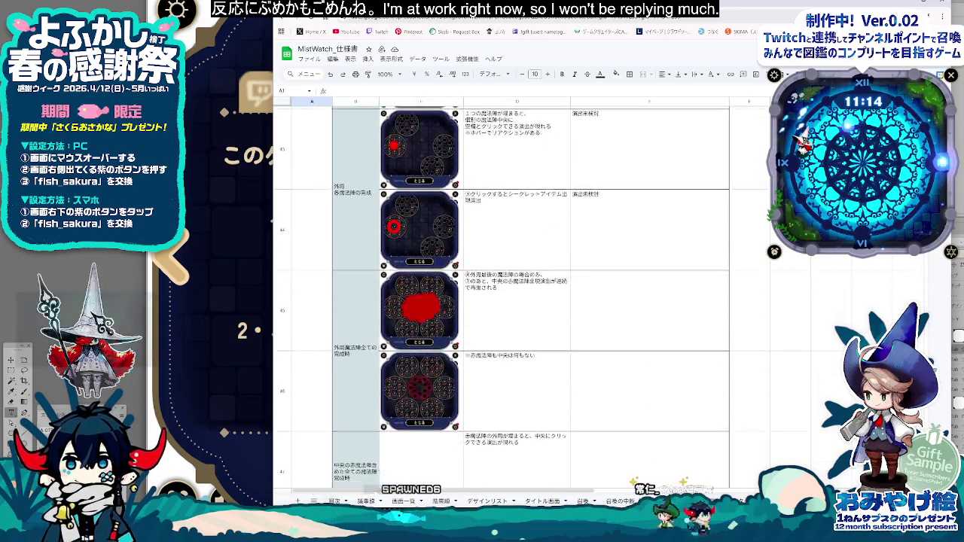
pyautogui.scroll(-2, 644, 395)
pyautogui.scroll(-2, 645, 394)
pyautogui.scroll(-1, 644, 395)
pyautogui.scroll(-1, 644, 395)
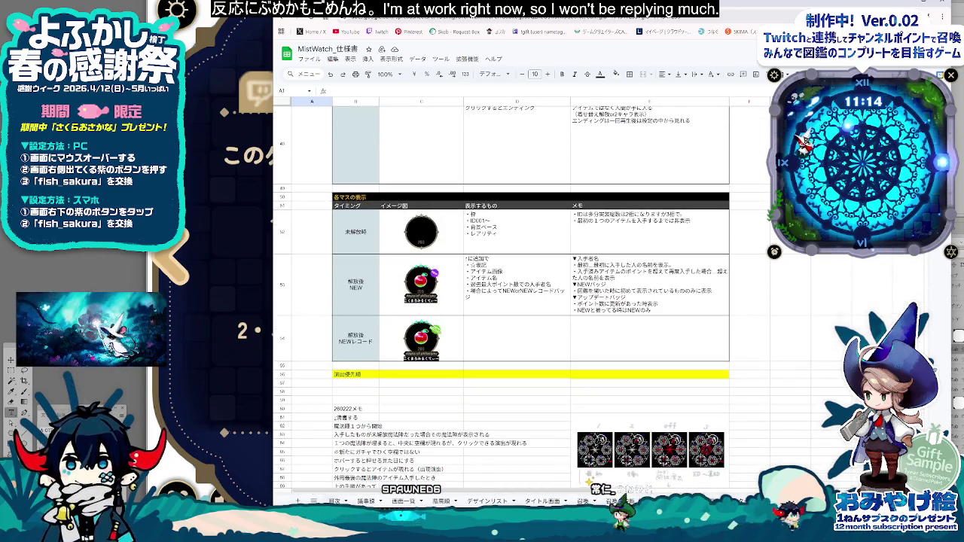
pyautogui.scroll(-1, 645, 395)
pyautogui.scroll(-2, 644, 395)
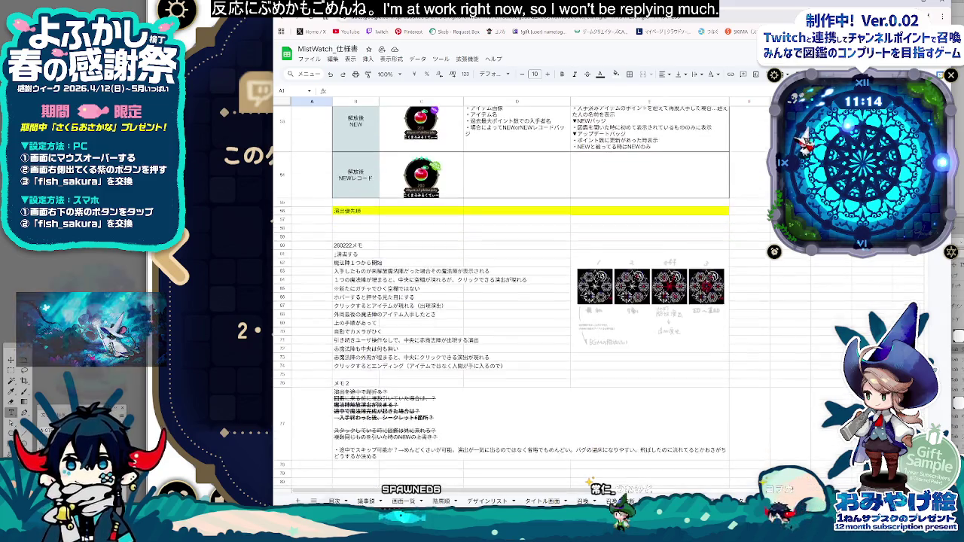
pyautogui.scroll(-1, 645, 395)
pyautogui.scroll(-3, 644, 395)
pyautogui.scroll(5, 501, 298)
pyautogui.scroll(5, 501, 297)
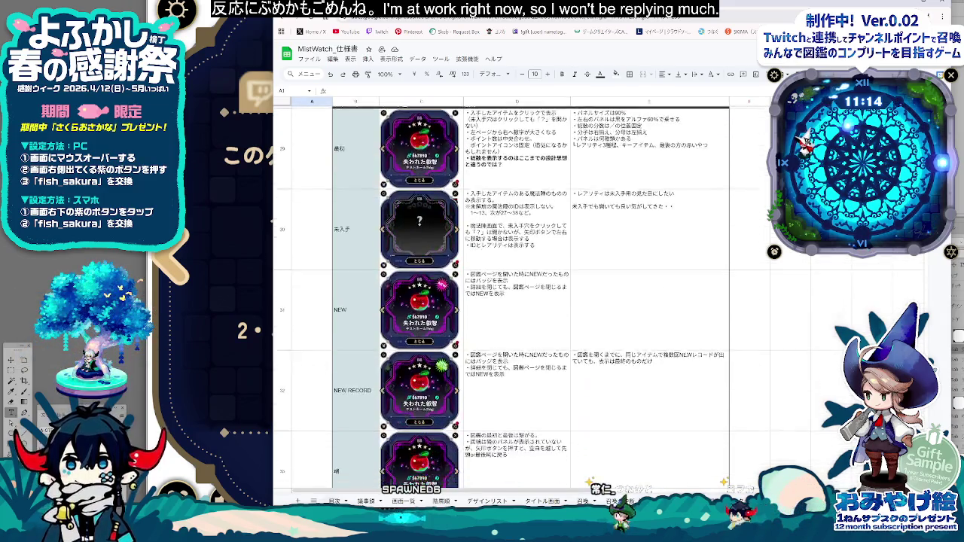
pyautogui.scroll(4, 501, 297)
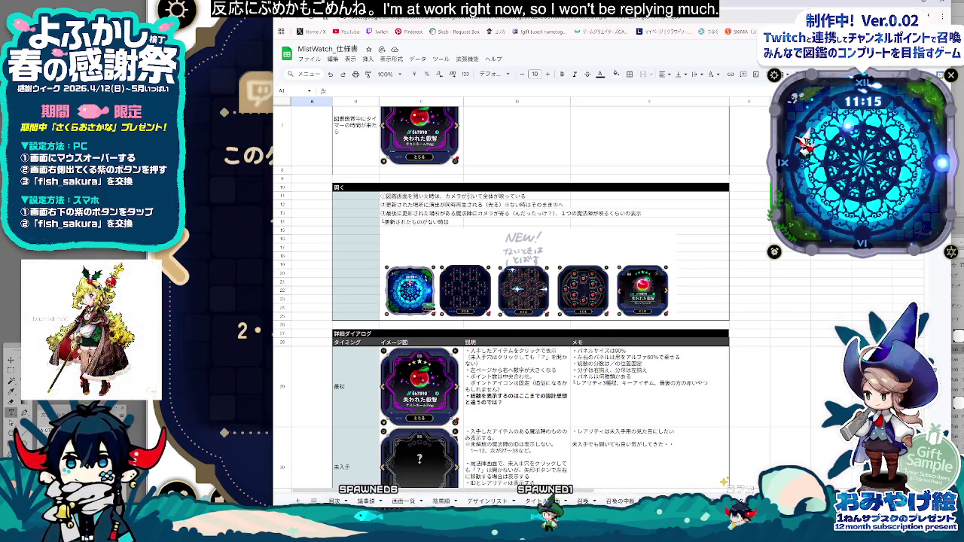
pyautogui.scroll(-3, 501, 298)
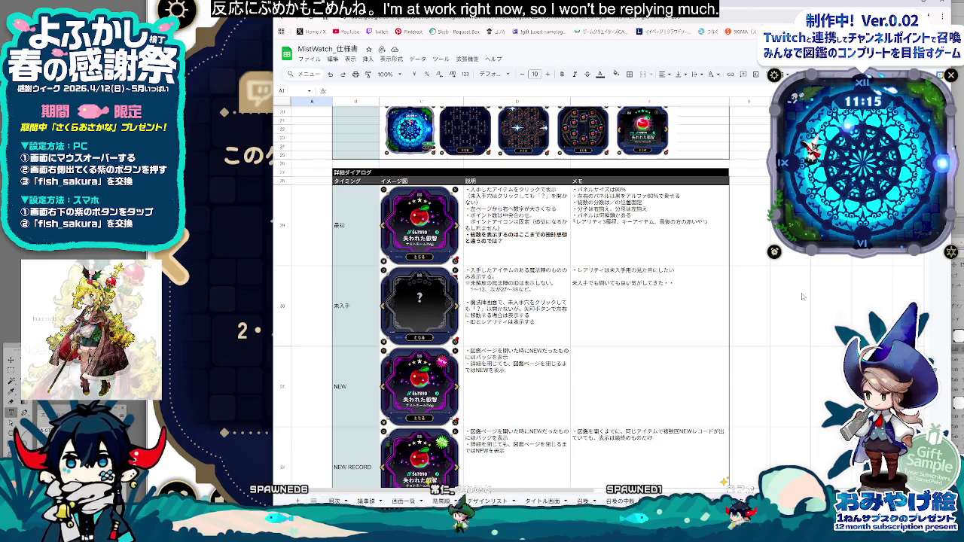
pyautogui.scroll(-4, 355, 409)
pyautogui.scroll(-3, 355, 410)
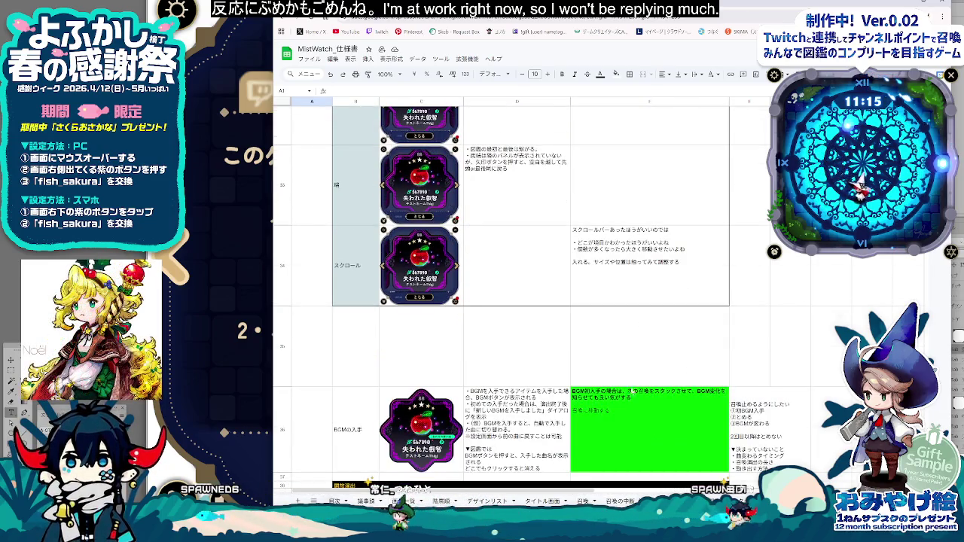
pyautogui.scroll(-1, 632, 391)
pyautogui.scroll(-3, 648, 390)
pyautogui.scroll(-1, 678, 389)
pyautogui.scroll(-1, 693, 389)
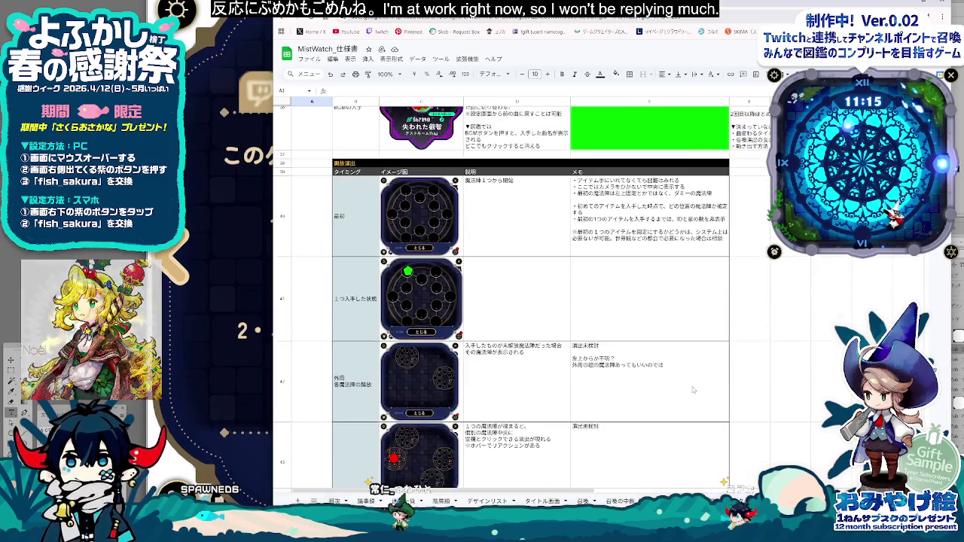
pyautogui.scroll(-2, 693, 390)
# Step: Return to the 召喚 sheet, then move on to the 召喚の中断 sheet
pyautogui.click(583, 501)
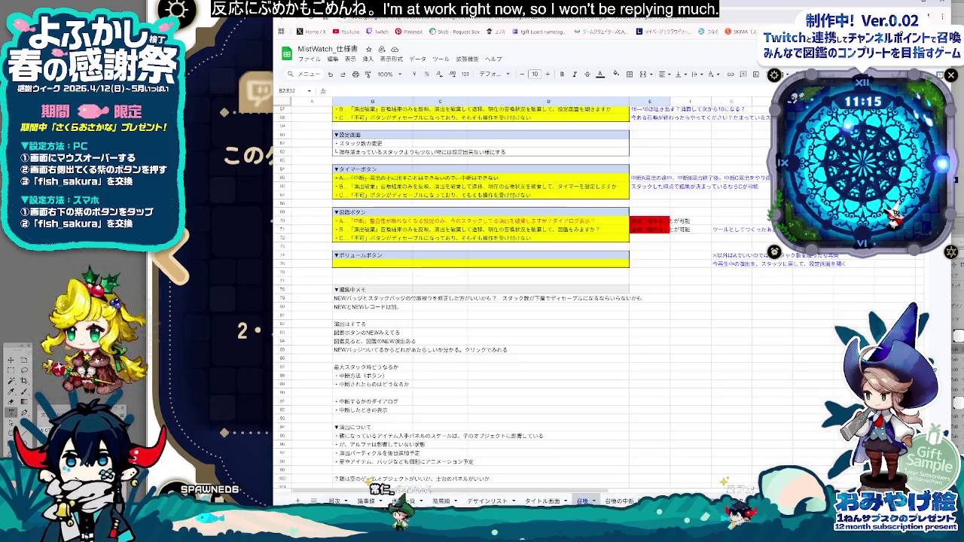
pyautogui.scroll(2, 493, 320)
pyautogui.scroll(2, 493, 319)
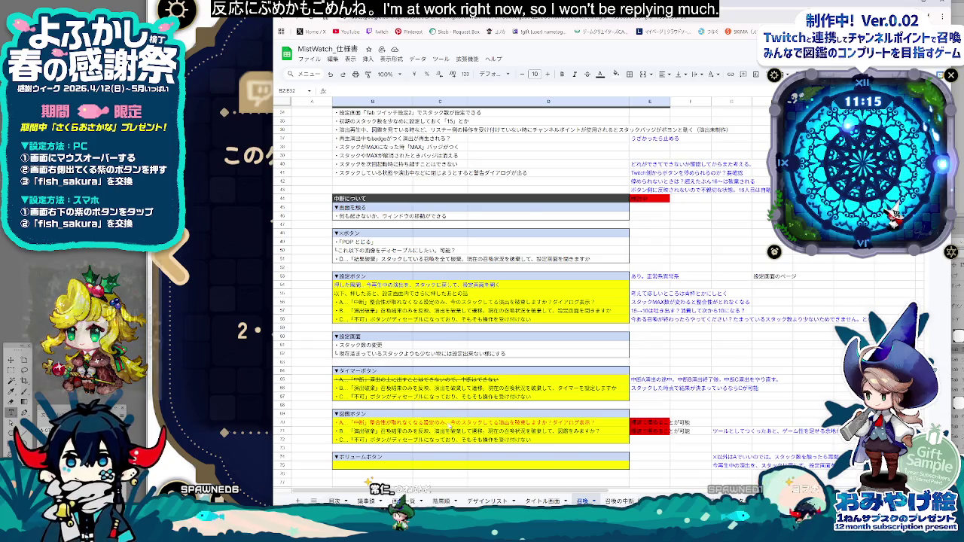
pyautogui.scroll(1, 468, 426)
pyautogui.scroll(2, 482, 426)
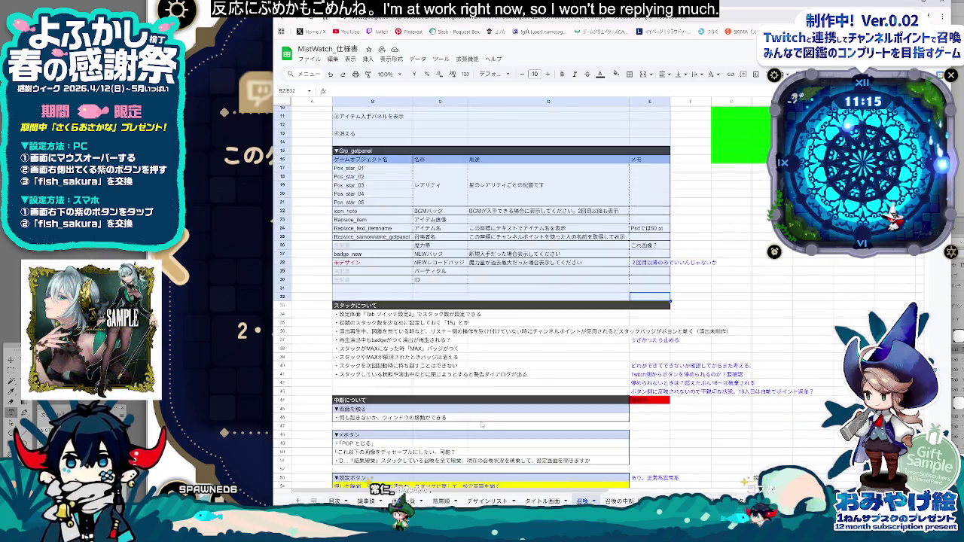
pyautogui.scroll(1, 482, 426)
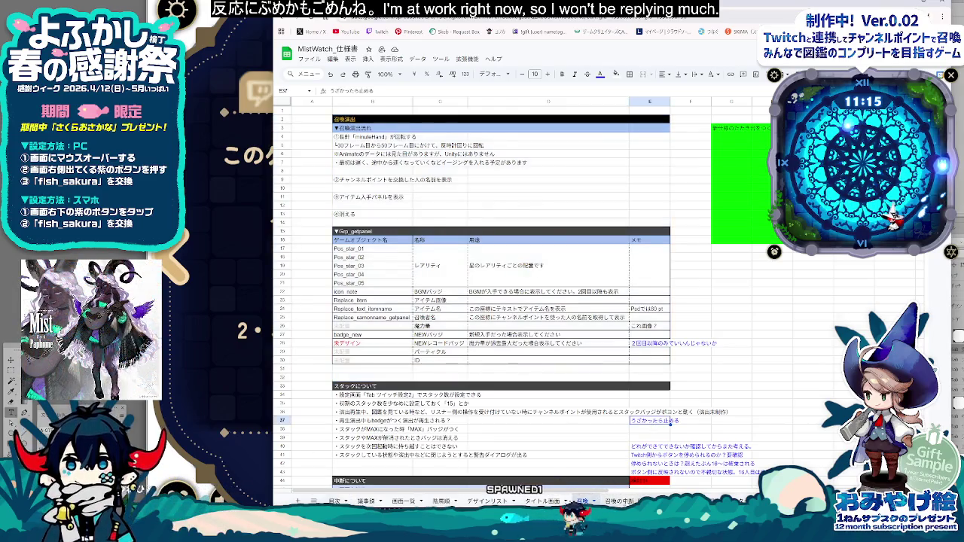
pyautogui.hotkey('ctrl', 'shift', 'pagedown')
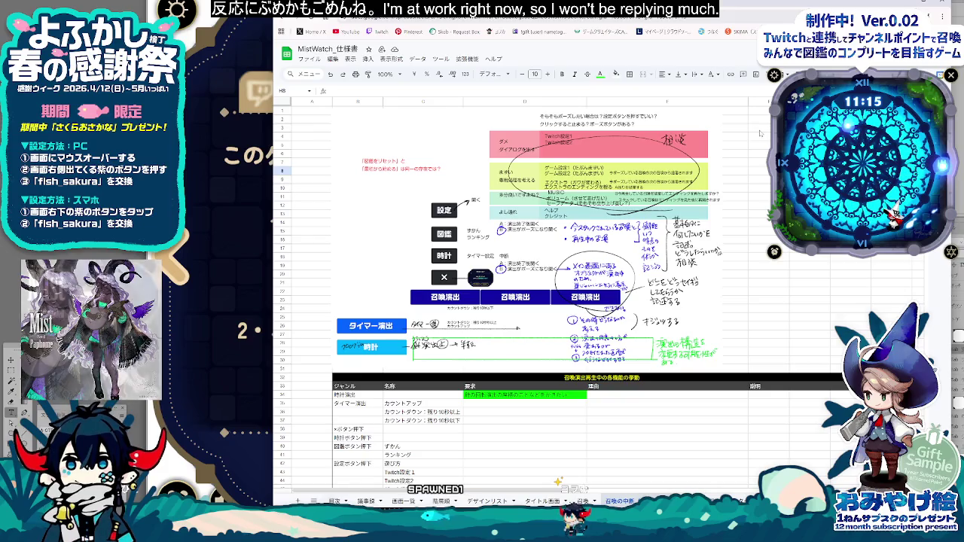
# Step: Enter 基本方針：ポーズできるようにする in F3 and give it a new text colour
pyautogui.click(762, 128)
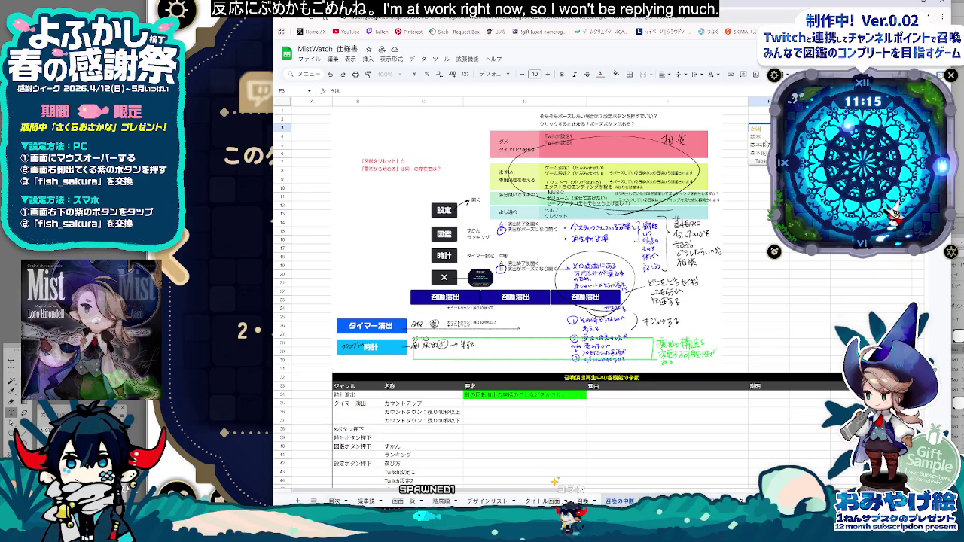
pyautogui.click(766, 143)
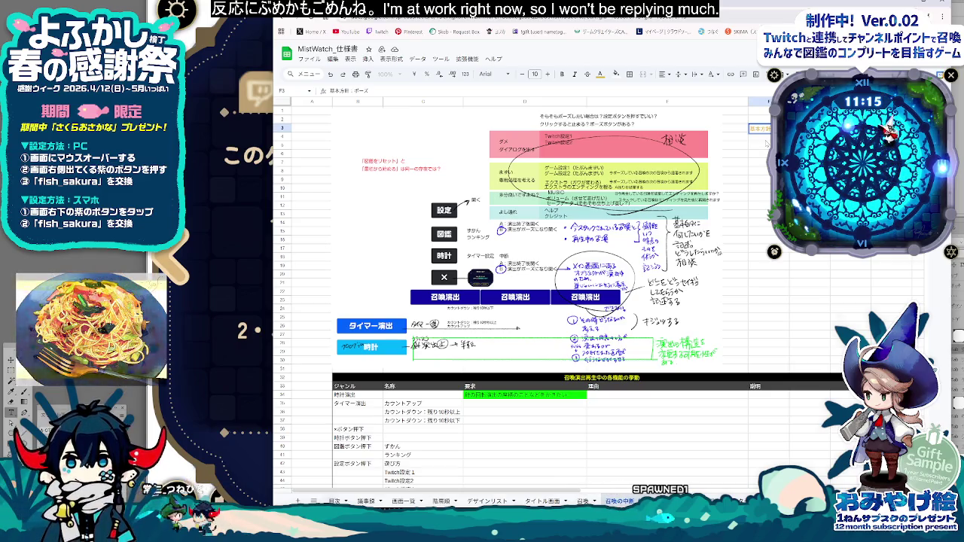
pyautogui.write('ズできるようにする')
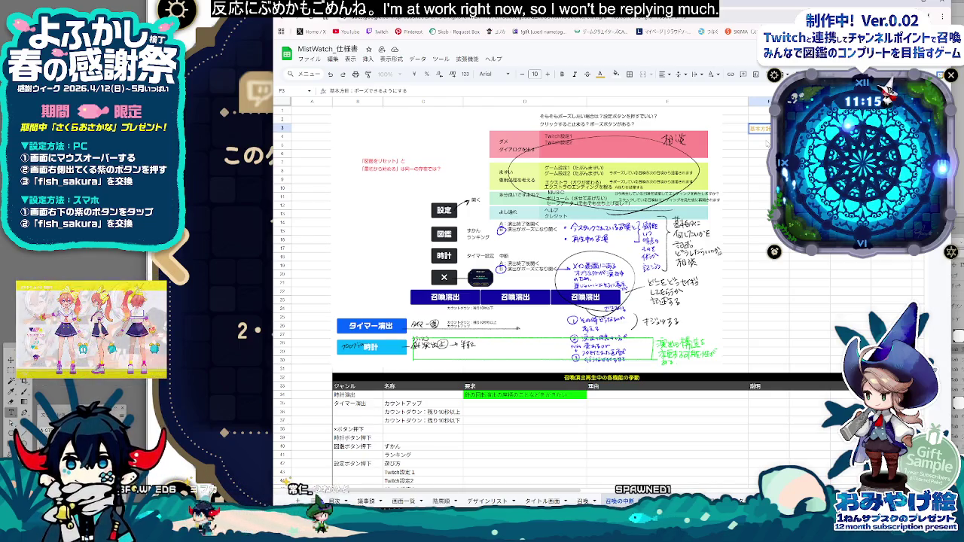
pyautogui.press('Return')
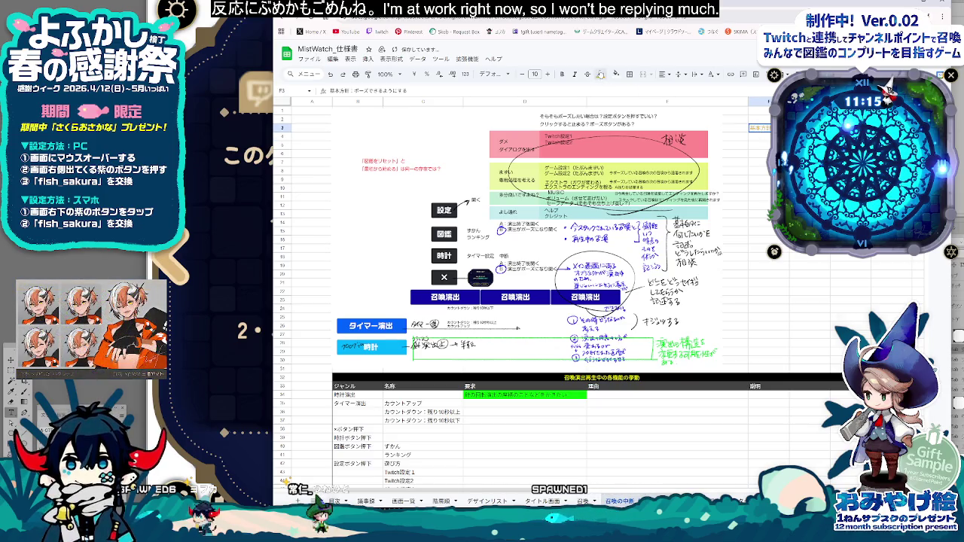
pyautogui.click(600, 75)
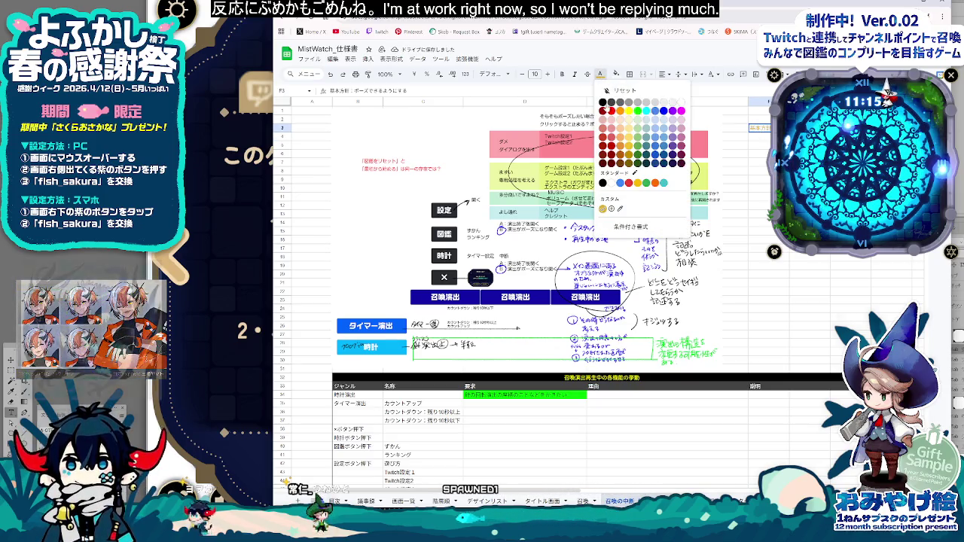
pyautogui.click(646, 110)
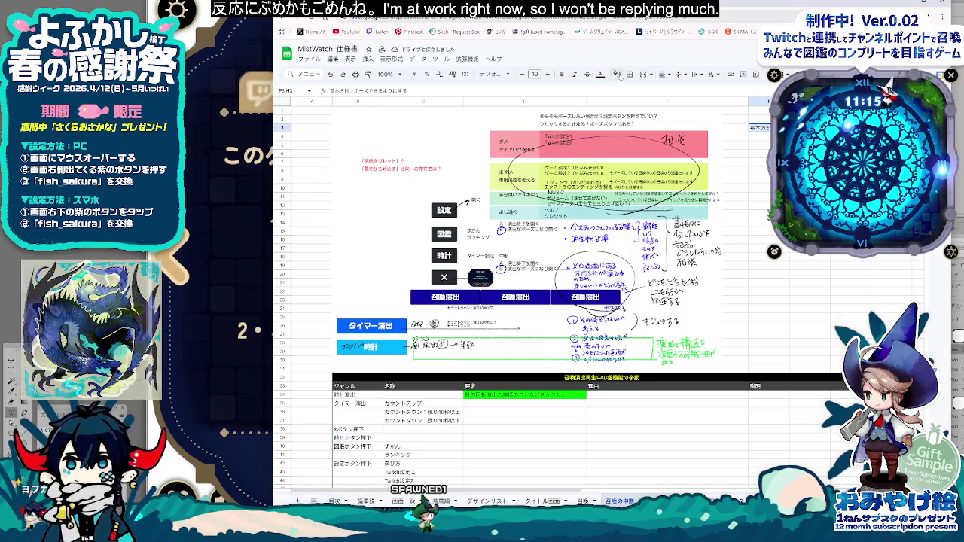
pyautogui.click(616, 74)
pyautogui.click(618, 197)
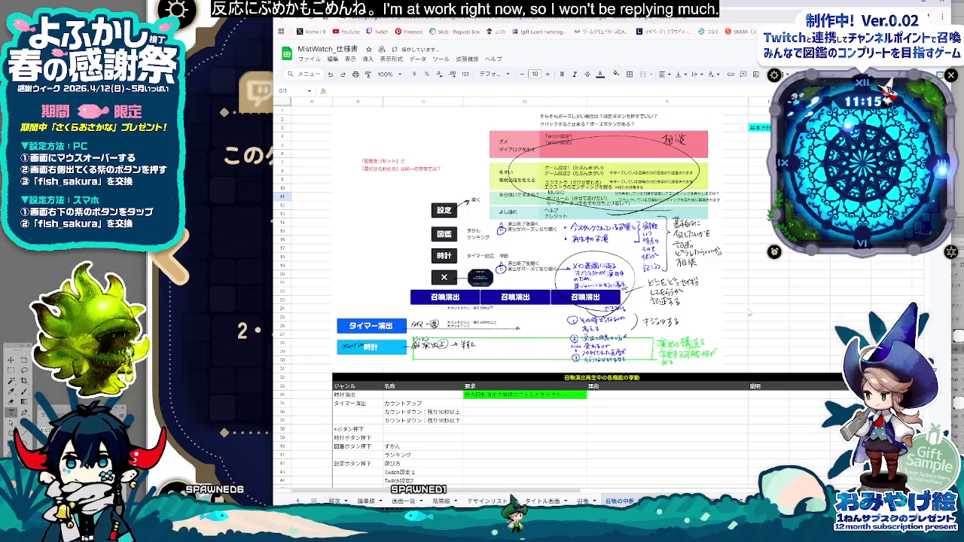
pyautogui.click(548, 421)
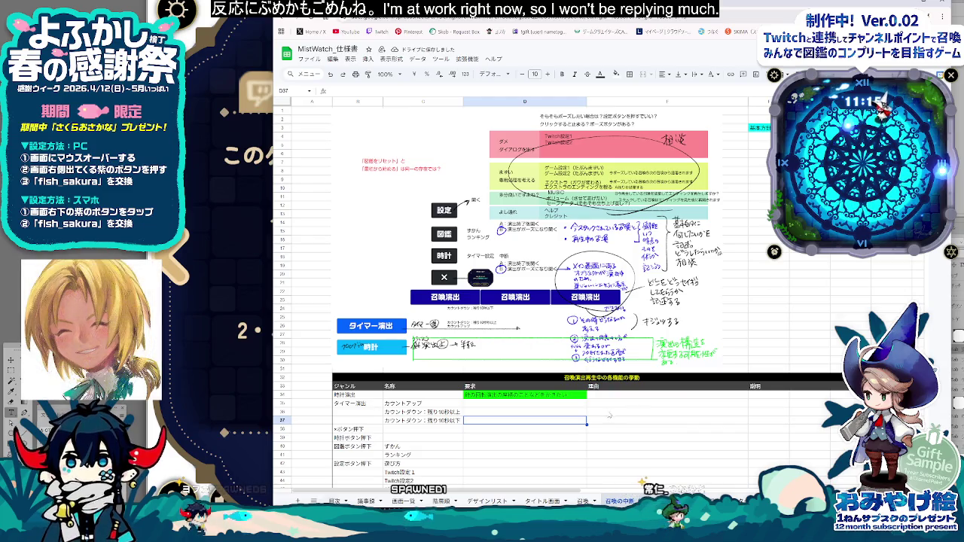
# Step: Make the row-32 title 召喚演出再生中の各機能の挙動 a darker text colour
pyautogui.click(592, 379)
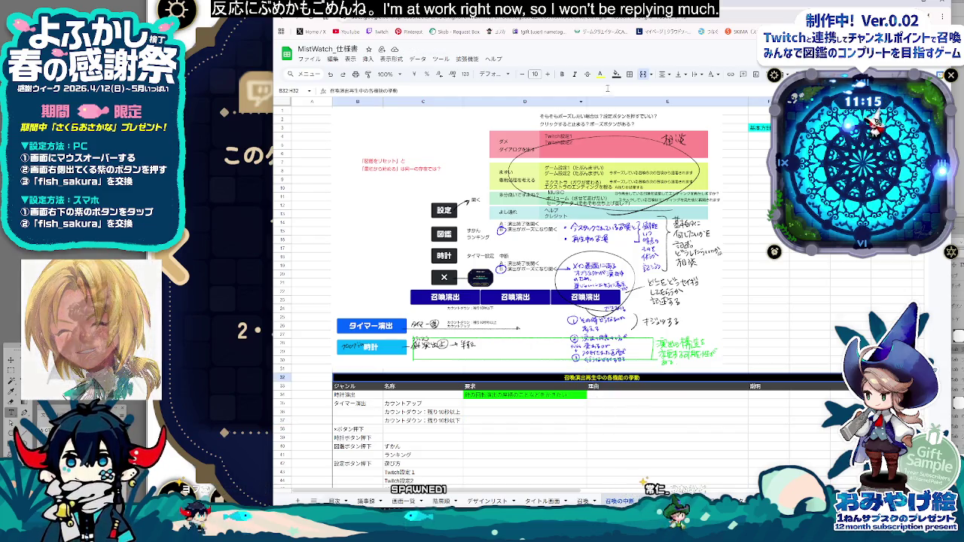
pyautogui.click(601, 74)
pyautogui.click(629, 155)
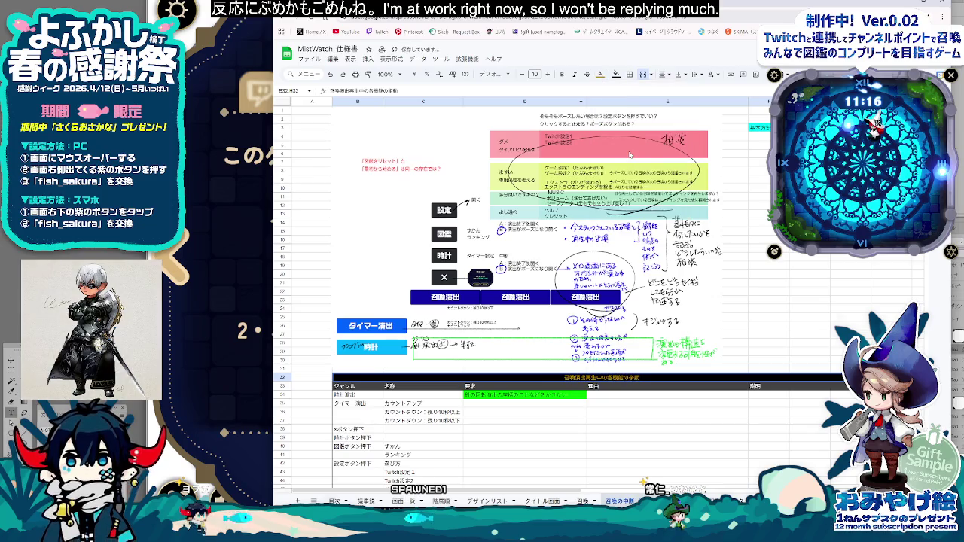
pyautogui.click(618, 75)
pyautogui.click(629, 146)
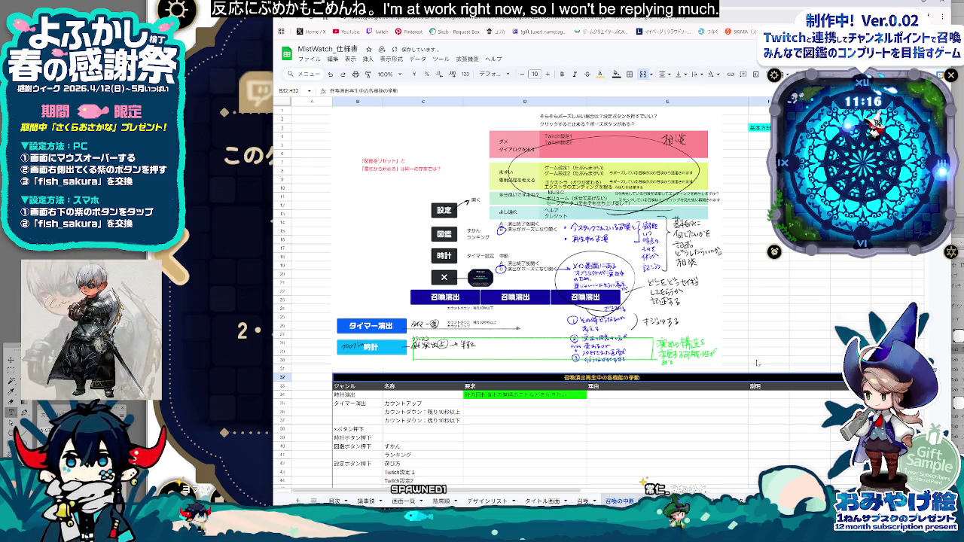
# Step: Review the table's requirement cells, including ×ボタン押下, and the empty rows below
pyautogui.click(525, 455)
pyautogui.scroll(-3, 561, 447)
pyautogui.scroll(-1, 561, 447)
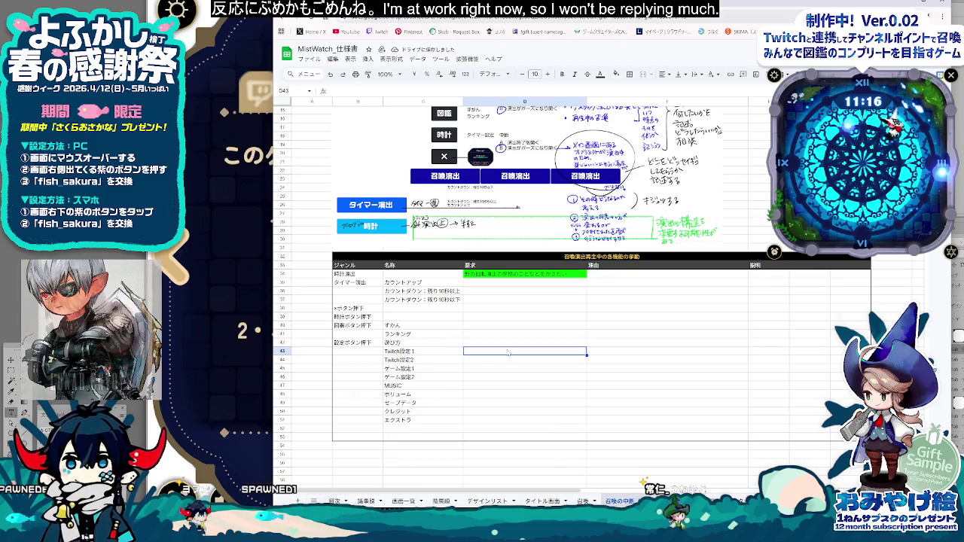
pyautogui.click(357, 308)
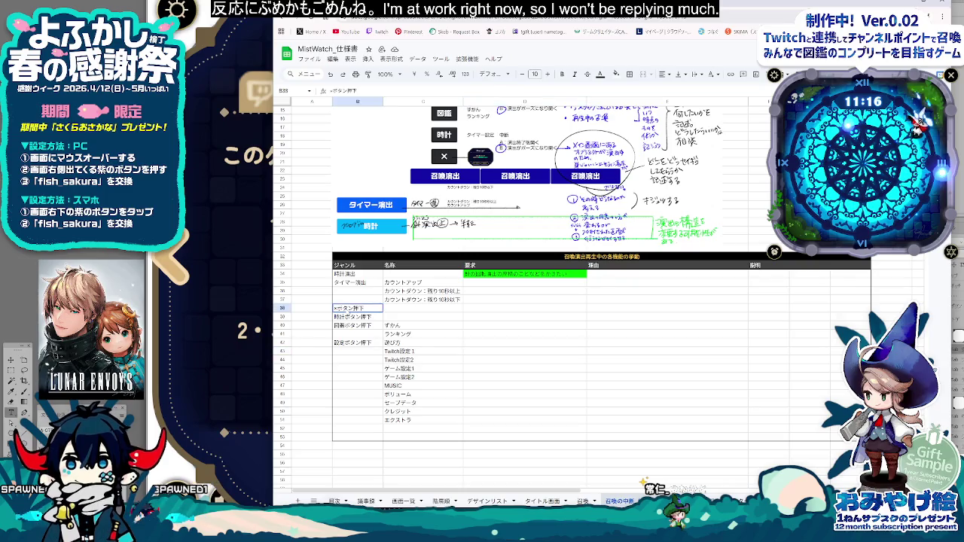
pyautogui.click(484, 310)
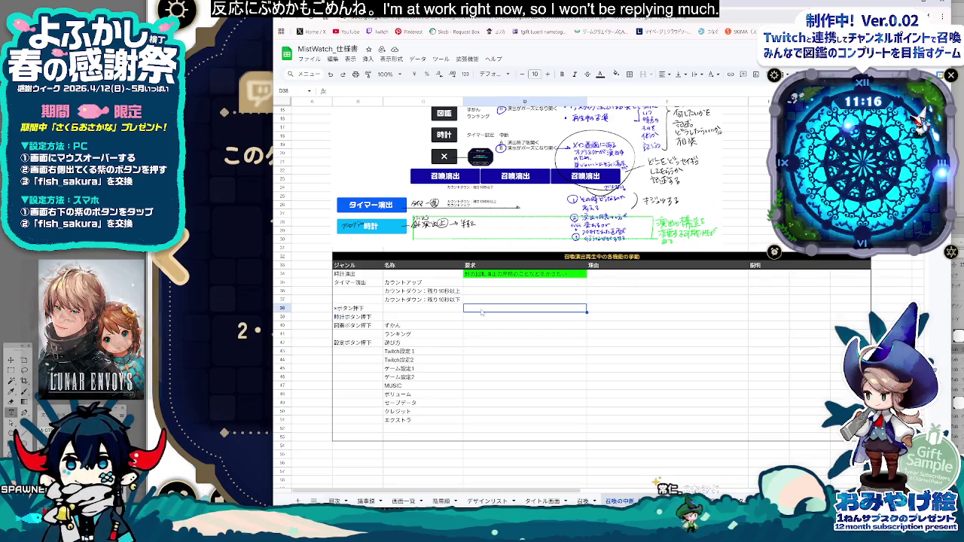
pyautogui.scroll(2, 484, 313)
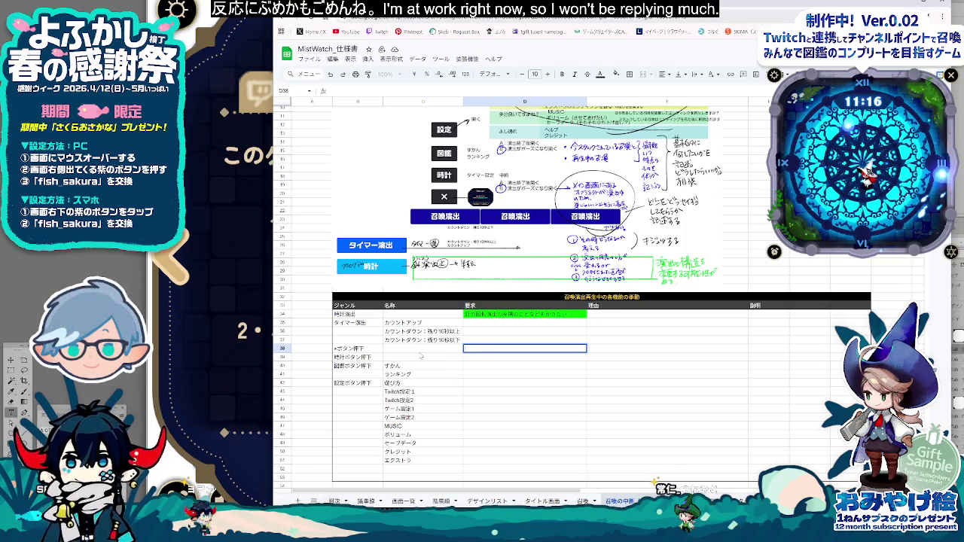
pyautogui.scroll(-5, 466, 393)
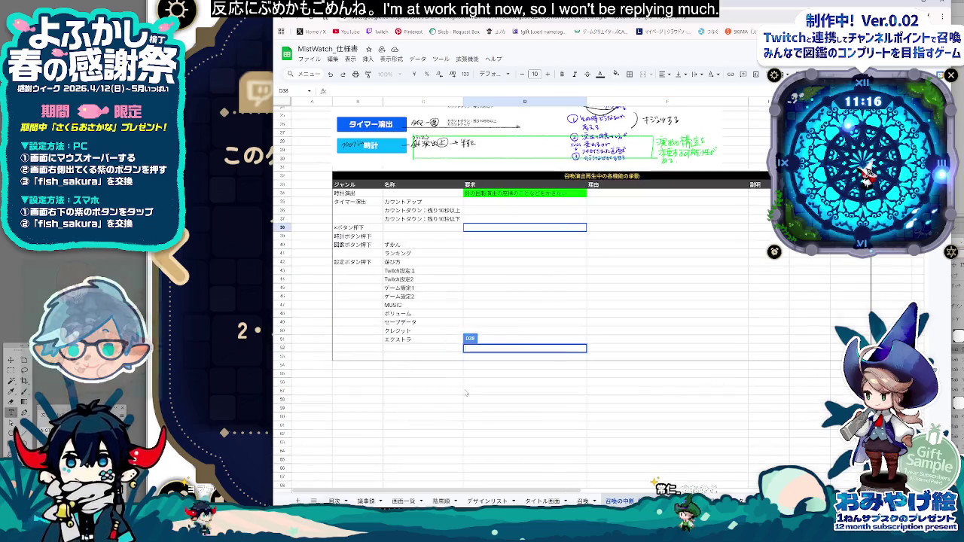
pyautogui.click(517, 390)
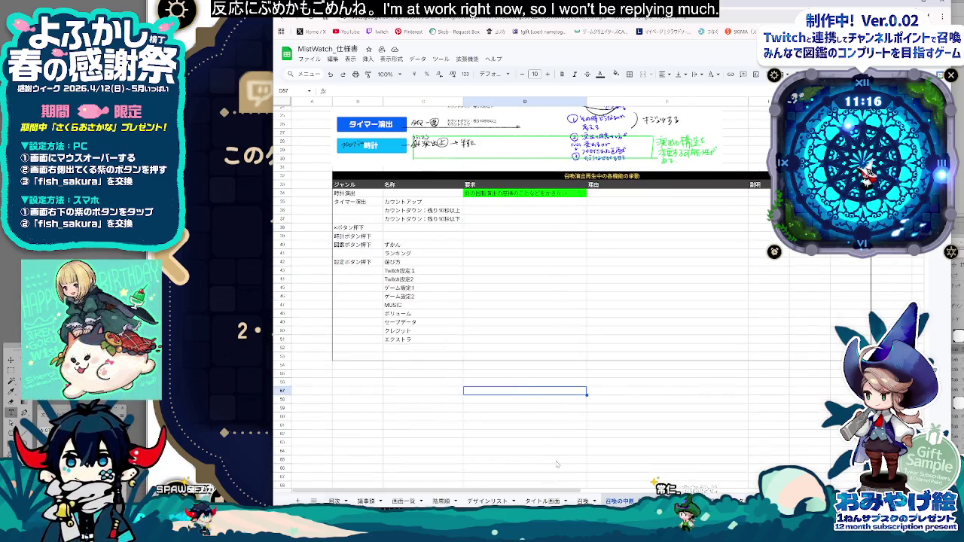
pyautogui.click(421, 364)
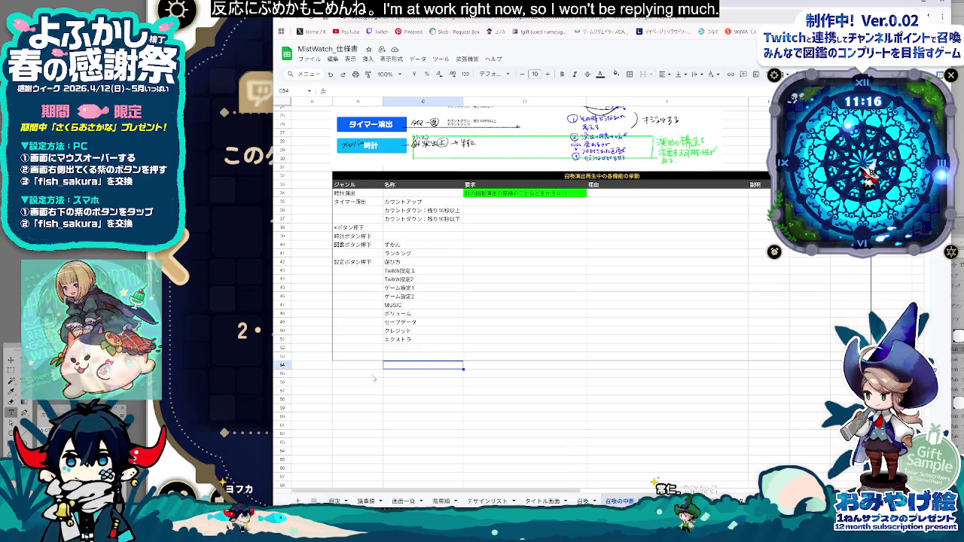
pyautogui.scroll(2, 353, 317)
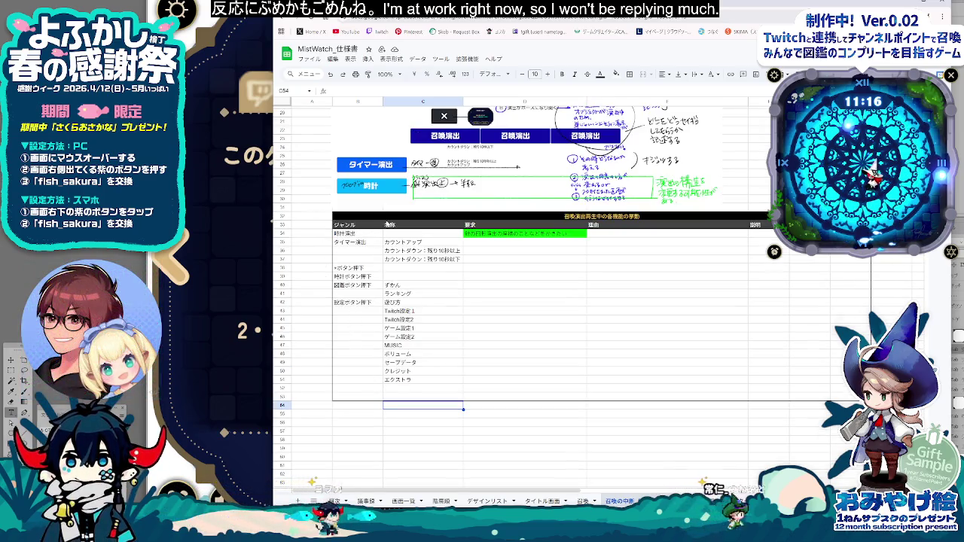
pyautogui.click(347, 218)
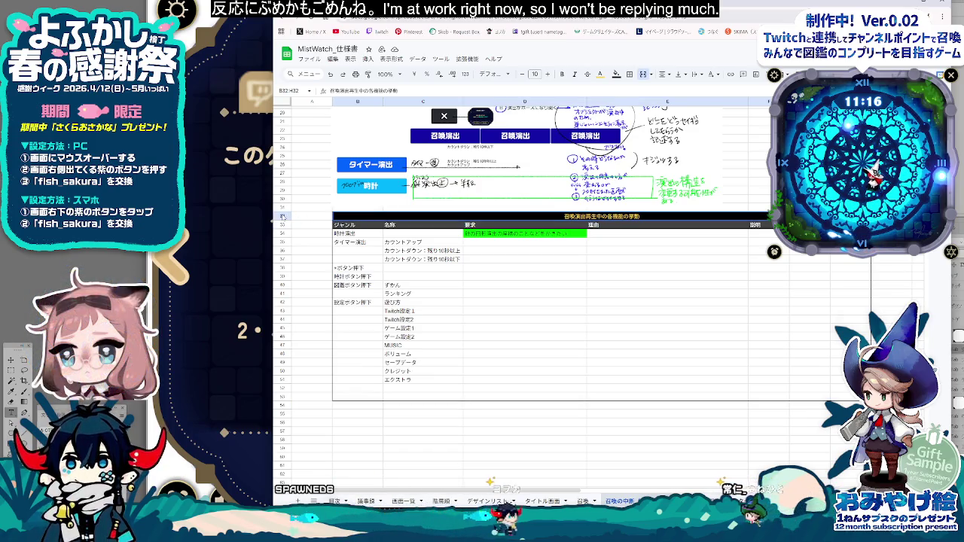
# Step: Insert seven empty rows (rows 24–30) above the behaviour table
pyautogui.rightClick(285, 198)
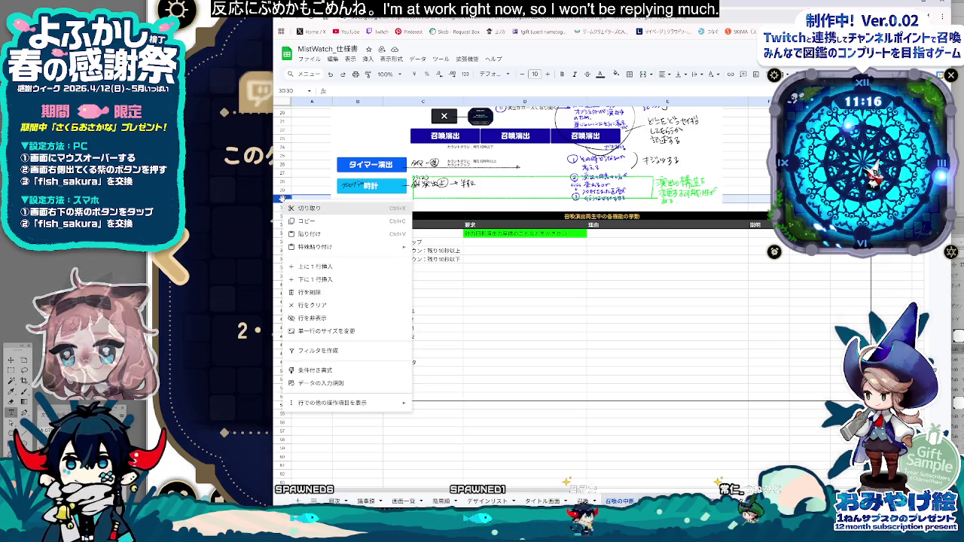
pyautogui.press('Escape')
pyautogui.moveTo(284, 198); pyautogui.dragTo(285, 147)
pyautogui.rightClick(285, 149)
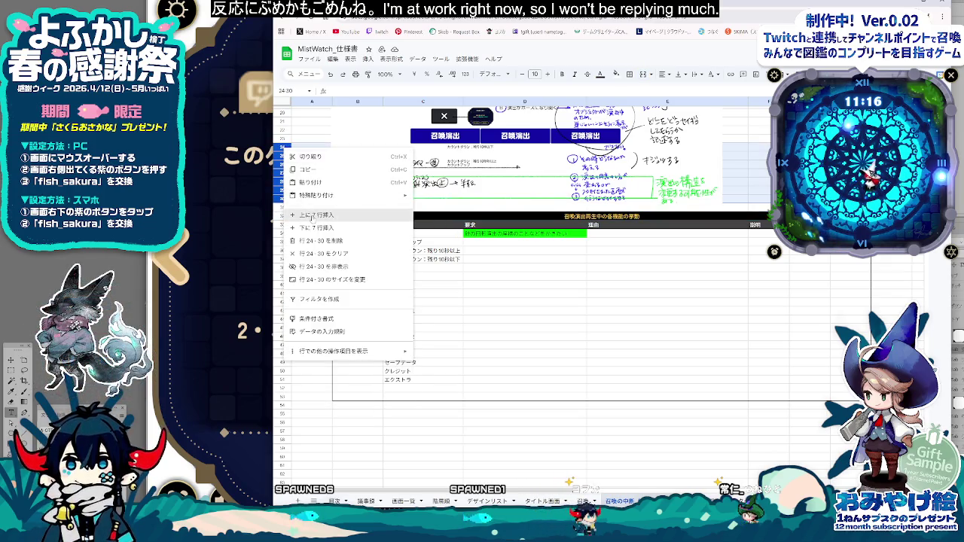
pyautogui.click(312, 229)
# Step: Copy the behaviour table's header rows into the new empty space
pyautogui.click(494, 278)
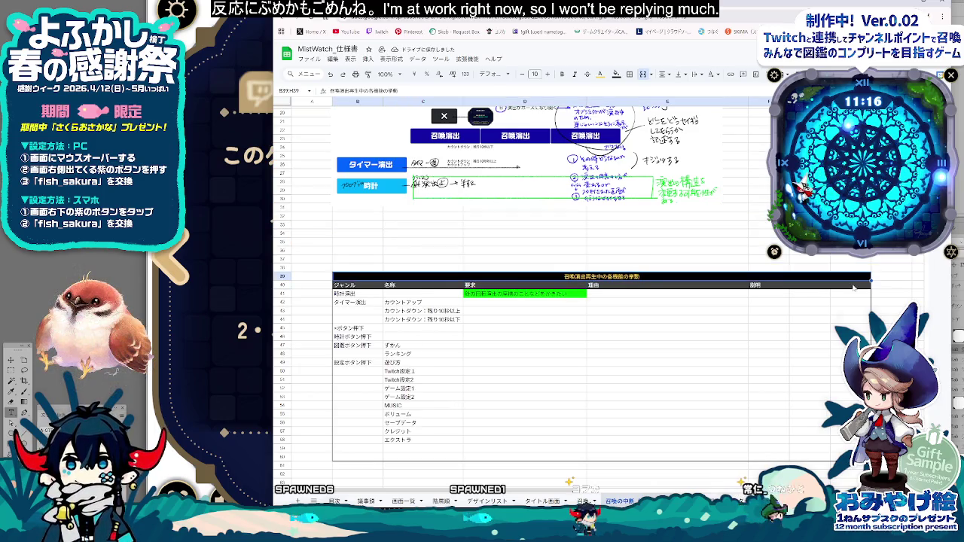
pyautogui.hotkey('ctrl', 'c')
pyautogui.click(362, 221)
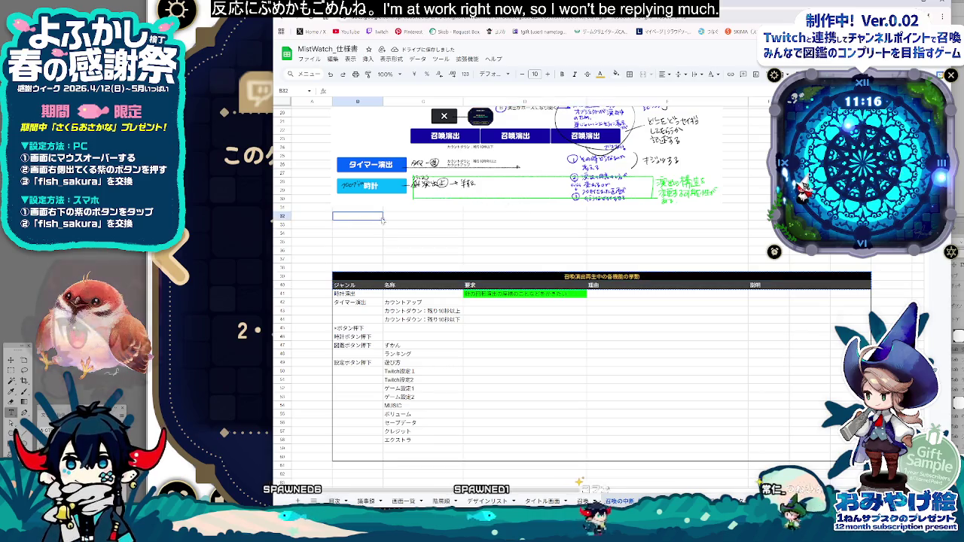
pyautogui.hotkey('ctrl', 'v')
pyautogui.click(502, 235)
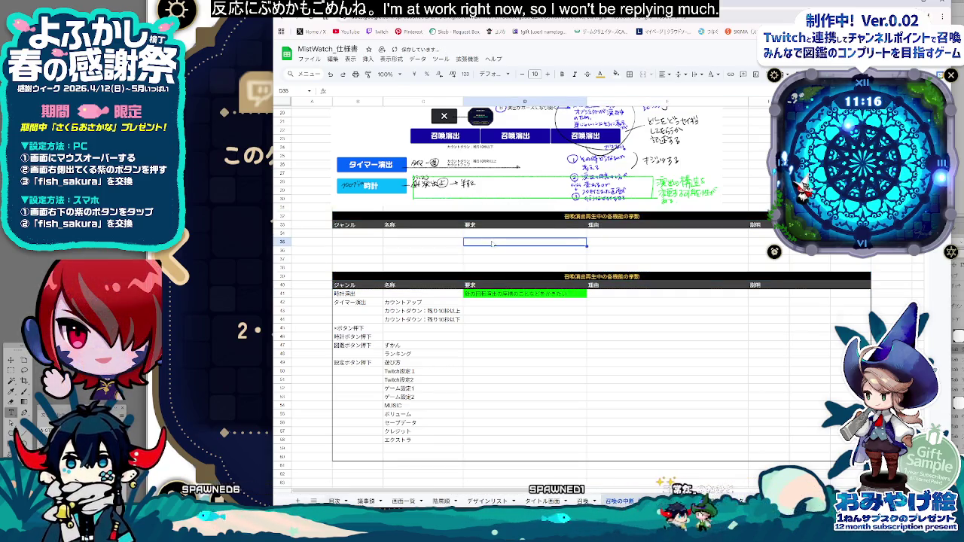
# Step: Replace the copied title with 召喚演出
pyautogui.click(567, 216)
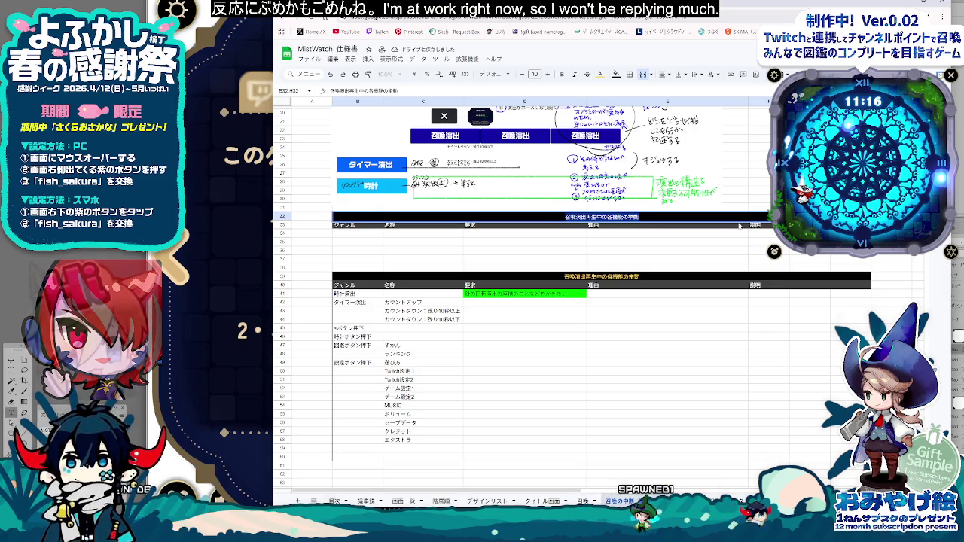
pyautogui.press('Delete')
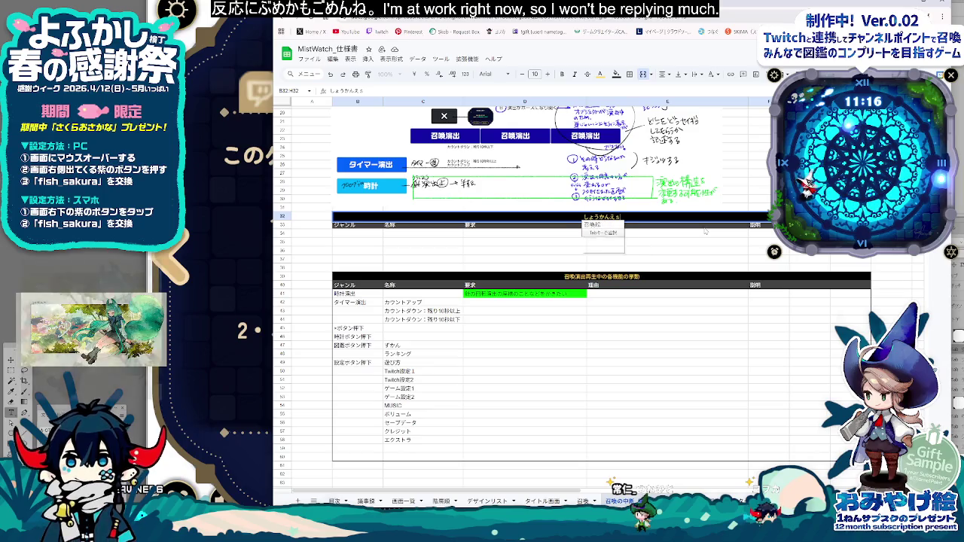
pyautogui.write('hutu')
pyautogui.press('space')
pyautogui.press('Return')
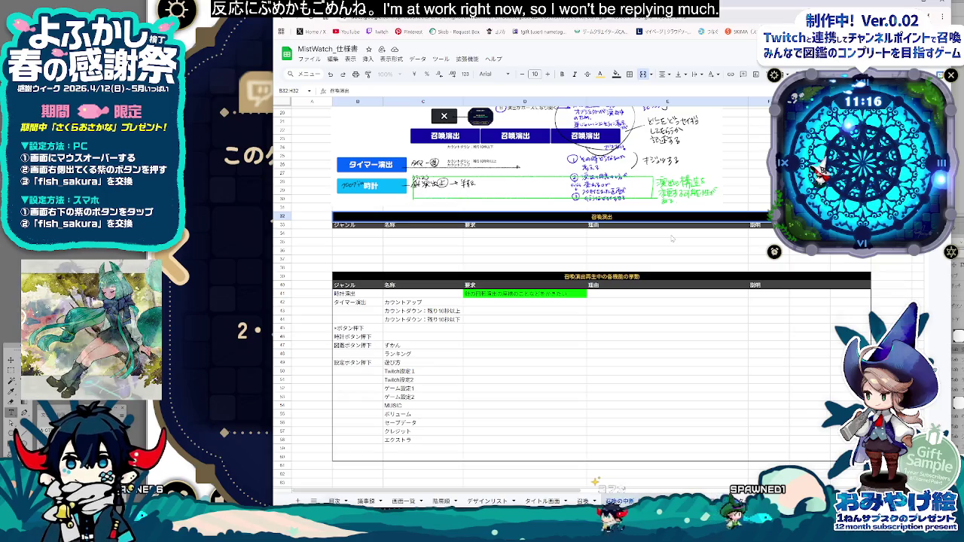
pyautogui.click(673, 235)
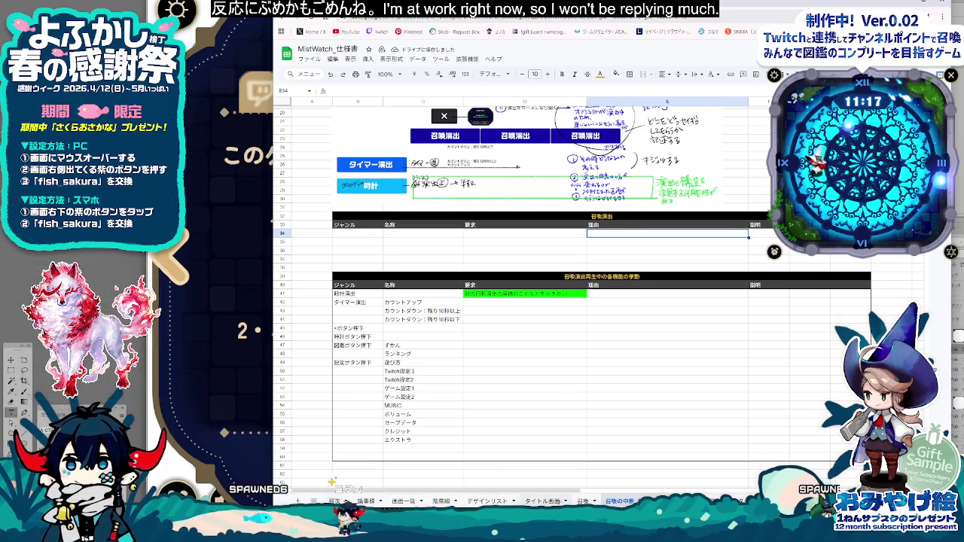
# Step: Confirm the ジャンル entry ポーズ in B34 of the 召喚演出 table
pyautogui.hotkey('ctrl', 'shift', 'pageup')
pyautogui.hotkey('ctrl', 'shift', 'pagedown')
pyautogui.click(367, 234)
pyautogui.write('ポーズ')
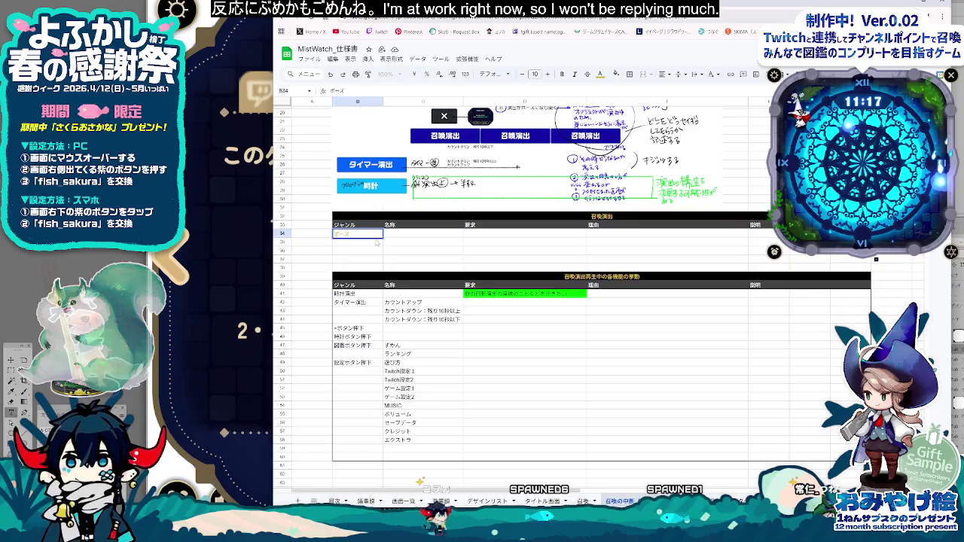
pyautogui.press('Return')
# Step: Apply a text colour to the 召喚演出 rows 34–36
pyautogui.keyDown('shift'); pyautogui.click(798, 252); pyautogui.keyUp('shift')
pyautogui.click(601, 74)
pyautogui.click(603, 103)
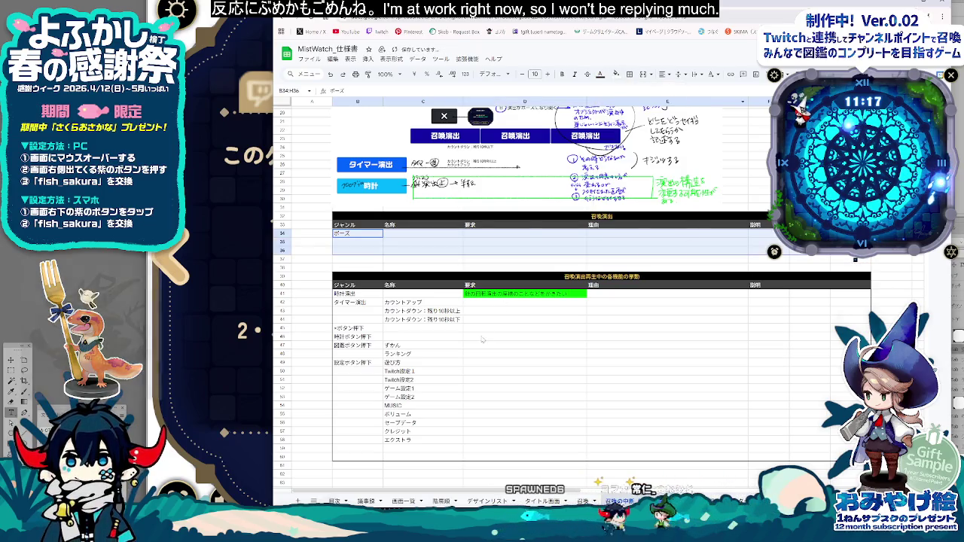
pyautogui.click(358, 234)
# Step: Add a border along the ポーズ row B34:H34
pyautogui.keyDown('shift'); pyautogui.click(761, 234); pyautogui.keyUp('shift')
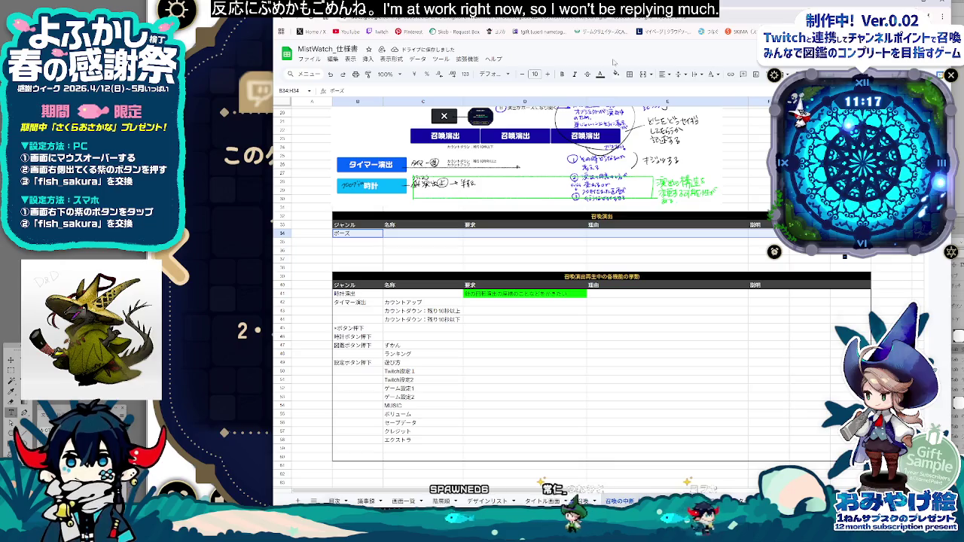
pyautogui.click(630, 74)
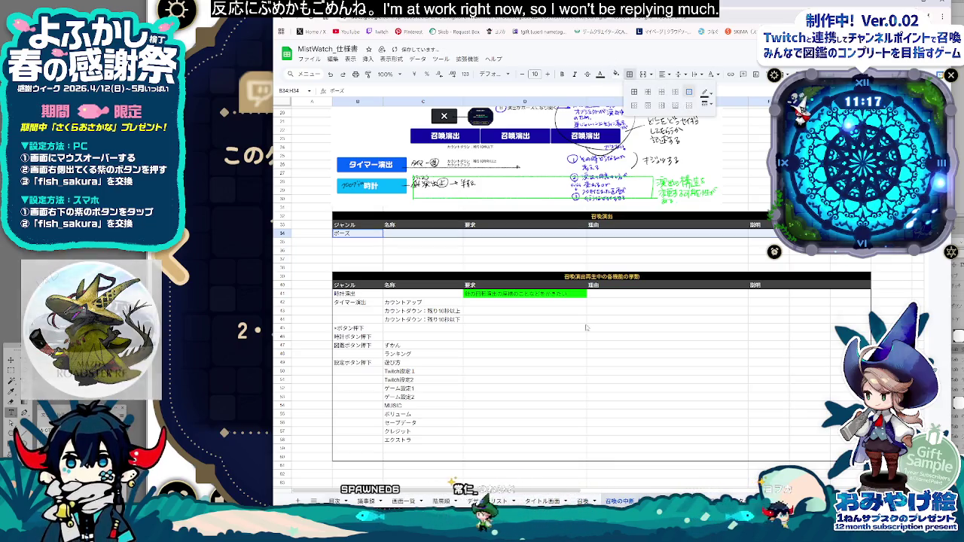
pyautogui.click(689, 92)
pyautogui.click(603, 426)
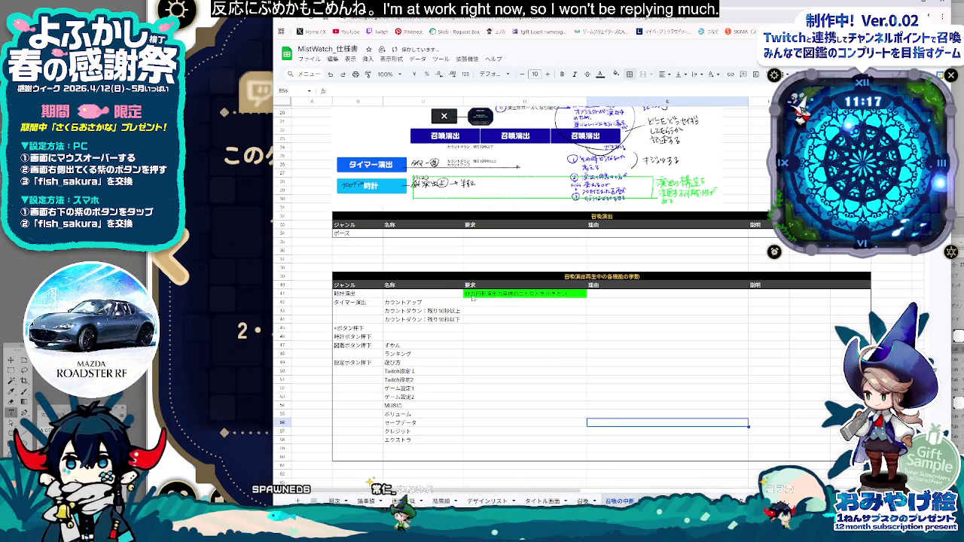
pyautogui.click(473, 397)
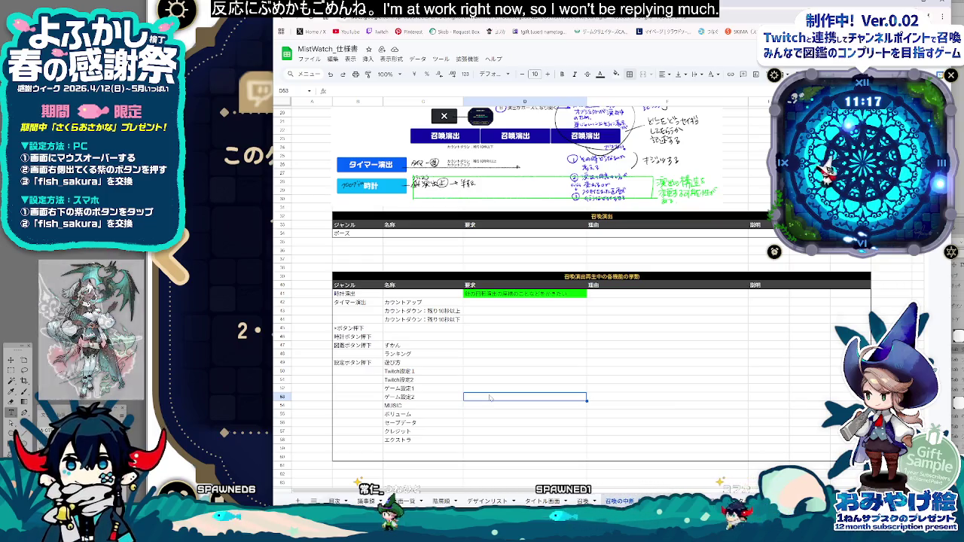
pyautogui.scroll(3, 535, 389)
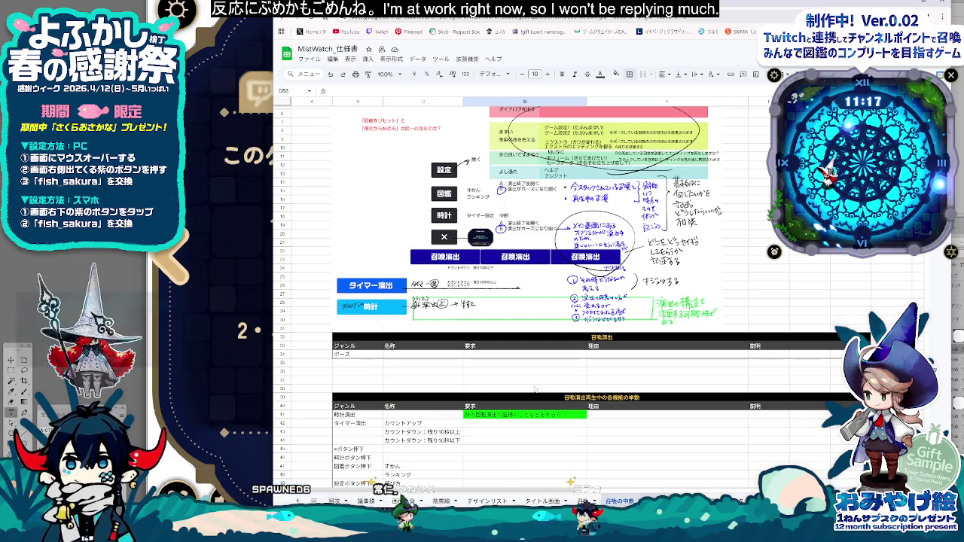
# Step: Check the countdown entries and the requirement cells in the behaviour table
pyautogui.click(407, 432)
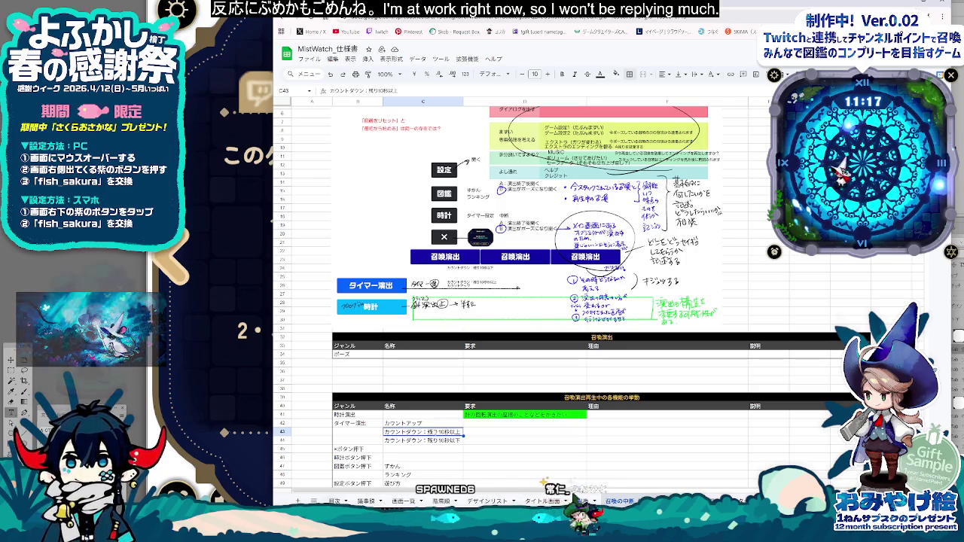
pyautogui.scroll(-2, 542, 366)
pyautogui.click(472, 360)
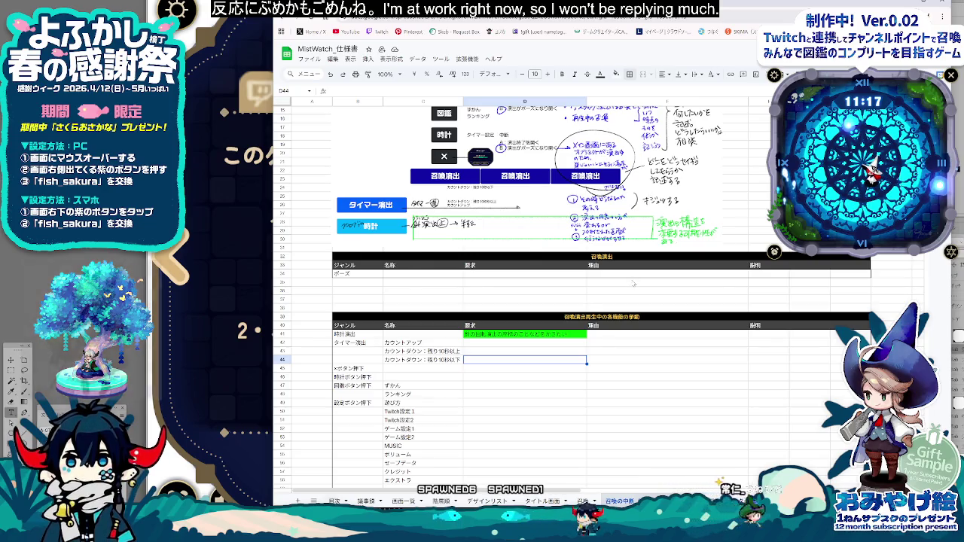
pyautogui.scroll(1, 618, 454)
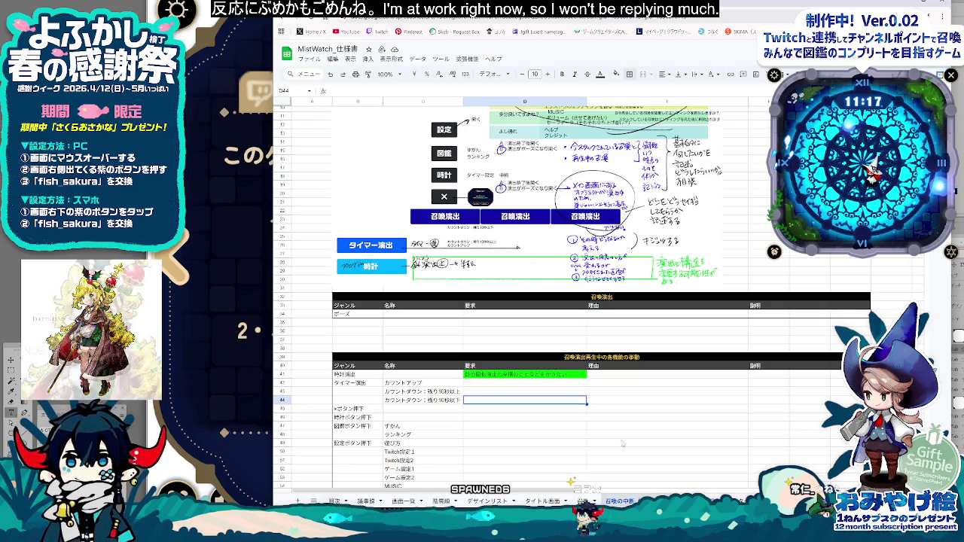
pyautogui.click(326, 376)
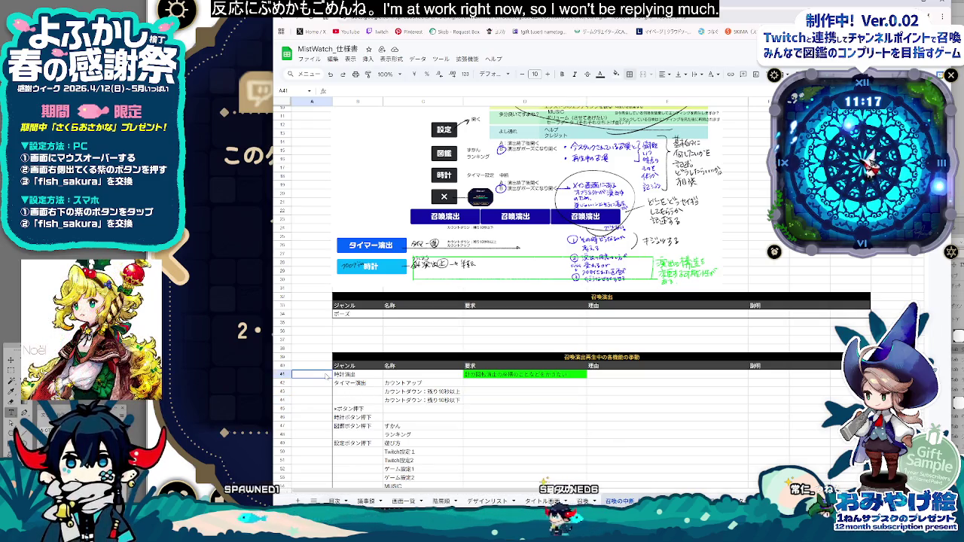
pyautogui.moveTo(327, 376); pyautogui.dragTo(382, 382)
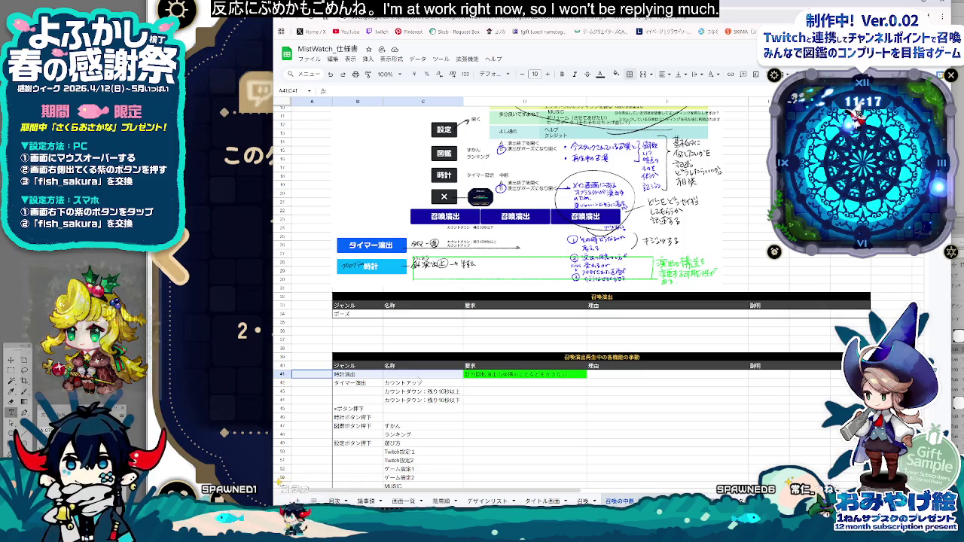
# Step: Replace D41's old text with 演出素材の構造を変更する可能性がある
pyautogui.click(506, 375)
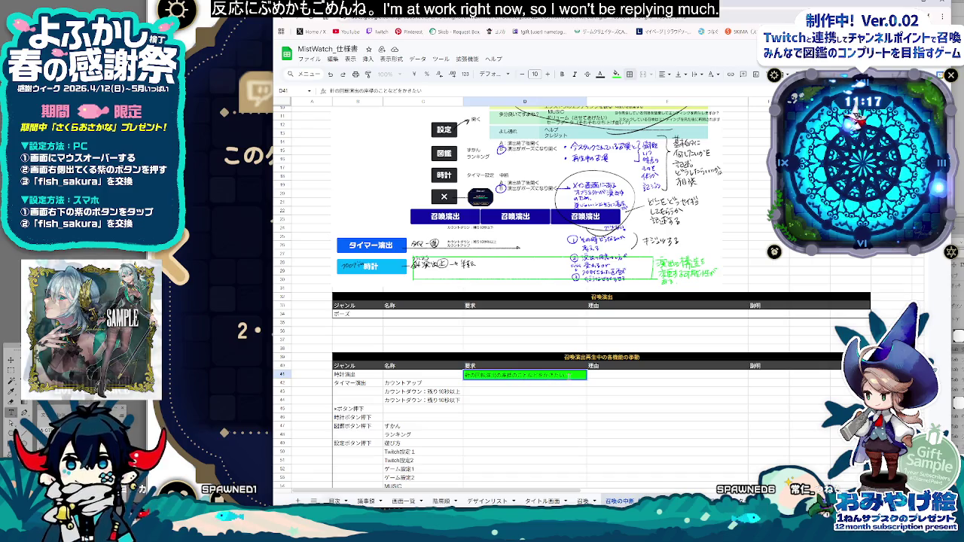
pyautogui.moveTo(465, 375); pyautogui.dragTo(496, 375)
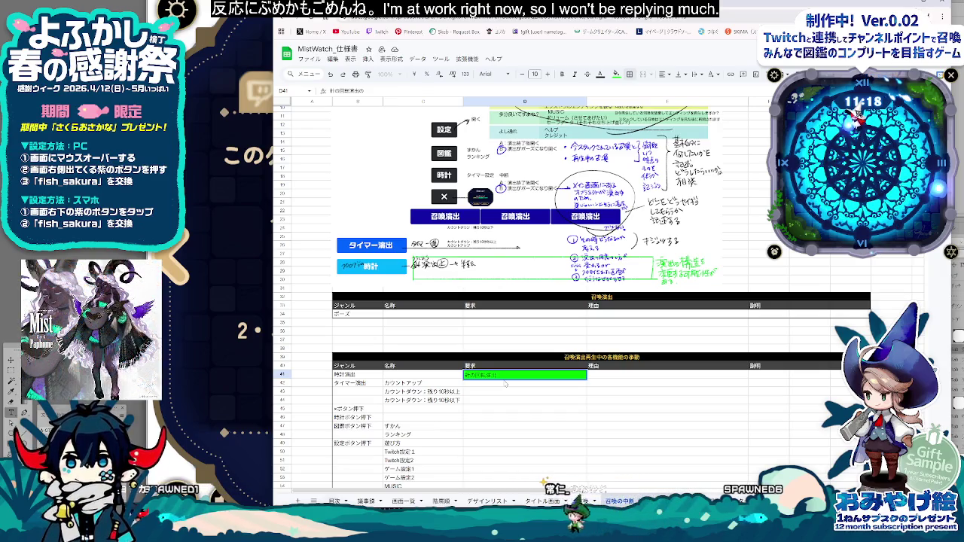
pyautogui.write('えんしゅつ')
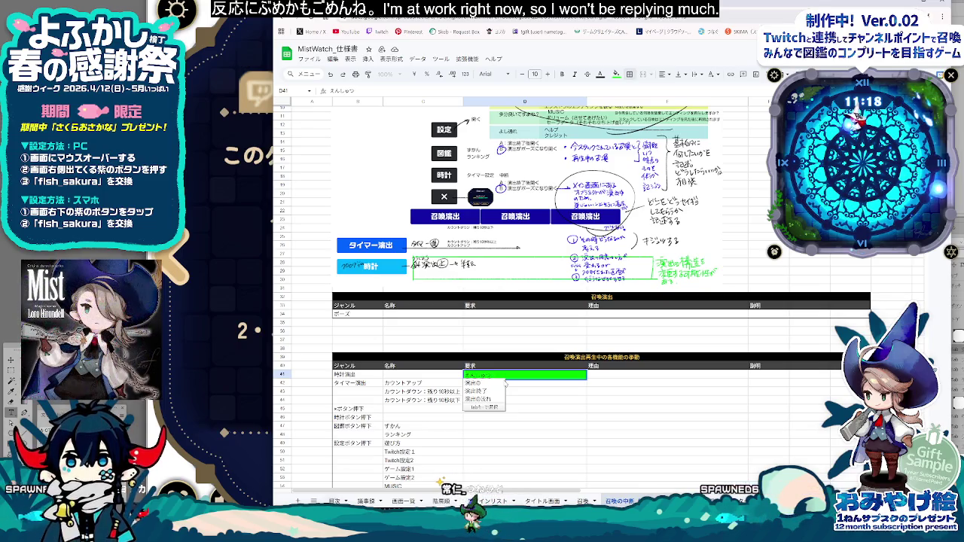
pyautogui.press('space')
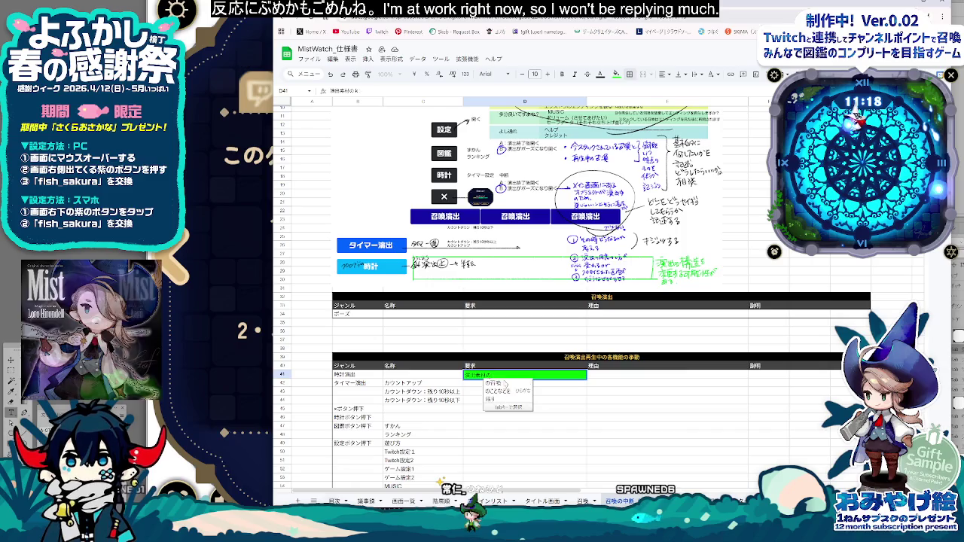
pyautogui.write('こうぞうへ')
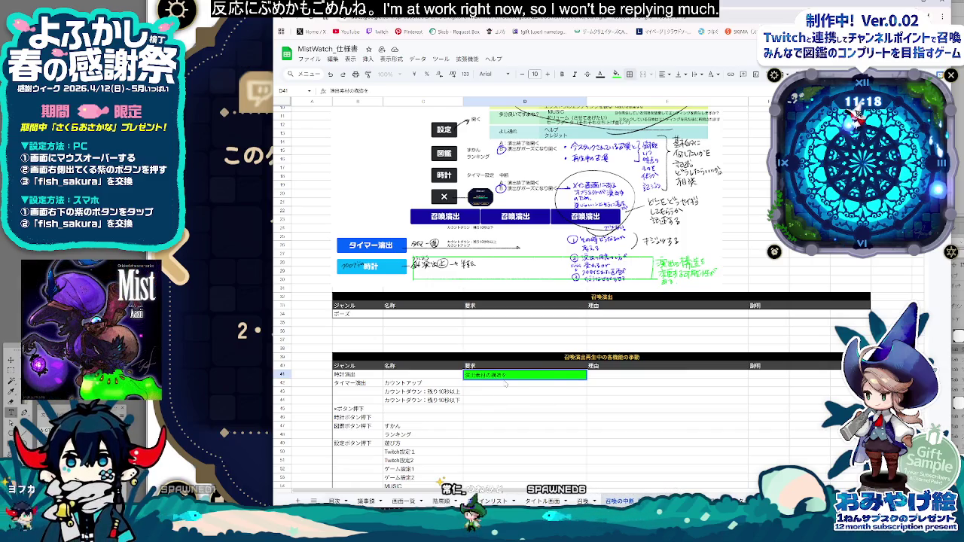
pyautogui.write('するかどうか')
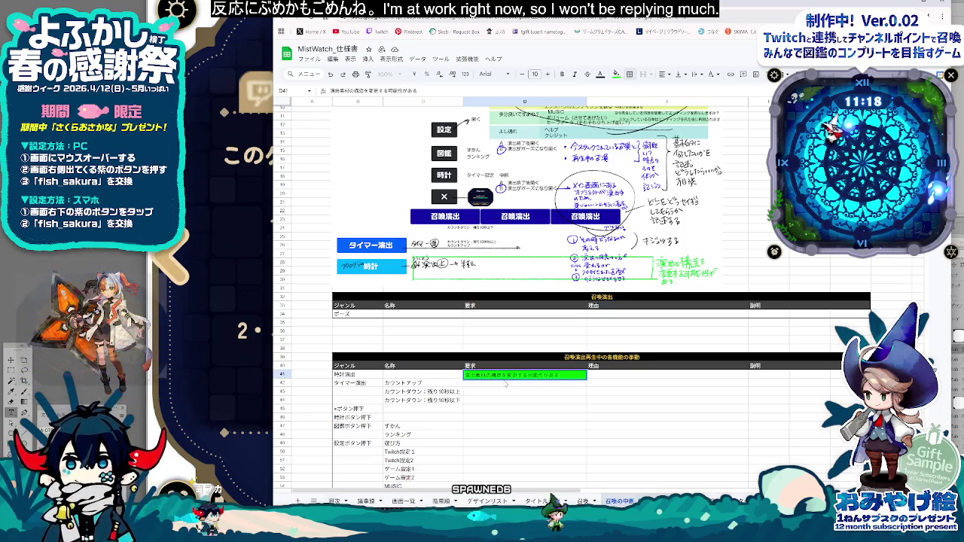
pyautogui.press('Return')
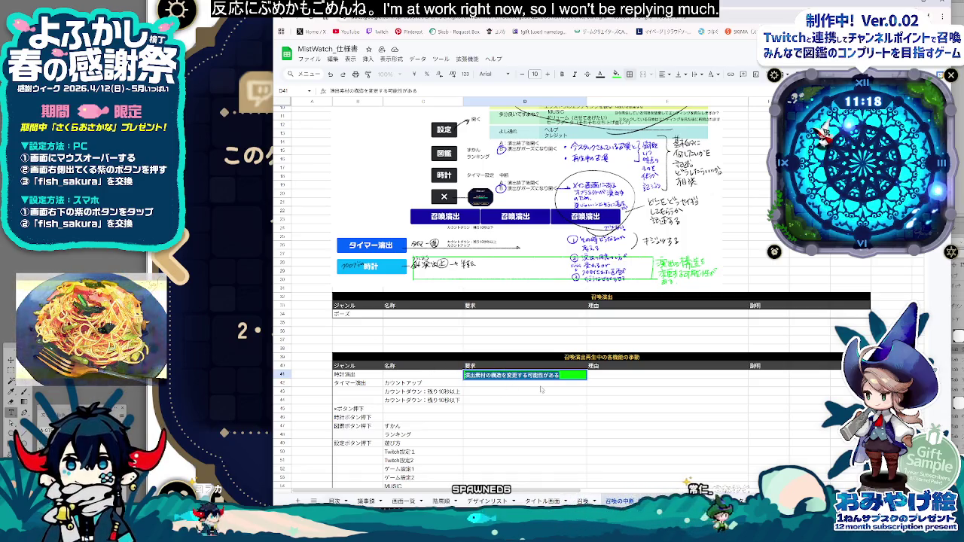
pyautogui.click(776, 375)
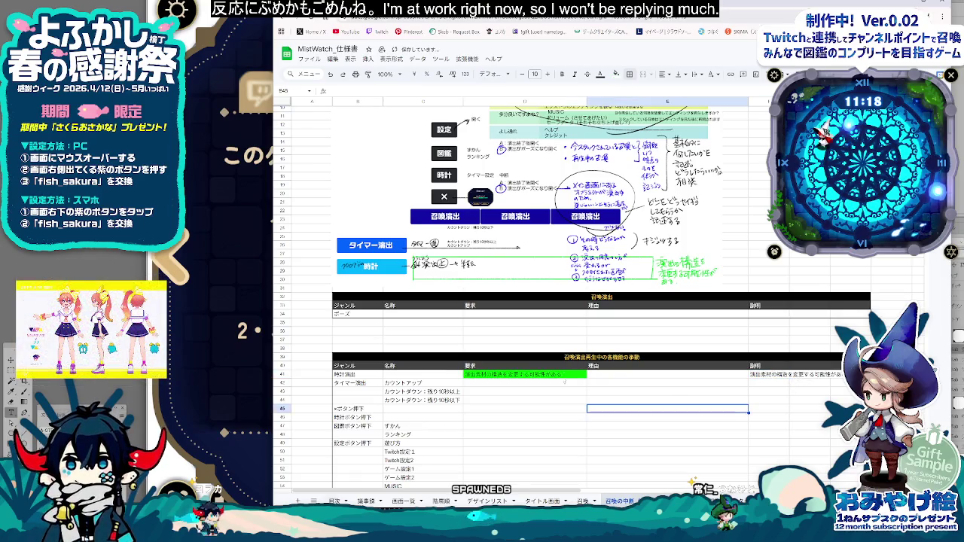
# Step: Move the D41 note to H41 and retitle the 説明 header as メモ
pyautogui.click(565, 374)
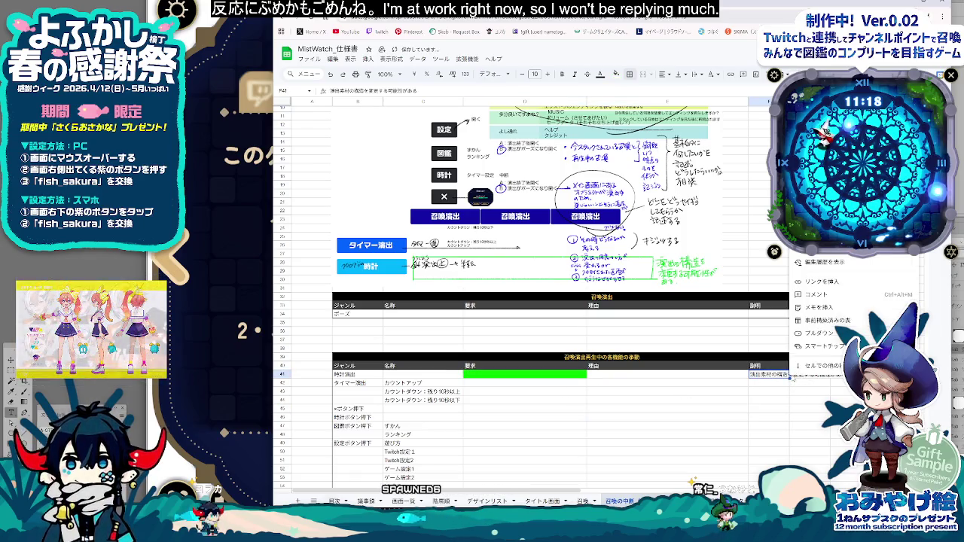
pyautogui.click(790, 386)
pyautogui.click(799, 376)
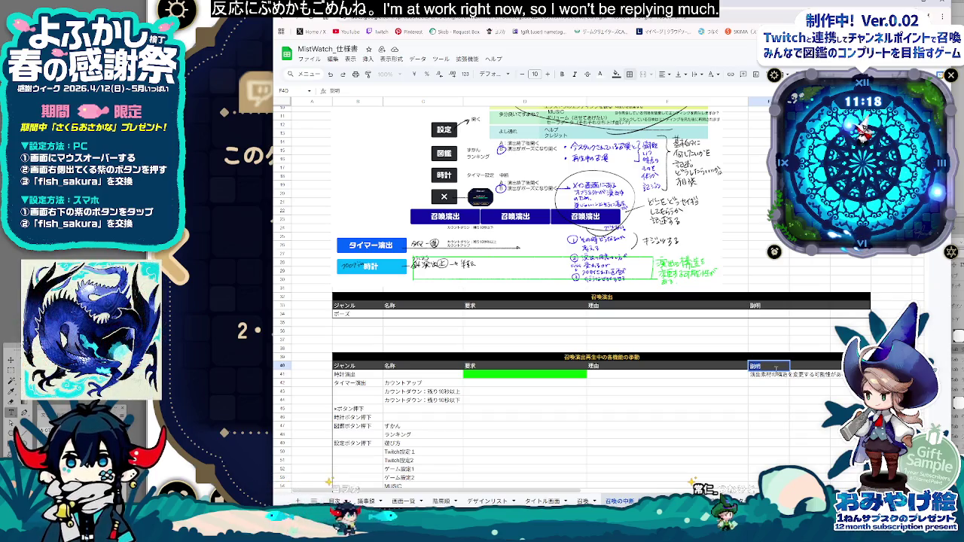
pyautogui.press('Return')
pyautogui.press('Return')
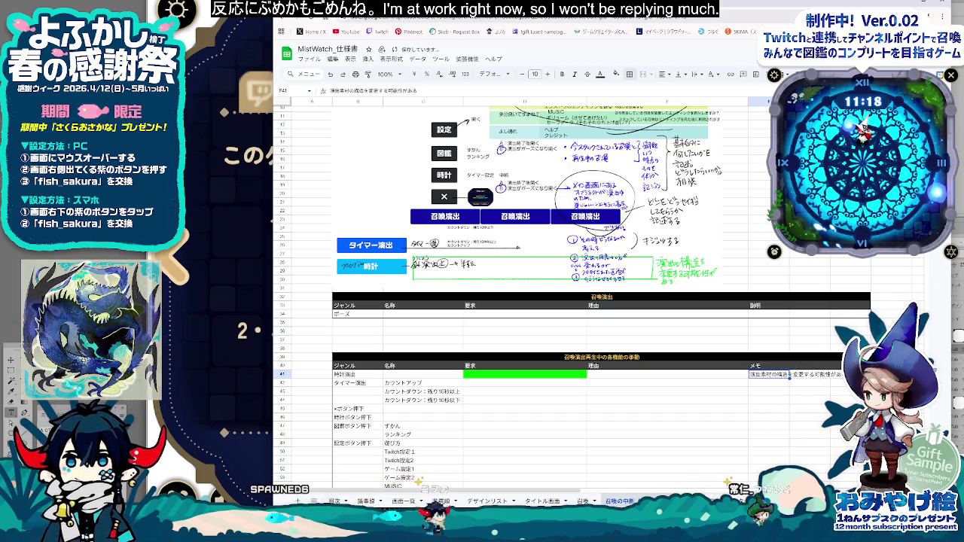
# Step: Clear D41's green fill by resetting its fill colour
pyautogui.rightClick(744, 374)
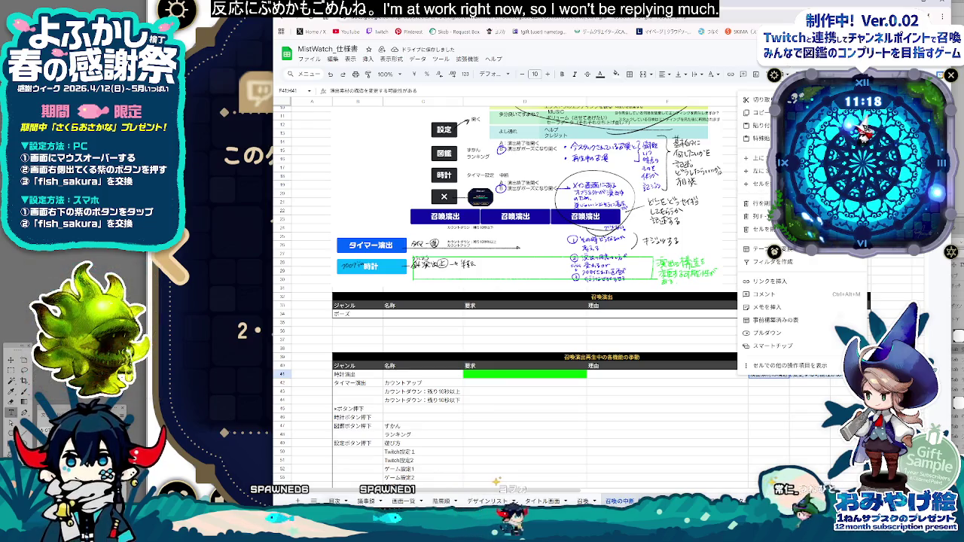
pyautogui.click(584, 428)
pyautogui.rightClick(556, 374)
pyautogui.moveTo(606, 366)
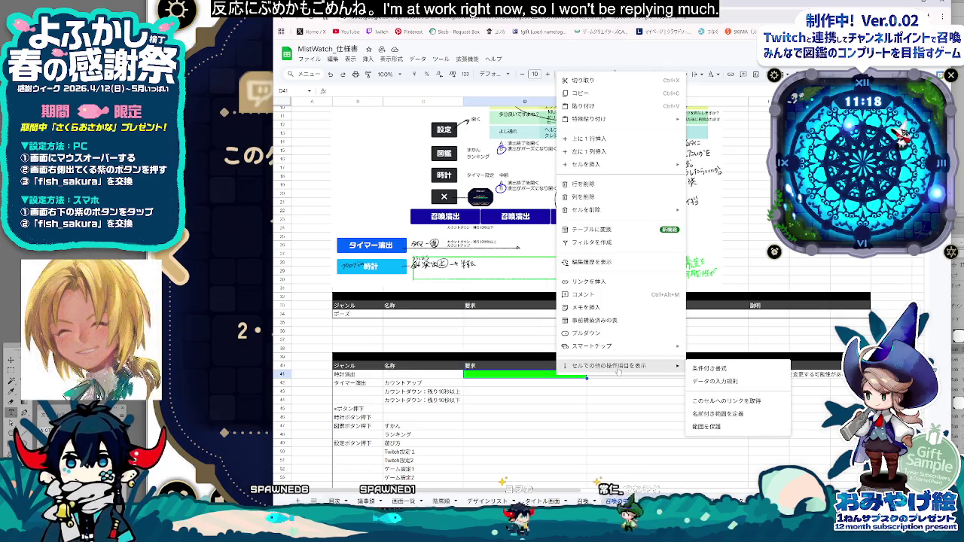
pyautogui.press('Escape')
pyautogui.click(616, 74)
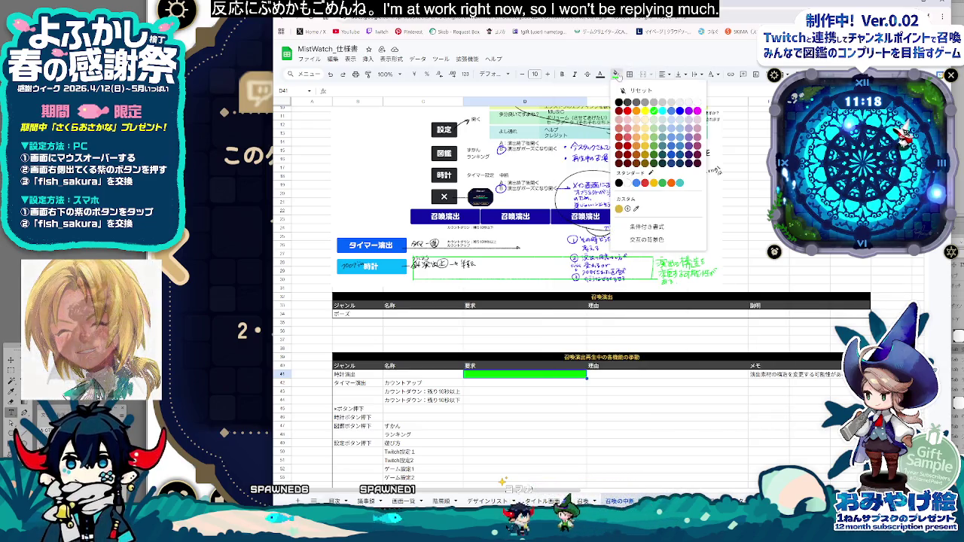
pyautogui.click(697, 103)
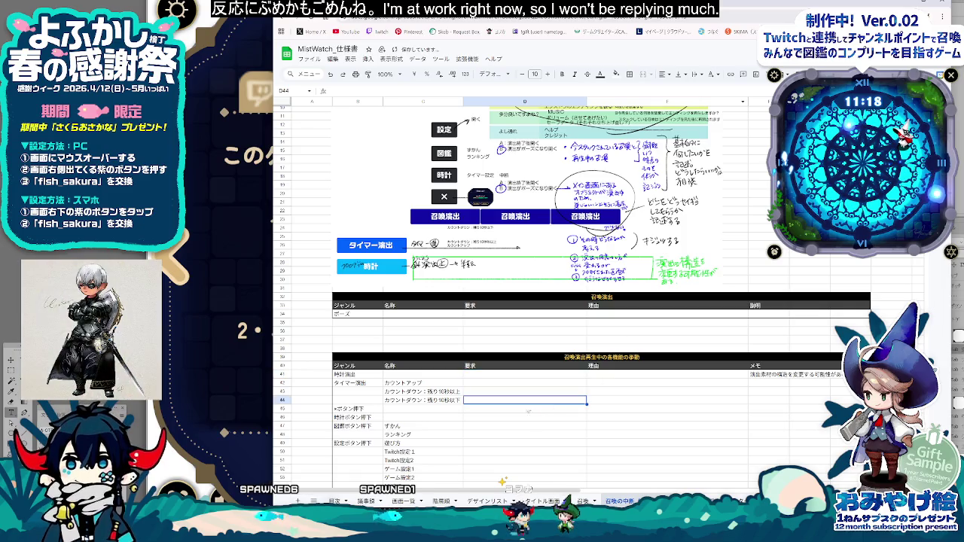
# Step: Enter スタックさせる as the countdown-under-10-seconds requirement, then switch to the design diagram image
pyautogui.scroll(-2, 529, 409)
pyautogui.doubleClick(494, 362)
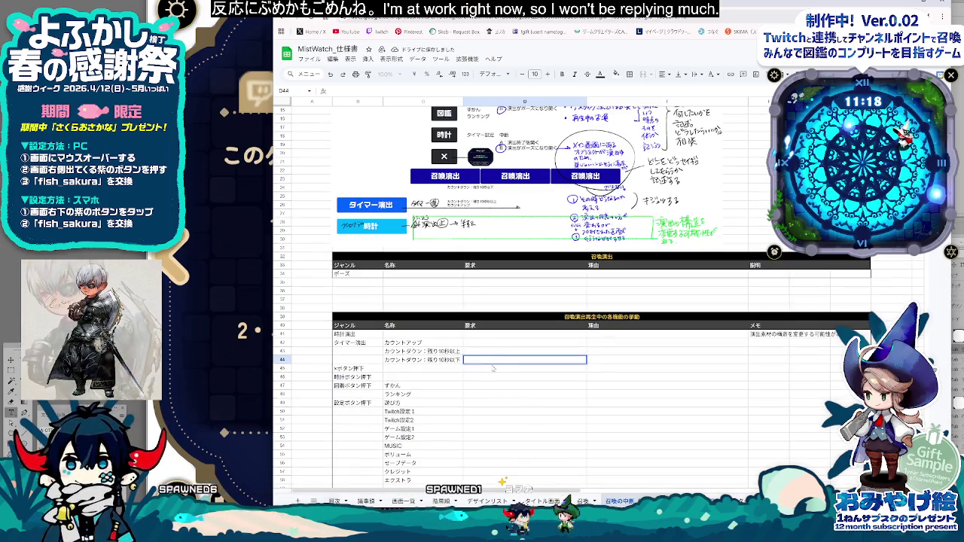
pyautogui.write('さい')
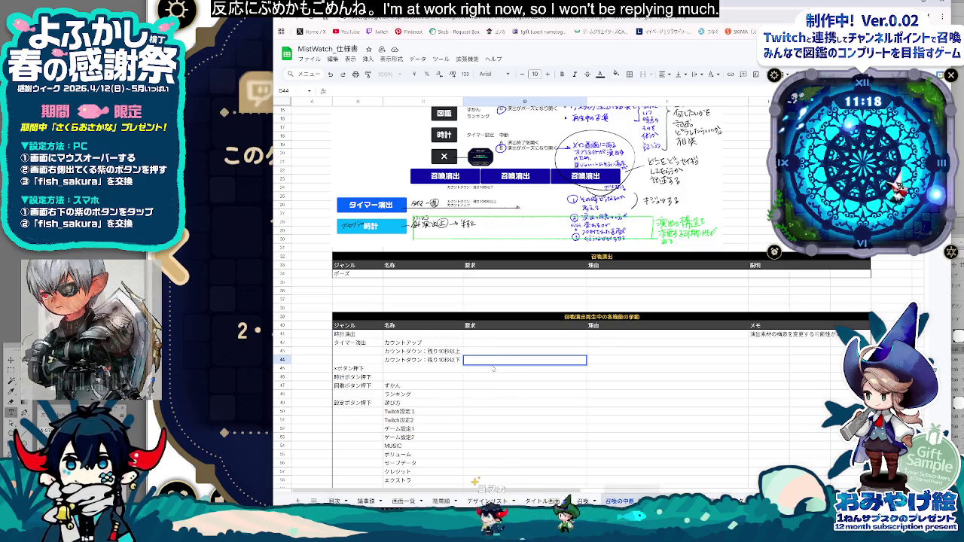
pyautogui.write('ま')
pyautogui.write('させる')
pyautogui.press('Return')
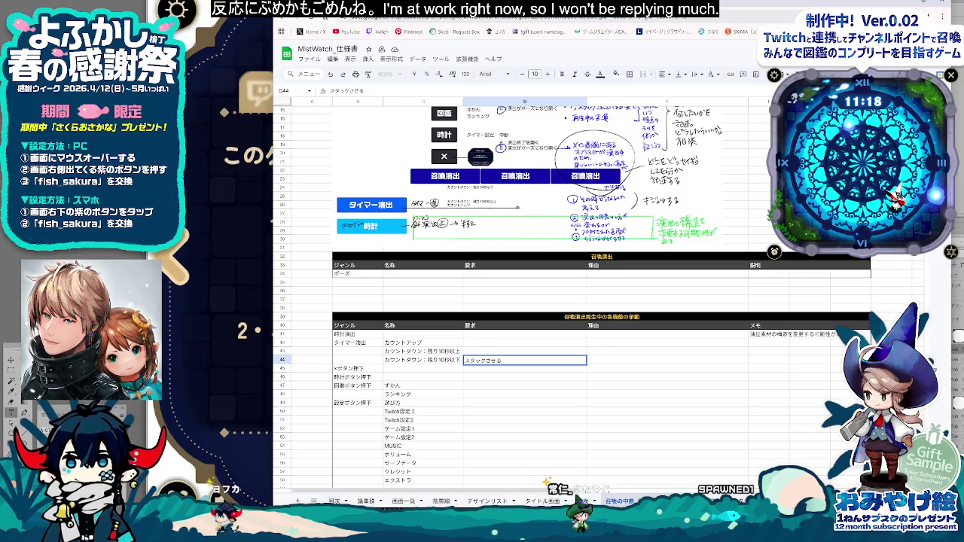
pyautogui.hotkey('alt', 'Tab')
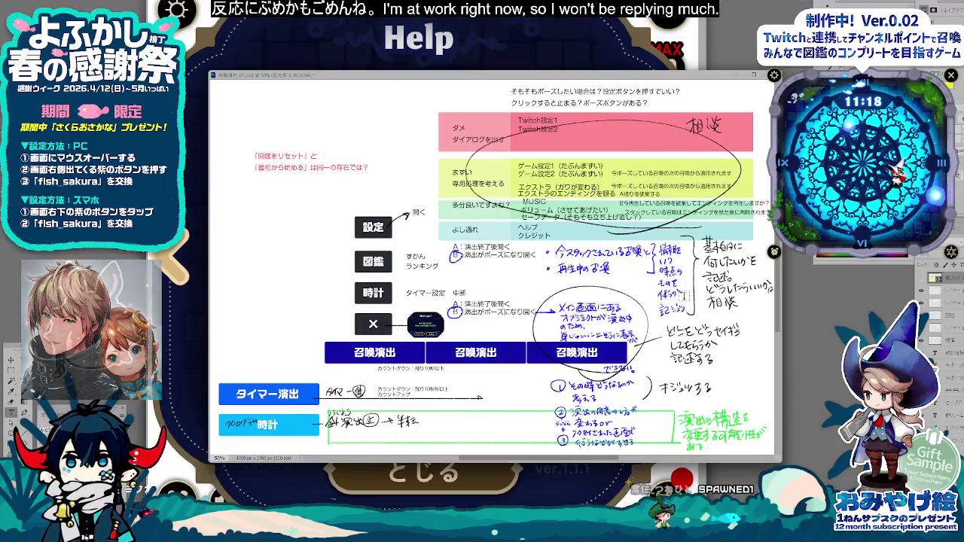
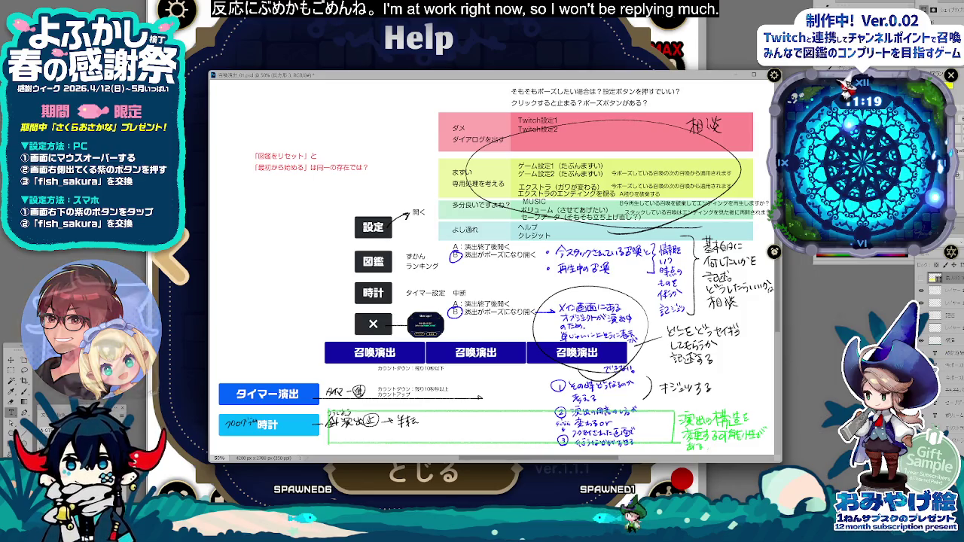
# Step: Bring the MistWatch spec sheet forward and view the magic-circle screenshots sheet
pyautogui.hotkey('alt', 'Tab')
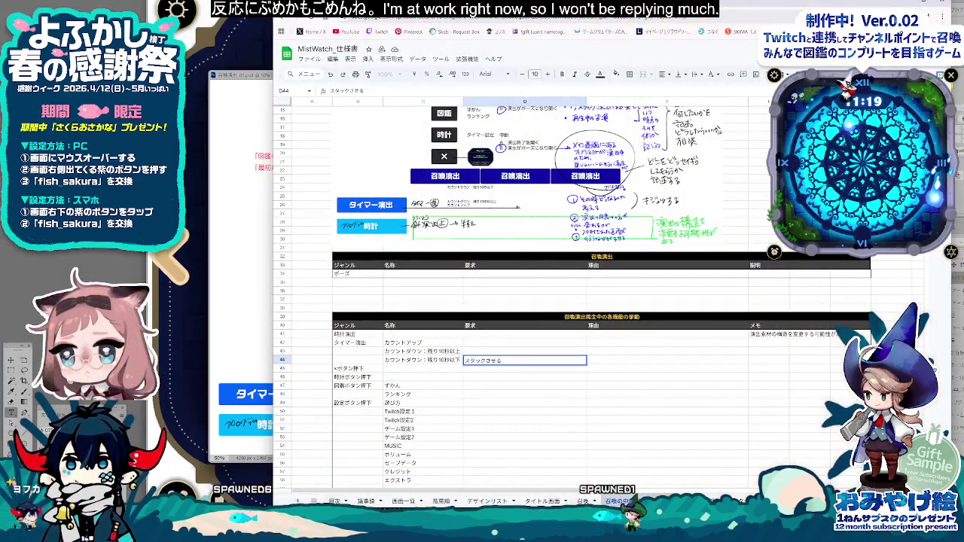
pyautogui.hotkey('ctrl', 'pagedown')
pyautogui.scroll(3, 696, 403)
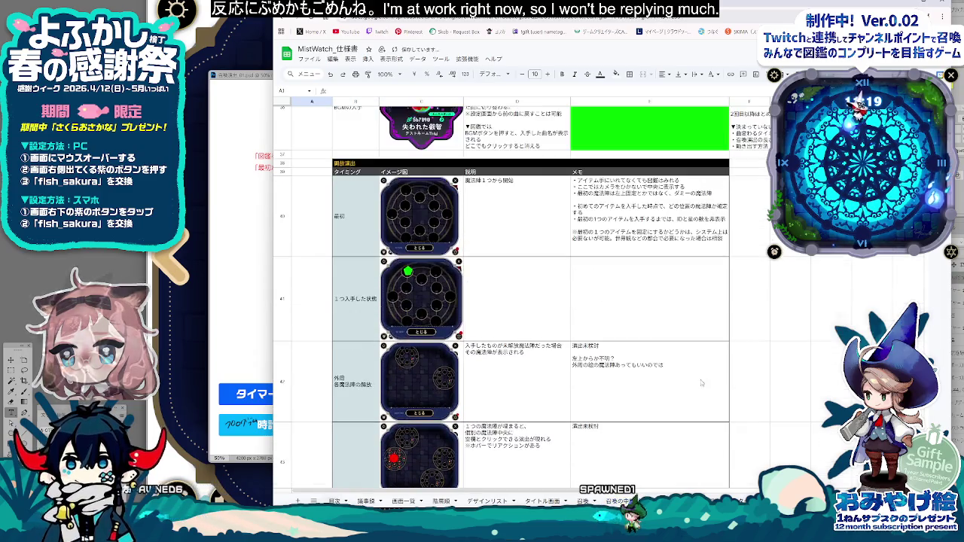
pyautogui.scroll(5, 527, 302)
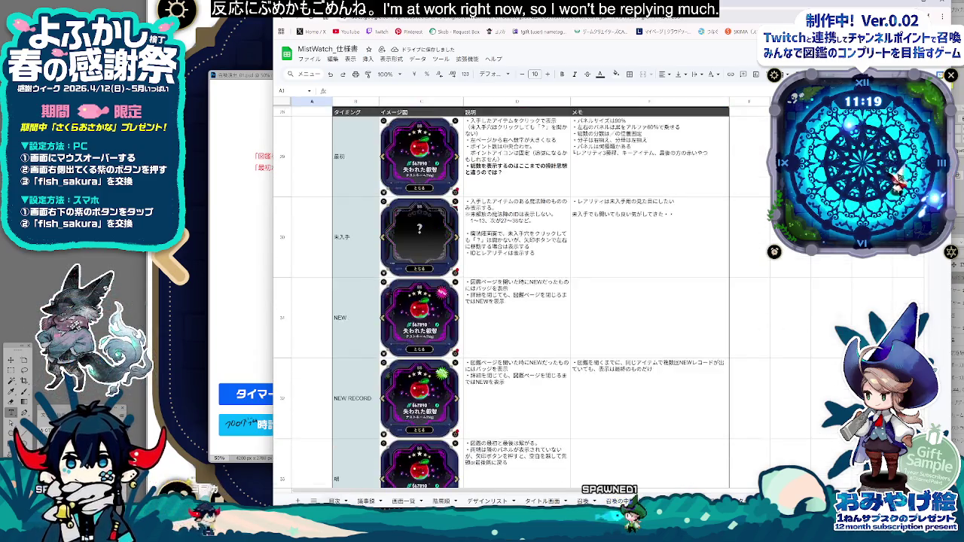
pyautogui.scroll(5, 527, 301)
pyautogui.scroll(5, 527, 301)
pyautogui.scroll(5, 527, 301)
pyautogui.scroll(1, 501, 301)
pyautogui.scroll(1, 501, 302)
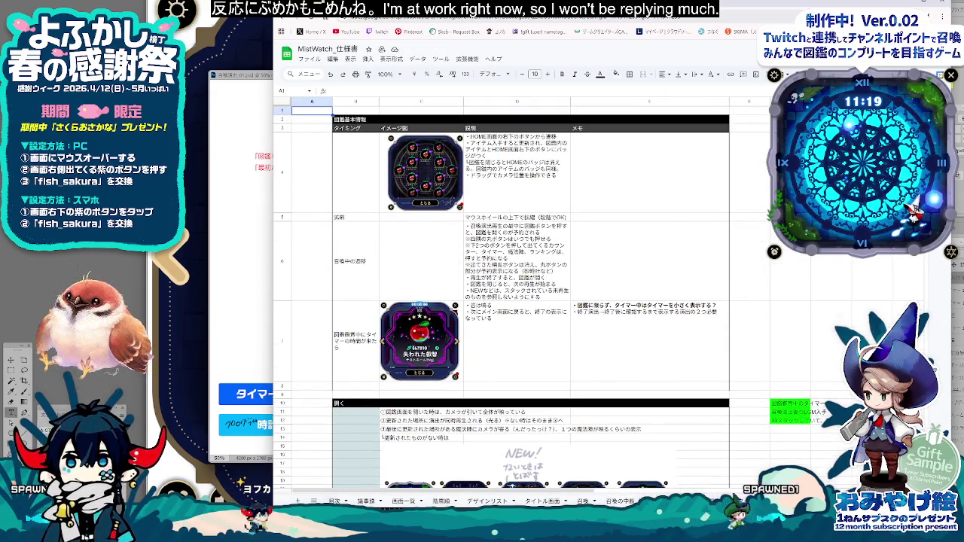
# Step: Open the 召喚 summon-effect sheet and scroll through its contents
pyautogui.click(582, 501)
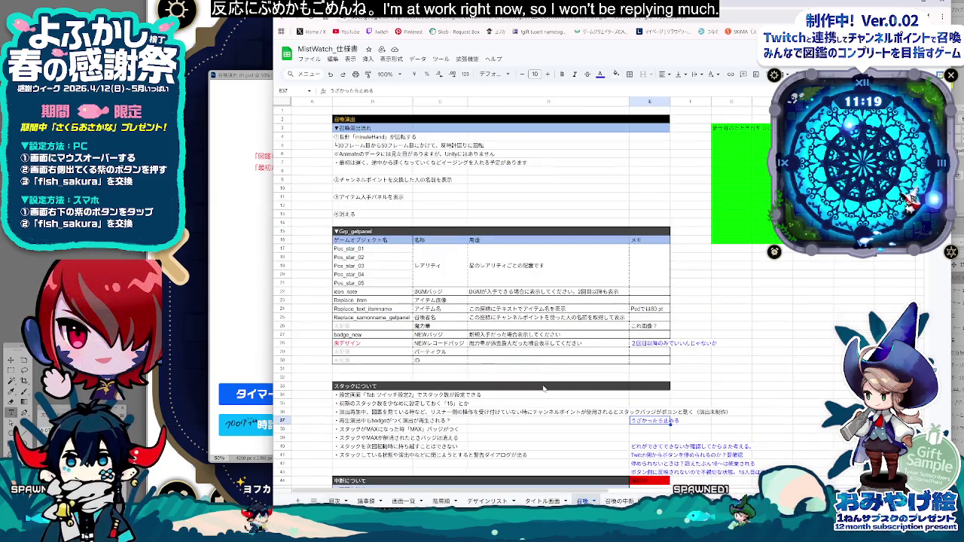
pyautogui.scroll(-3, 513, 386)
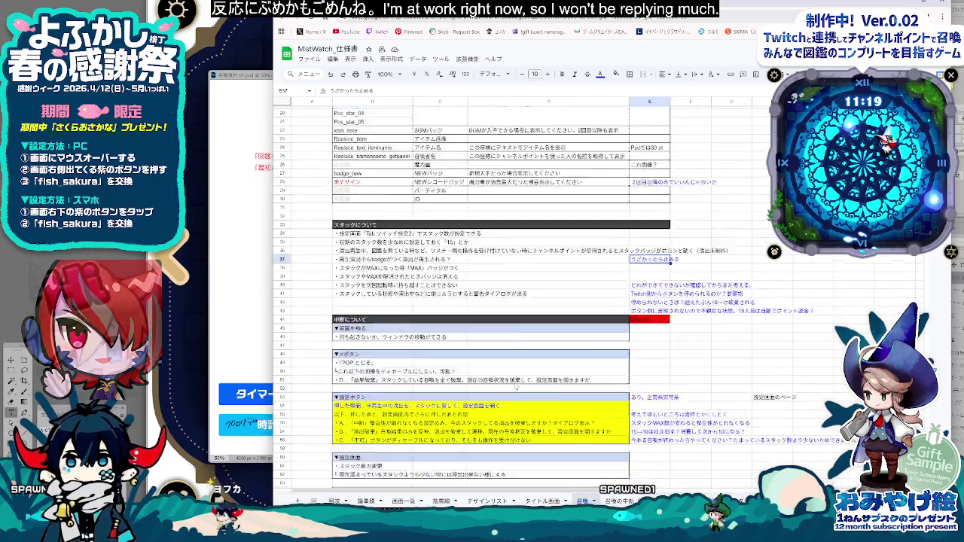
pyautogui.scroll(-2, 513, 386)
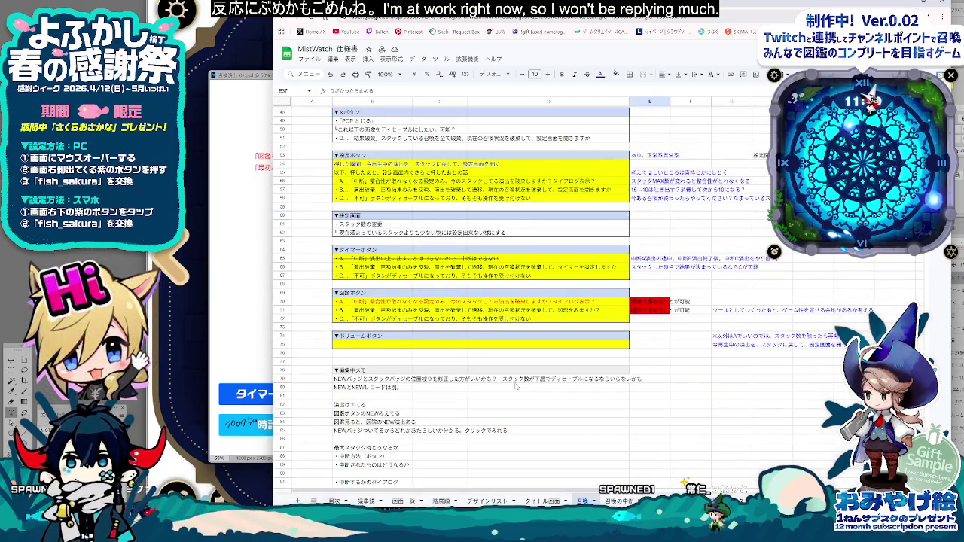
pyautogui.scroll(-3, 515, 385)
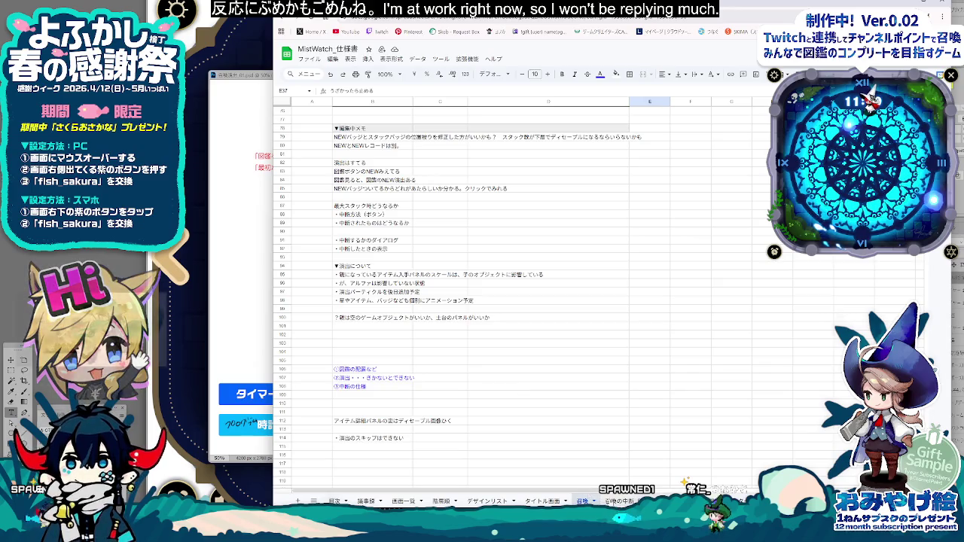
# Step: Flip through the spec's sheets, including 議事録, ending on the 召喚の中断 sheet
pyautogui.hotkey('ctrl', 'pagedown')
pyautogui.hotkey('ctrl', 'pagedown')
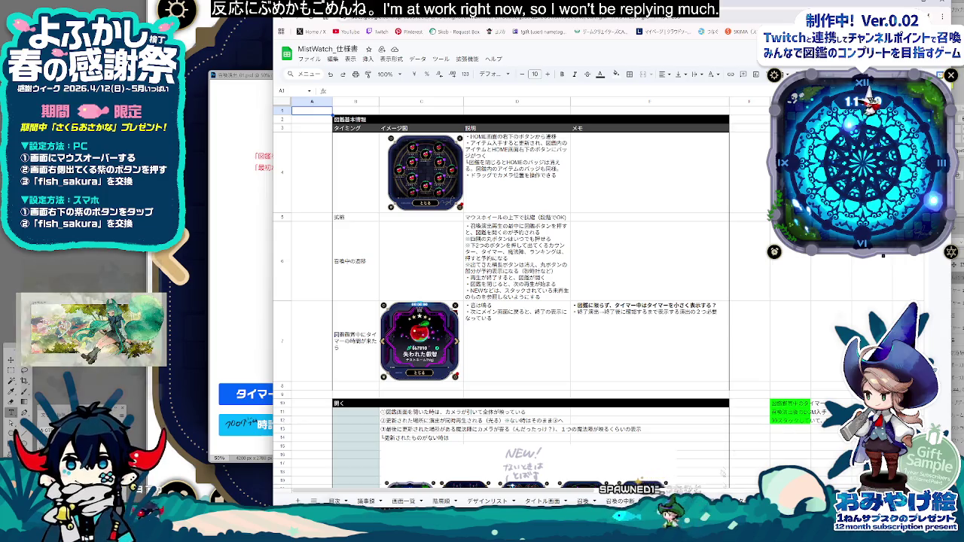
pyautogui.hotkey('ctrl', 'pagedown')
pyautogui.hotkey('ctrl', 'pagedown')
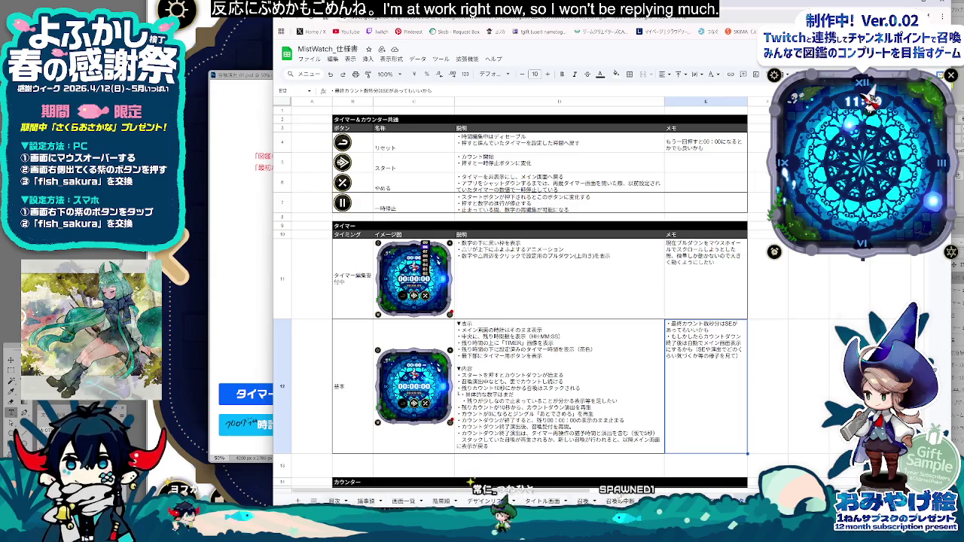
pyautogui.hotkey('ctrl', 'pagedown')
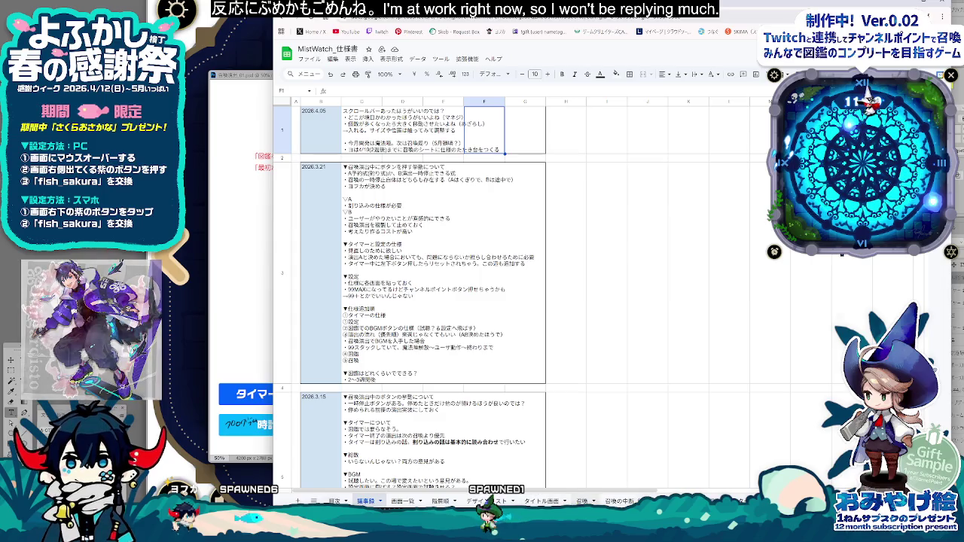
pyautogui.hotkey('ctrl', 'pagedown')
pyautogui.hotkey('ctrl', 'pagedown')
pyautogui.hotkey('ctrl', 'pagedown')
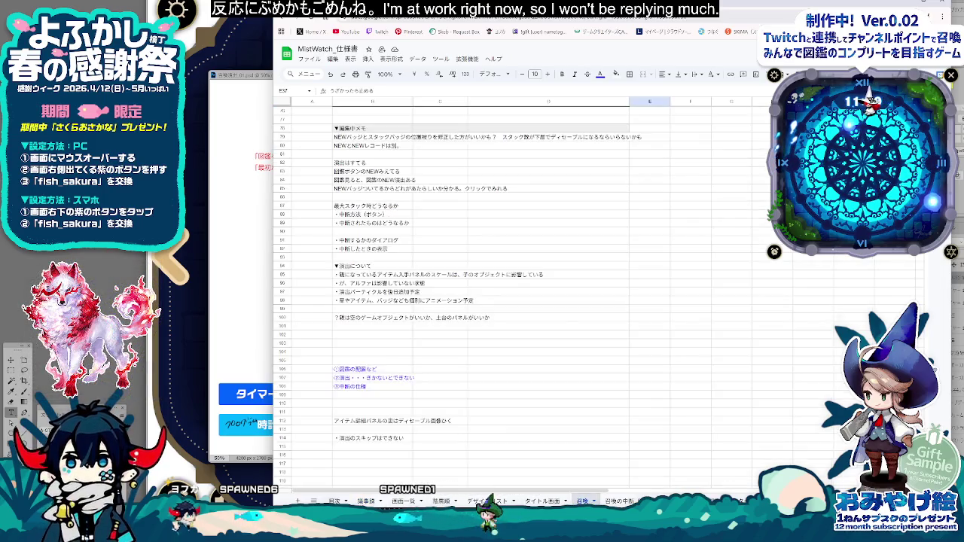
pyautogui.scroll(3, 410, 348)
pyautogui.scroll(3, 422, 369)
pyautogui.scroll(3, 433, 384)
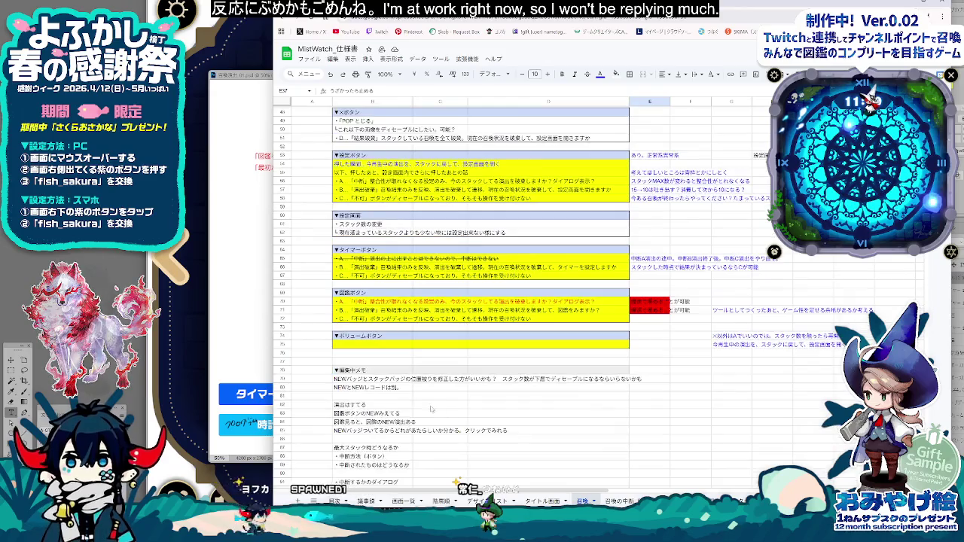
pyautogui.scroll(5, 460, 407)
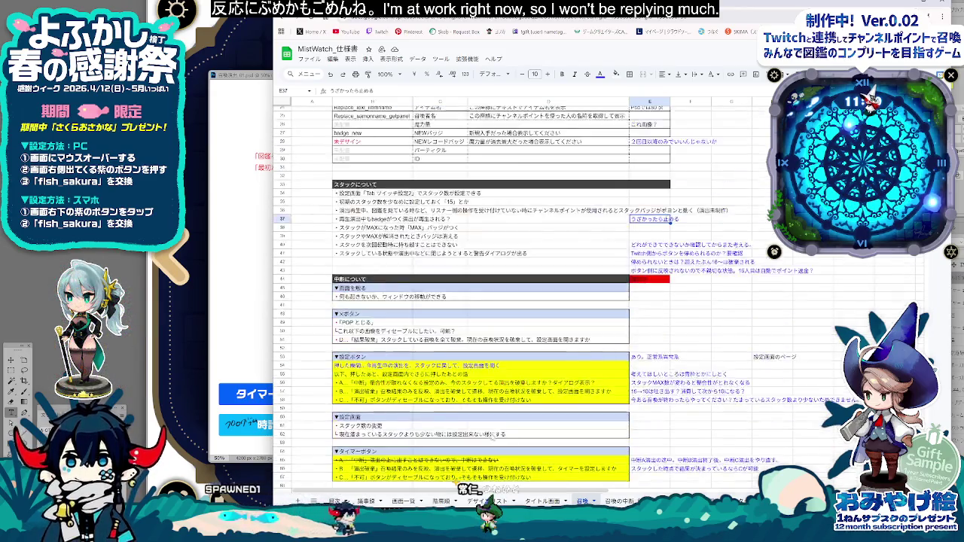
pyautogui.scroll(5, 493, 438)
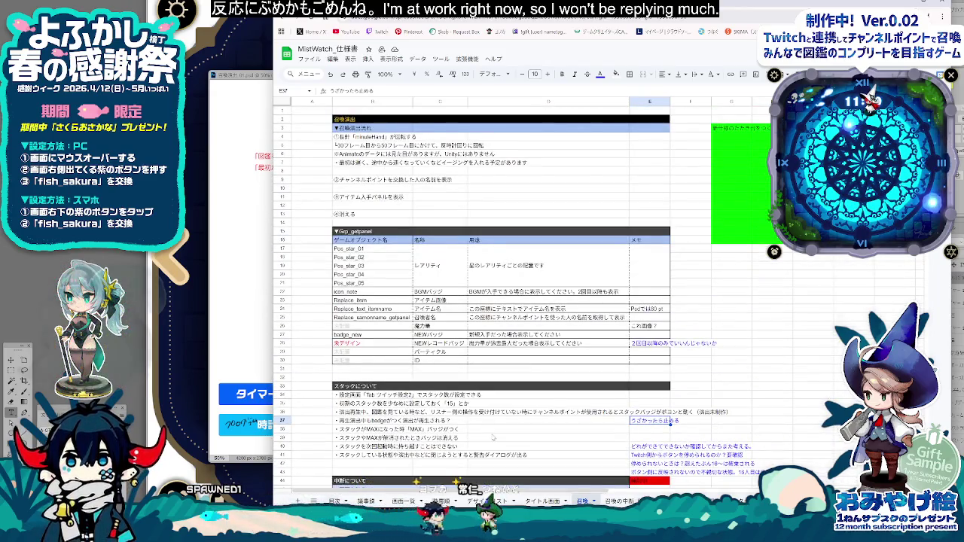
pyautogui.hotkey('ctrl', 'pagedown')
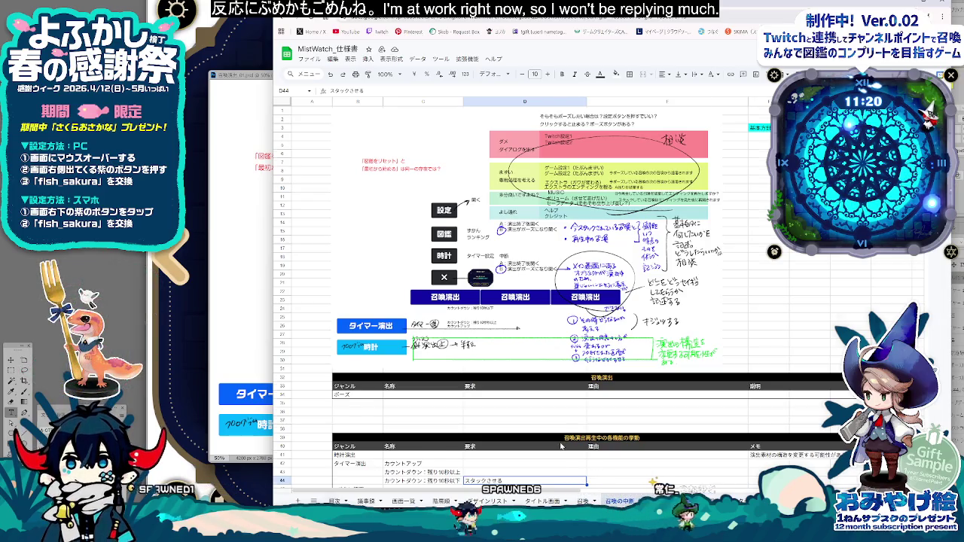
# Step: Switch to the 図鑑基本情報 sheet and scroll down through its entries
pyautogui.scroll(-1, 561, 446)
pyautogui.hotkey('ctrl', 'pagedown')
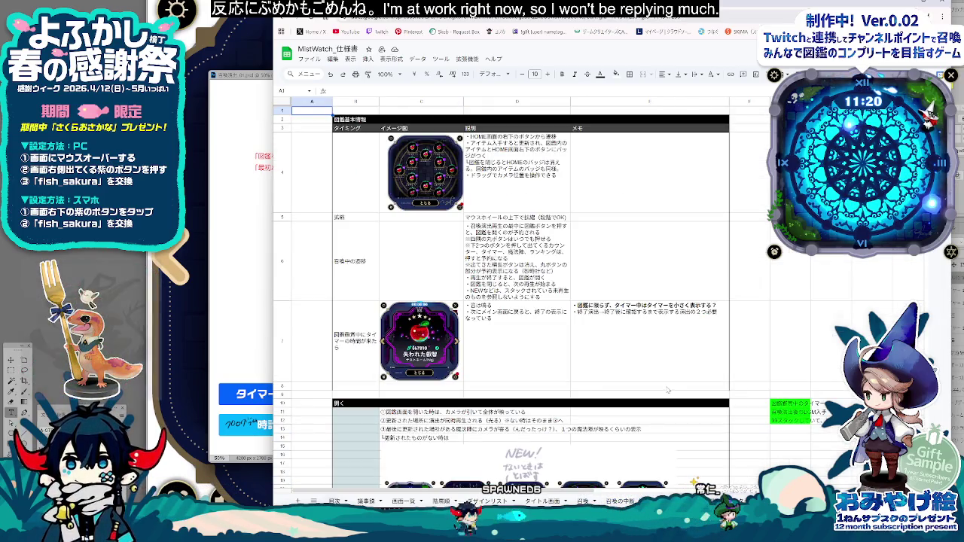
pyautogui.scroll(-2, 666, 390)
pyautogui.scroll(-3, 667, 390)
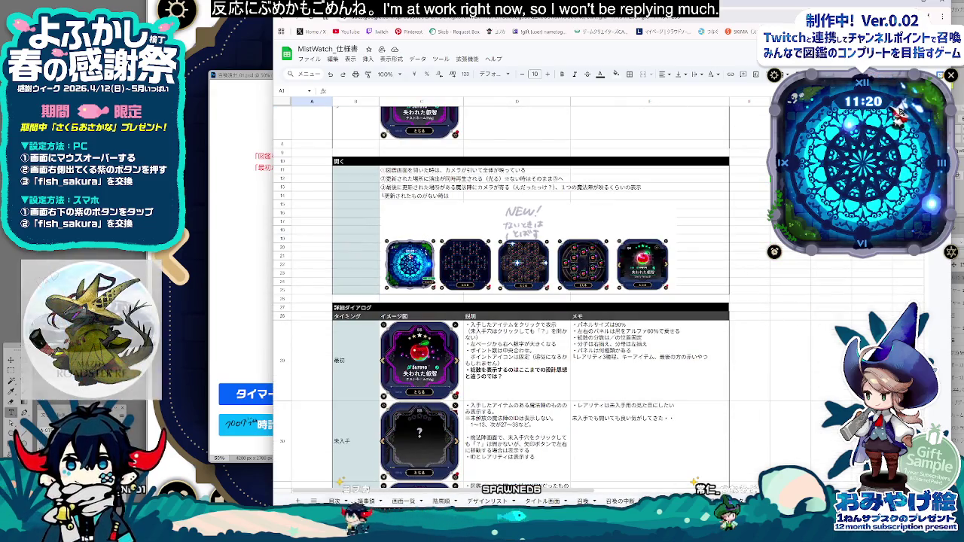
pyautogui.scroll(-7, 528, 301)
pyautogui.scroll(-5, 501, 298)
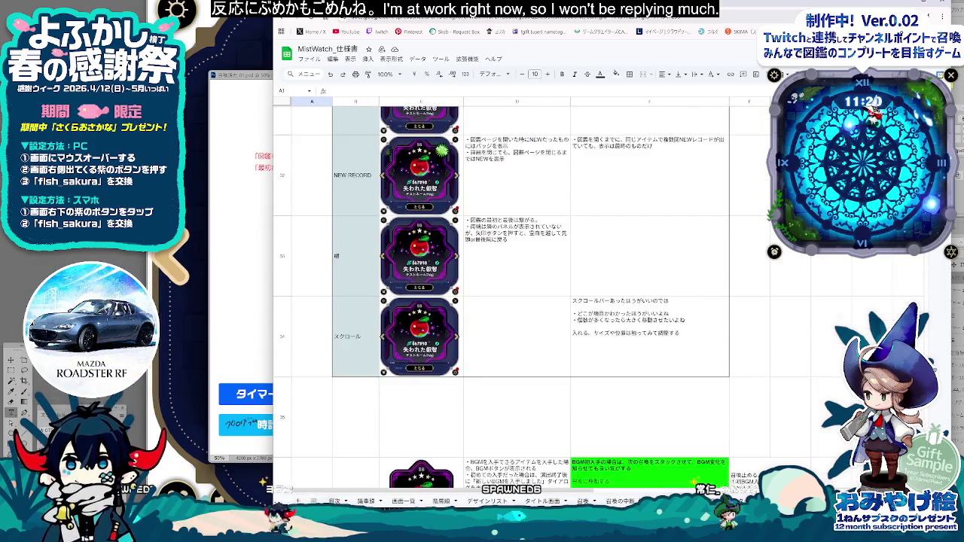
pyautogui.scroll(-6, 501, 297)
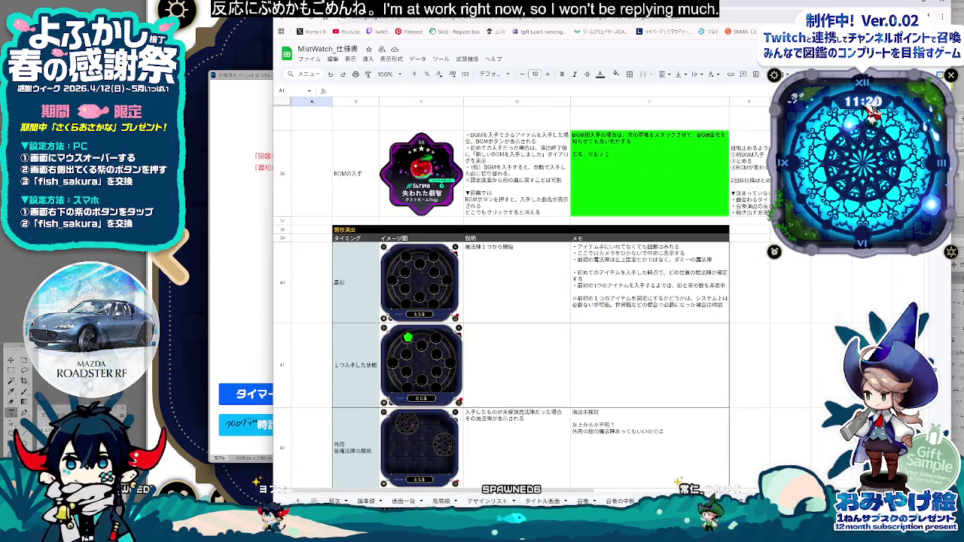
pyautogui.scroll(-5, 501, 298)
pyautogui.scroll(-5, 501, 298)
pyautogui.scroll(-5, 501, 297)
pyautogui.scroll(-2, 501, 297)
# Step: Finish browsing the 図鑑 sheet and move to the timer-and-counter sheet
pyautogui.scroll(-3, 501, 297)
pyautogui.scroll(-1, 501, 297)
pyautogui.scroll(-2, 501, 298)
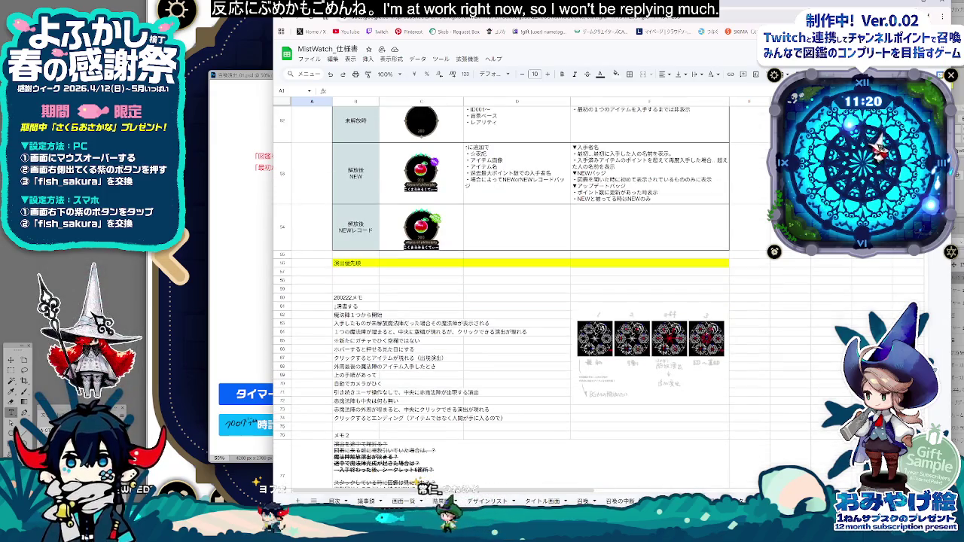
pyautogui.scroll(-1, 501, 297)
pyautogui.scroll(-1, 501, 297)
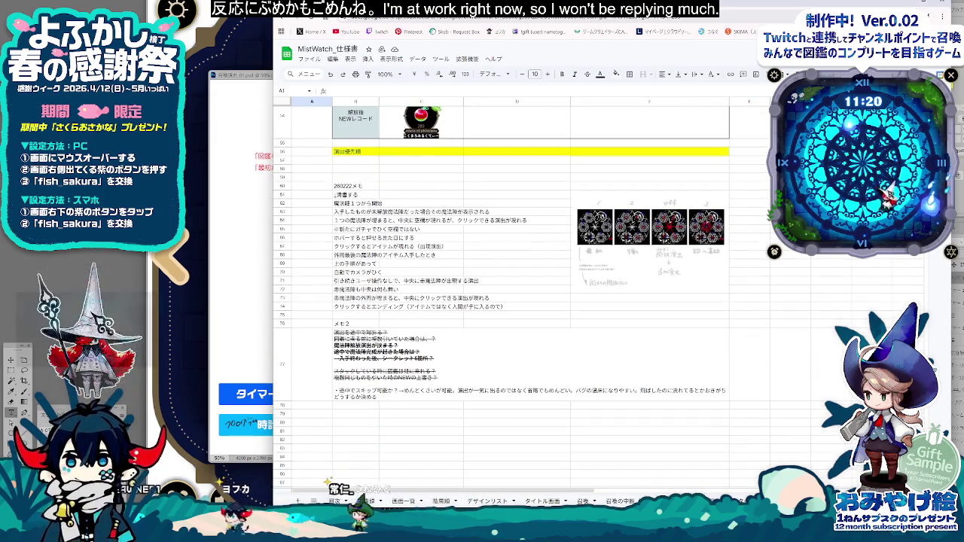
pyautogui.scroll(-1, 501, 298)
pyautogui.scroll(1, 501, 297)
pyautogui.scroll(10, 501, 298)
pyautogui.scroll(10, 501, 297)
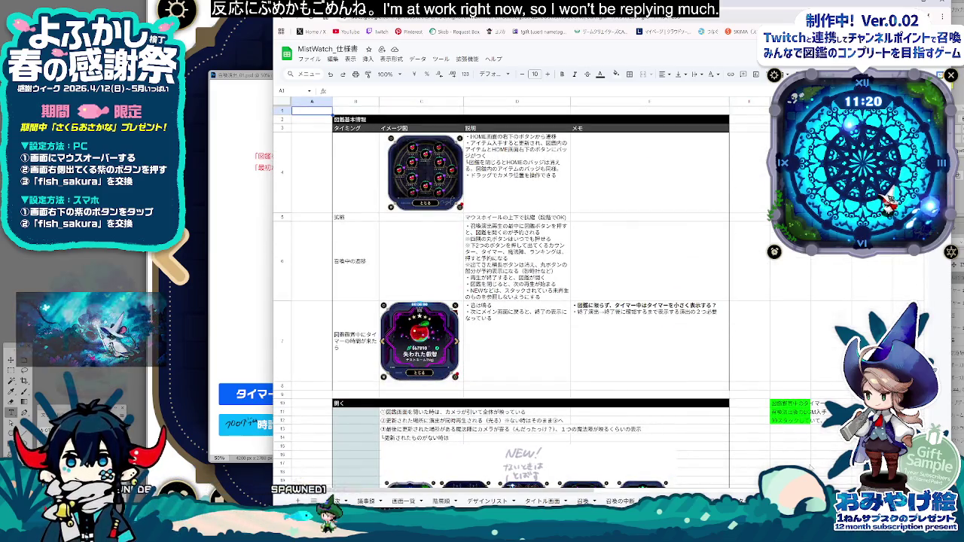
pyautogui.hotkey('ctrl', 'shift', 'pagedown')
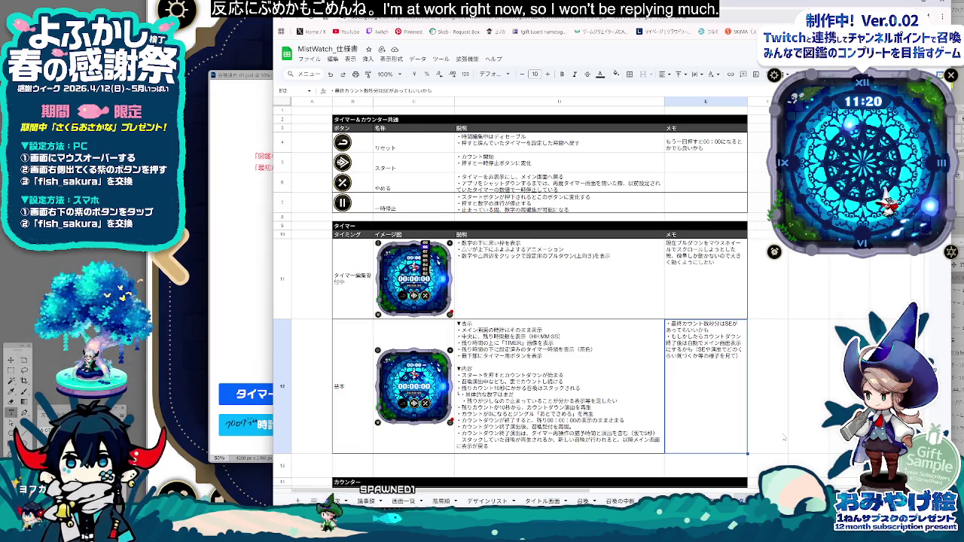
# Step: Revise D12's 基本 timer description to play the countdown effect at 10 seconds remaining
pyautogui.click(546, 448)
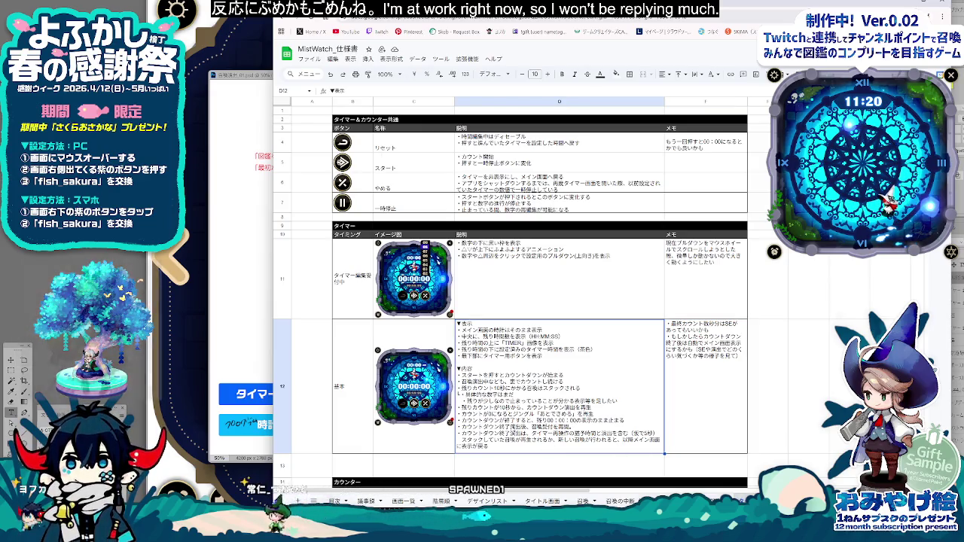
pyautogui.doubleClick(486, 394)
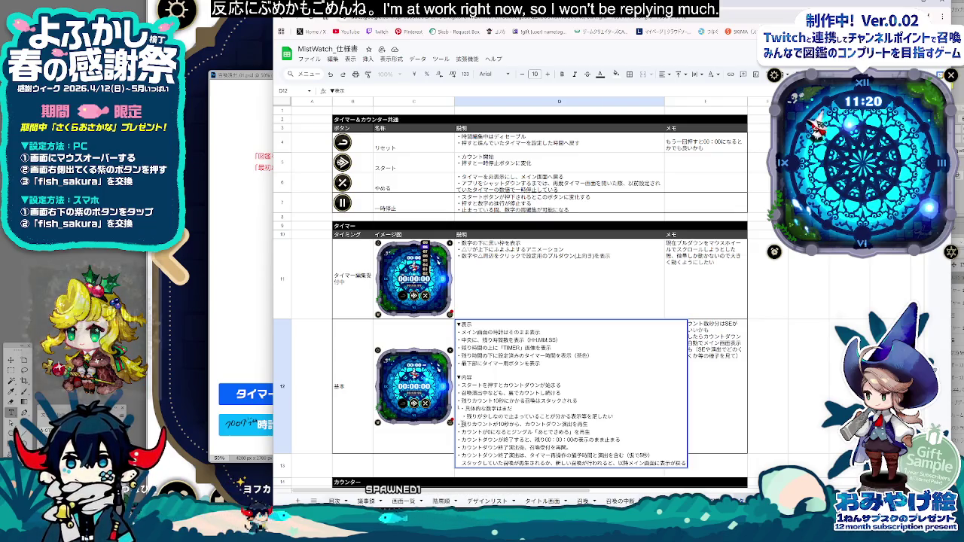
pyautogui.hotkey('shift', 'Home')
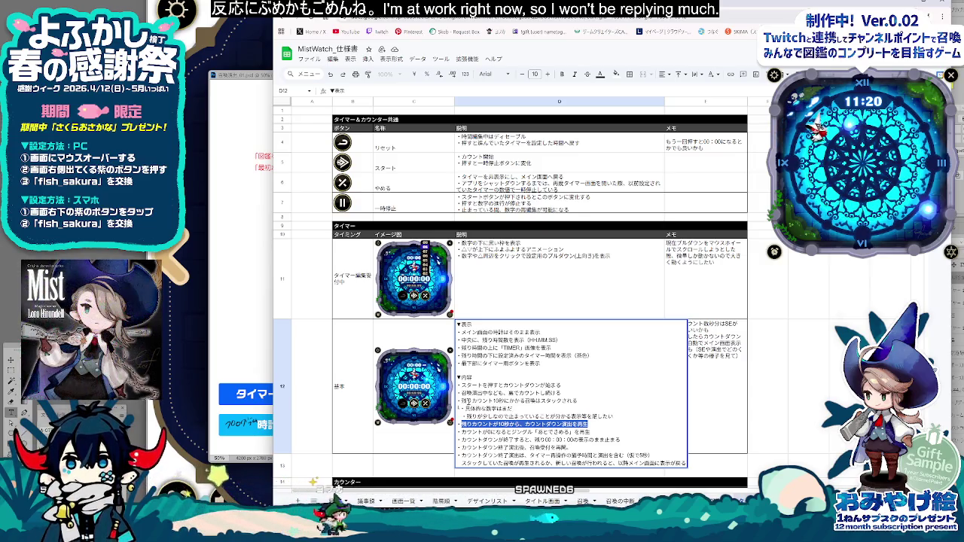
pyautogui.hotkey('alt', 'Tab')
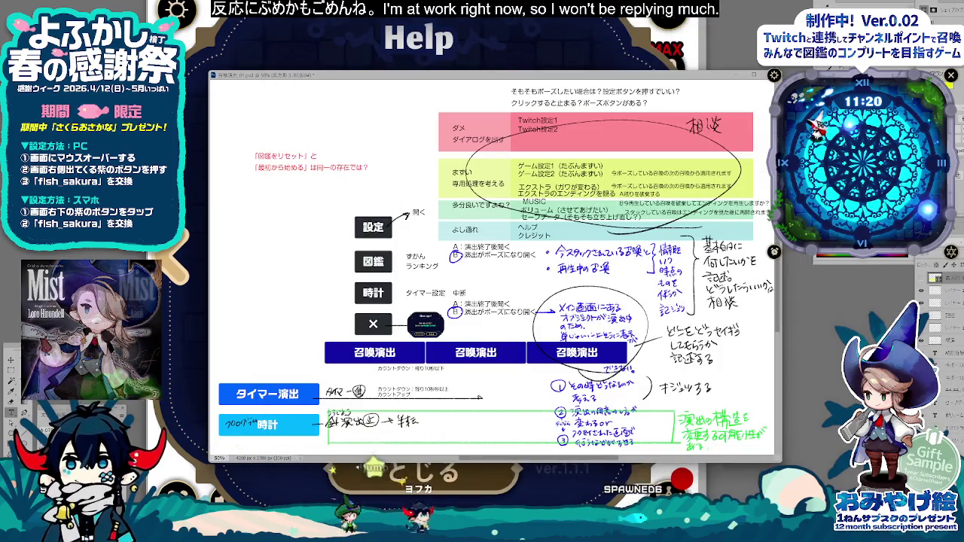
pyautogui.hotkey('alt', 'Tab')
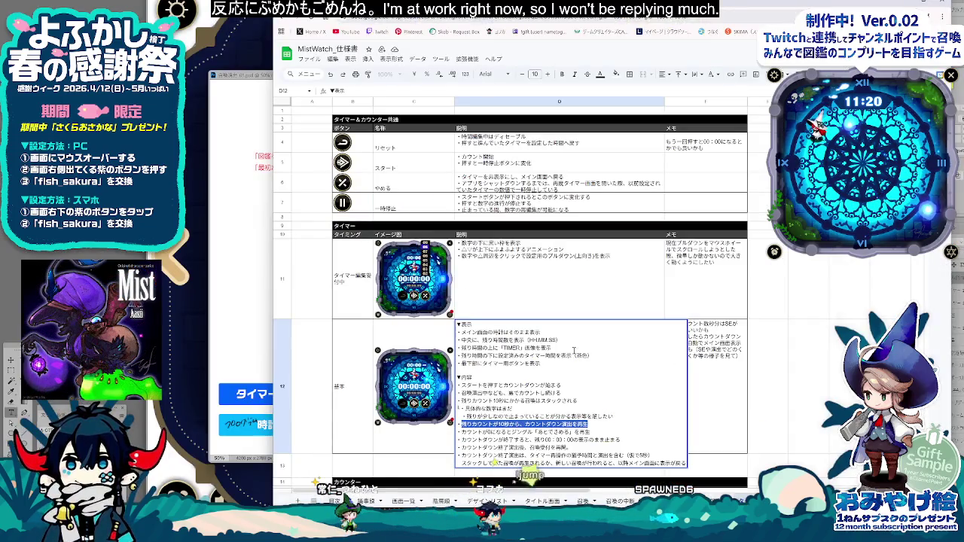
pyautogui.click(557, 279)
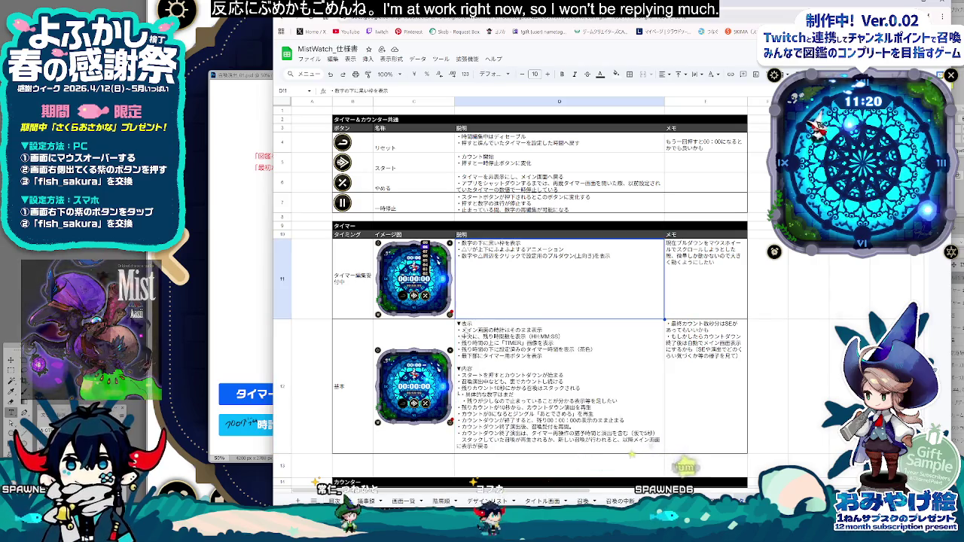
# Step: On the 召喚の中断 sheet, enter '残りカウントが10秒から、カウントダウン演出を再生' in D46
pyautogui.click(618, 501)
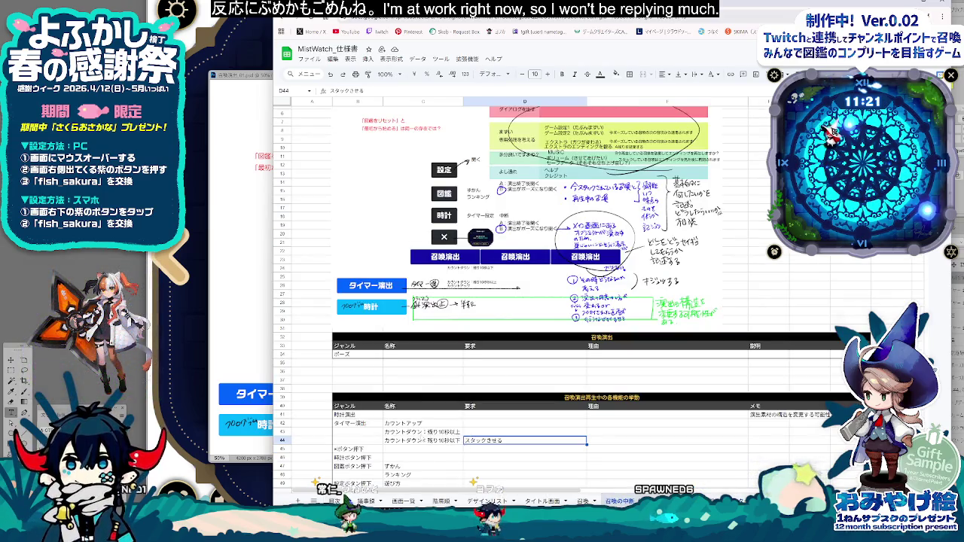
pyautogui.scroll(-2, 536, 429)
pyautogui.click(528, 417)
pyautogui.write('残りカウントが10秒から、カウントダウン演出を再生')
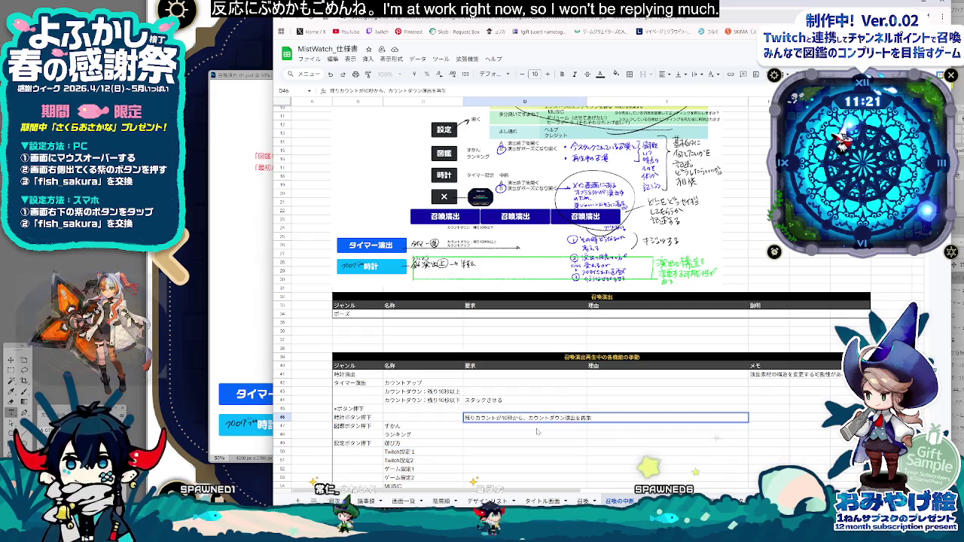
# Step: Insert a blank row above the ×ボタン押下 row 45, undoing a misplaced insertion
pyautogui.click(347, 408)
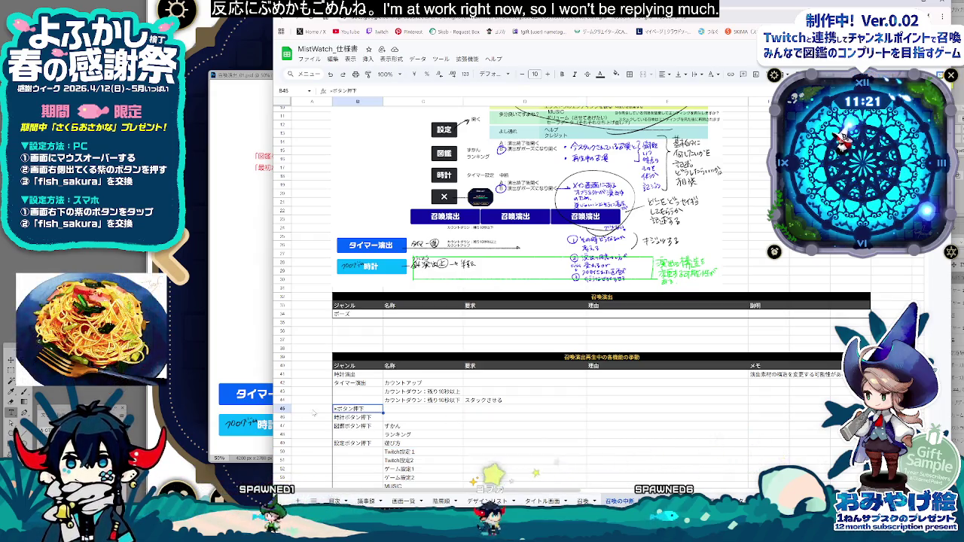
pyautogui.rightClick(283, 408)
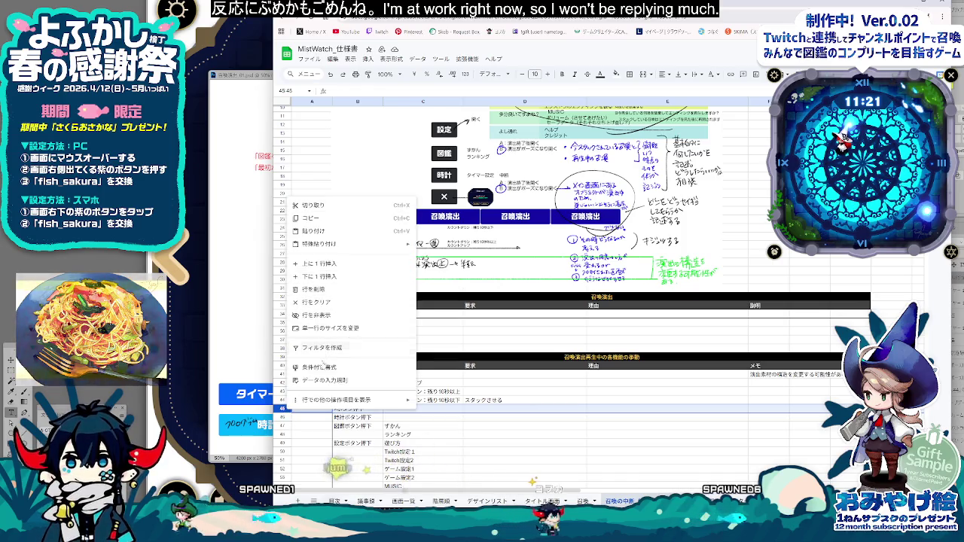
pyautogui.click(319, 276)
pyautogui.hotkey('ctrl', 'z')
pyautogui.click(355, 383)
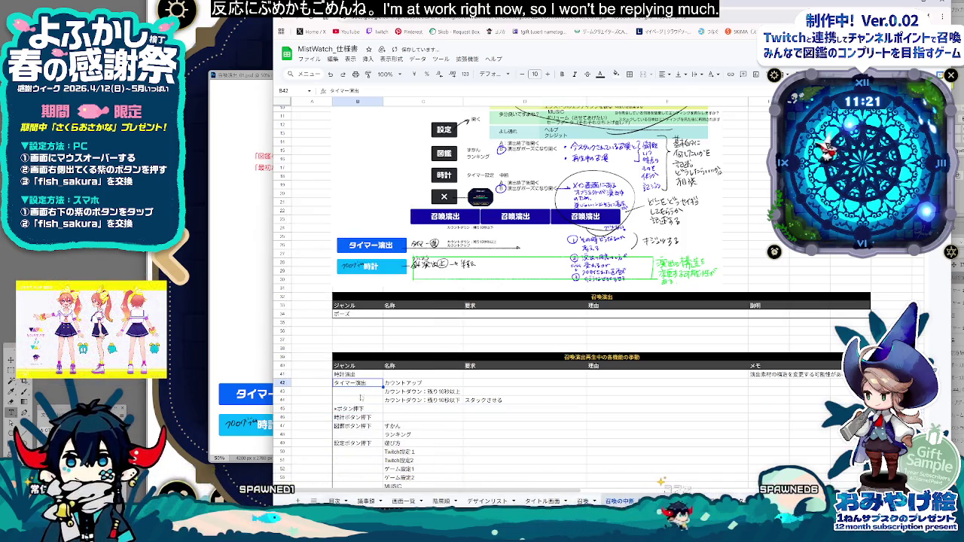
pyautogui.rightClick(283, 408)
pyautogui.press('Escape')
pyautogui.rightClick(284, 409)
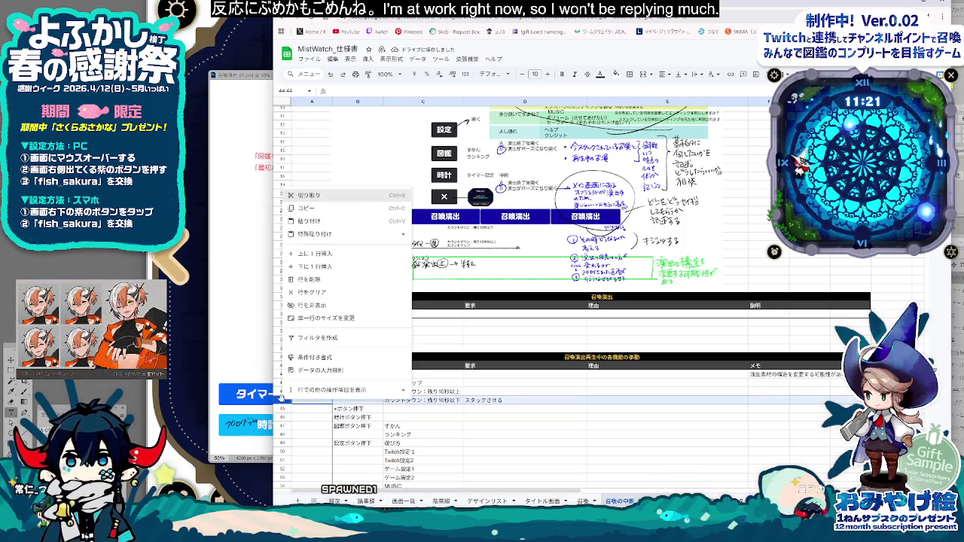
pyautogui.click(319, 267)
pyautogui.click(416, 417)
pyautogui.click(435, 407)
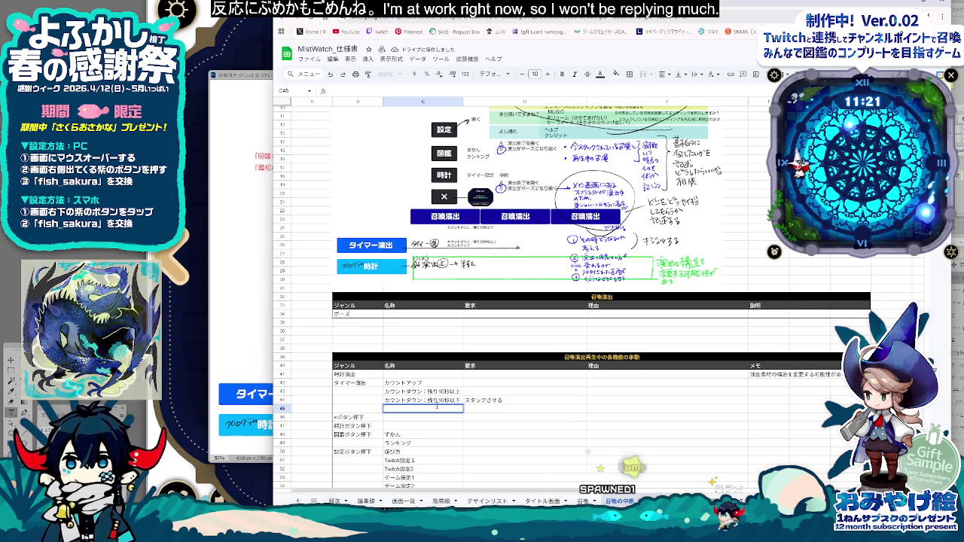
# Step: Append 中 to the countdown state labels in C43 and C44
pyautogui.click(432, 393)
pyautogui.doubleClick(426, 392)
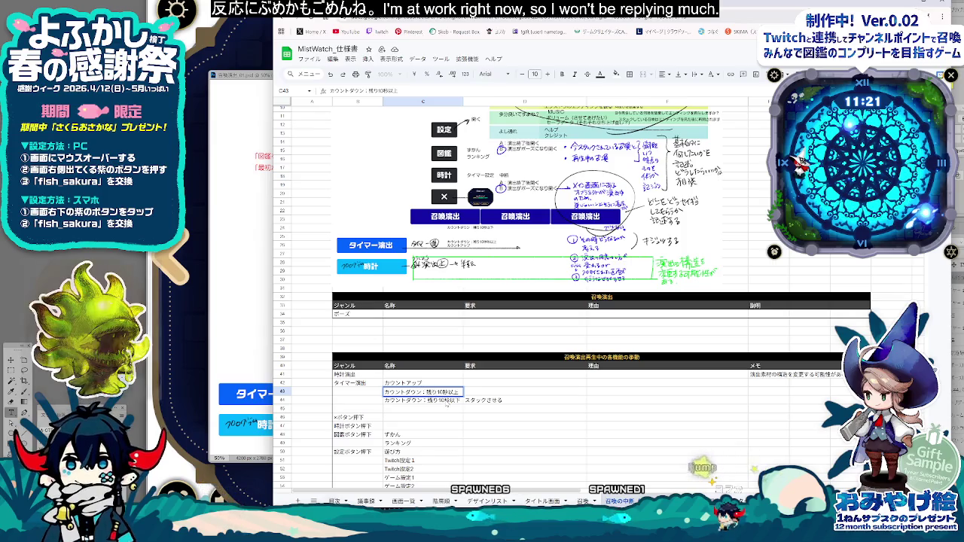
pyautogui.write('中')
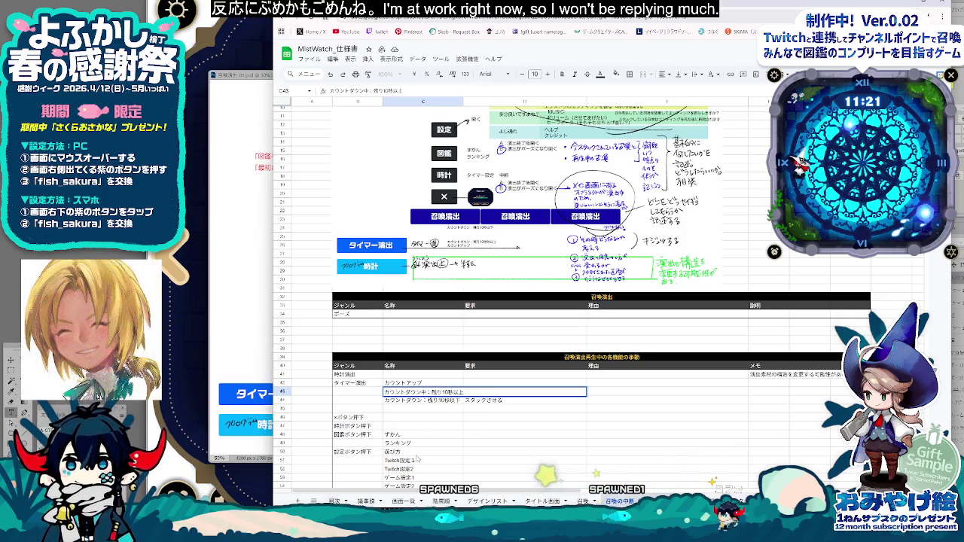
pyautogui.press('Return')
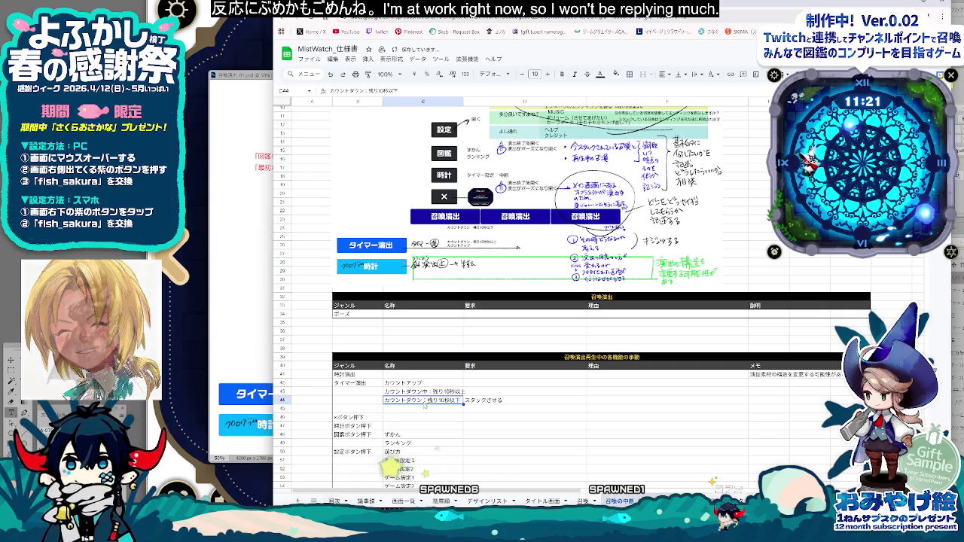
pyautogui.doubleClick(429, 402)
pyautogui.write('中')
pyautogui.click(424, 383)
# Step: Enter the new state カウントダウン残り10秒演出中 in cell C45
pyautogui.click(410, 410)
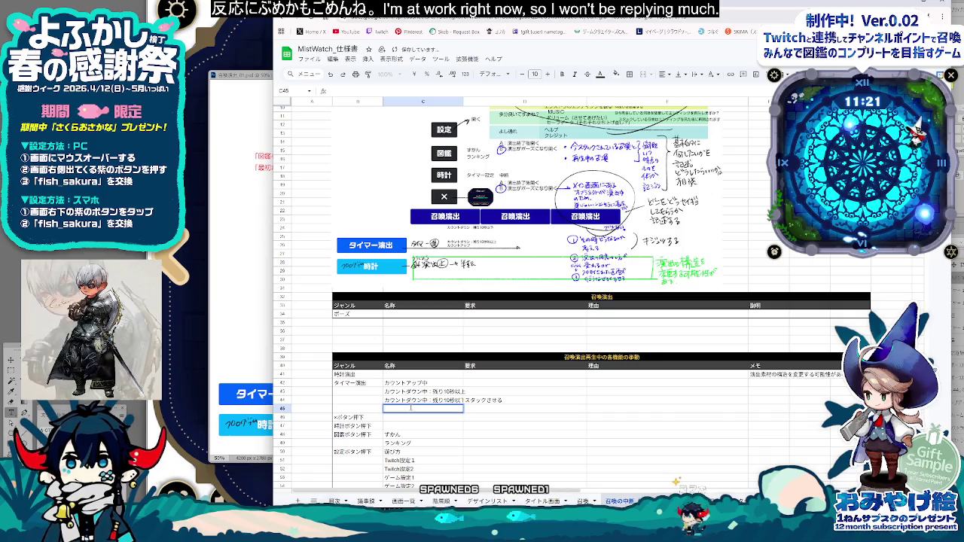
pyautogui.write('かうえんしゅつ')
pyautogui.press('space')
pyautogui.write('中')
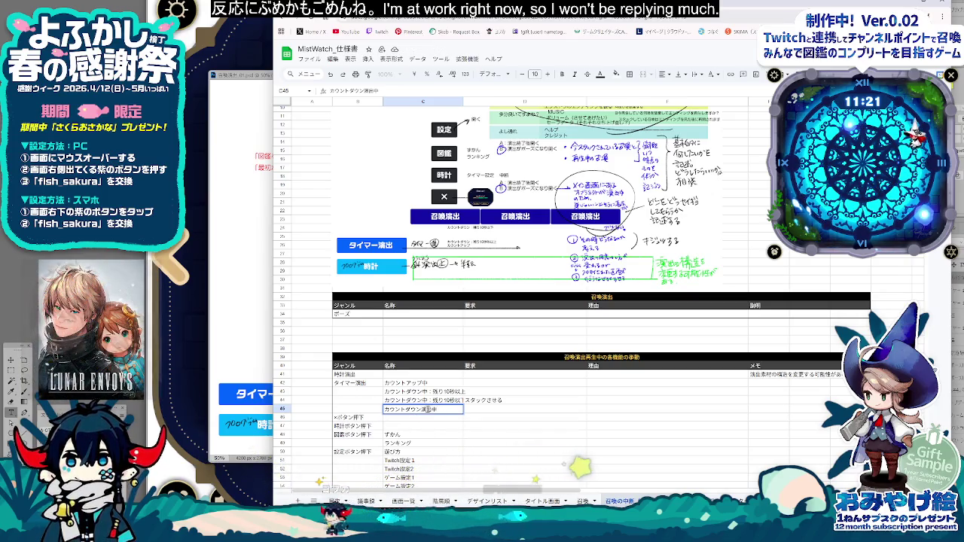
pyautogui.moveTo(421, 409); pyautogui.dragTo(345, 408)
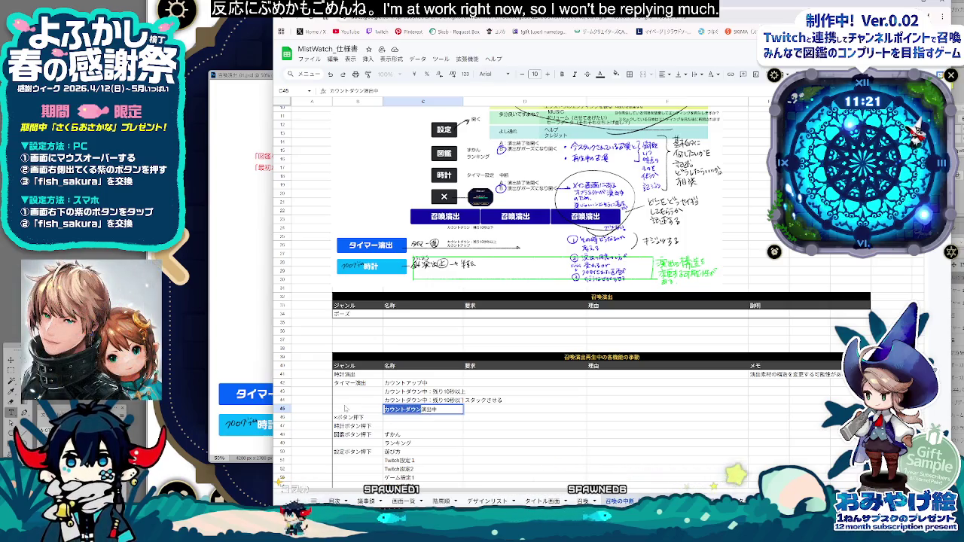
pyautogui.write('のこり')
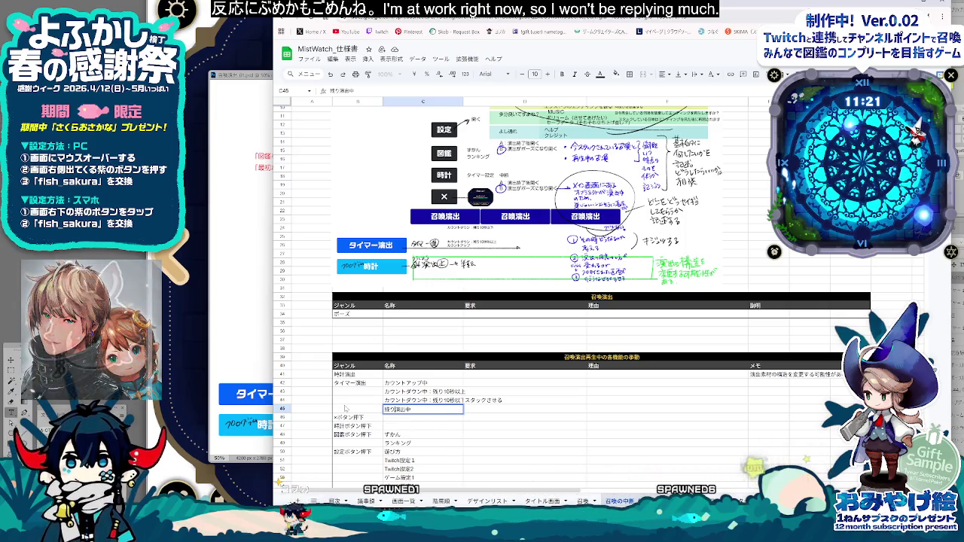
pyautogui.write('10秒')
pyautogui.press('Return')
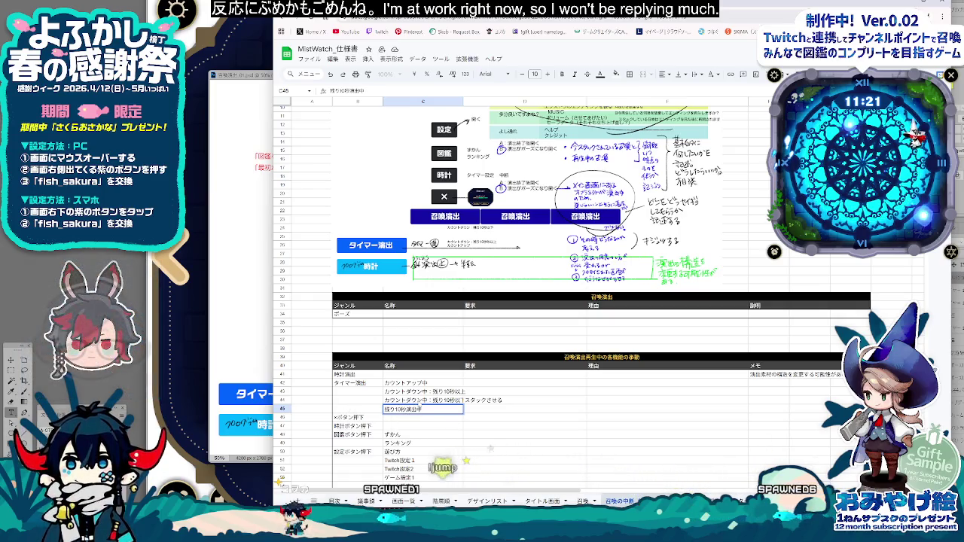
# Step: Enter スタックさせる as the countdown row's behaviour
pyautogui.doubleClick(421, 401)
pyautogui.write('スタックさせる')
pyautogui.press('Return')
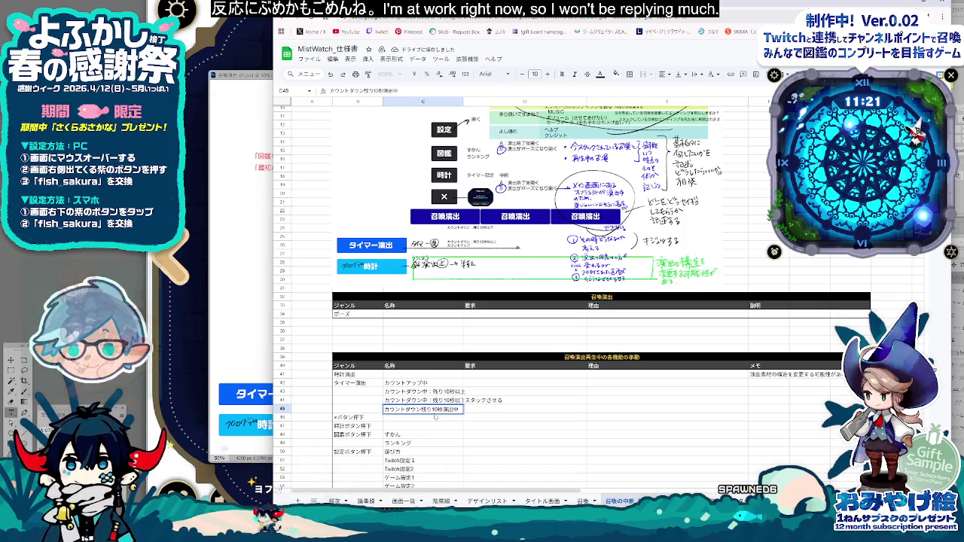
pyautogui.press('Tab')
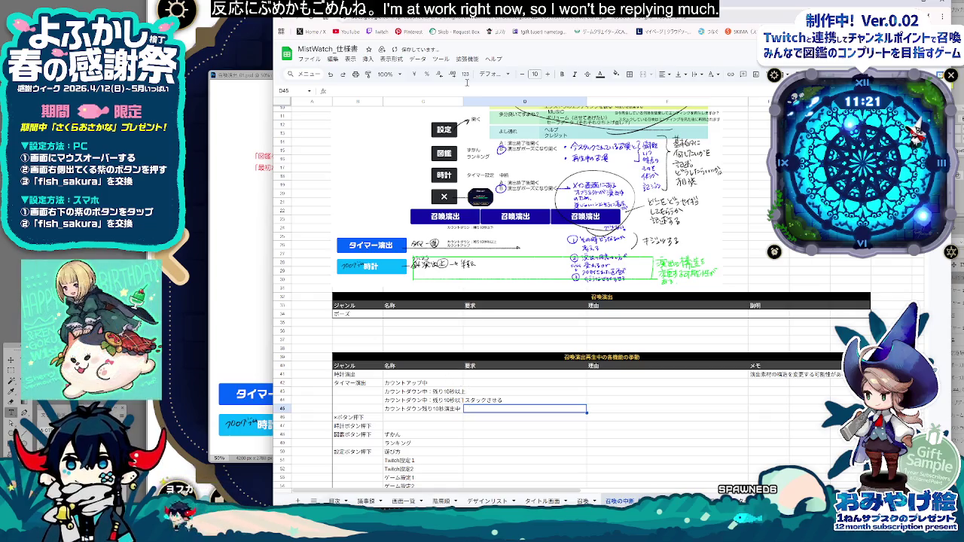
# Step: Auto-fit column C to its text and reopen the スタックさせる cell D44
pyautogui.doubleClick(466, 101)
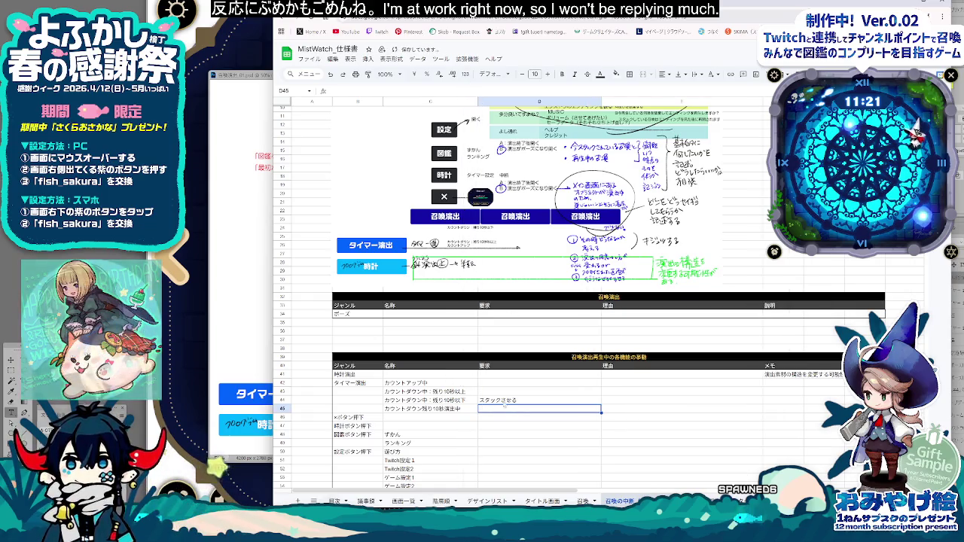
pyautogui.press('Return')
pyautogui.press('Right')
pyautogui.press('Up')
pyautogui.press('Up')
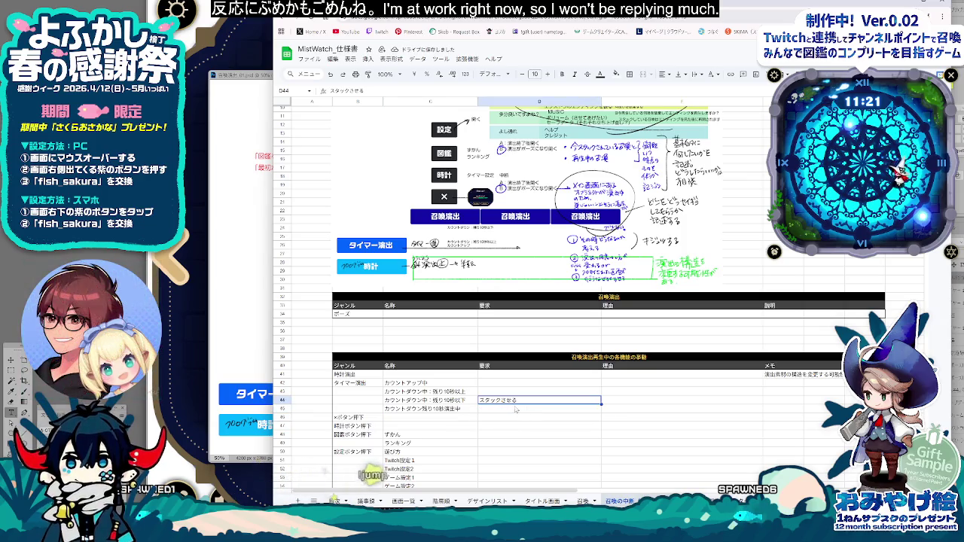
pyautogui.scroll(-3, 493, 430)
pyautogui.doubleClick(501, 320)
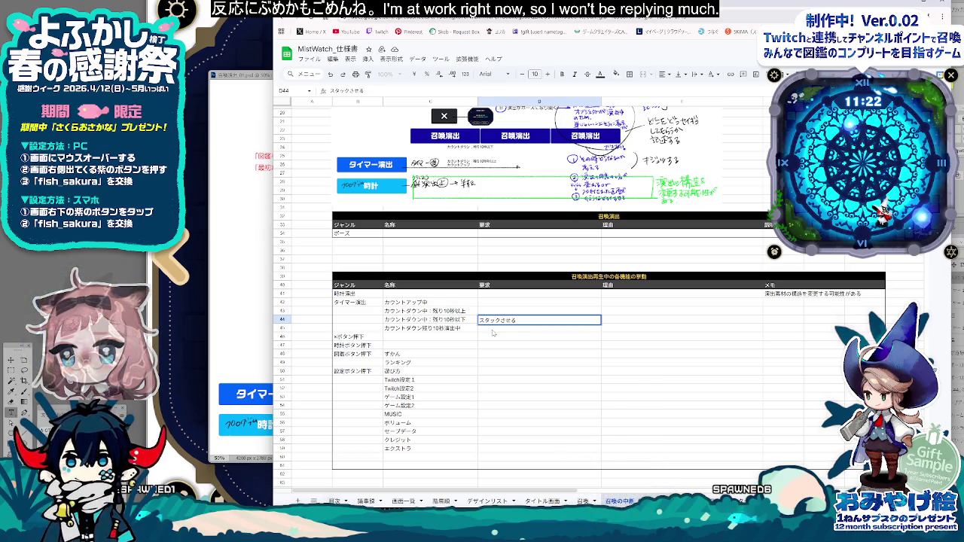
pyautogui.click(253, 326)
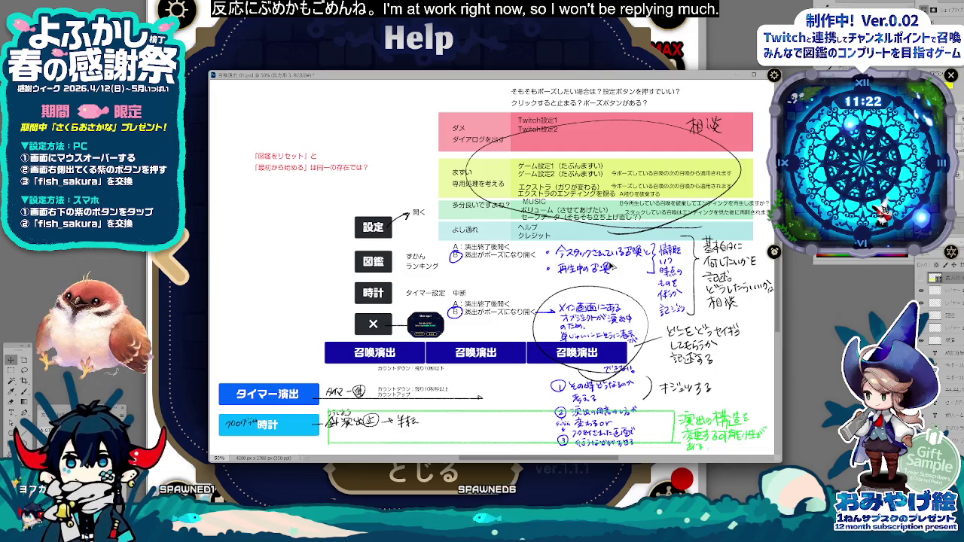
# Step: Close the game's Help screen and shrink its window to reveal the planning document
pyautogui.hotkey('alt', 'Tab')
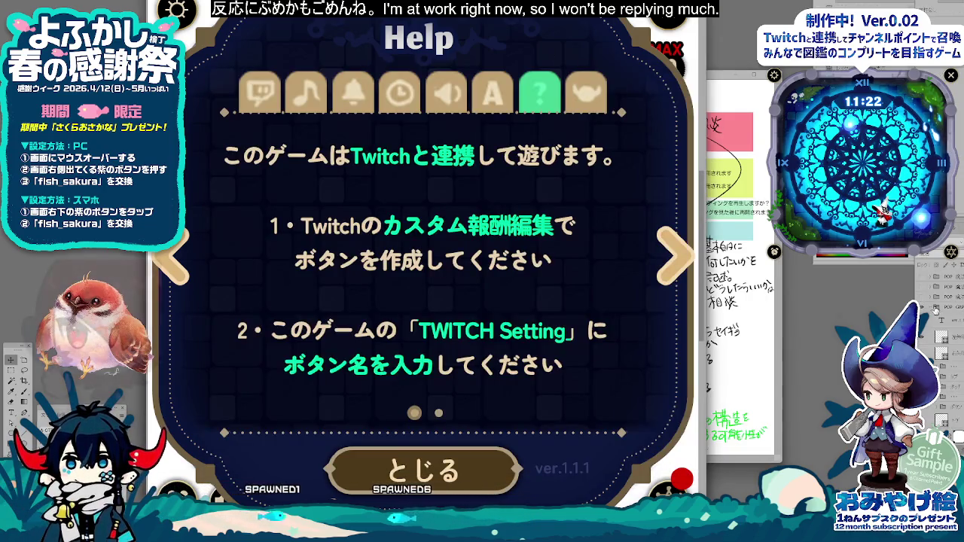
pyautogui.press('Escape')
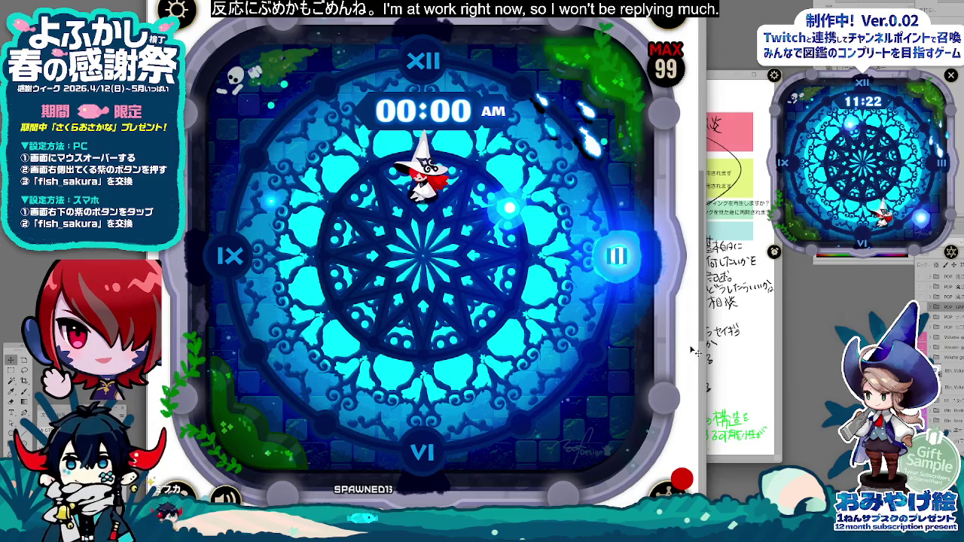
pyautogui.press('super+Down')
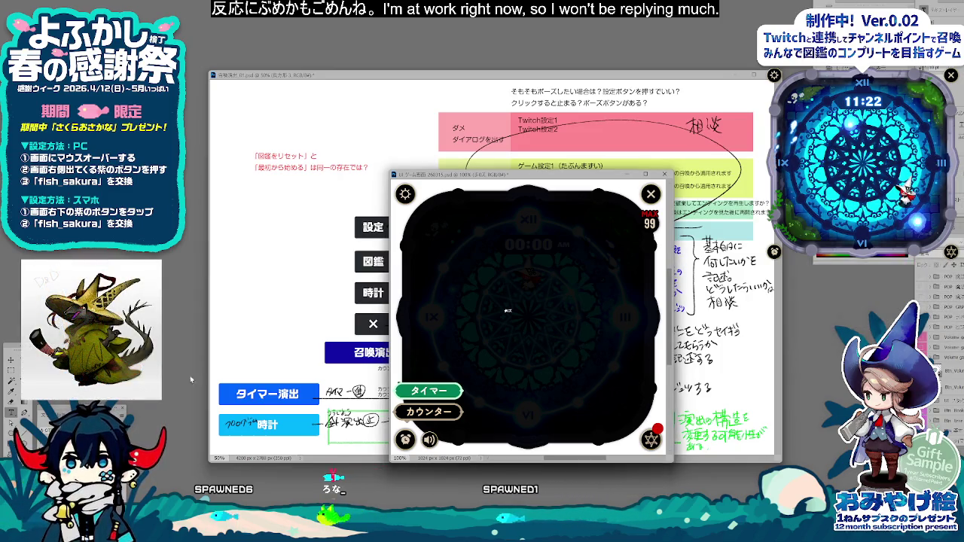
# Step: Add an uppercase PAUSE text label centred on the pause-screen mockup
pyautogui.hotkey('ctrl', 'z')
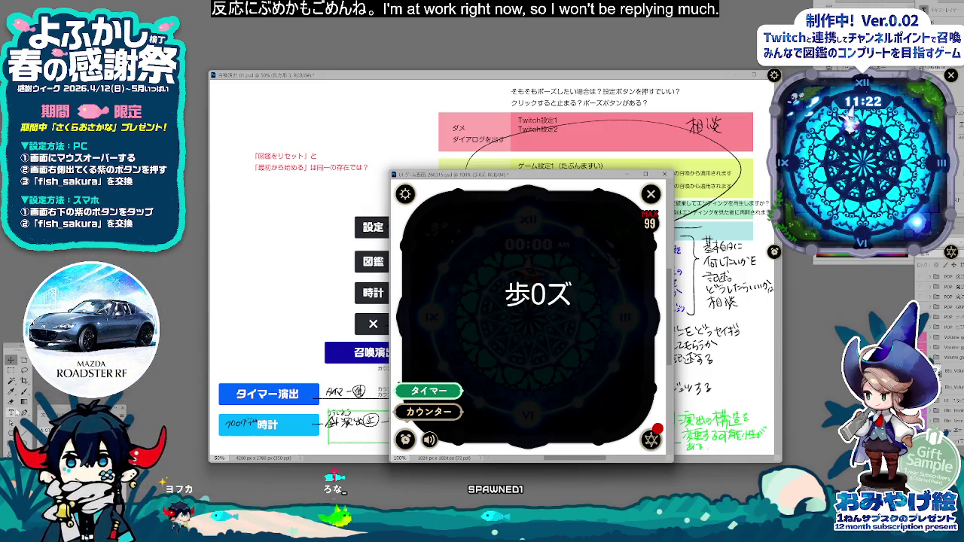
pyautogui.write('t')
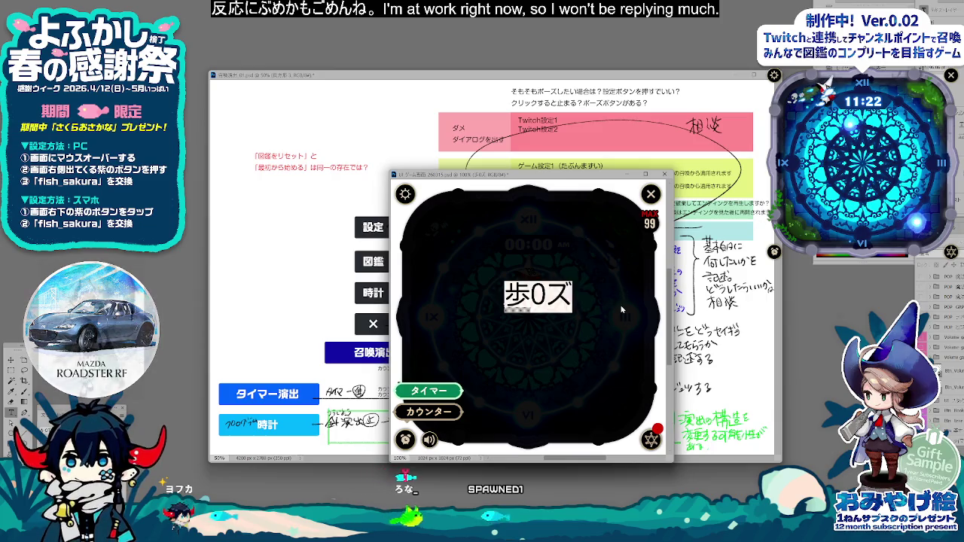
pyautogui.write('ポーズ')
pyautogui.press('space')
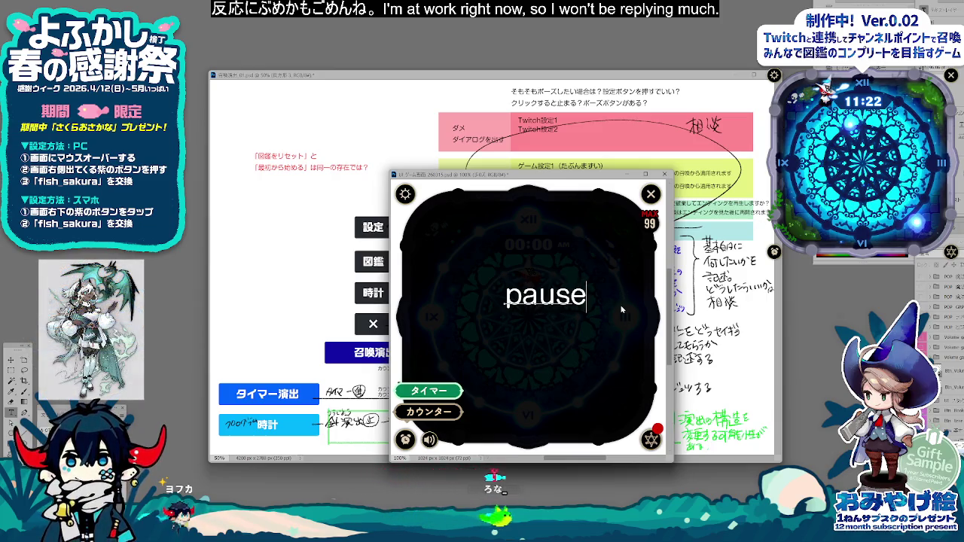
pyautogui.press('space')
pyautogui.press('Return')
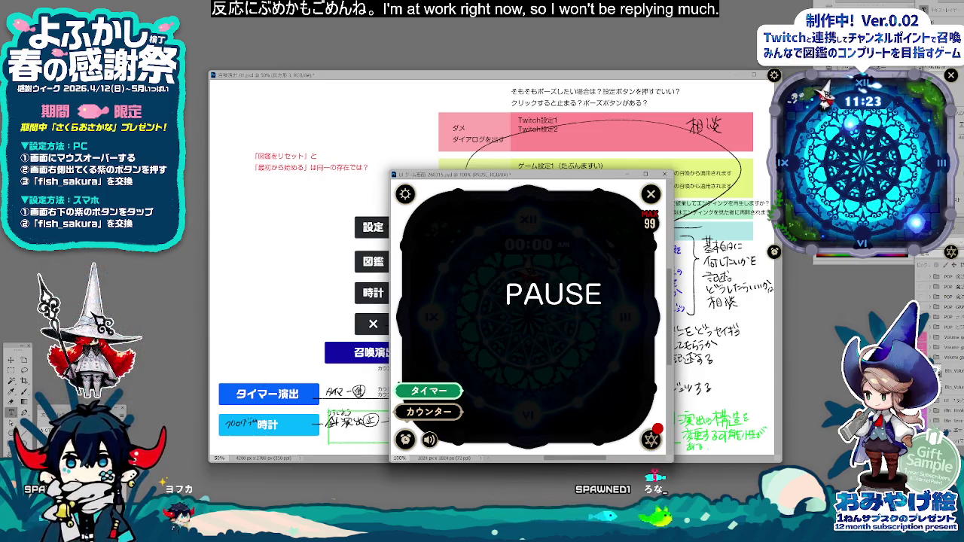
# Step: Set PAUSE in a bold, widely spaced display font and start an Outer Glow effect
pyautogui.click(264, 4)
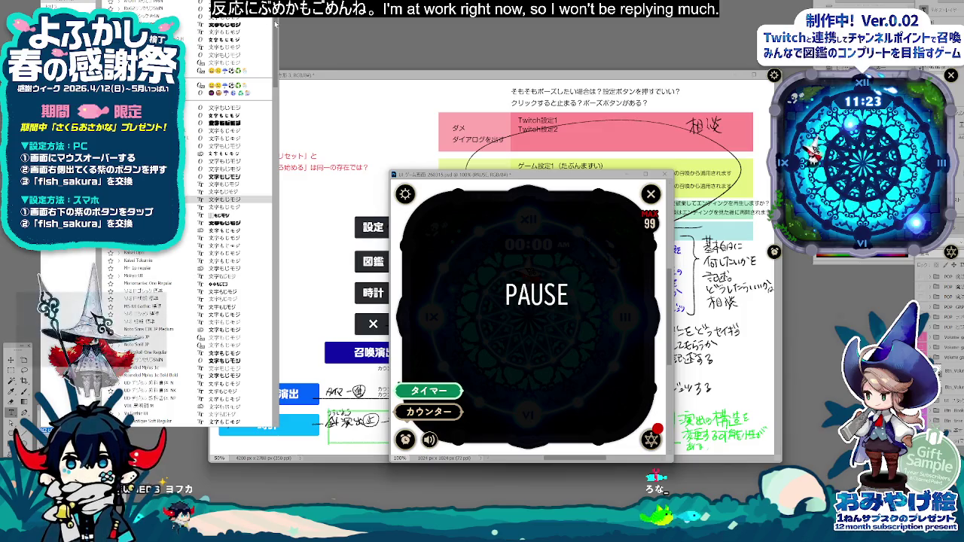
pyautogui.scroll(-3, 256, 113)
pyautogui.moveTo(276, 37)
pyautogui.mouseDown()
pyautogui.moveTo(283, 226)
pyautogui.moveTo(272, 379)
pyautogui.mouseUp()
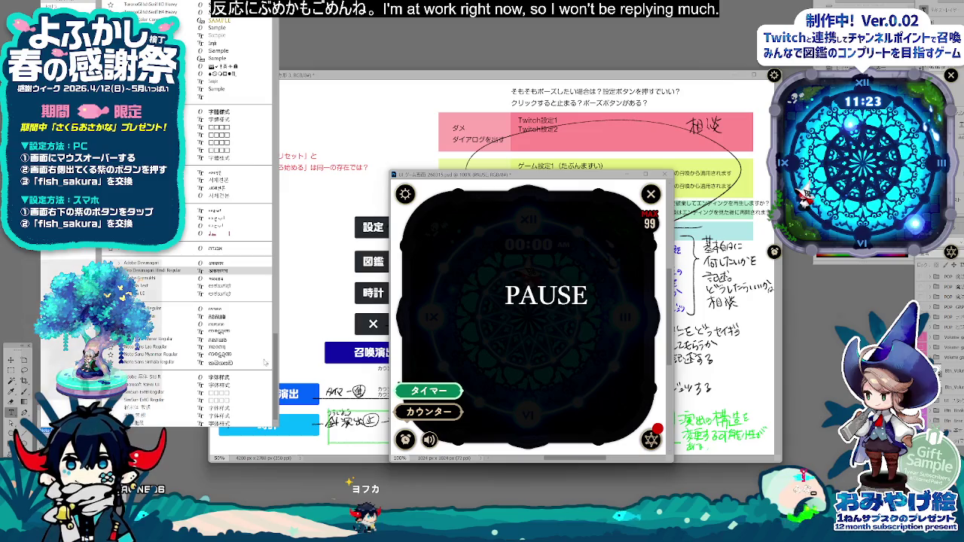
pyautogui.scroll(1, 276, 365)
pyautogui.scroll(3, 277, 365)
pyautogui.scroll(2, 283, 343)
pyautogui.scroll(2, 283, 344)
pyautogui.scroll(1, 284, 343)
pyautogui.scroll(1, 283, 343)
pyautogui.scroll(1, 283, 344)
pyautogui.scroll(-5, 281, 367)
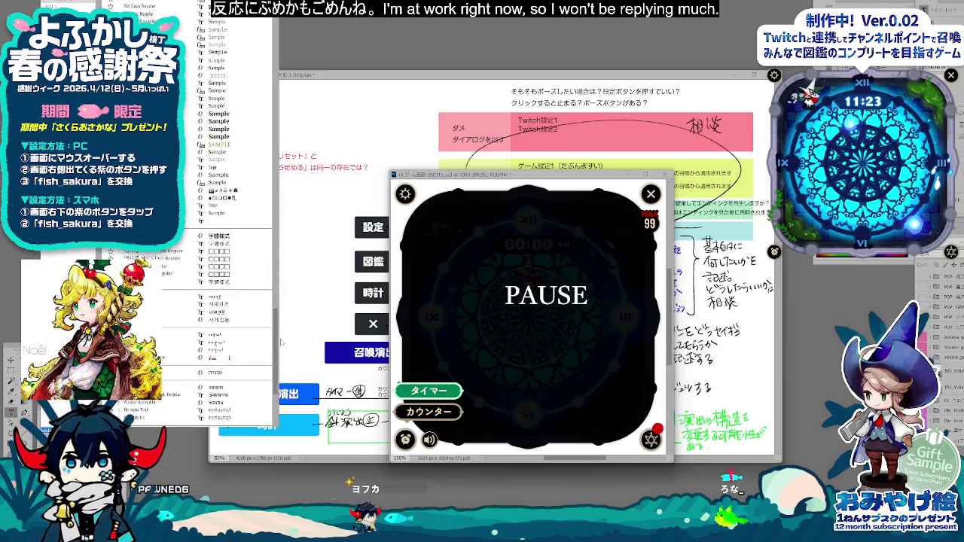
pyautogui.scroll(-3, 282, 367)
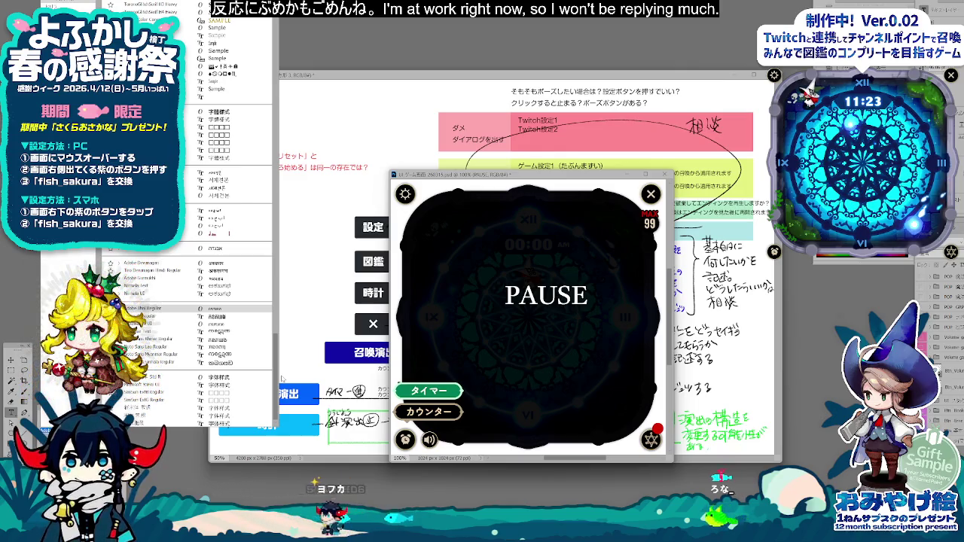
pyautogui.scroll(1, 280, 361)
pyautogui.scroll(1, 280, 362)
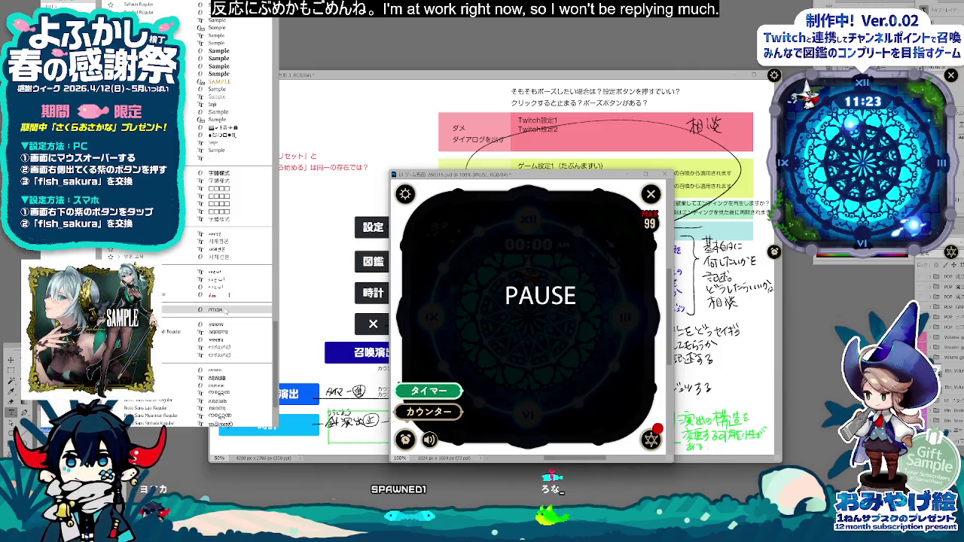
pyautogui.scroll(1, 224, 312)
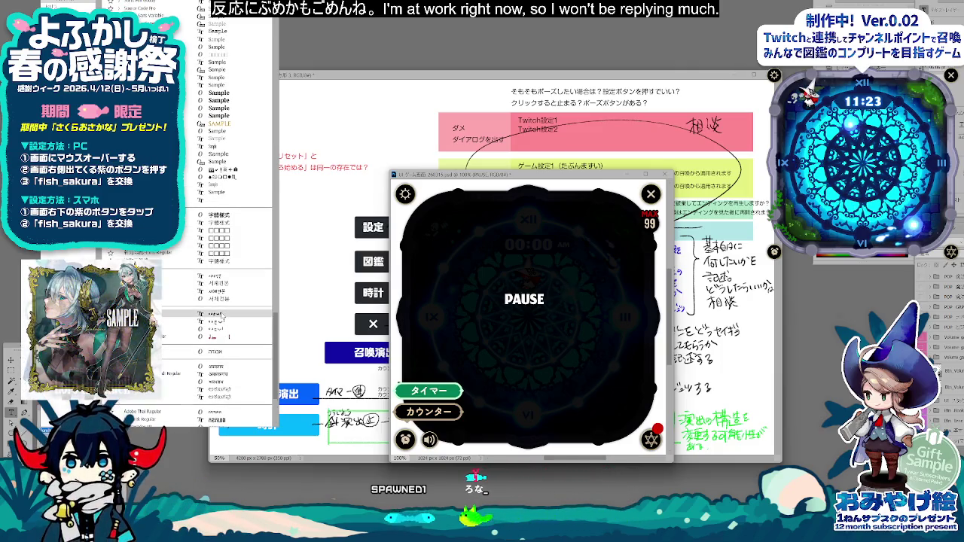
pyautogui.click(221, 314)
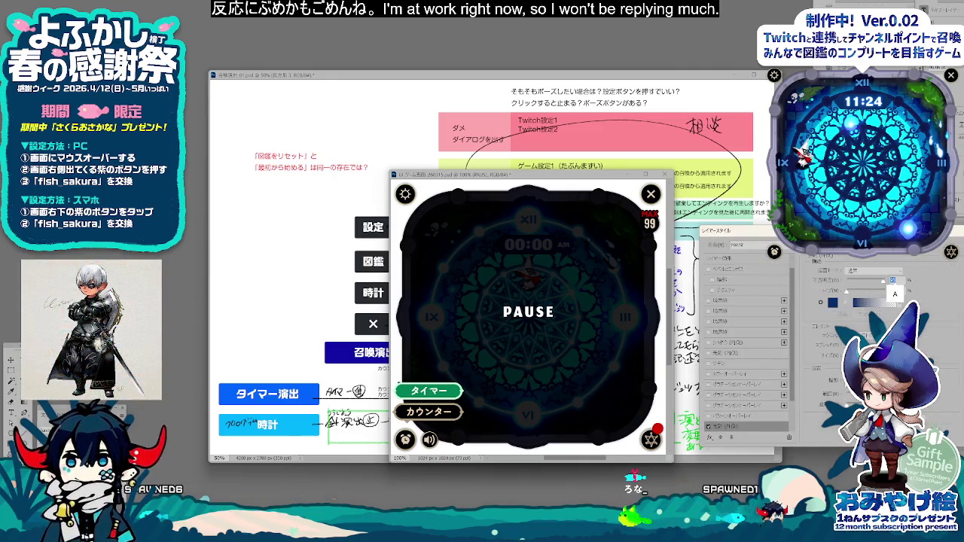
pyautogui.click(832, 305)
# Step: Confirm the glow colour, apply the Outer Glow style, and save the mockup PSD
pyautogui.press('Return')
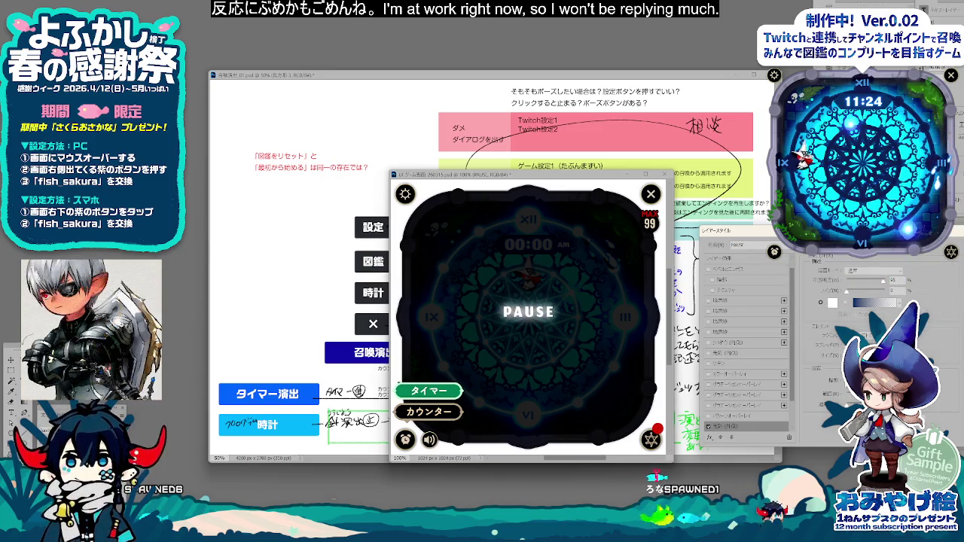
pyautogui.click(833, 304)
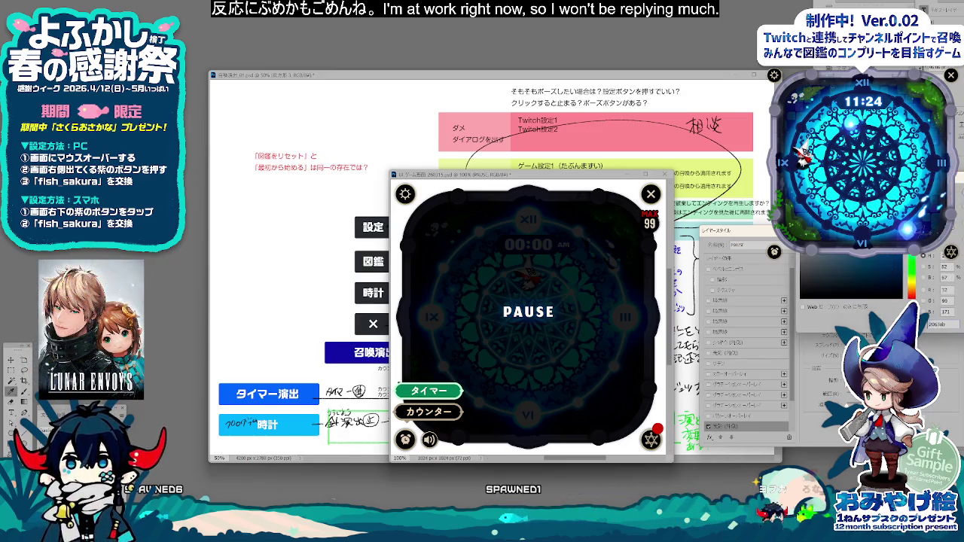
pyautogui.press('Return')
pyautogui.press('Return')
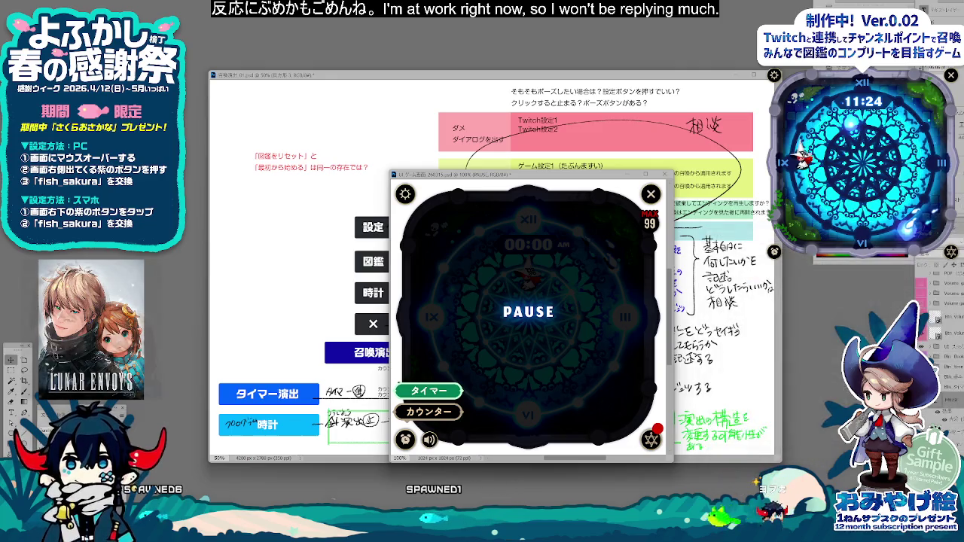
pyautogui.hotkey('ctrl', 'shift', 's')
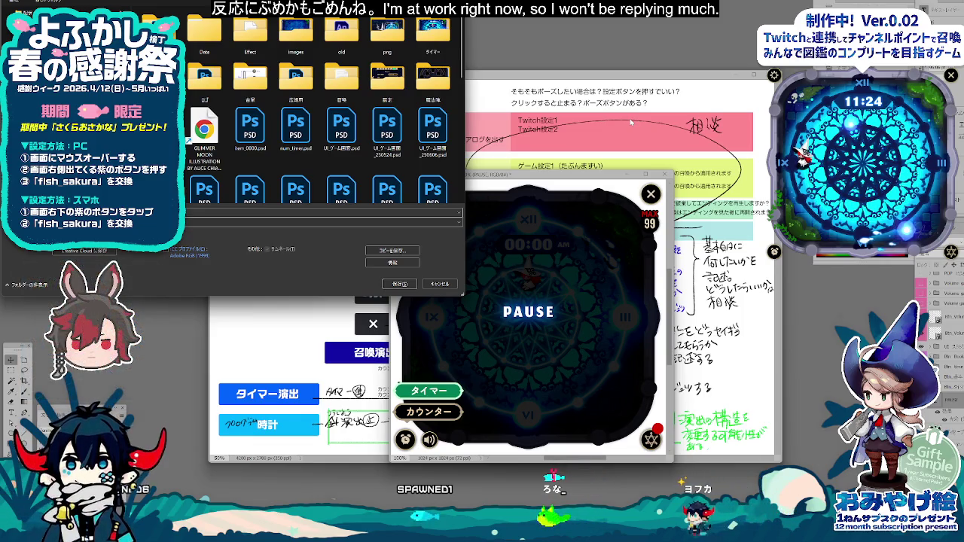
pyautogui.press('Return')
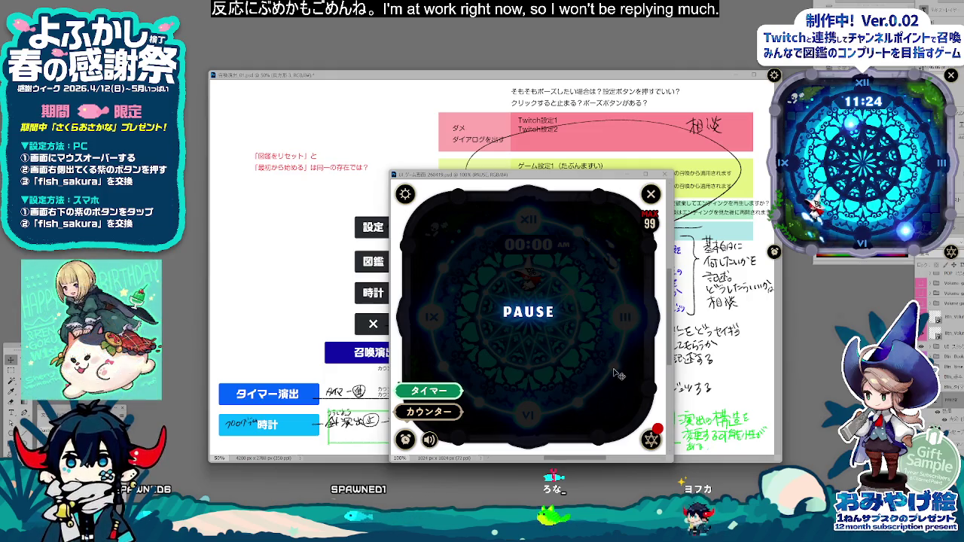
# Step: Adjust the PAUSE text size and hide the Bin Volume ON speaker layer
pyautogui.click(544, 314)
pyautogui.moveTo(555, 297); pyautogui.dragTo(572, 292)
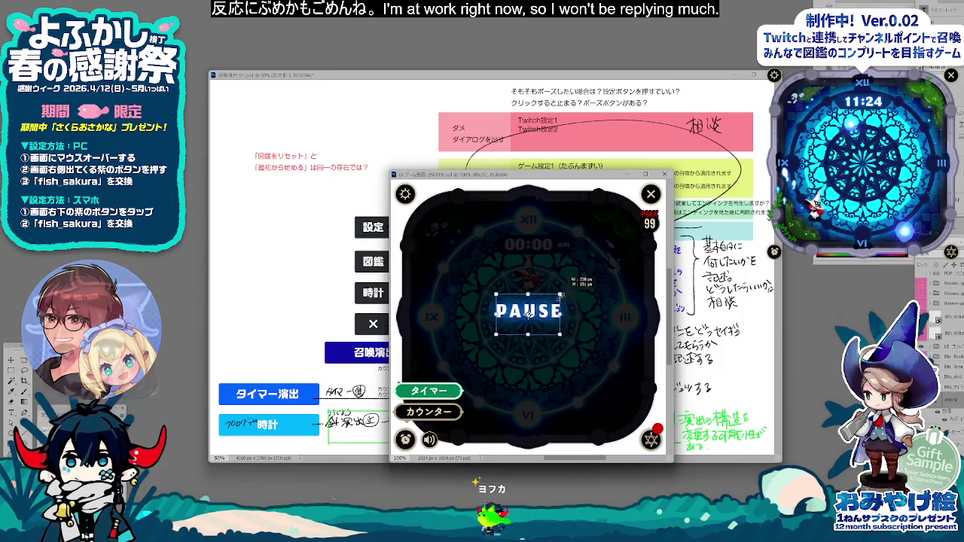
pyautogui.moveTo(574, 293); pyautogui.dragTo(555, 299)
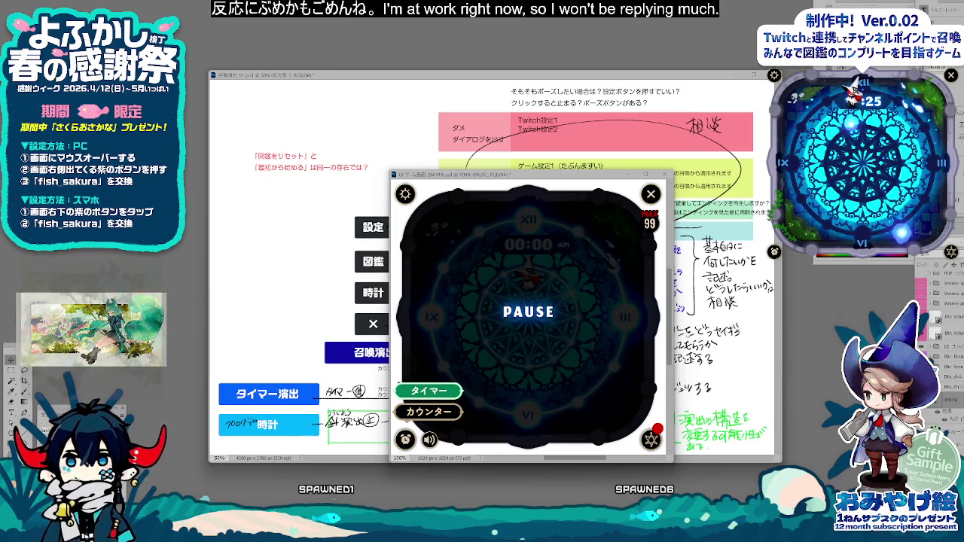
pyautogui.scroll(-3, 938, 294)
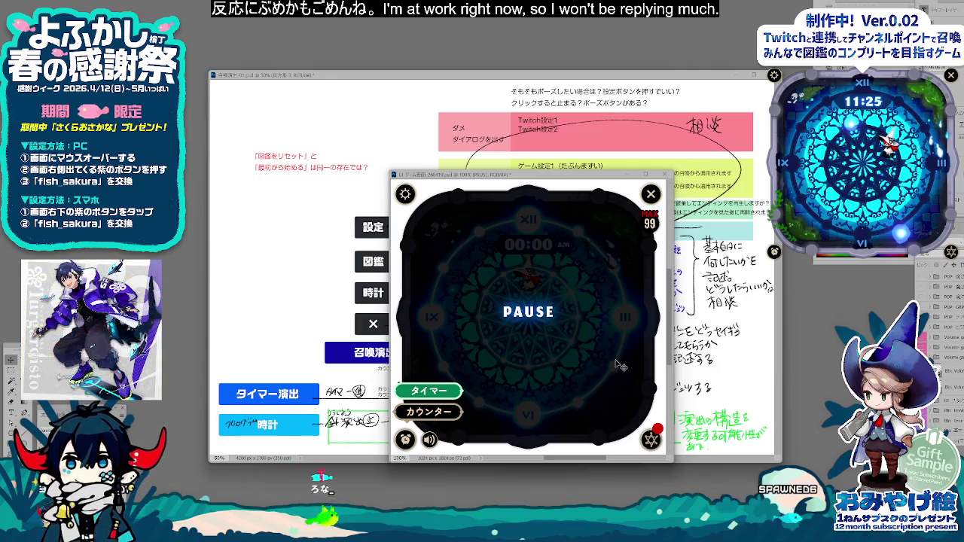
pyautogui.keyDown('ctrl'); pyautogui.click(440, 448); pyautogui.keyUp('ctrl')
pyautogui.hotkey('ctrl', ',')
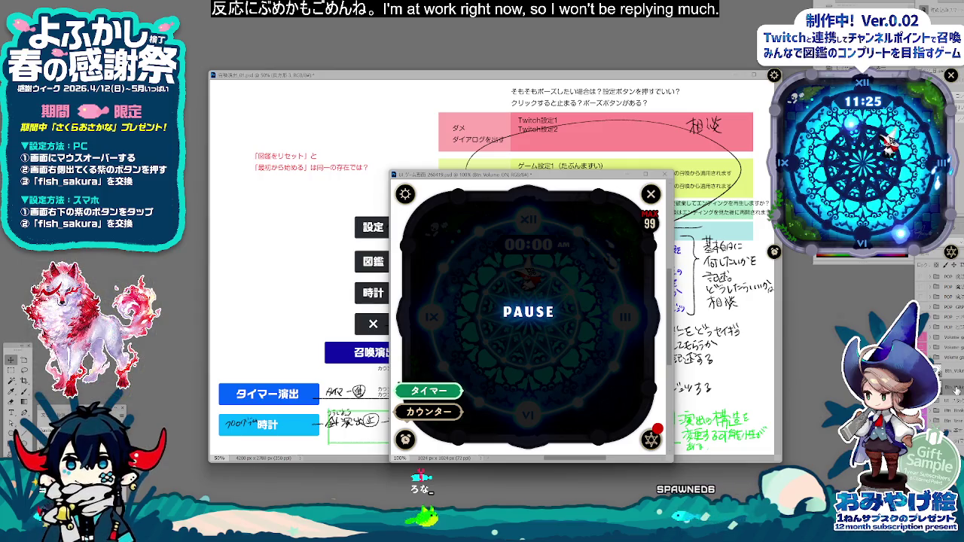
pyautogui.hotkey('ctrl', 'alt', 'shift', 's')
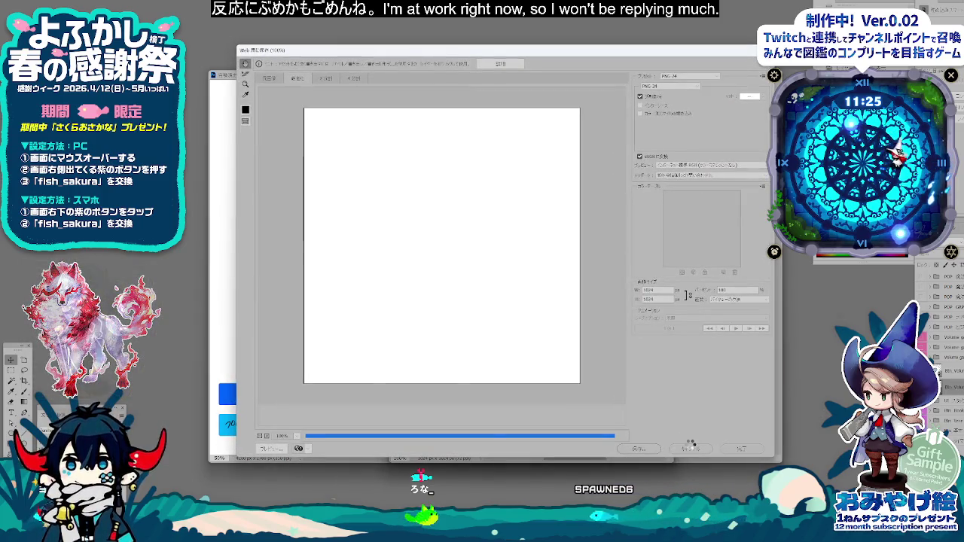
# Step: Export the mockup as PNG-24 with _PAUSE in the file name, then return to Sheets
pyautogui.click(690, 449)
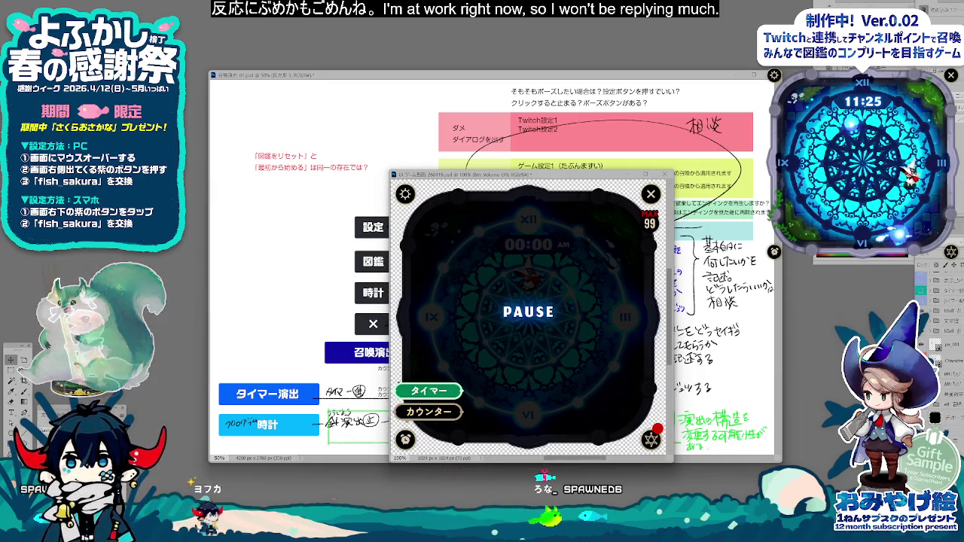
pyautogui.hotkey('ctrl', 'alt', 'shift', 's')
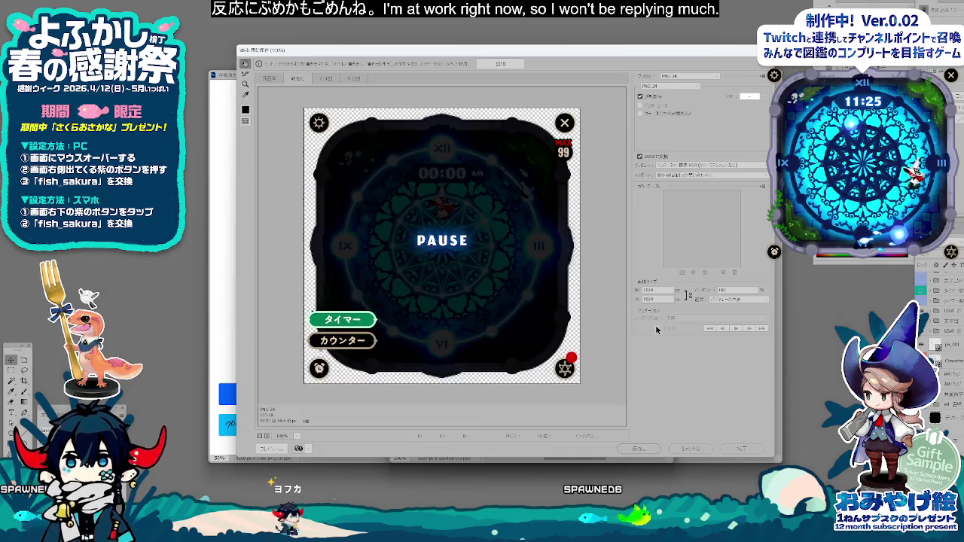
pyautogui.click(638, 450)
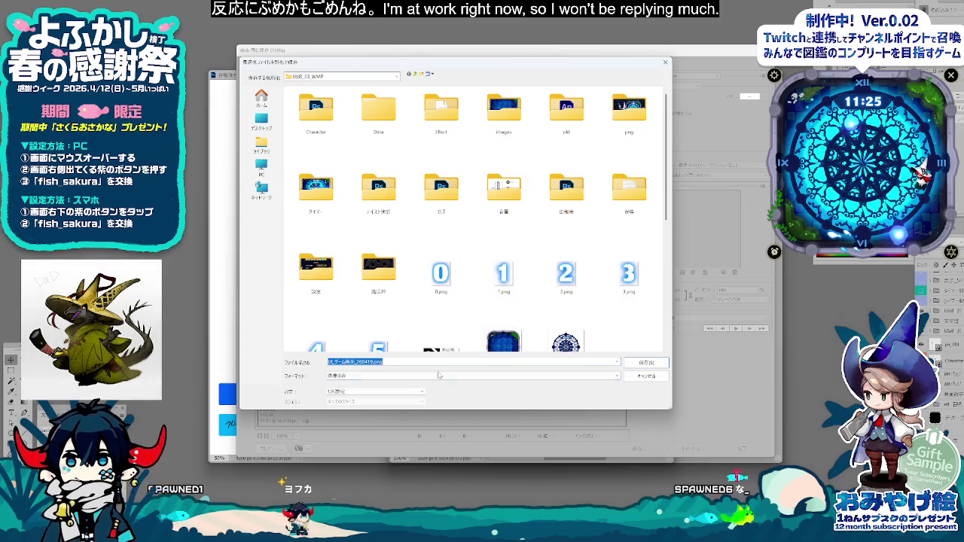
pyautogui.write('_PAUSE')
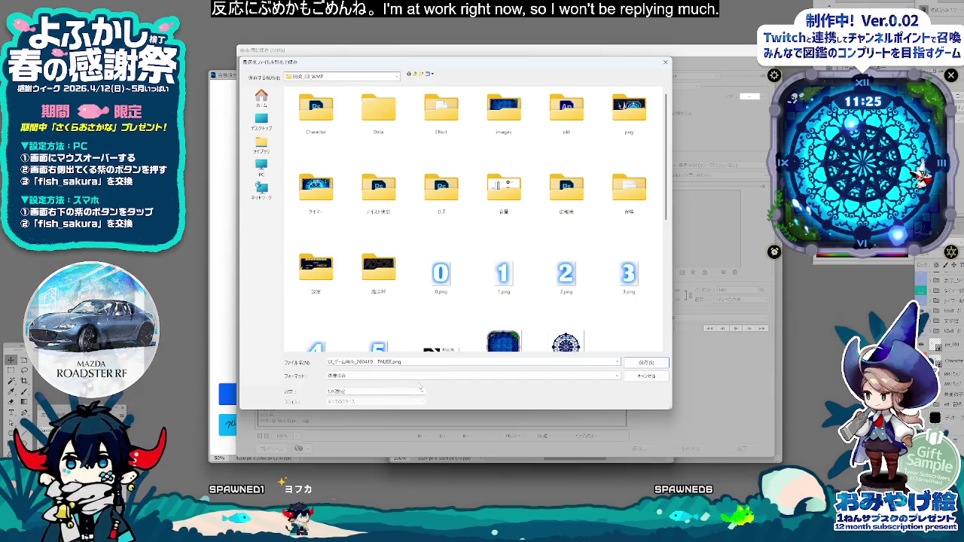
pyautogui.press('Return')
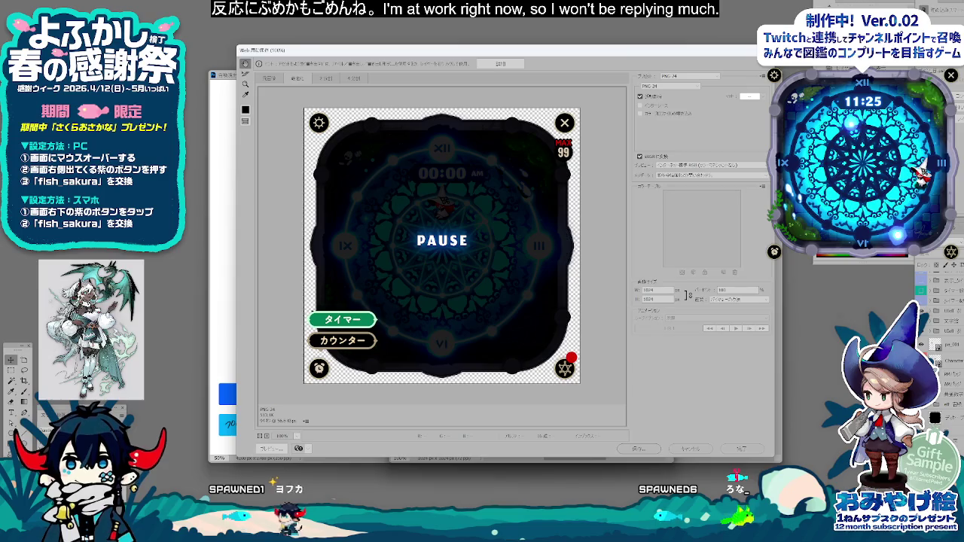
pyautogui.hotkey('alt', 'Tab')
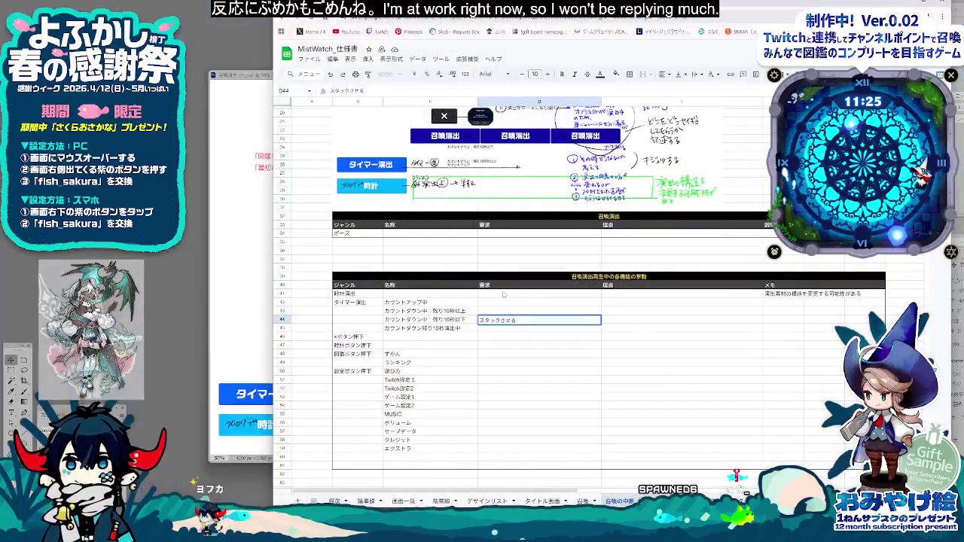
# Step: Make the ポーズ row in the summon table much taller
pyautogui.click(360, 233)
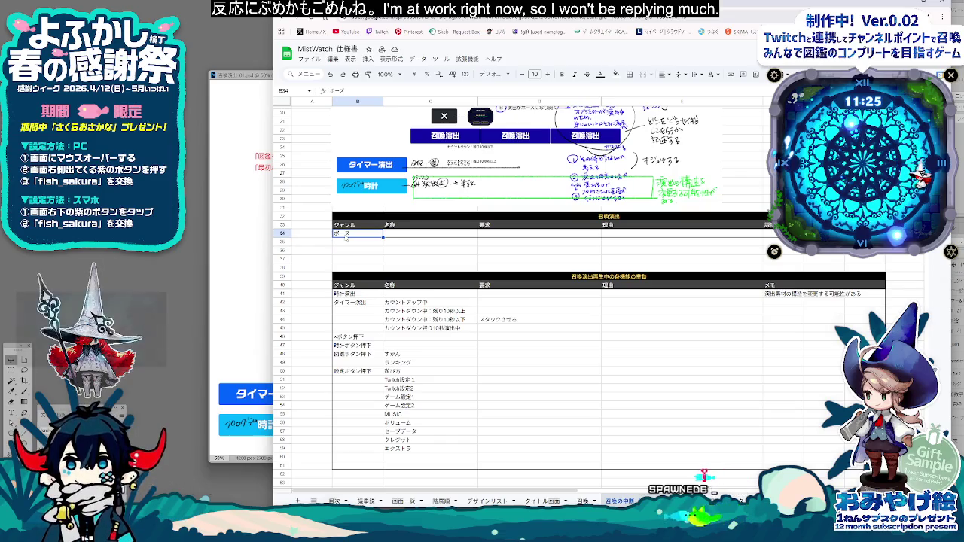
pyautogui.click(281, 234)
pyautogui.moveTo(282, 238); pyautogui.dragTo(282, 286)
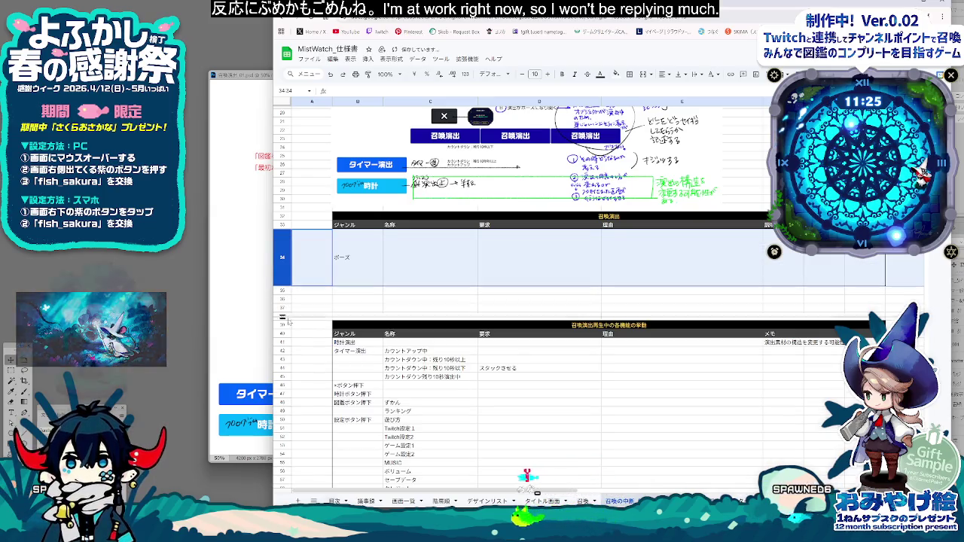
pyautogui.moveTo(289, 319); pyautogui.dragTo(289, 329)
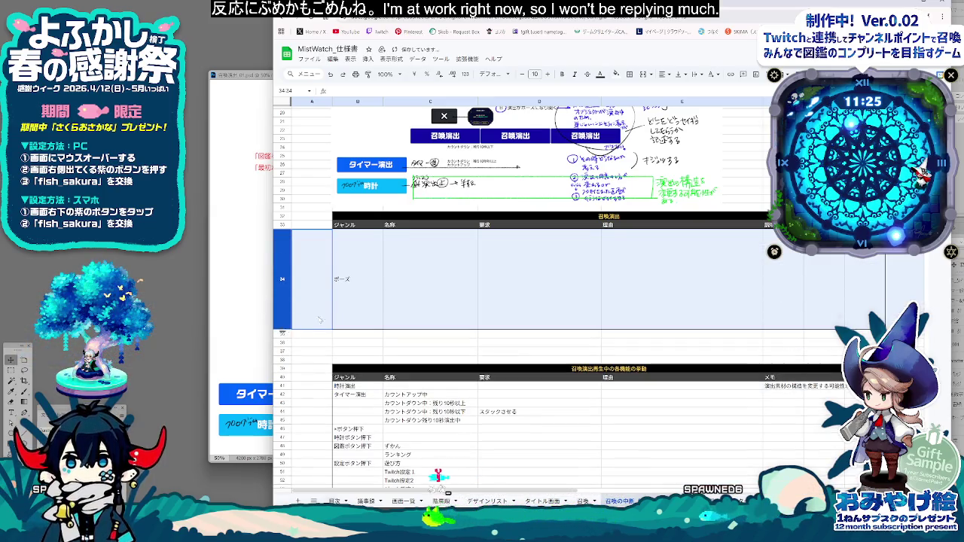
# Step: Insert the PAUSE screen screenshot as an in-cell image in C34
pyautogui.click(430, 284)
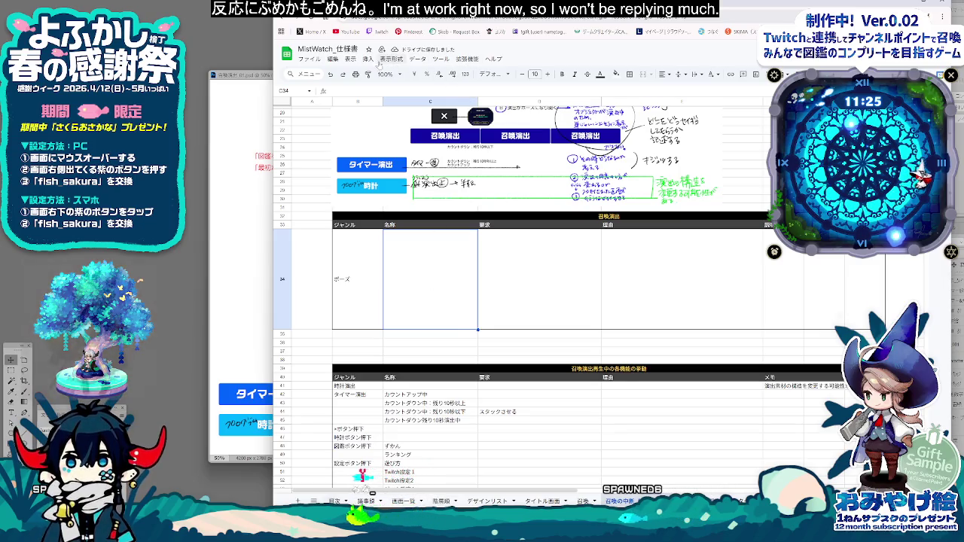
pyautogui.click(368, 59)
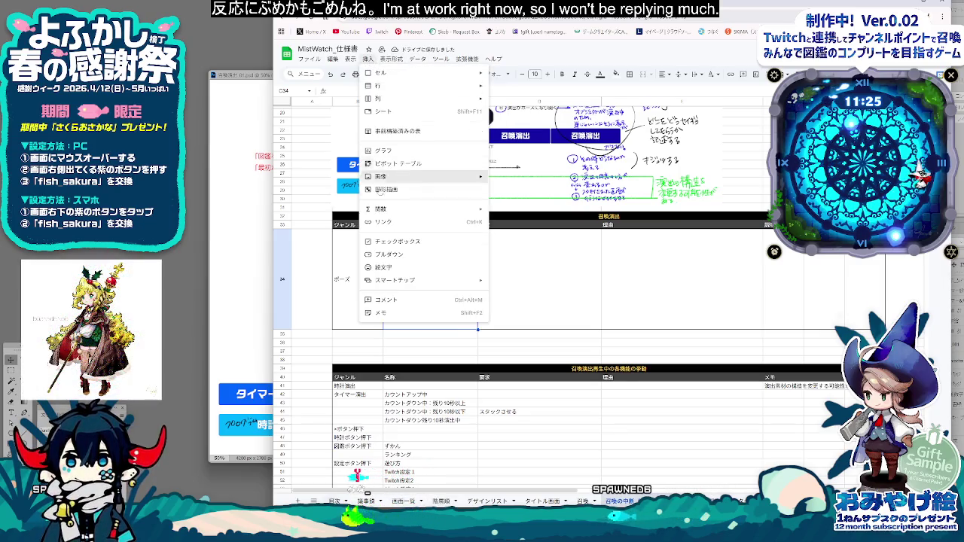
pyautogui.click(592, 179)
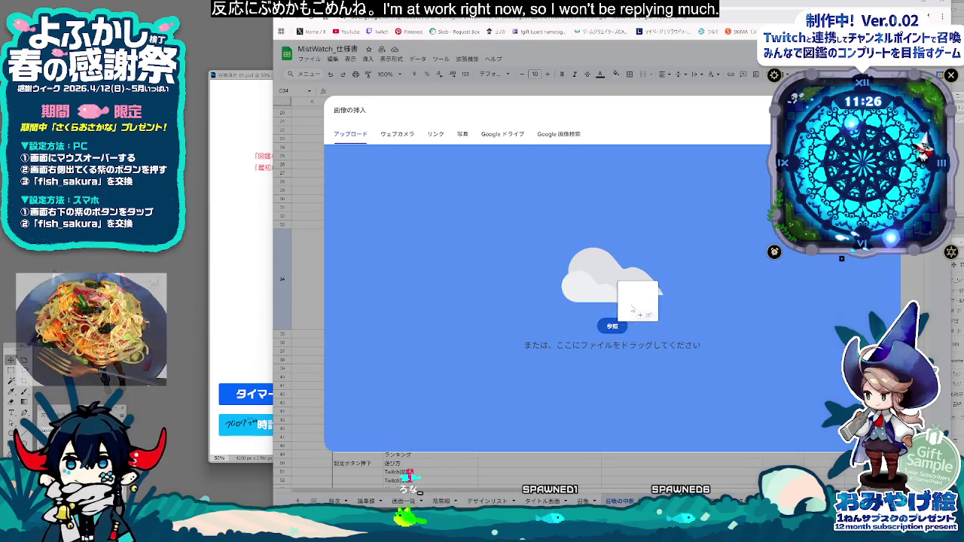
pyautogui.moveTo(625, 290); pyautogui.dragTo(648, 292)
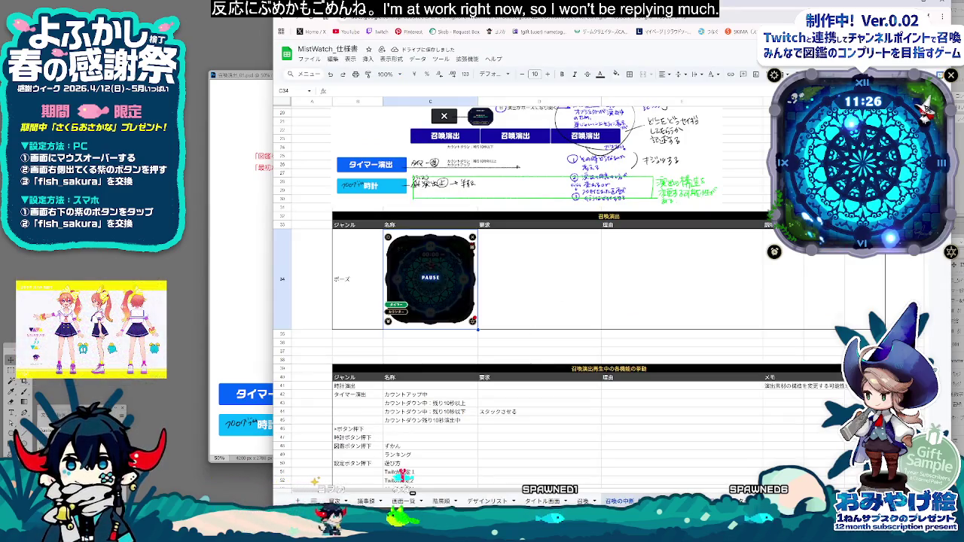
pyautogui.click(518, 313)
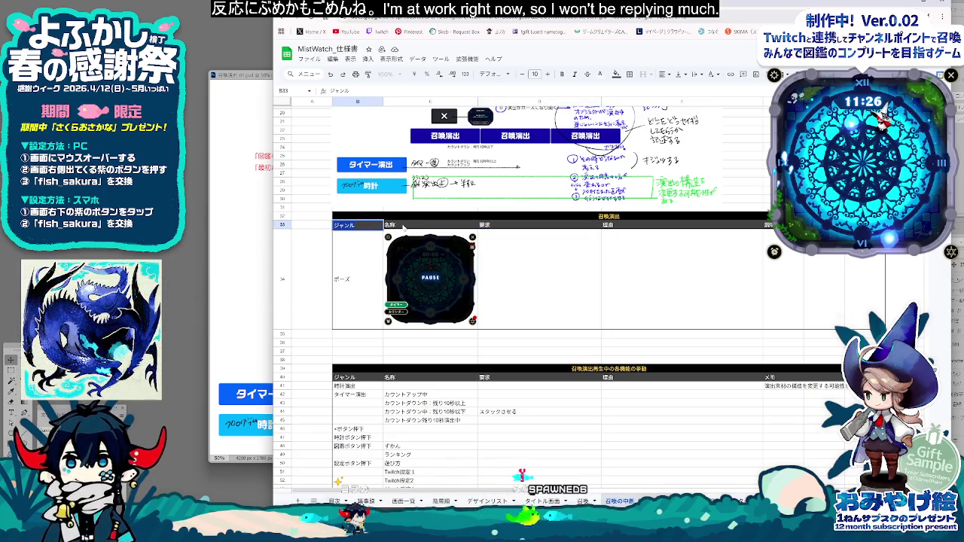
# Step: Rename the column header above the image from 名称 to 画像
pyautogui.click(401, 225)
pyautogui.write('画像')
pyautogui.click(545, 258)
pyautogui.click(519, 226)
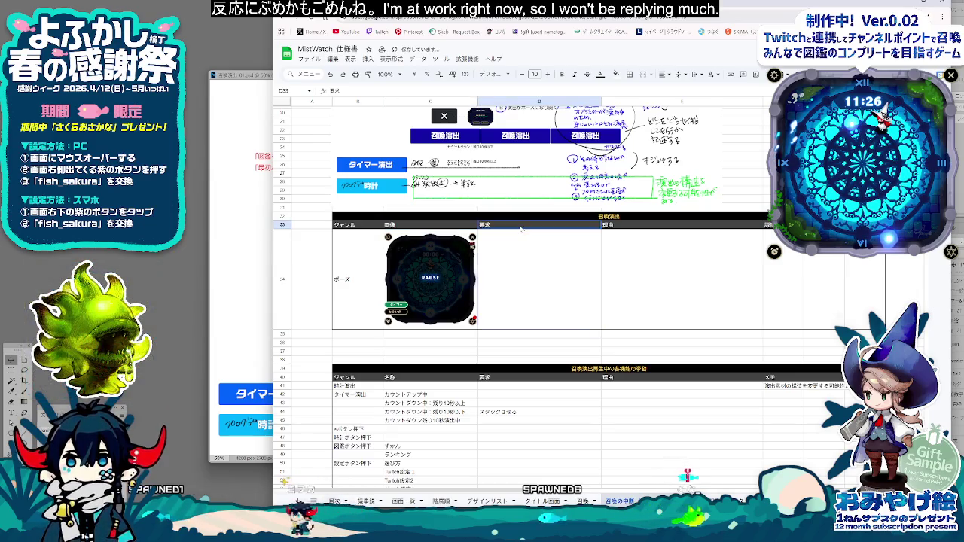
pyautogui.click(533, 252)
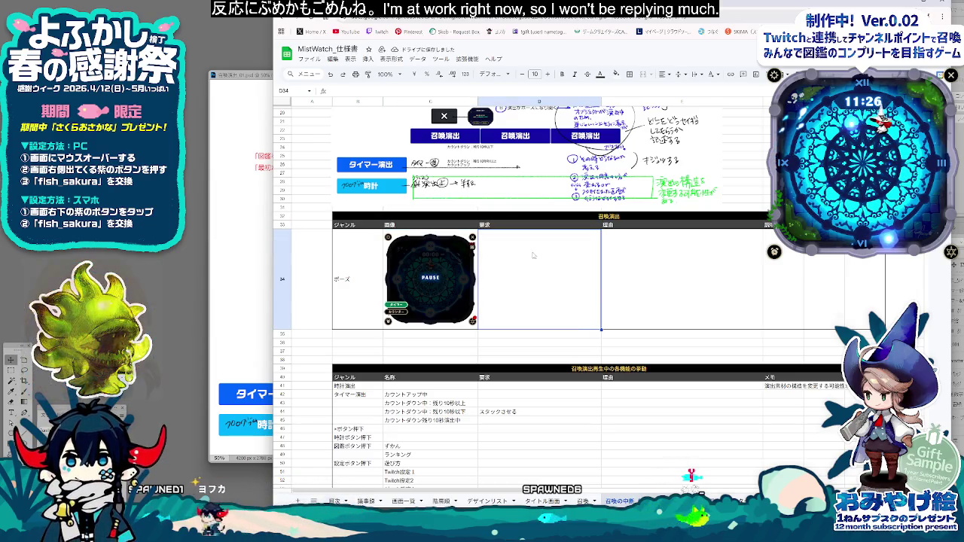
pyautogui.click(492, 226)
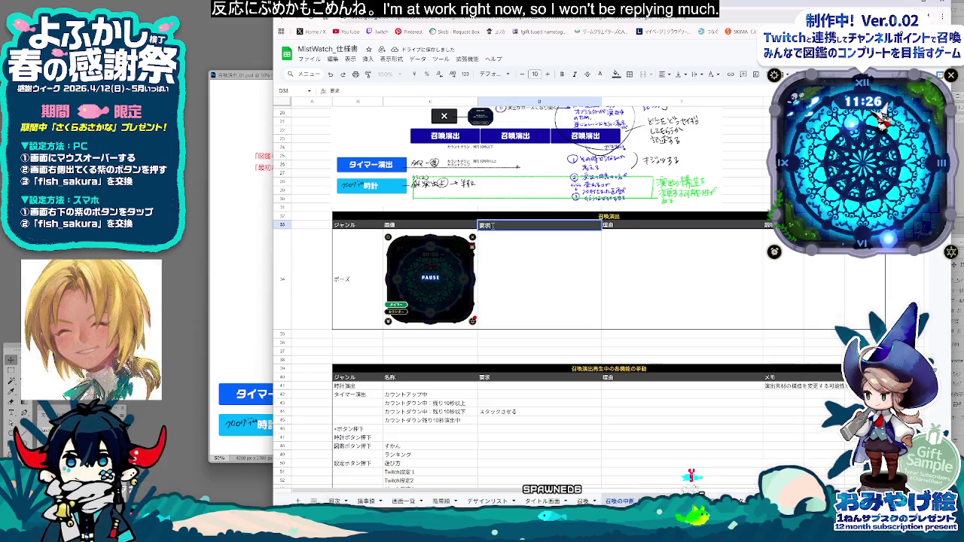
# Step: Retitle the table to 召喚演出中のPAUSE
pyautogui.click(610, 217)
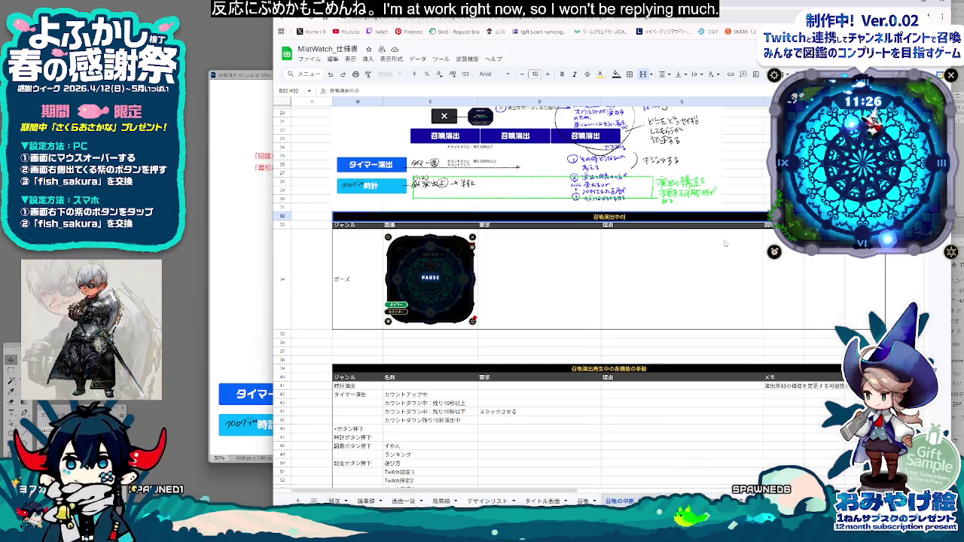
pyautogui.write('中のp')
pyautogui.press('Tab')
pyautogui.press('Return')
# Step: Enter ・PAUSE方法を決める in requirement cell D34 and paste it into memo cell F34
pyautogui.click(541, 283)
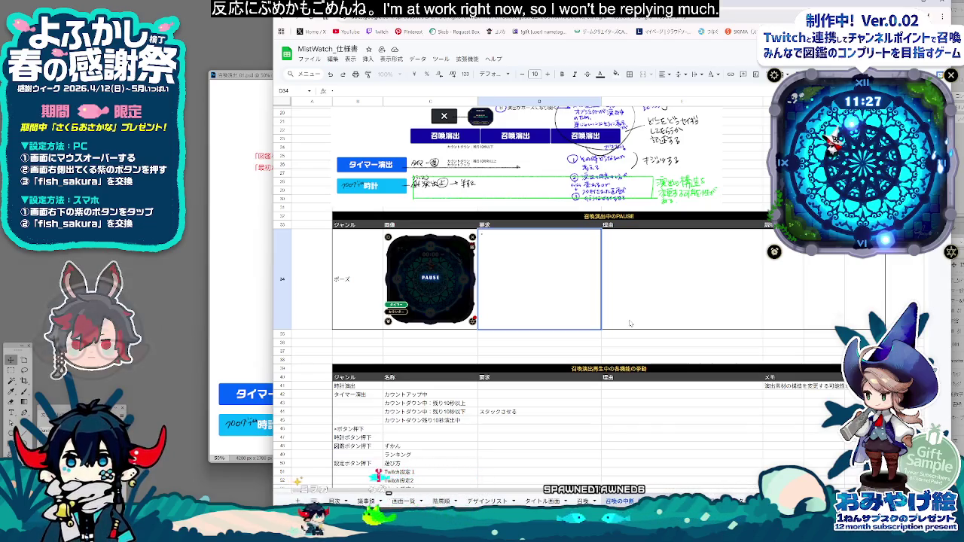
pyautogui.write('pAUSE方法')
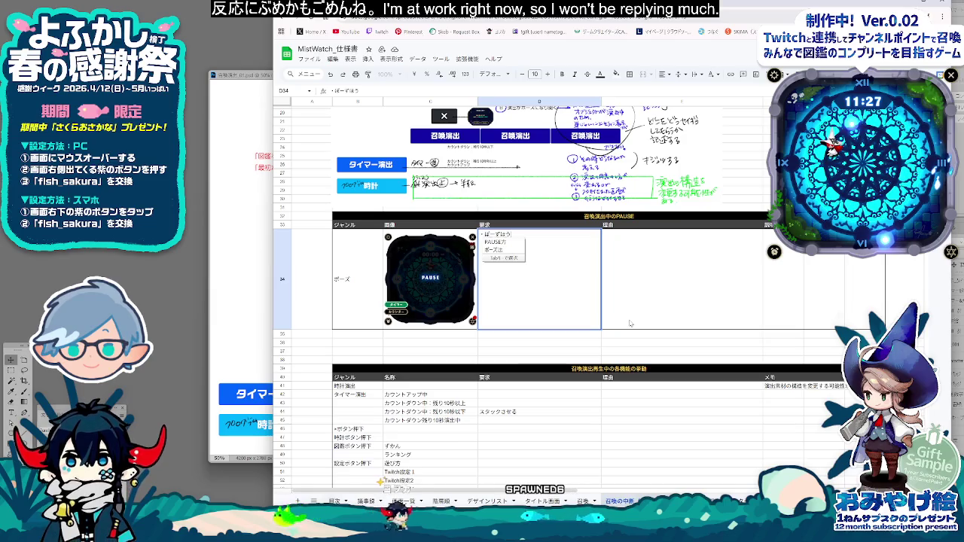
pyautogui.write('をきめ')
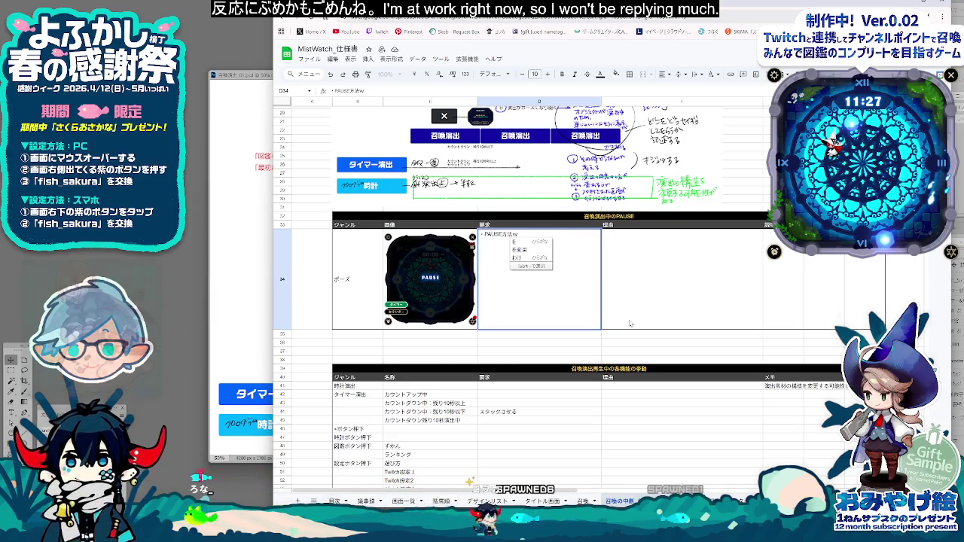
pyautogui.press('Tab')
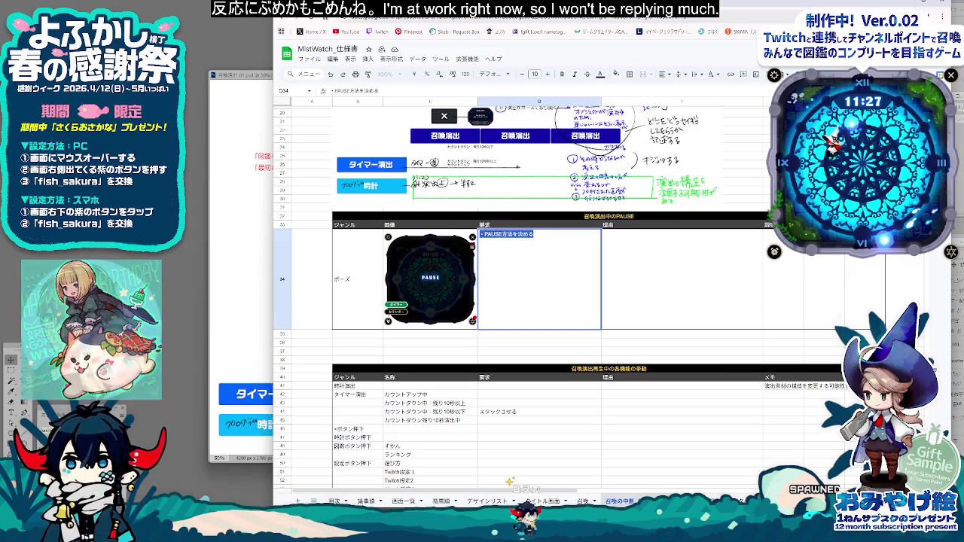
pyautogui.click(767, 224)
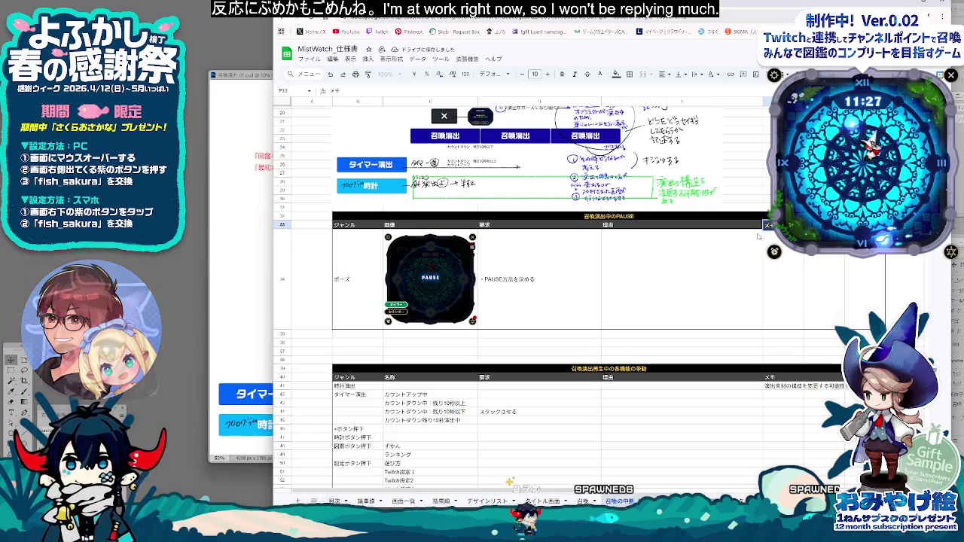
pyautogui.click(784, 256)
pyautogui.write('・PAUSE方法を決める')
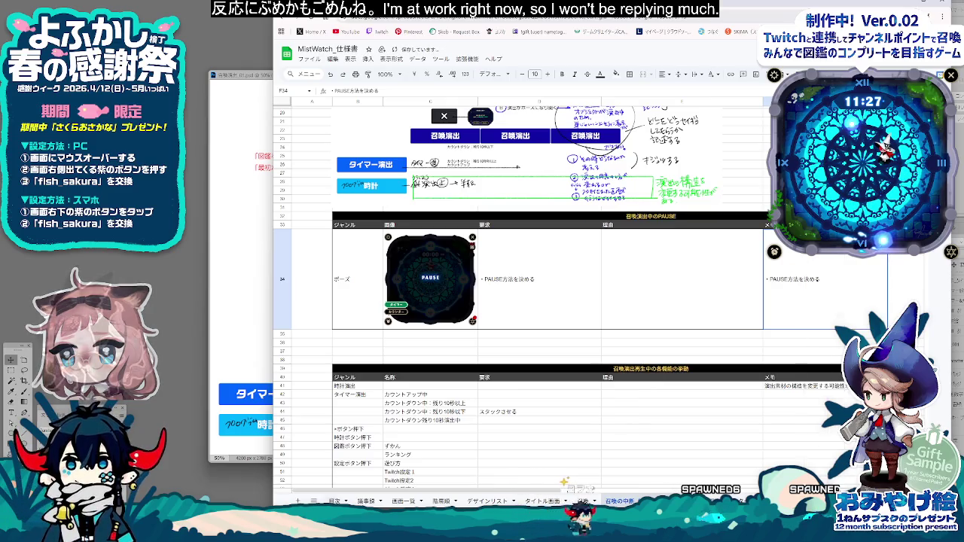
pyautogui.click(758, 422)
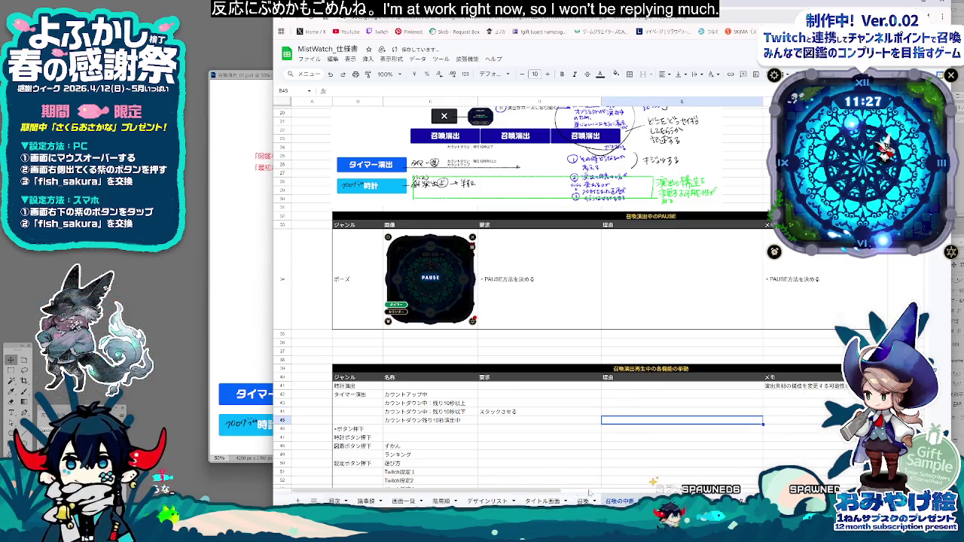
pyautogui.hscroll(5, 660, 228)
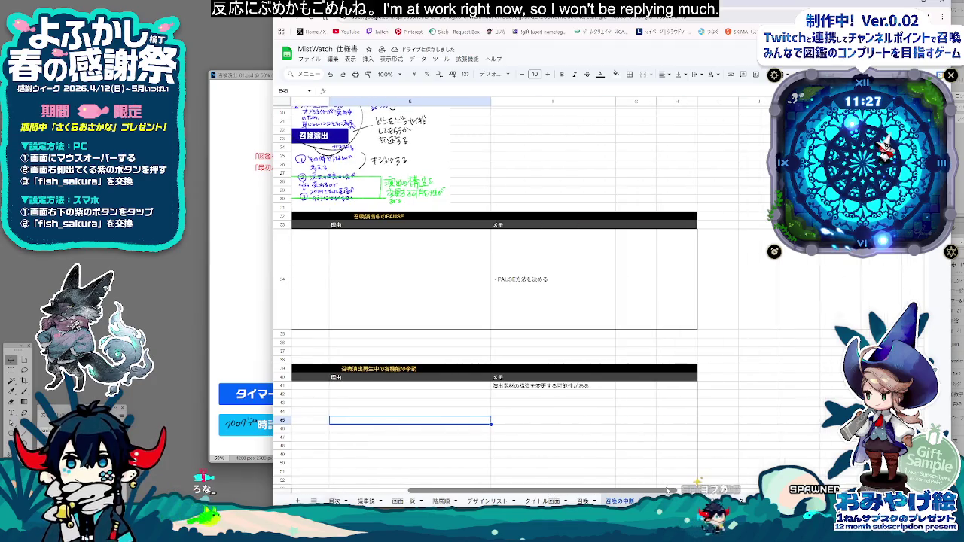
# Step: Delete the empty columns G and H
pyautogui.click(637, 101)
pyautogui.keyDown('shift'); pyautogui.click(677, 101); pyautogui.keyUp('shift')
pyautogui.rightClick(675, 103)
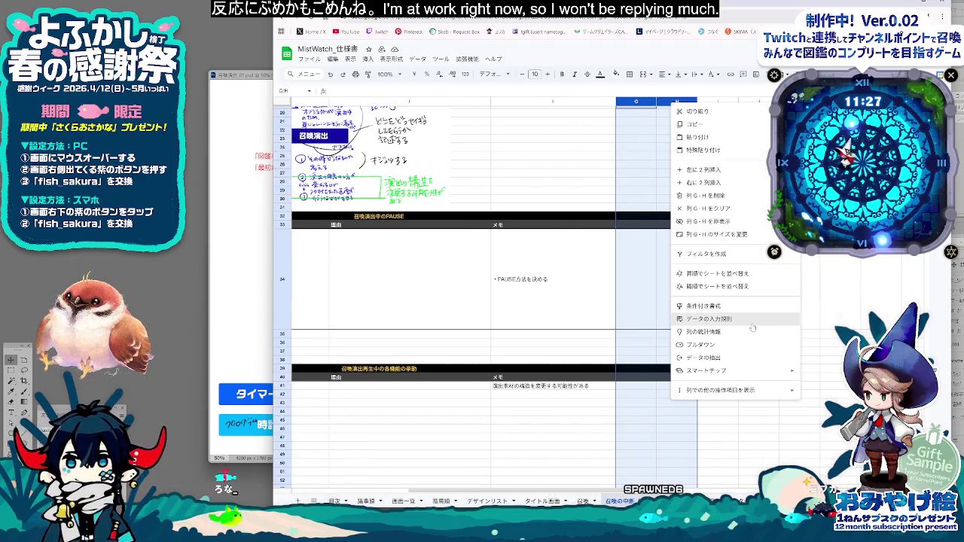
pyautogui.click(723, 183)
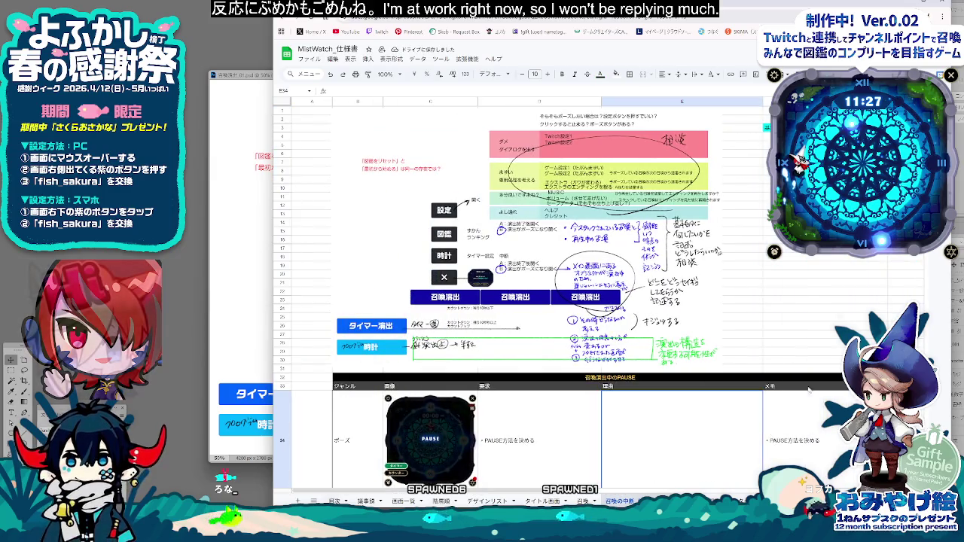
# Step: Add a border around the PAUSE memo cell F34
pyautogui.click(814, 422)
pyautogui.scroll(-3, 813, 422)
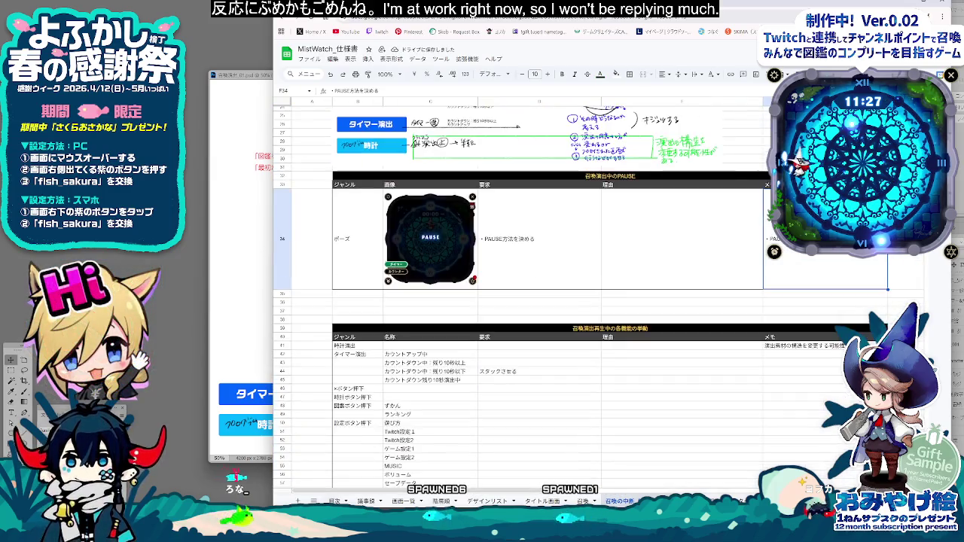
pyautogui.click(630, 74)
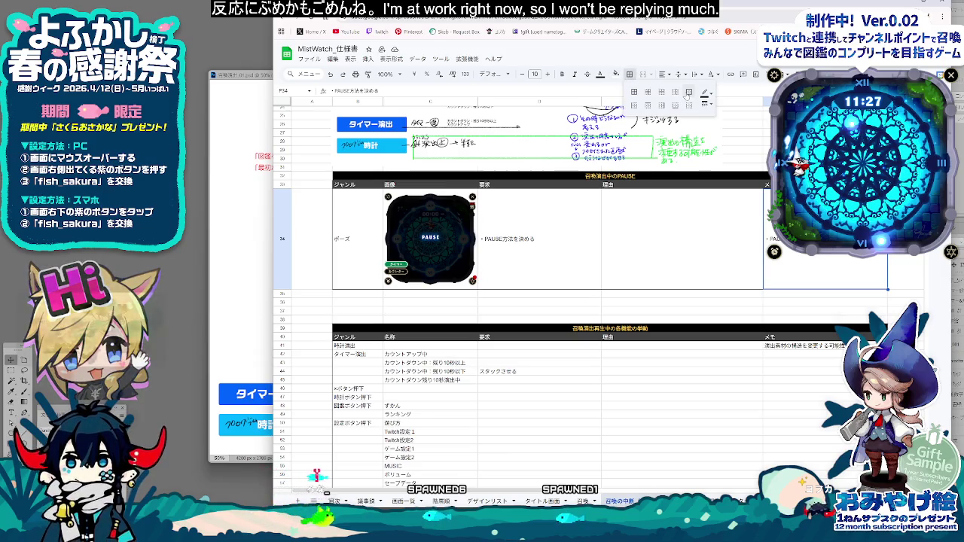
pyautogui.click(647, 92)
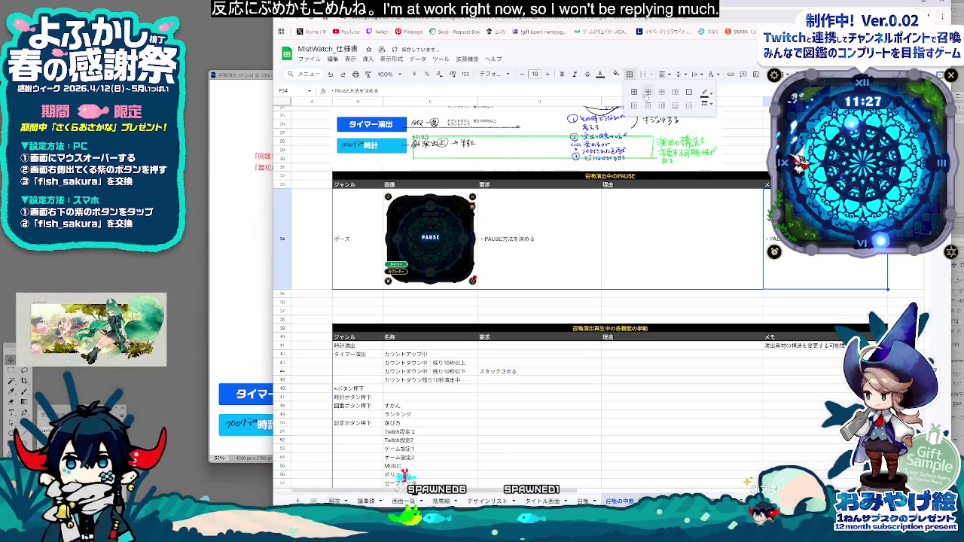
# Step: Top-align the text across D34:F34 in the ポーズ row
pyautogui.click(759, 251)
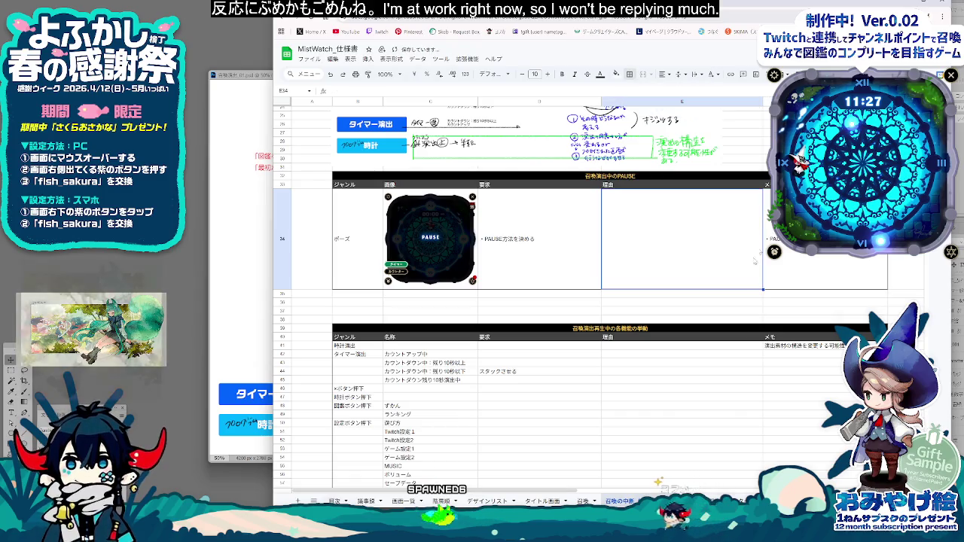
pyautogui.press('Left')
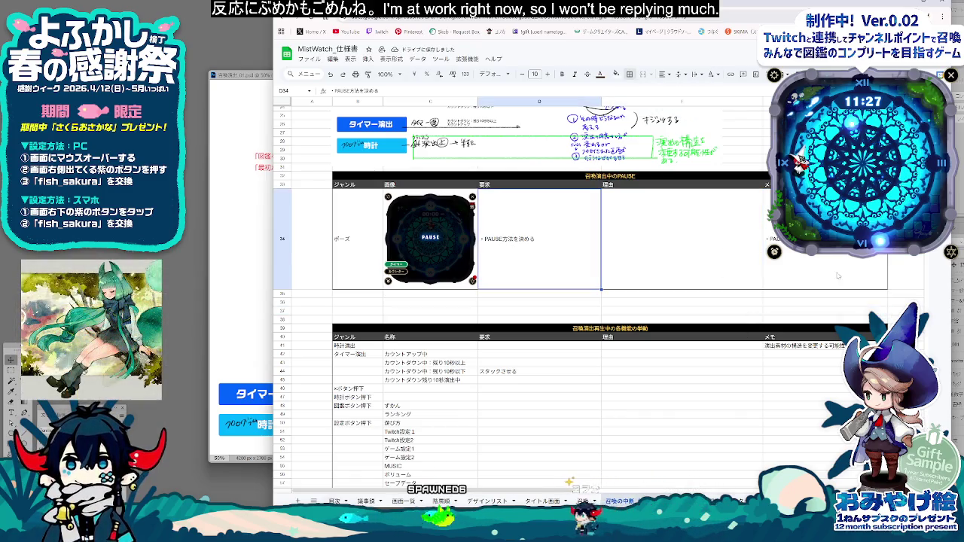
pyautogui.keyDown('shift'); pyautogui.click(825, 263); pyautogui.keyUp('shift')
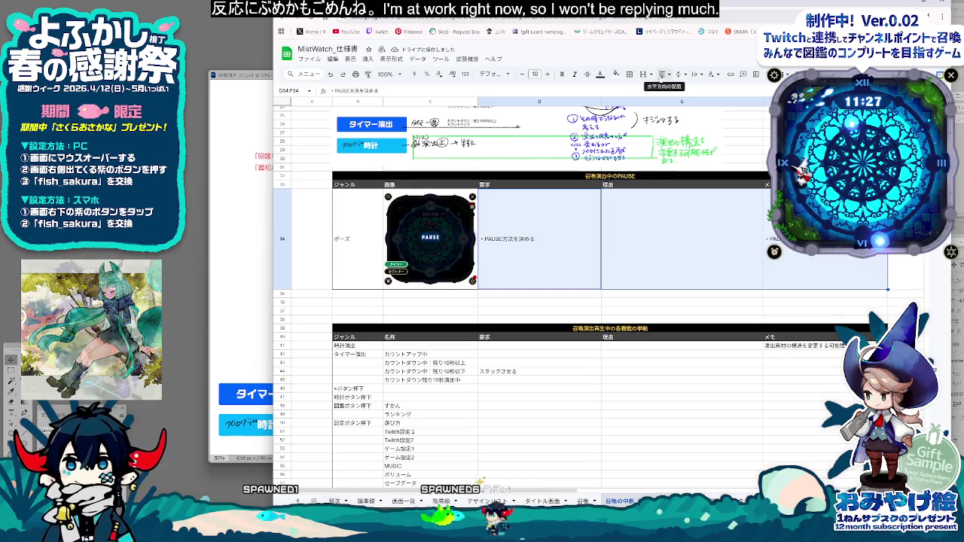
pyautogui.click(680, 74)
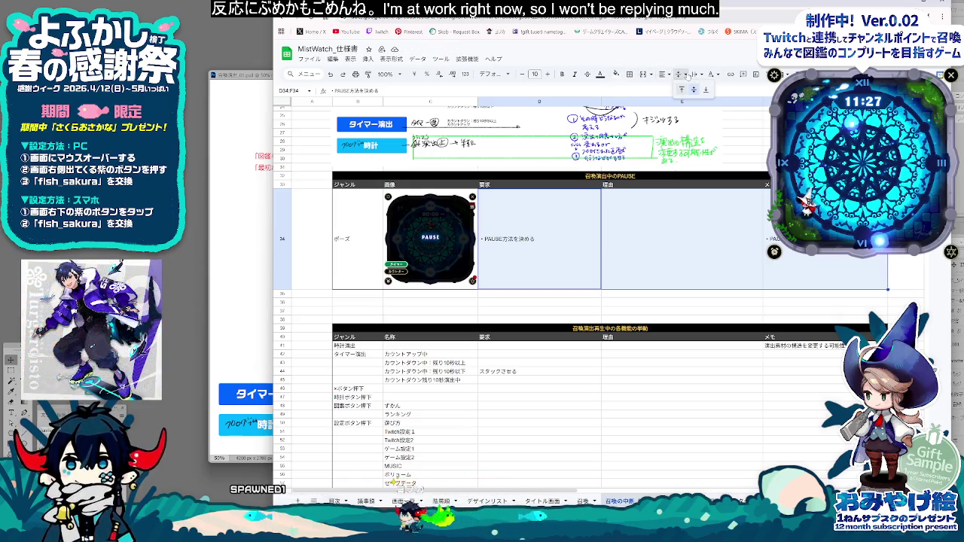
pyautogui.click(682, 89)
pyautogui.click(550, 254)
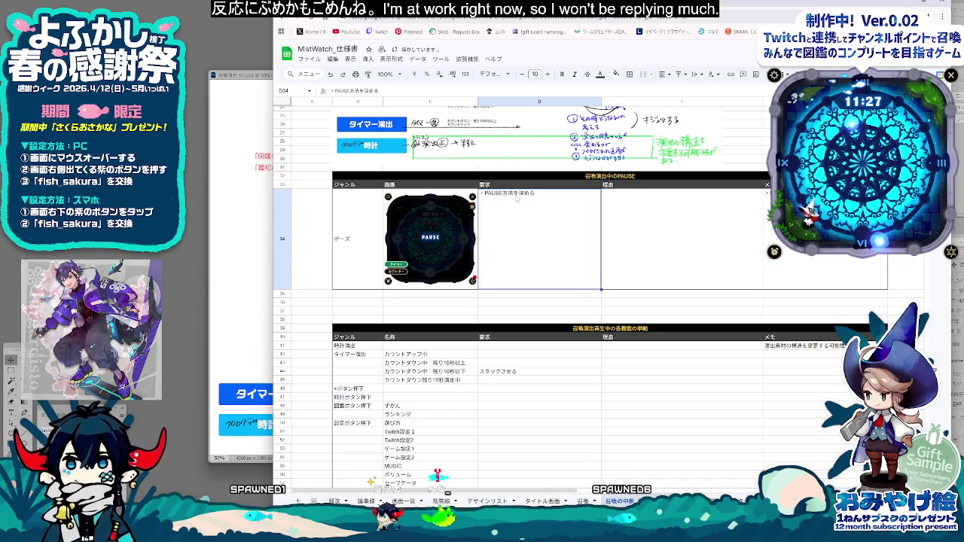
# Step: Reword the first requirement bullet to disable layers above the effect and below the buttons
pyautogui.press('BackSpace')
pyautogui.write('・でぃせ')
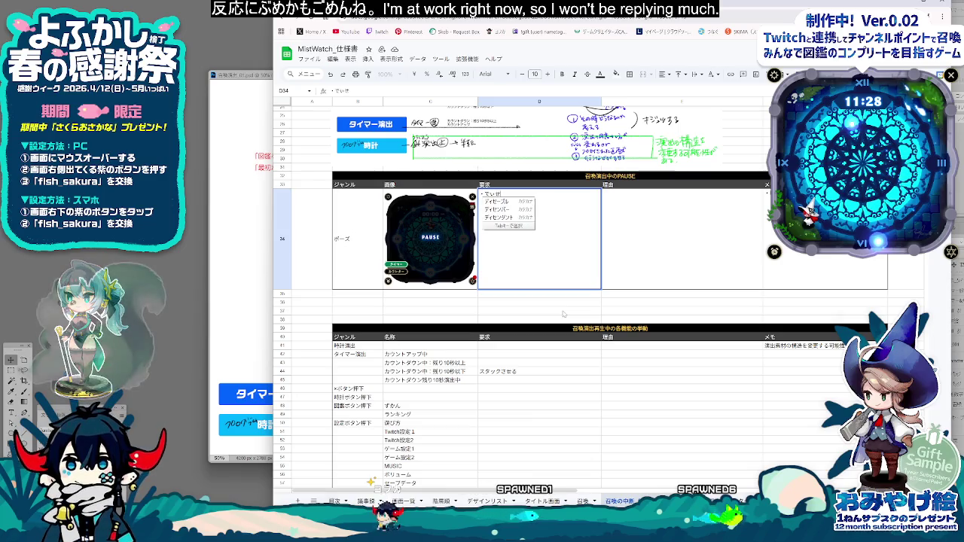
pyautogui.write('ーラブルになる')
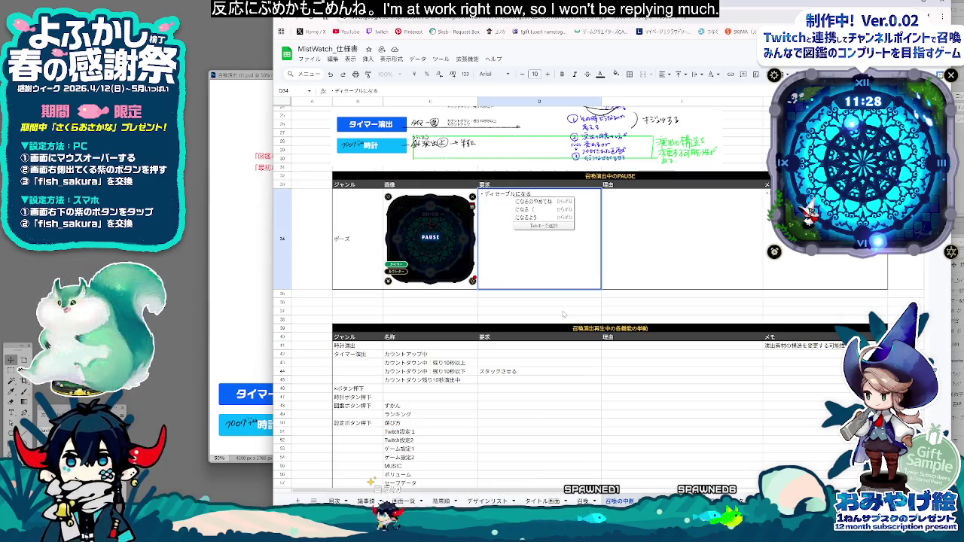
pyautogui.write('えんしゅつ')
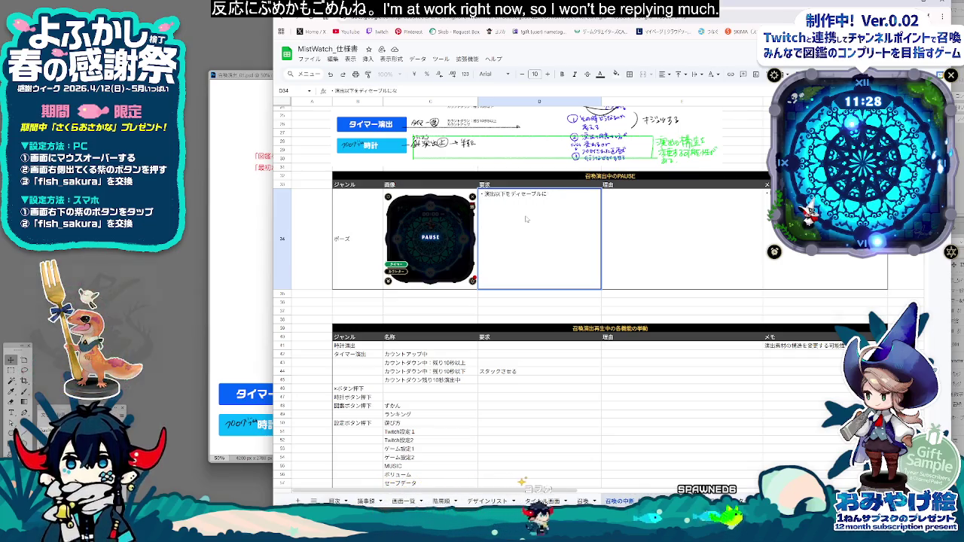
pyautogui.press('BackSpace')
pyautogui.hotkey('alt', 'Return')
pyautogui.write('・')
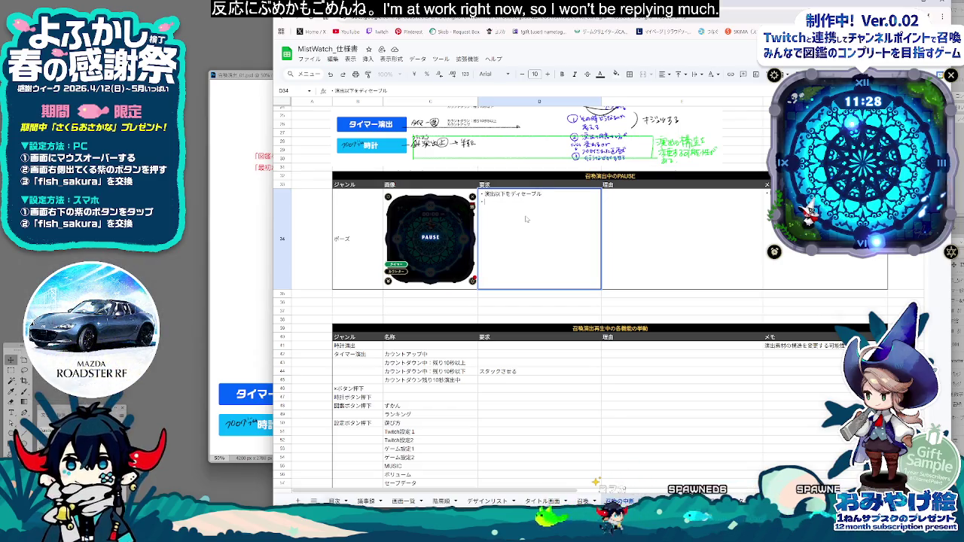
pyautogui.write('演出')
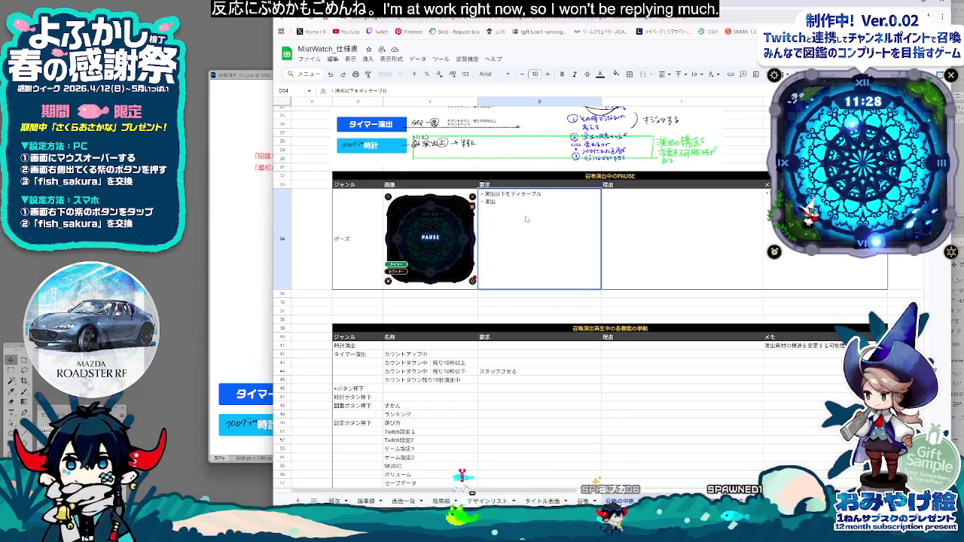
pyautogui.write('以下のかいそう')
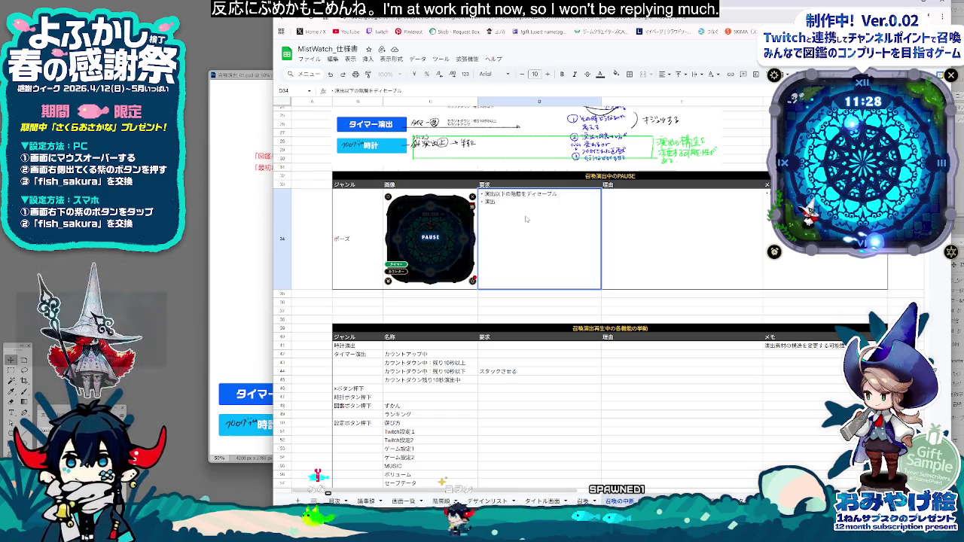
pyautogui.press('BackSpace')
pyautogui.press('BackSpace')
pyautogui.write('の')
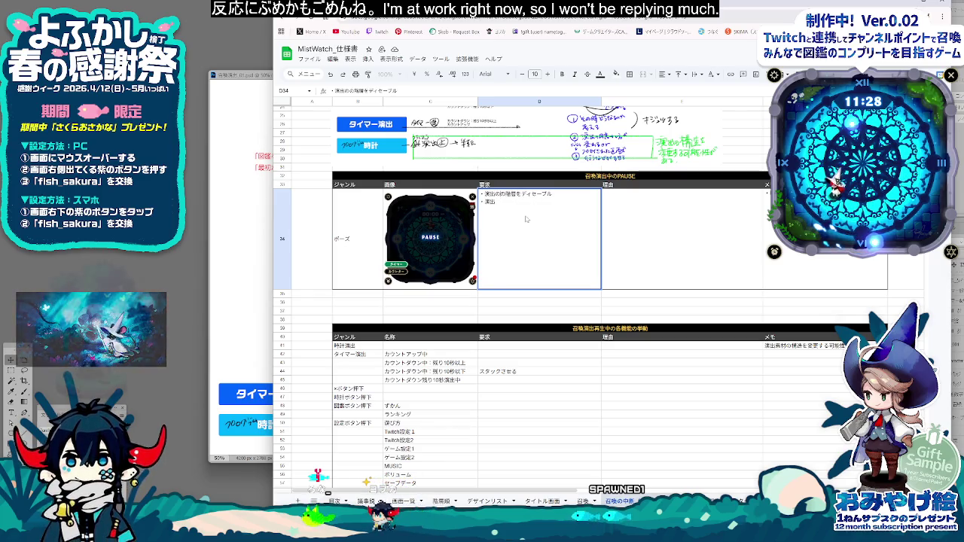
pyautogui.write('上層、')
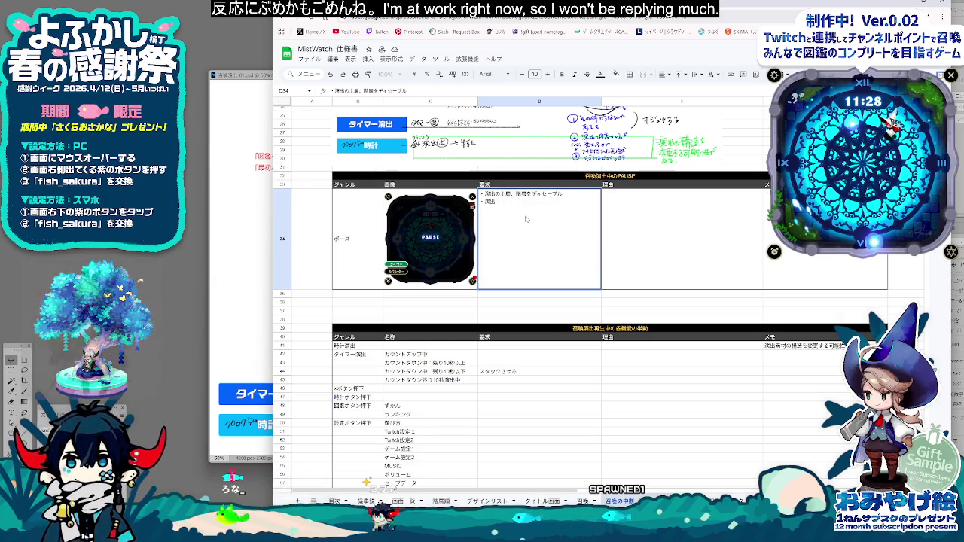
pyautogui.write('ボタン類の')
pyautogui.write('下位')
pyautogui.press('BackSpace')
pyautogui.press('BackSpace')
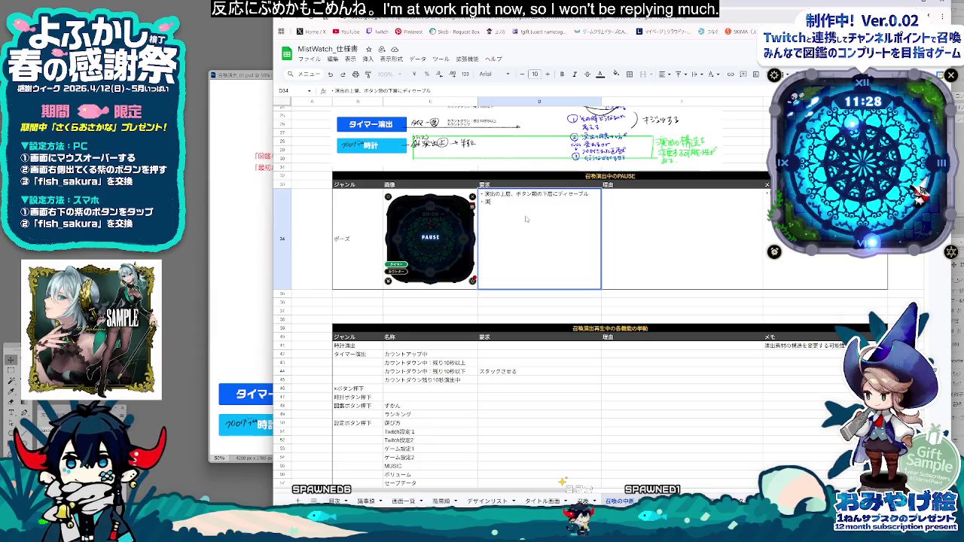
# Step: Add the bullet PAUSE演出を上層に再生 to the requirement cell
pyautogui.write('PAUSE演出を')
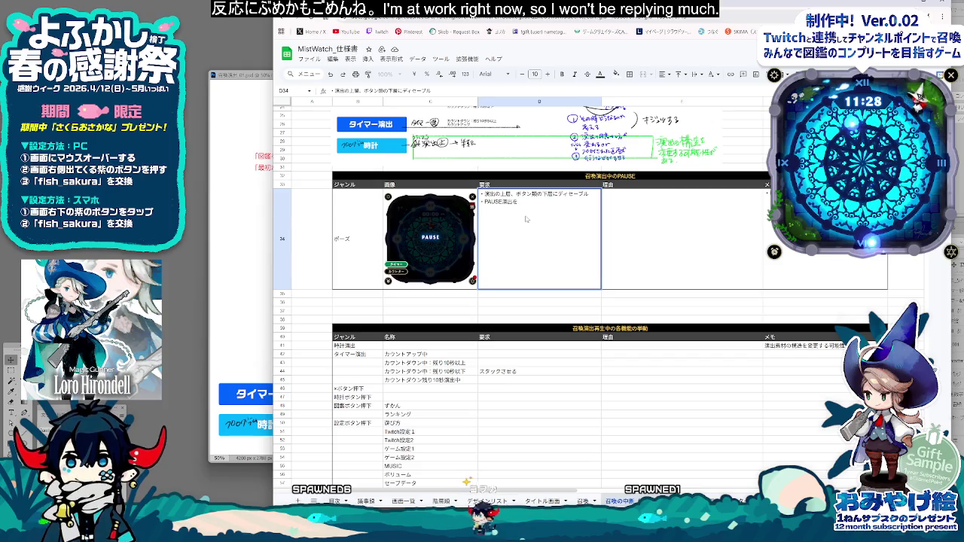
pyautogui.write('上層に再生')
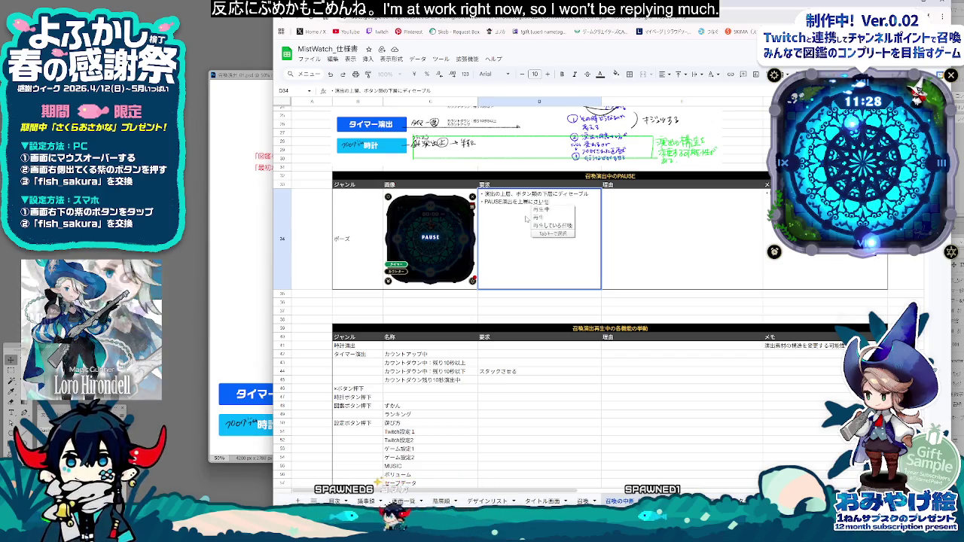
pyautogui.press('Up')
pyautogui.write('?')
pyautogui.press('Escape')
pyautogui.press('Down')
# Step: Add the bullet ・各ボタンは押下可能 on a new line, starting one more bullet
pyautogui.press('Return')
pyautogui.hotkey('alt', 'Return')
pyautogui.write('・')
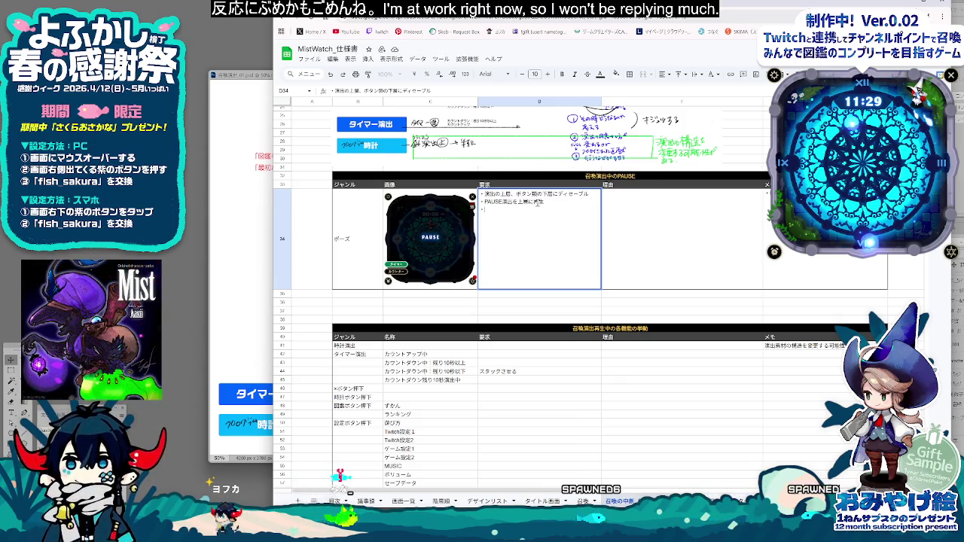
pyautogui.write('各ボタンは押下可能')
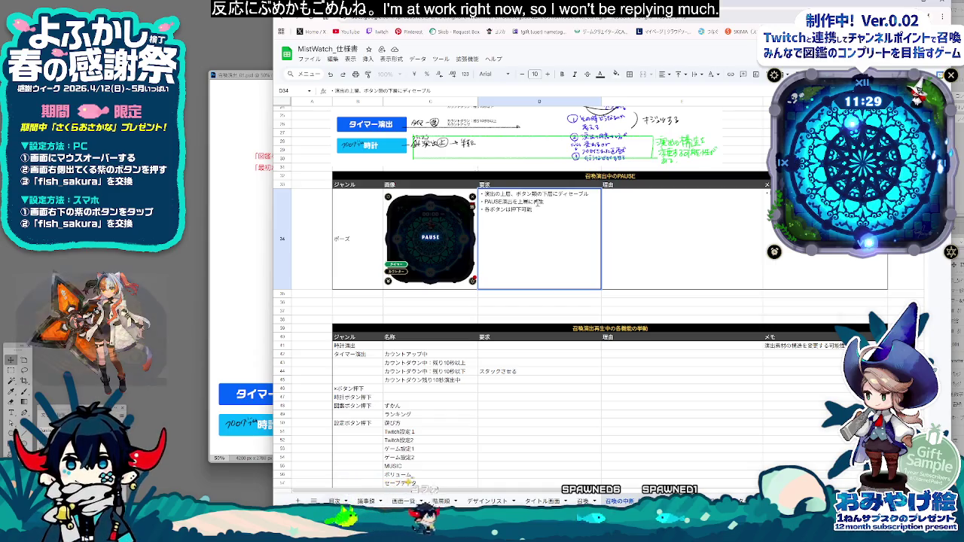
pyautogui.press('Return')
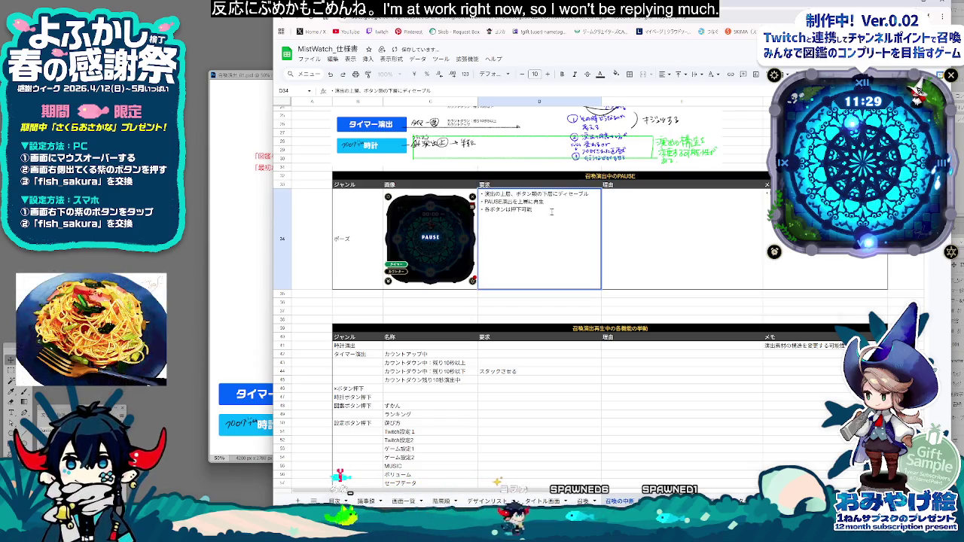
pyautogui.hotkey('alt', 'Return')
pyautogui.write('・')
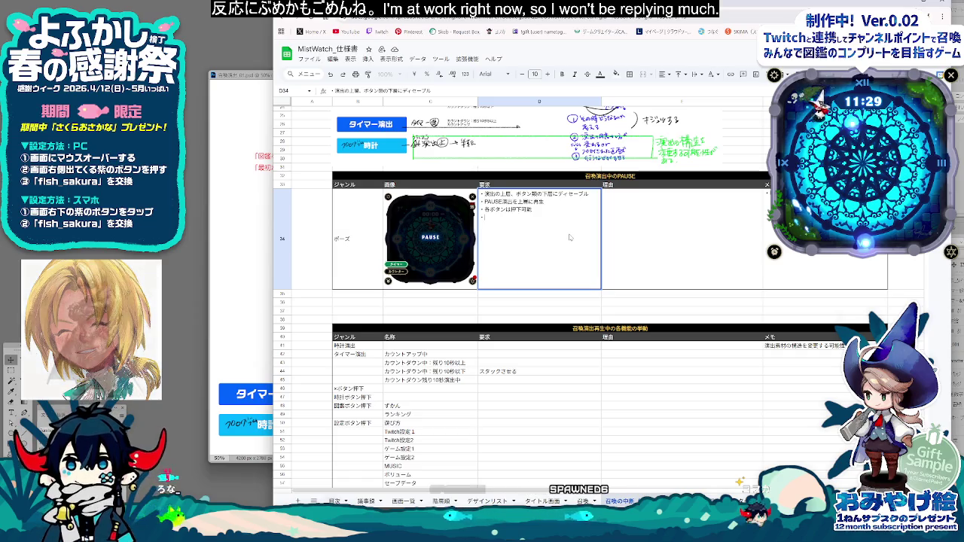
# Step: Insert empty rows above and below the ポーズ row
pyautogui.click(277, 222)
pyautogui.rightClick(277, 223)
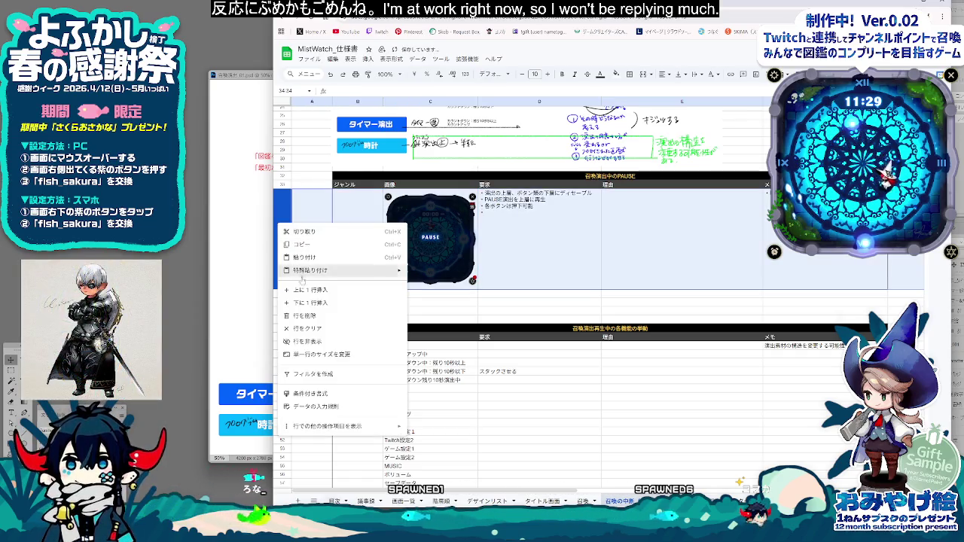
pyautogui.click(309, 241)
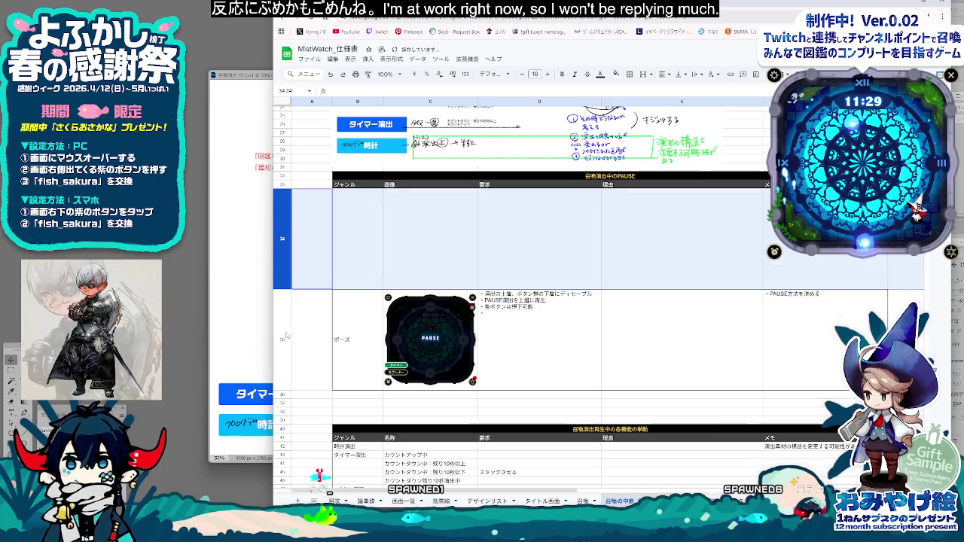
pyautogui.rightClick(283, 335)
pyautogui.click(338, 199)
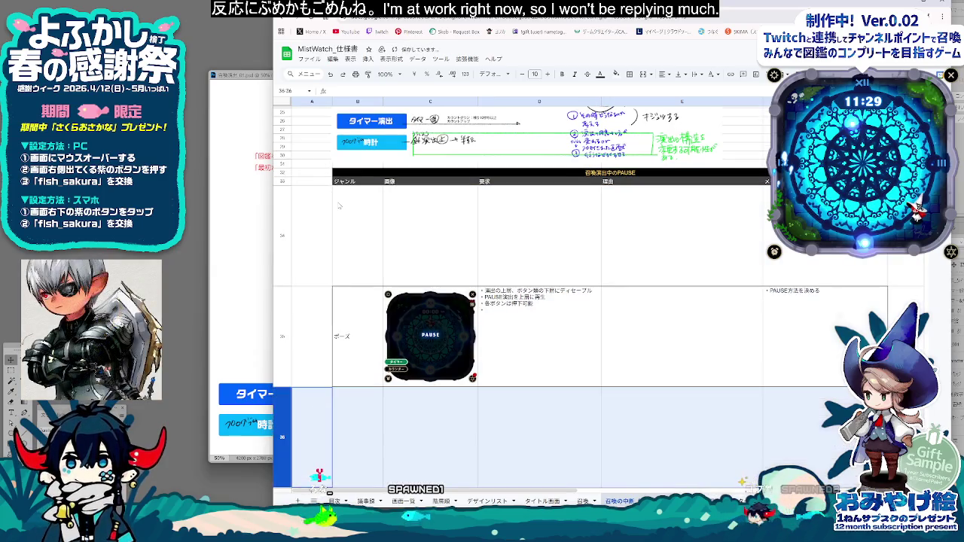
# Step: Label the three rows PAUSE開始, ポーズ中 and PAUSE終了 in B34:B36
pyautogui.click(351, 245)
pyautogui.write('PAUSE')
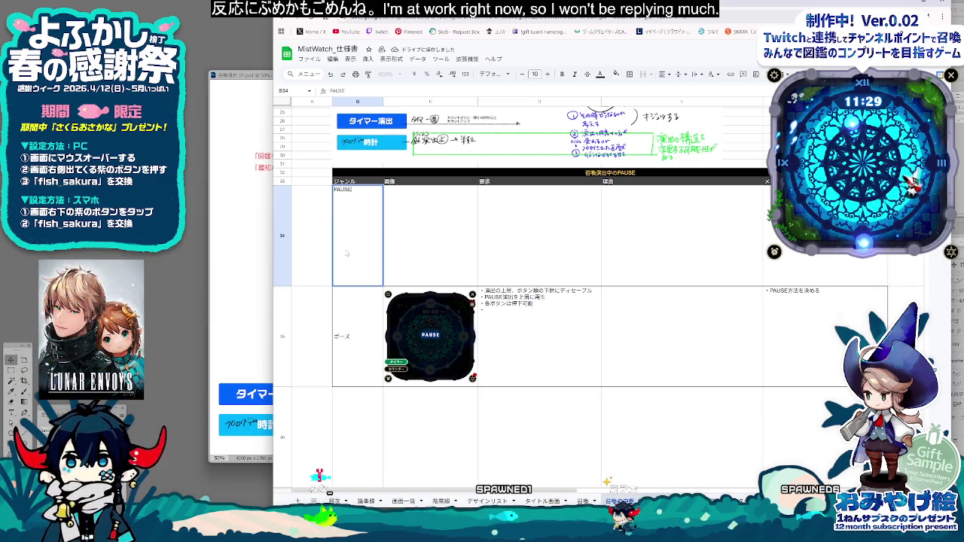
pyautogui.write('開始')
pyautogui.press('Return')
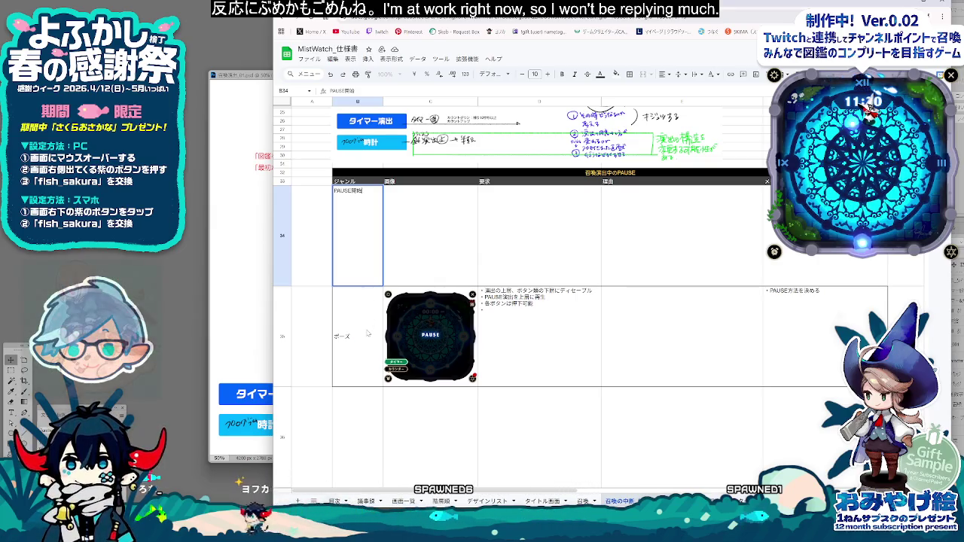
pyautogui.doubleClick(367, 333)
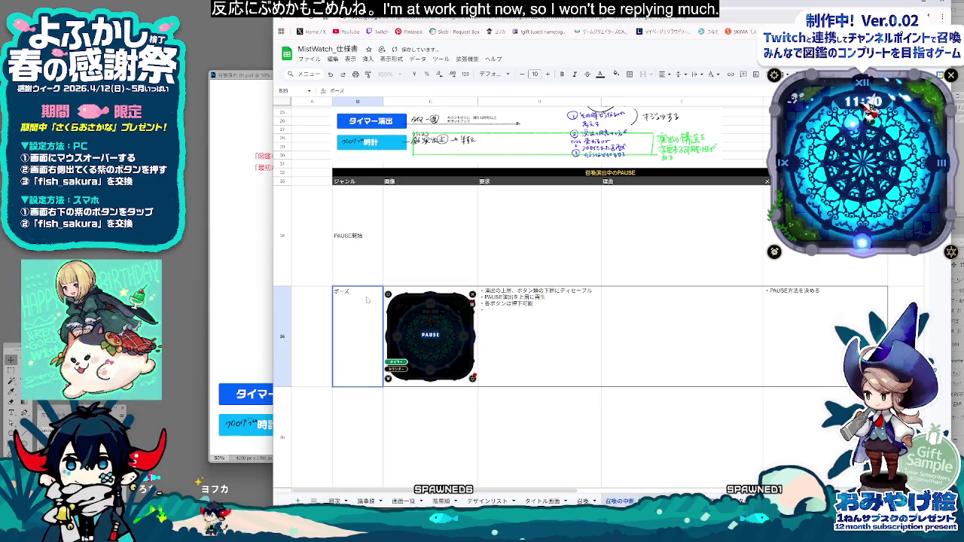
pyautogui.press('Return')
pyautogui.scroll(-1, 371, 425)
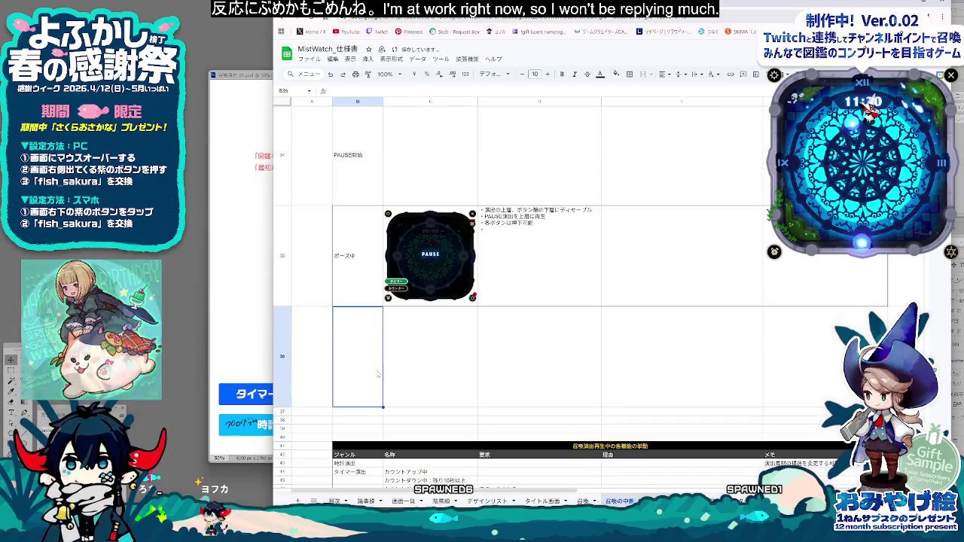
pyautogui.press('Up')
pyautogui.click(351, 361)
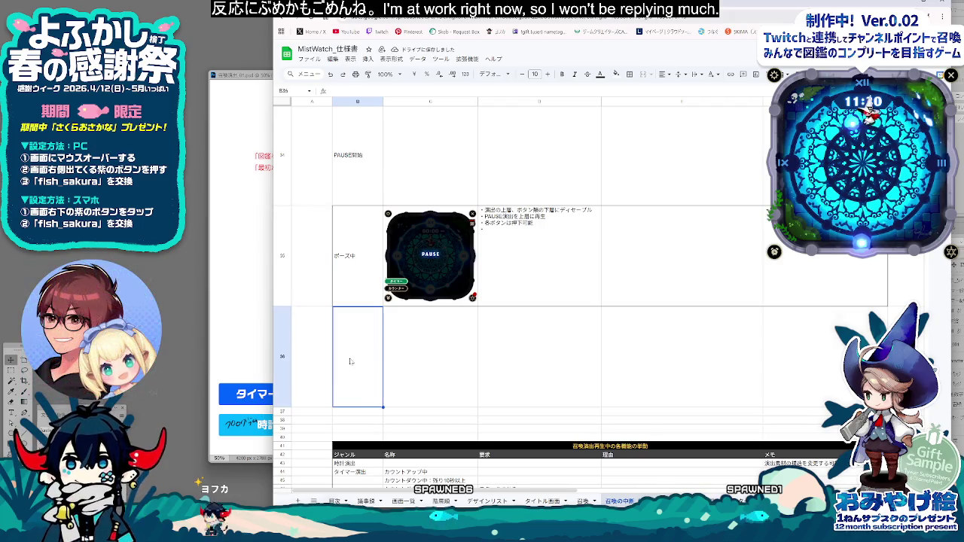
pyautogui.doubleClick(364, 339)
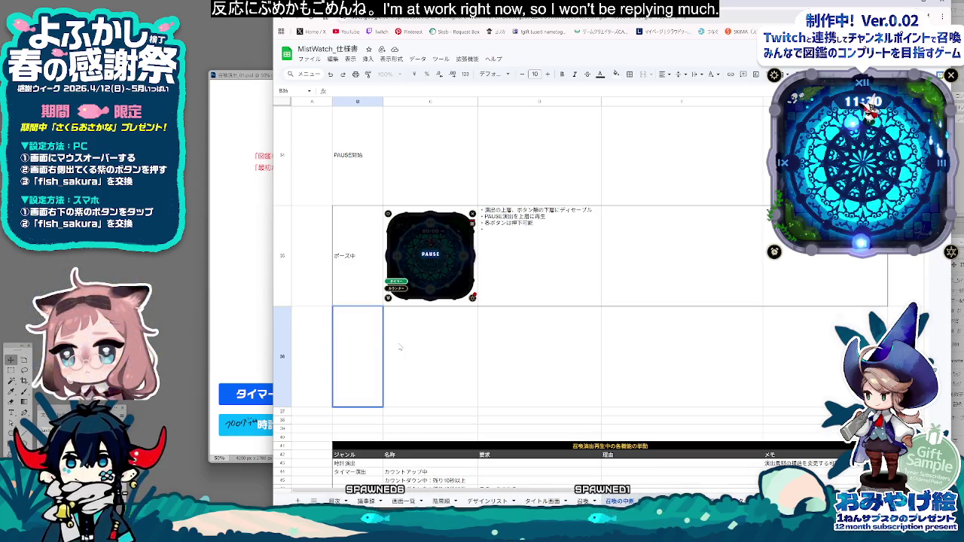
pyautogui.write('ぽーず')
pyautogui.press('Tab')
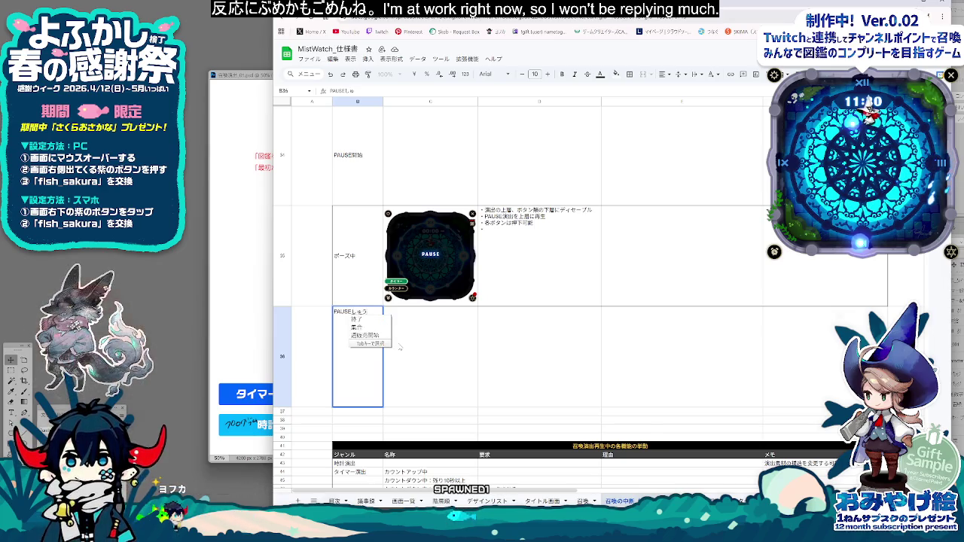
pyautogui.click(544, 357)
# Step: Apply borders to the new table block B34:F36
pyautogui.click(365, 362)
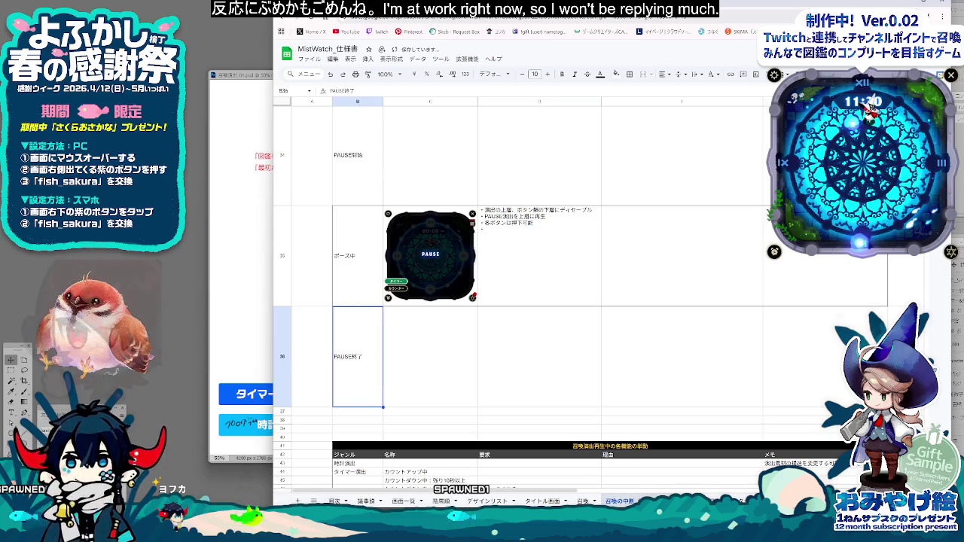
pyautogui.hotkey('ctrl', 'a')
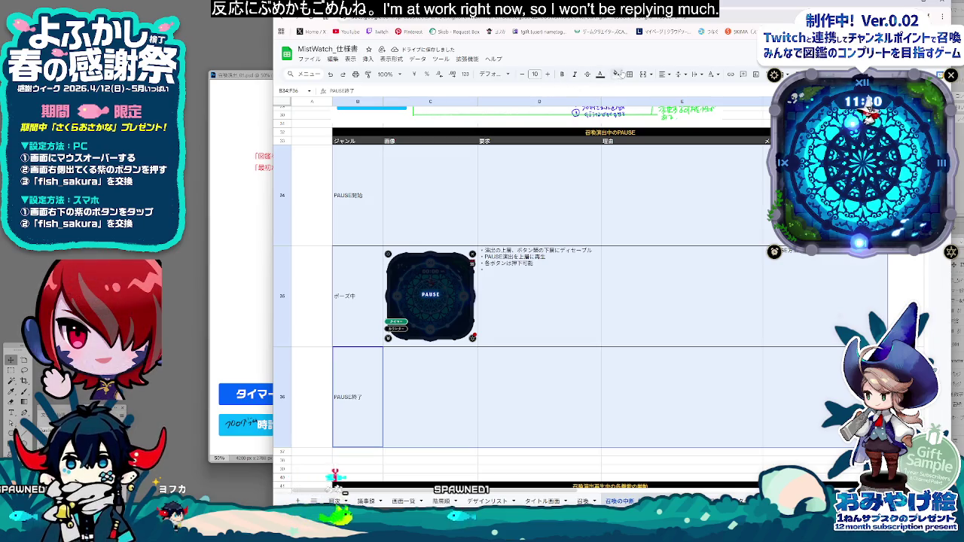
pyautogui.click(630, 74)
pyautogui.click(539, 397)
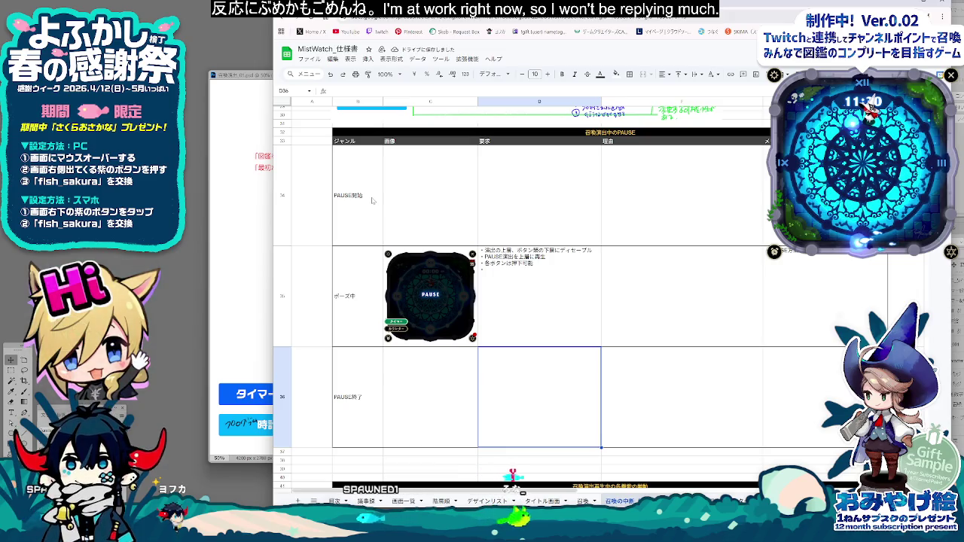
# Step: Check the PAUSE table's label, image and memo cells, ending on requirement cell D34
pyautogui.moveTo(358, 196); pyautogui.dragTo(358, 397)
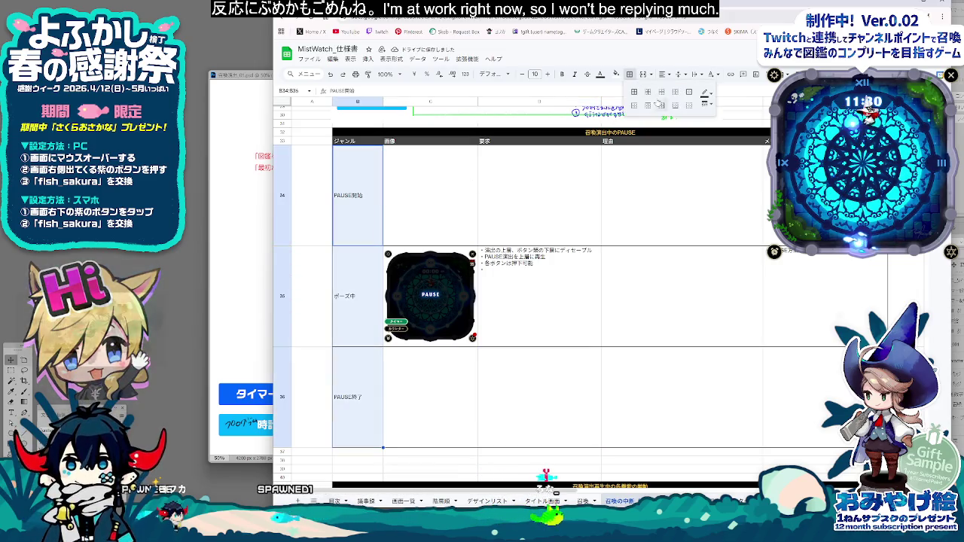
pyautogui.click(528, 158)
pyautogui.click(432, 224)
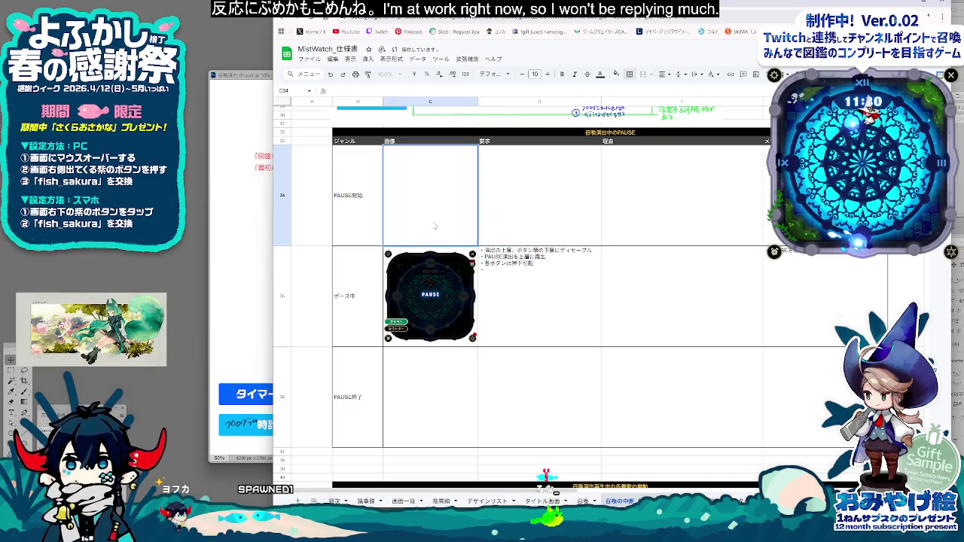
pyautogui.click(283, 249)
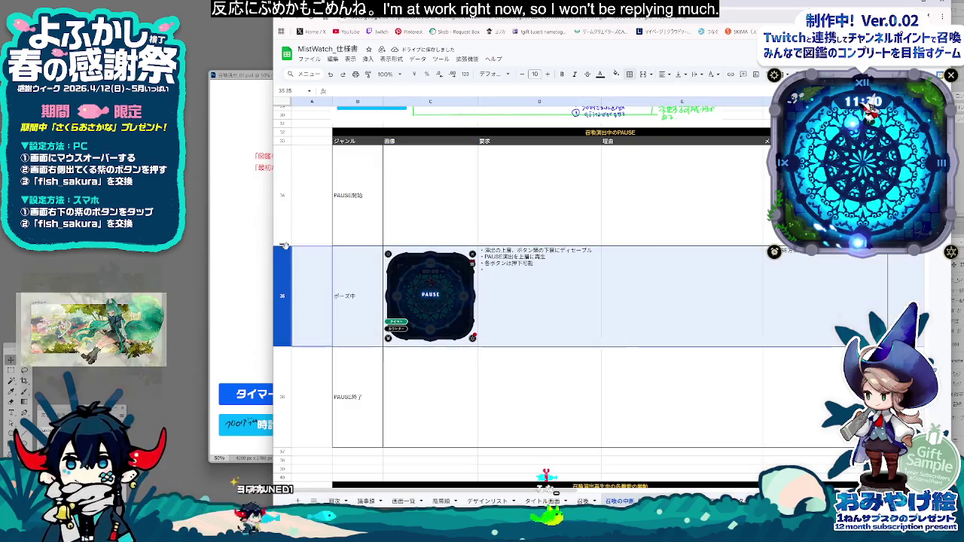
pyautogui.click(825, 259)
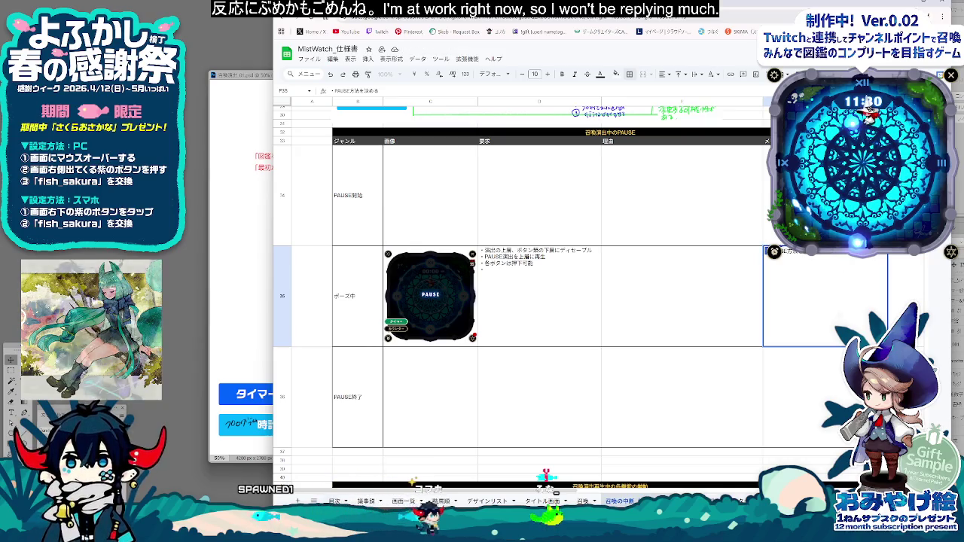
pyautogui.press('Up')
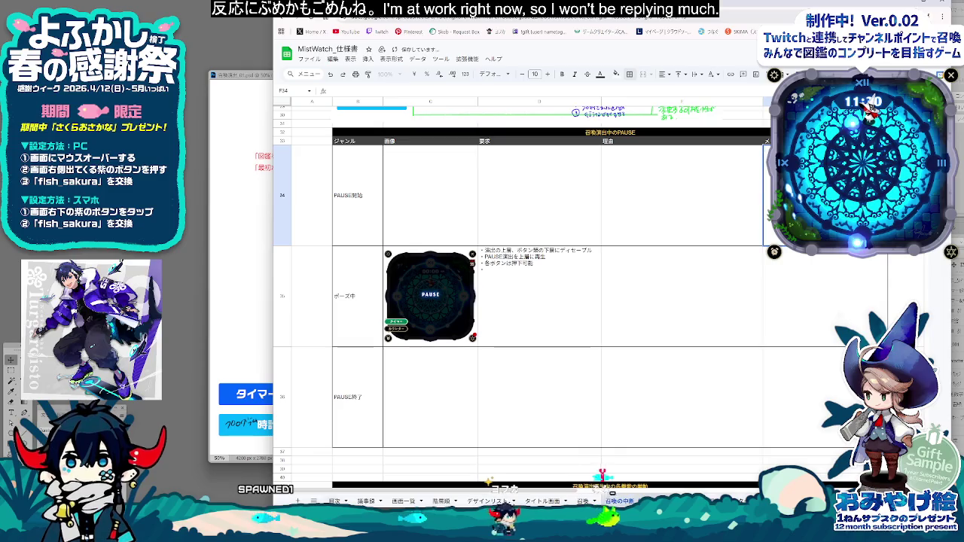
pyautogui.click(450, 188)
pyautogui.click(510, 192)
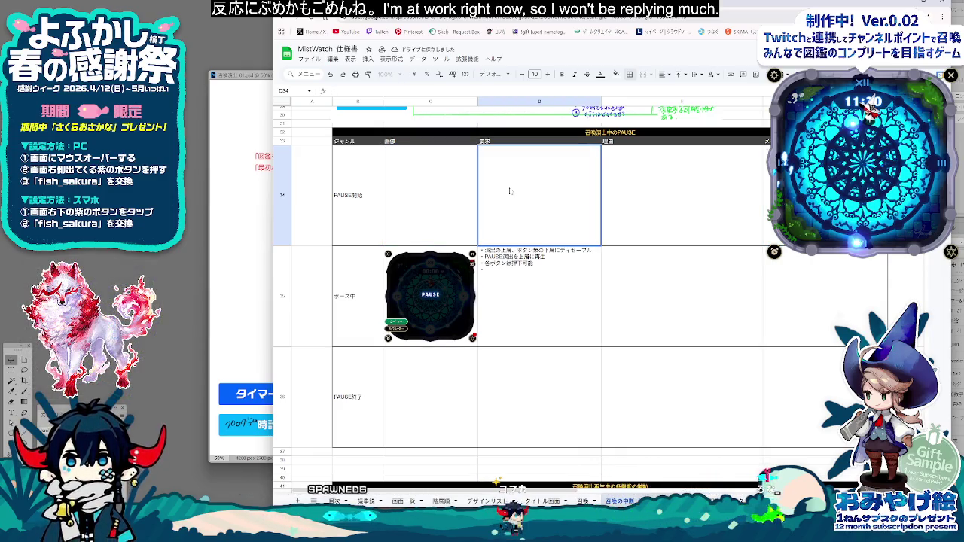
# Step: Enter ※画面をクリックでPAUSE in D34 and make row 34 much shorter
pyautogui.press('Escape')
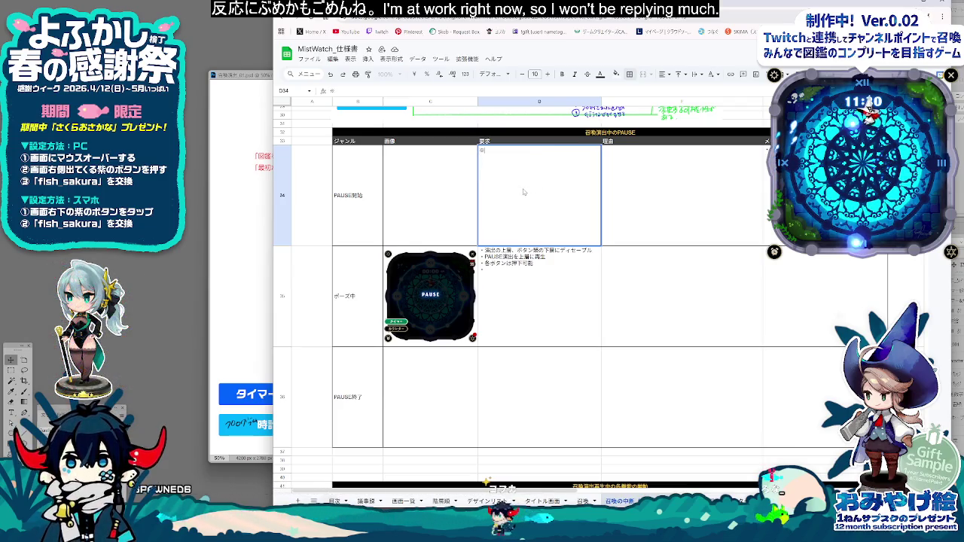
pyautogui.write('がめんを')
pyautogui.press('Return')
pyautogui.write('クリックで')
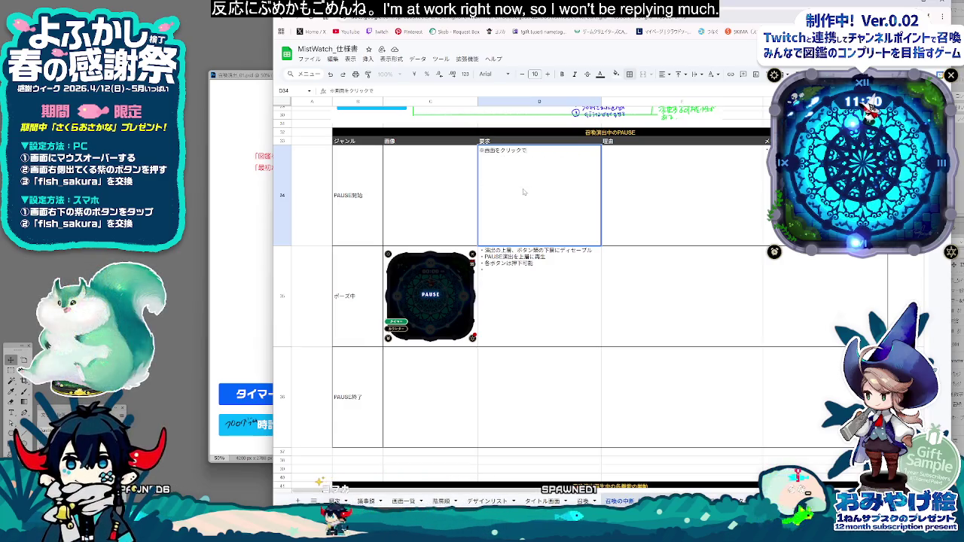
pyautogui.write('ぽー')
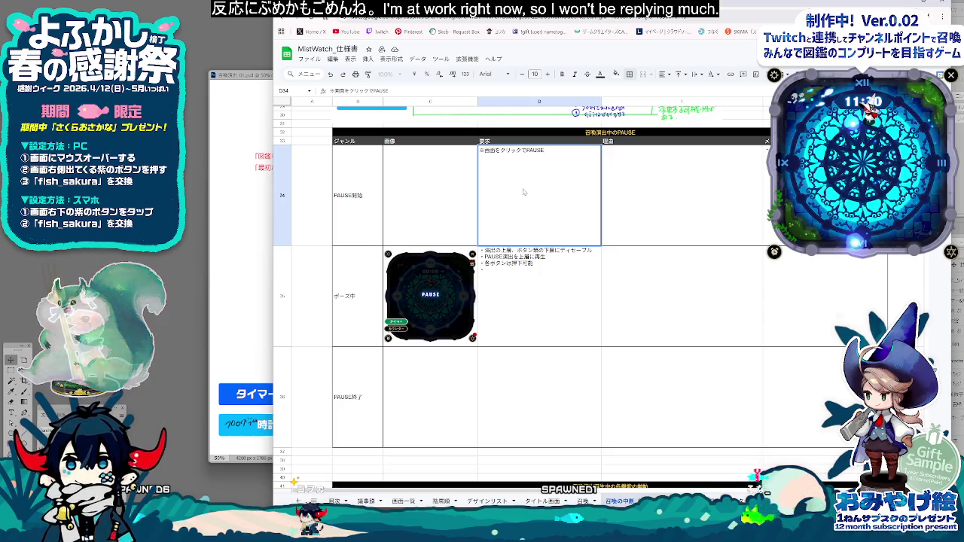
pyautogui.moveTo(444, 214); pyautogui.dragTo(383, 229)
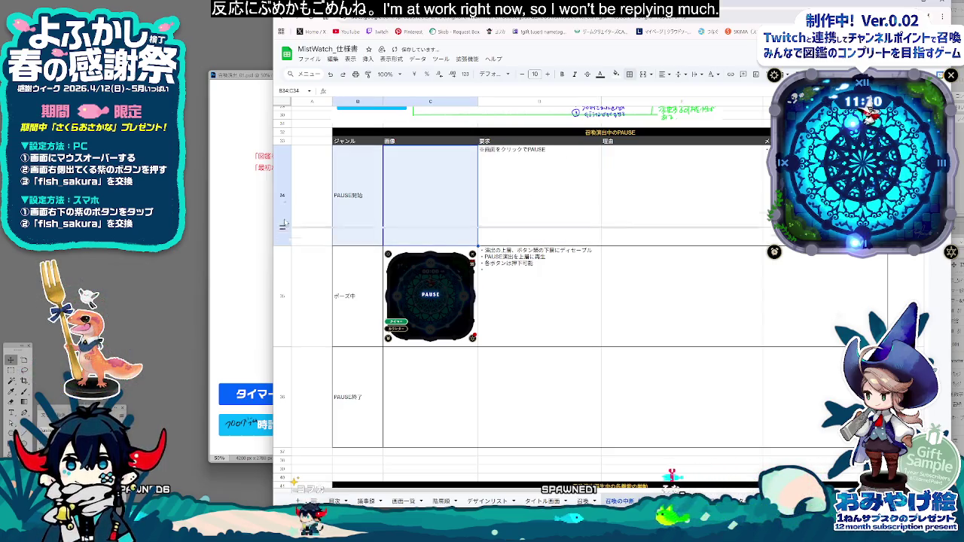
pyautogui.moveTo(284, 232); pyautogui.dragTo(284, 158)
pyautogui.click(531, 150)
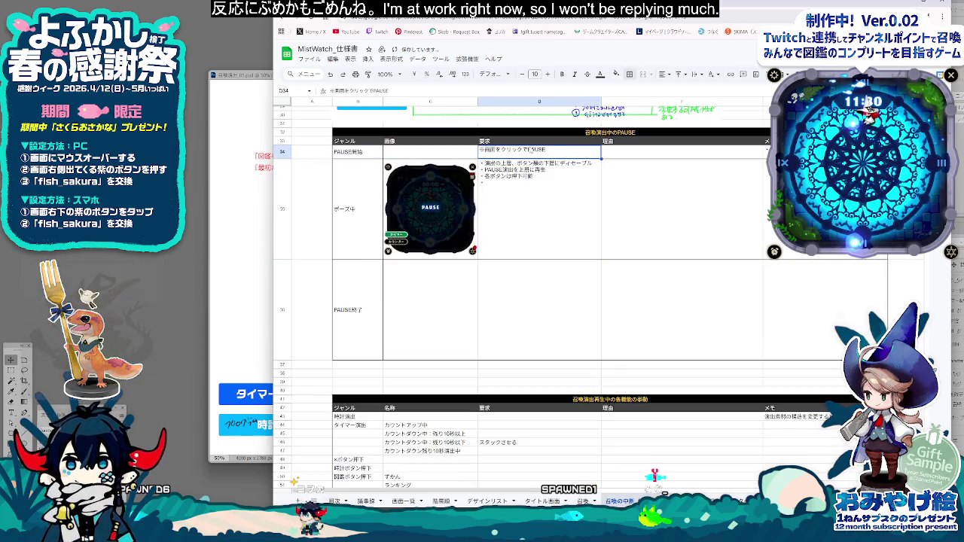
# Step: Enter ※画面を再度クリックでPAUSE解除 in D36, rename B36 to PAUSE解除, and shorten row 36
pyautogui.click(509, 298)
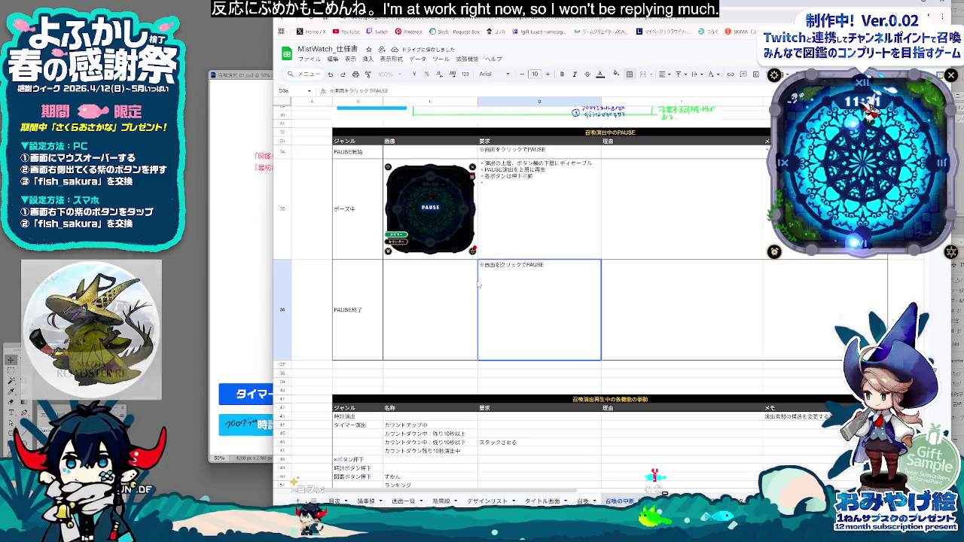
pyautogui.write('再度')
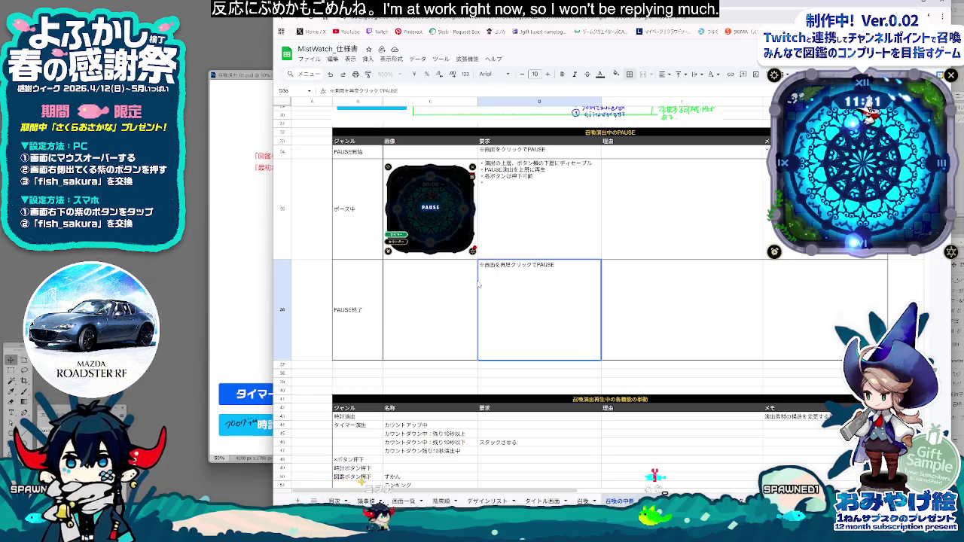
pyautogui.write('解除')
pyautogui.click(378, 314)
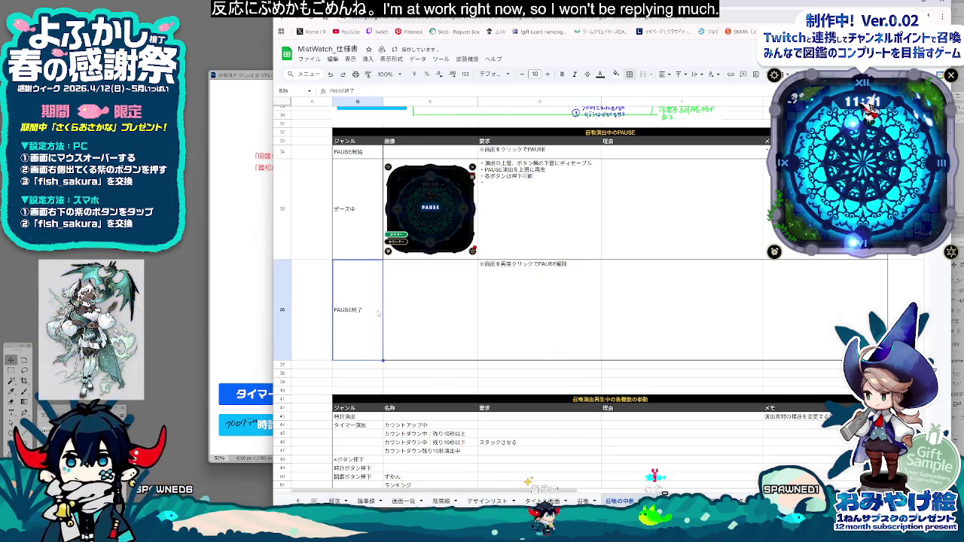
pyautogui.write('解除')
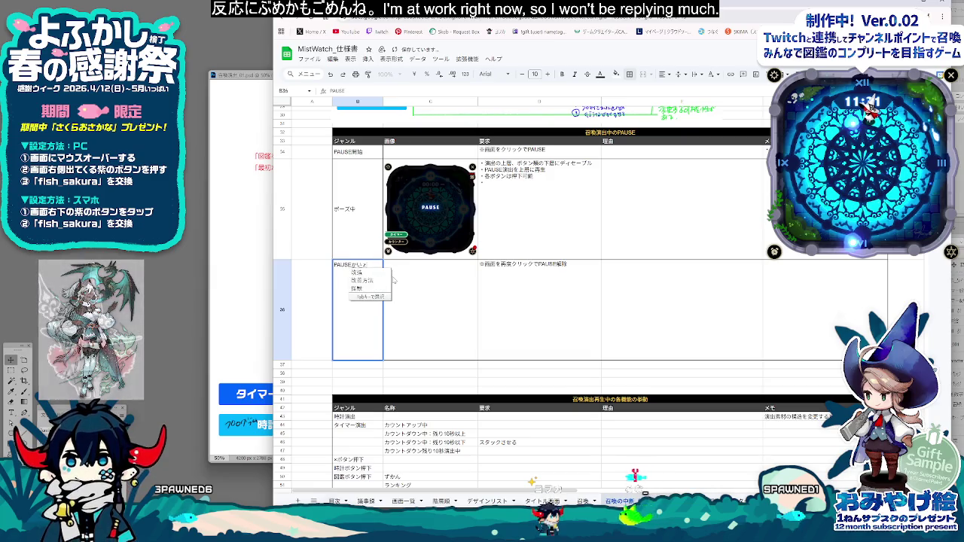
pyautogui.click(304, 401)
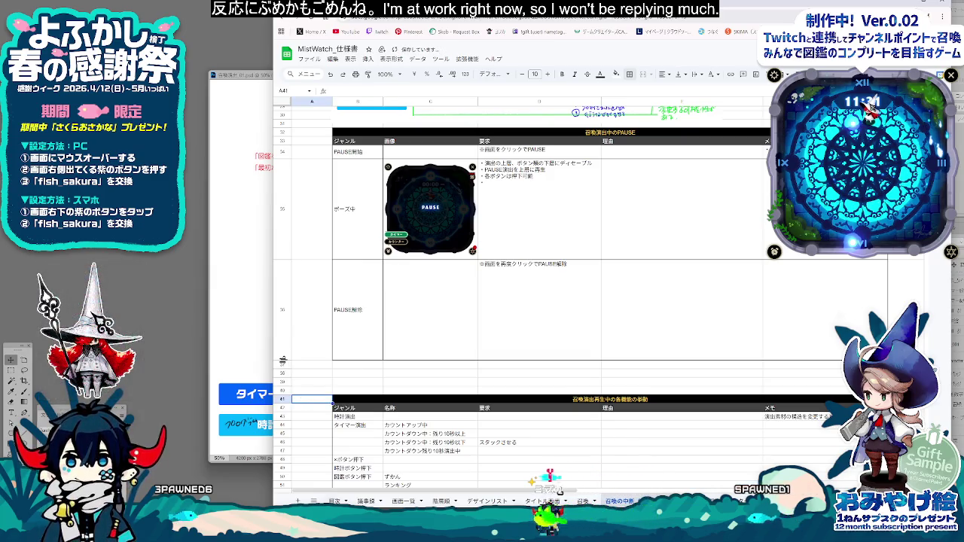
pyautogui.moveTo(283, 362); pyautogui.dragTo(286, 275)
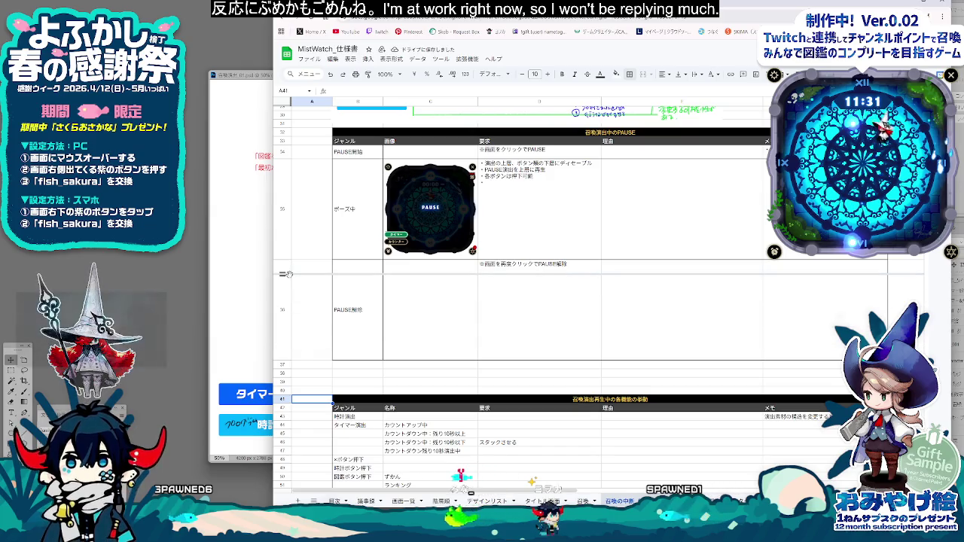
pyautogui.moveTo(286, 275); pyautogui.dragTo(287, 274)
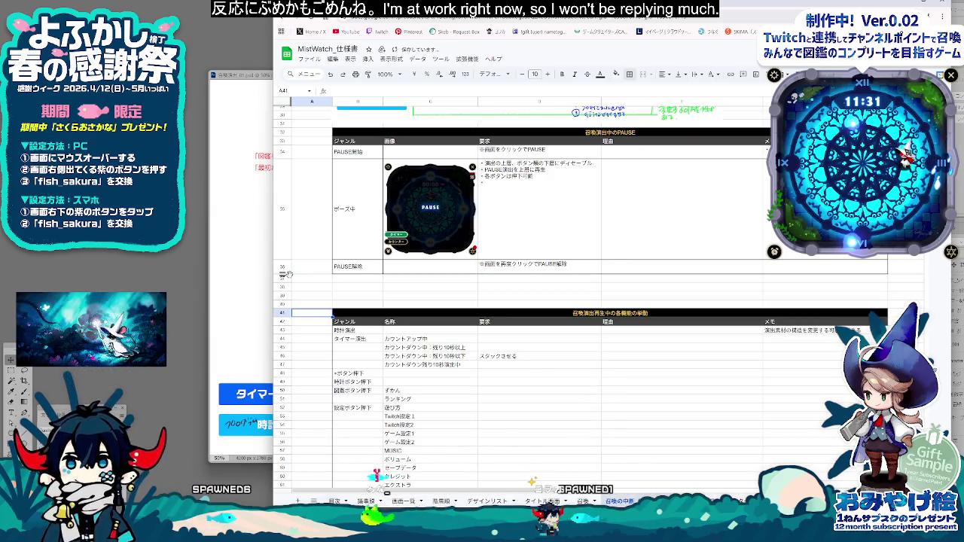
pyautogui.click(457, 288)
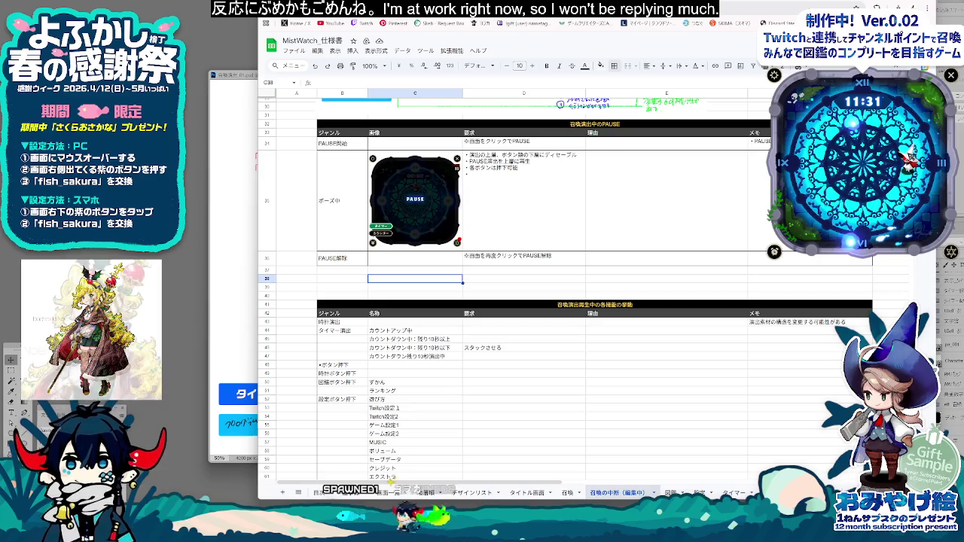
# Step: Drag column E's border left to narrow 理由, then check cells in both tables
pyautogui.click(667, 296)
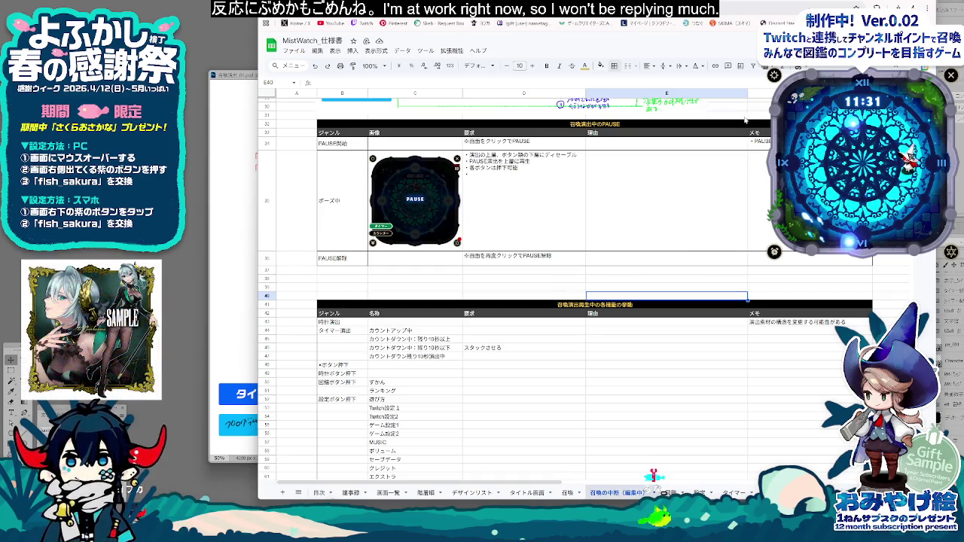
pyautogui.moveTo(745, 93); pyautogui.dragTo(648, 93)
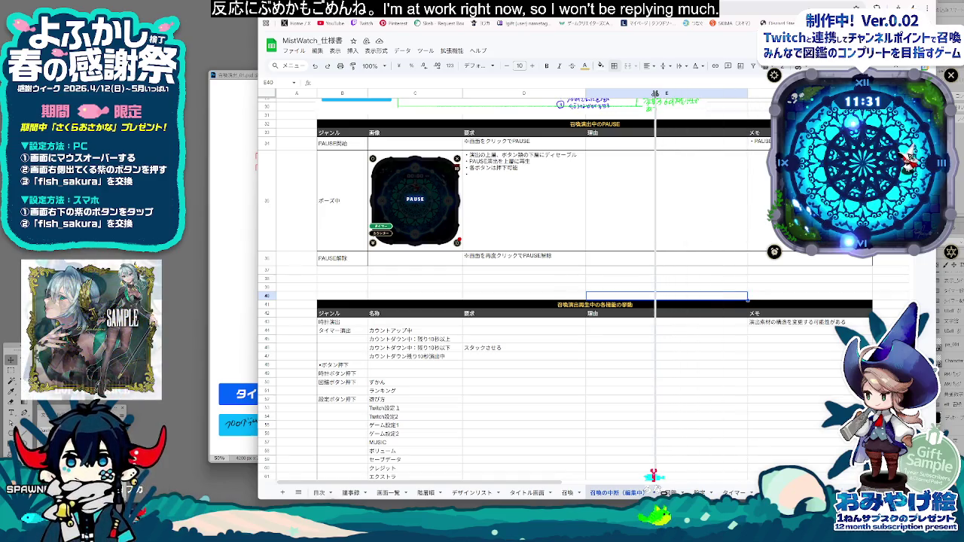
pyautogui.click(707, 211)
pyautogui.click(661, 366)
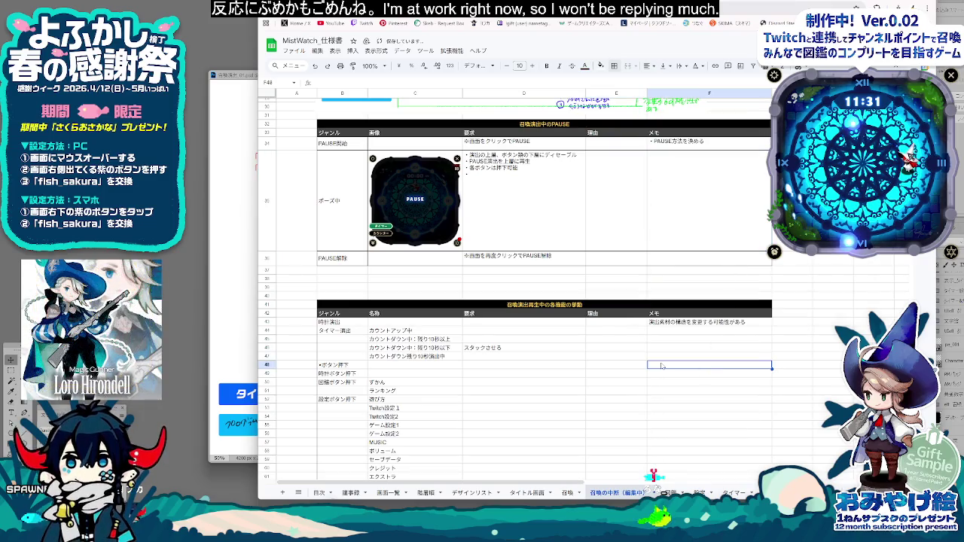
pyautogui.click(616, 359)
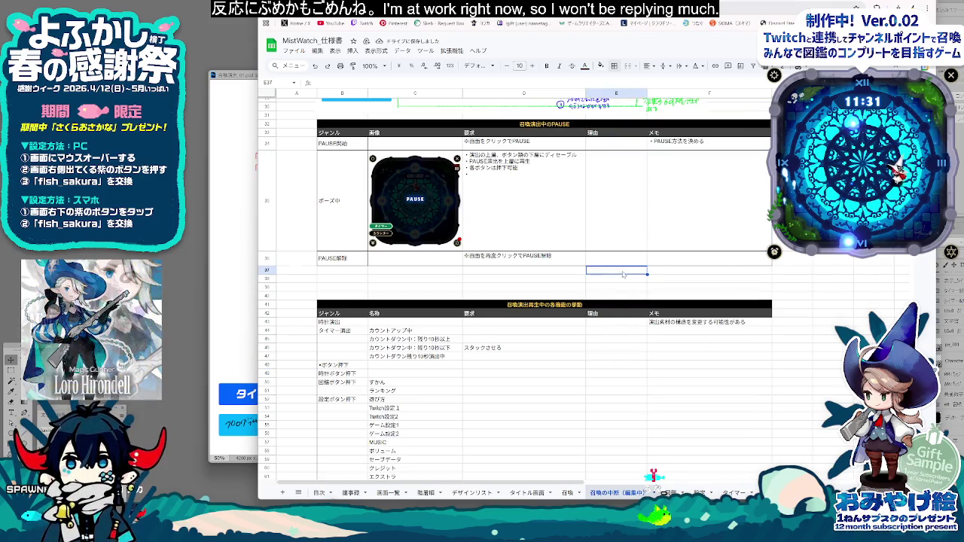
pyautogui.click(661, 279)
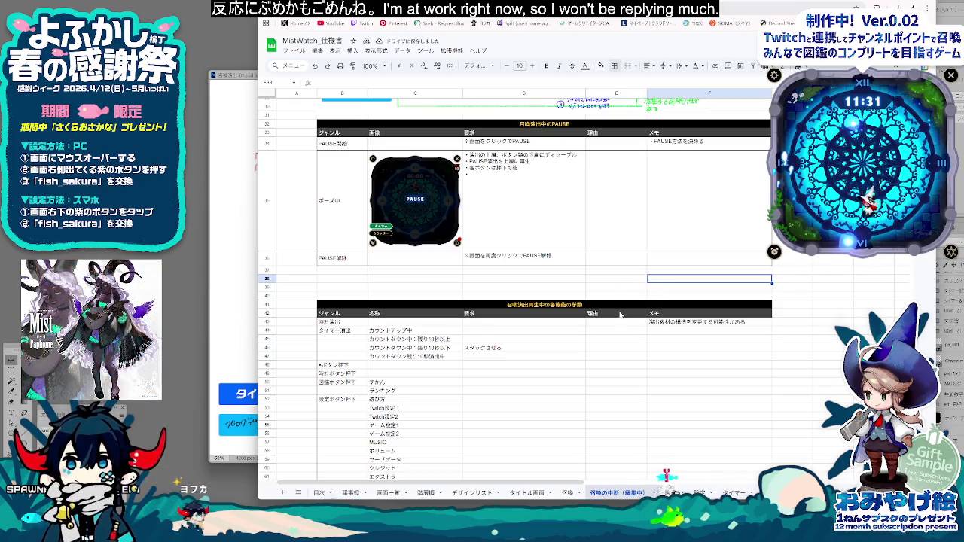
pyautogui.click(505, 280)
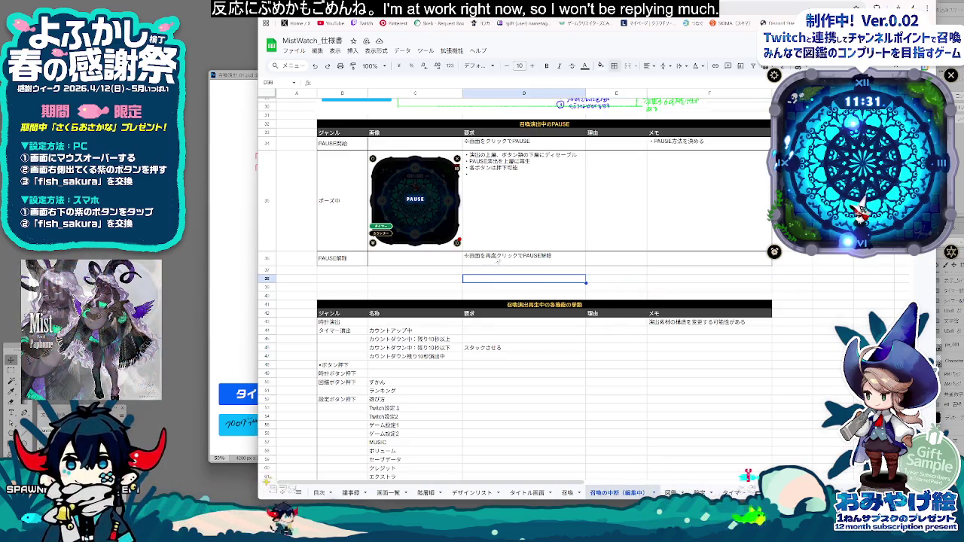
# Step: Open and close the ポーズ中 requirement text to review it
pyautogui.doubleClick(468, 177)
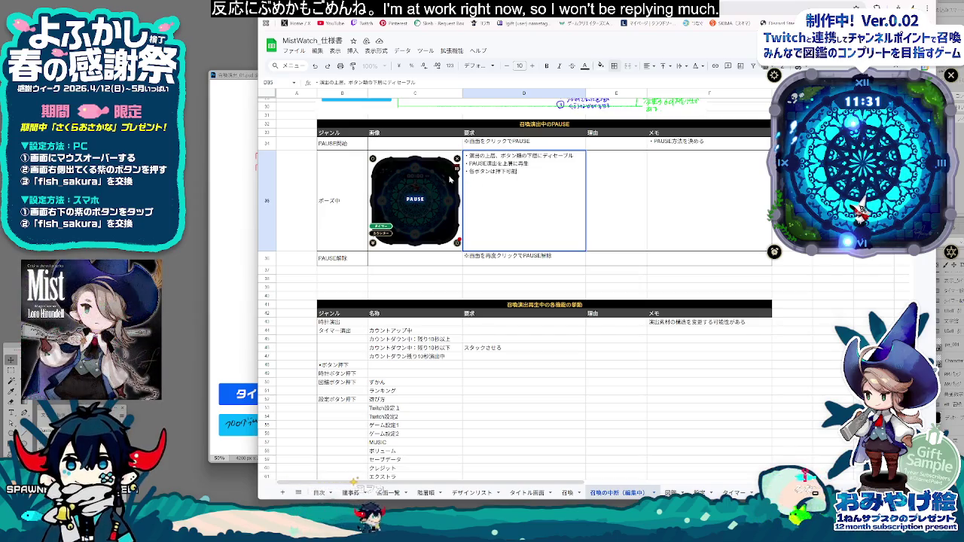
pyautogui.click(565, 371)
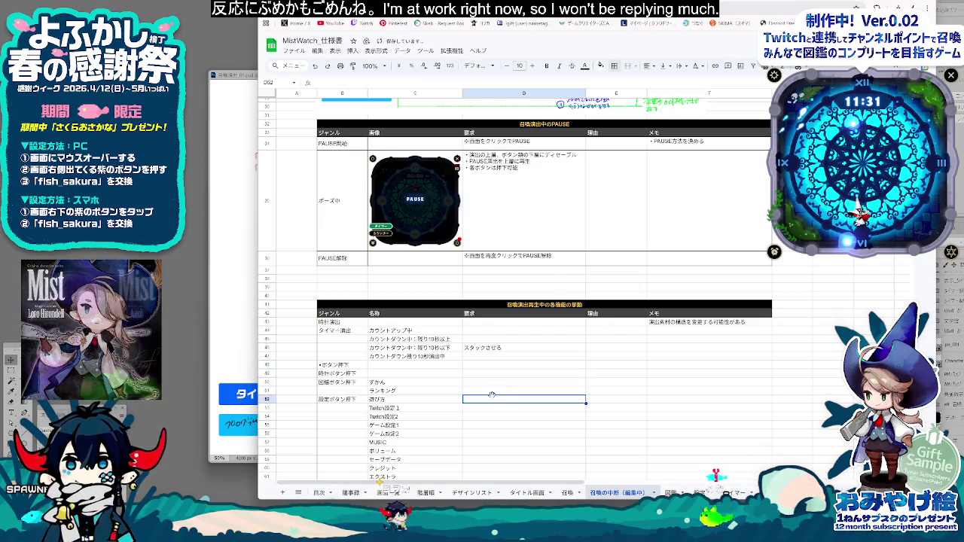
pyautogui.scroll(-2, 492, 394)
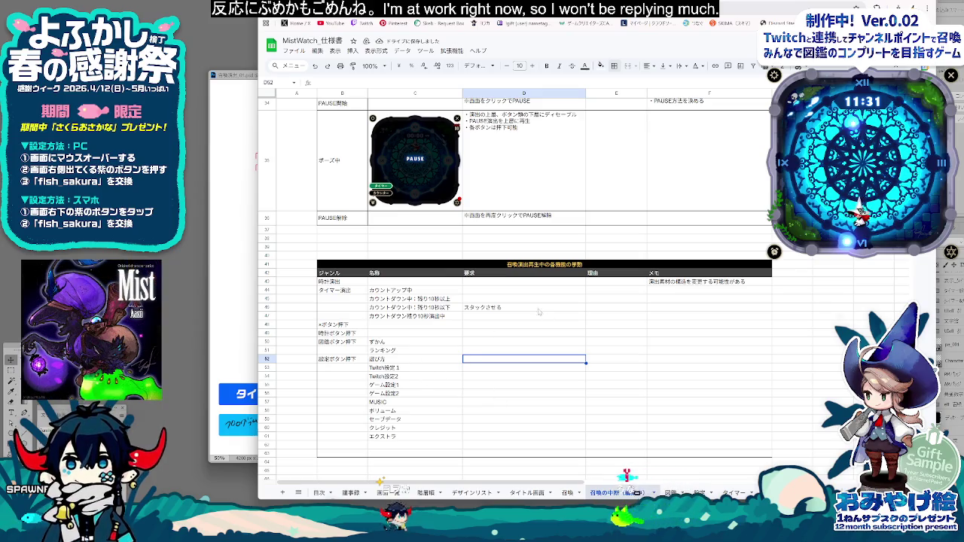
pyautogui.scroll(3, 531, 324)
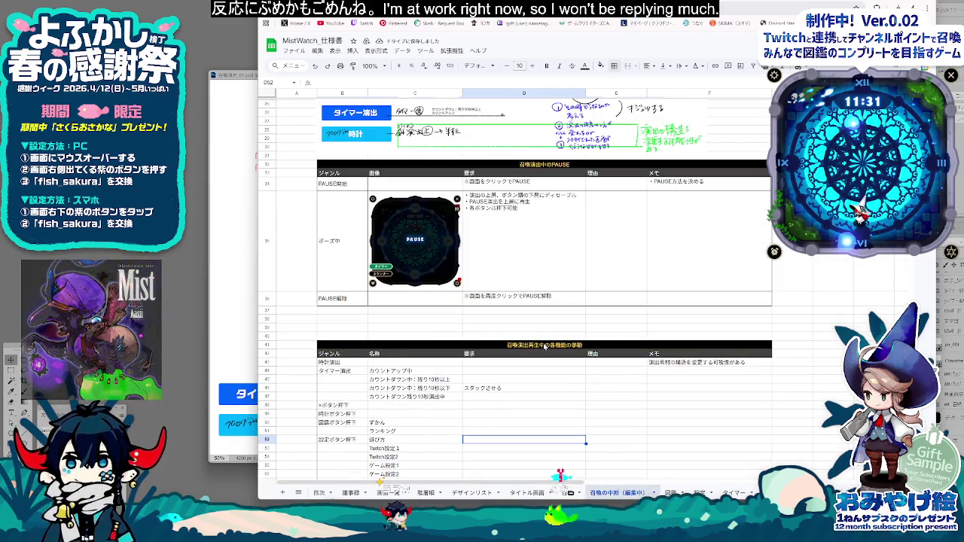
# Step: Review both tables' title rows and cells, ending on the 時計演出 label in B43
pyautogui.click(535, 345)
pyautogui.keyDown('ctrl'); pyautogui.click(549, 166); pyautogui.keyUp('ctrl')
pyautogui.click(562, 346)
pyautogui.scroll(-1, 577, 385)
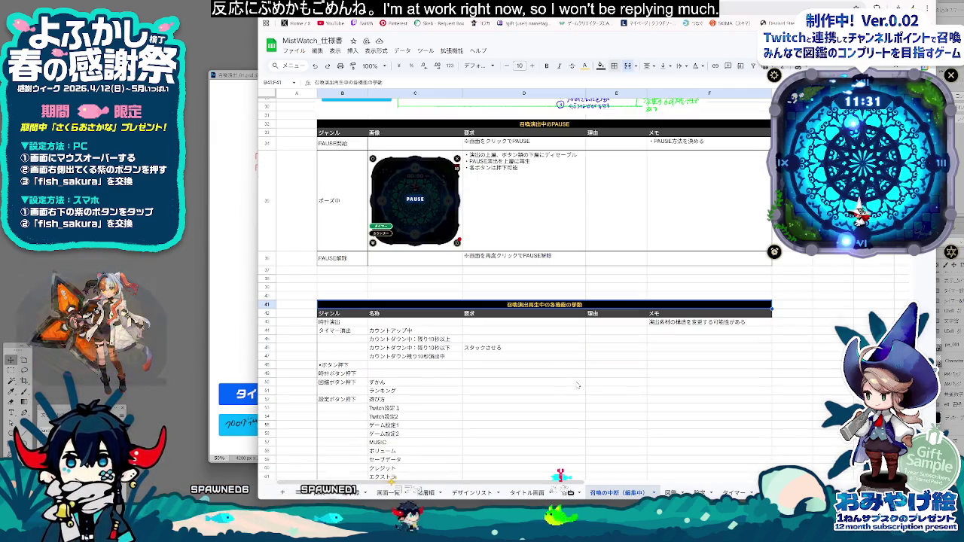
pyautogui.click(524, 383)
pyautogui.scroll(-1, 521, 396)
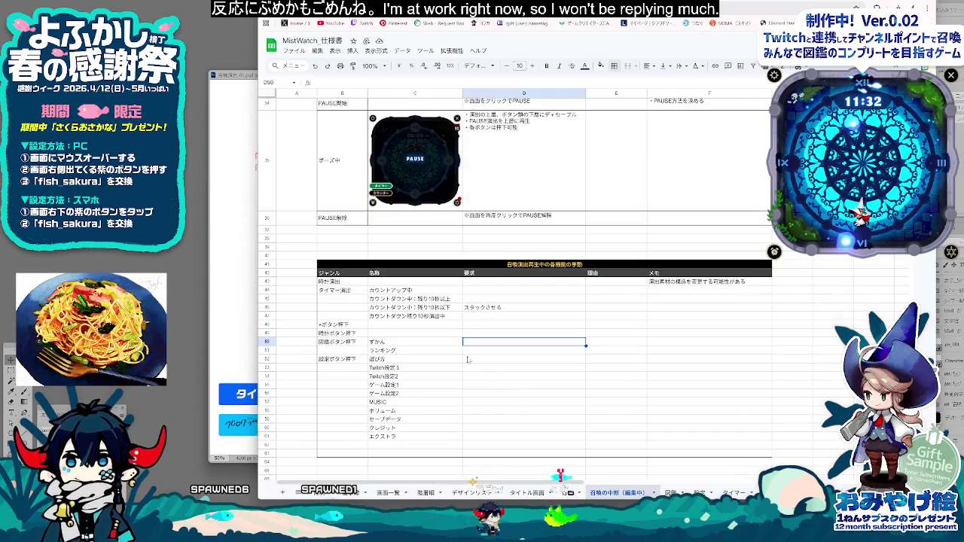
pyautogui.click(351, 283)
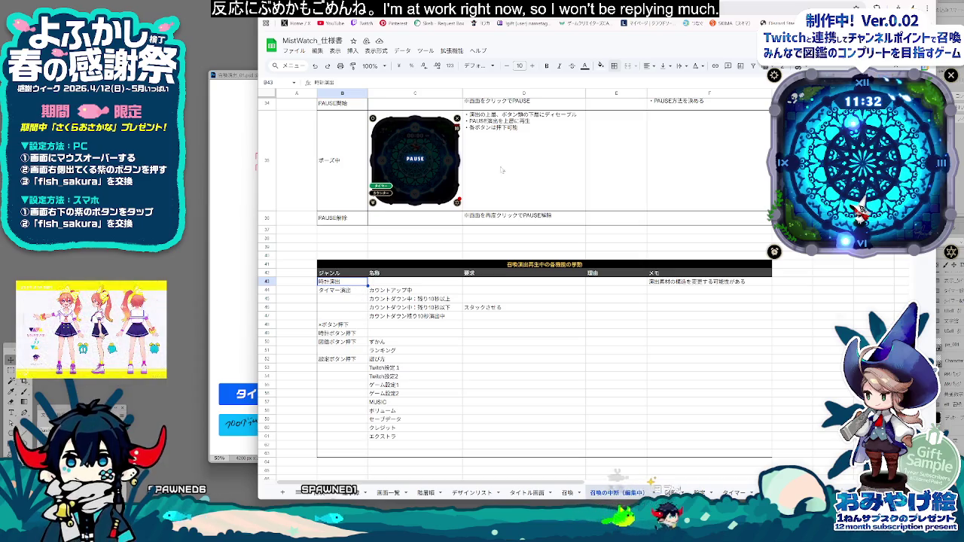
pyautogui.click(601, 66)
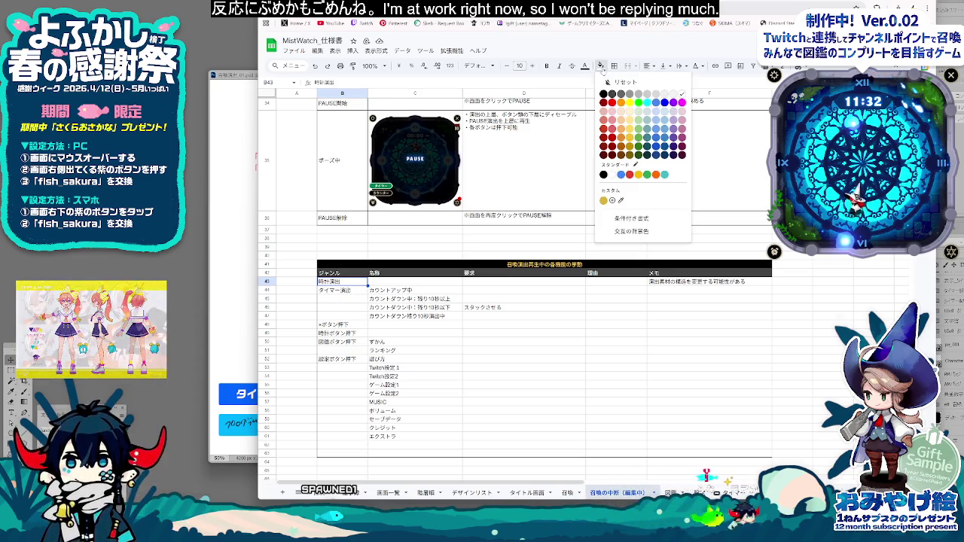
# Step: Fill the timer genre cells B44:B47 with light blue
pyautogui.click(654, 115)
pyautogui.click(343, 290)
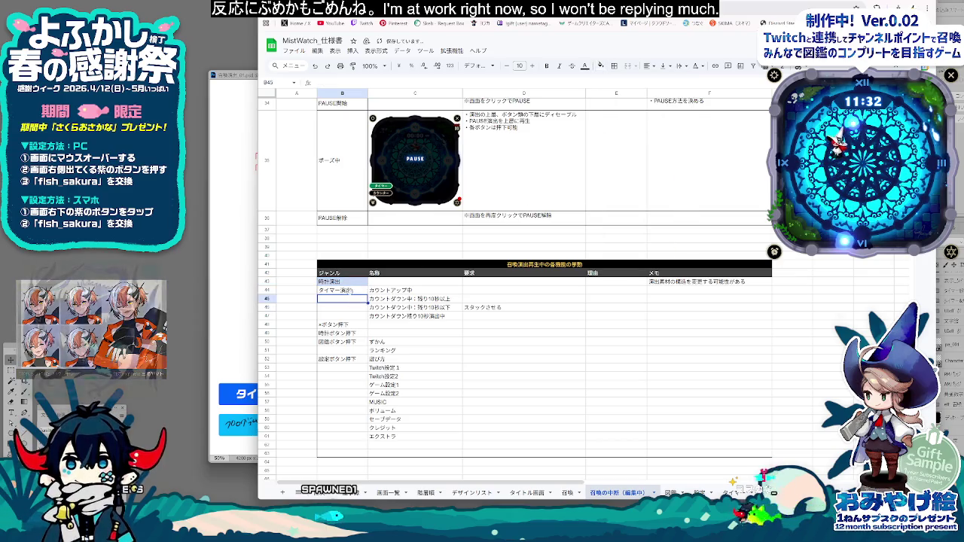
pyautogui.keyDown('shift'); pyautogui.click(351, 317); pyautogui.keyUp('shift')
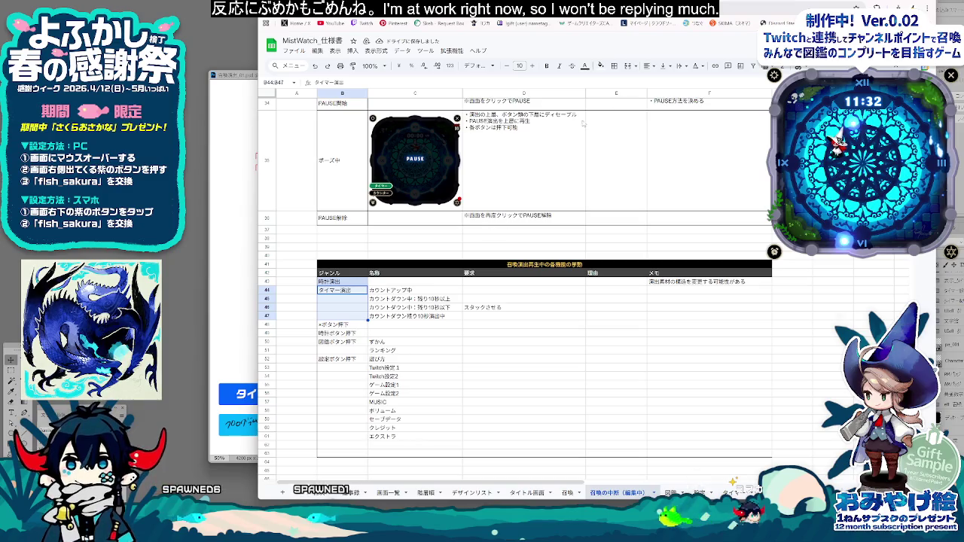
pyautogui.click(602, 67)
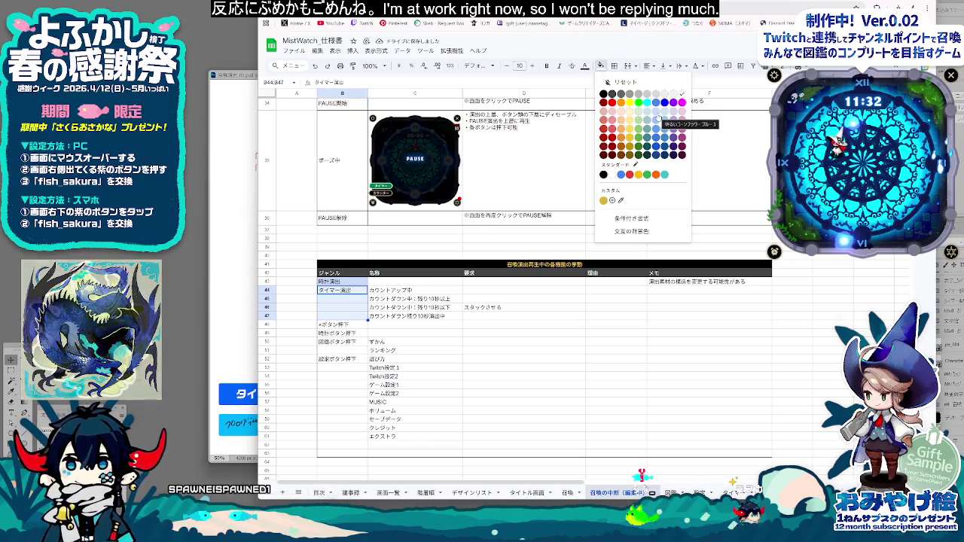
pyautogui.click(654, 114)
pyautogui.click(342, 324)
# Step: Fill the button genre cells B48:B61 with light purple
pyautogui.keyDown('shift'); pyautogui.click(355, 361); pyautogui.keyUp('shift')
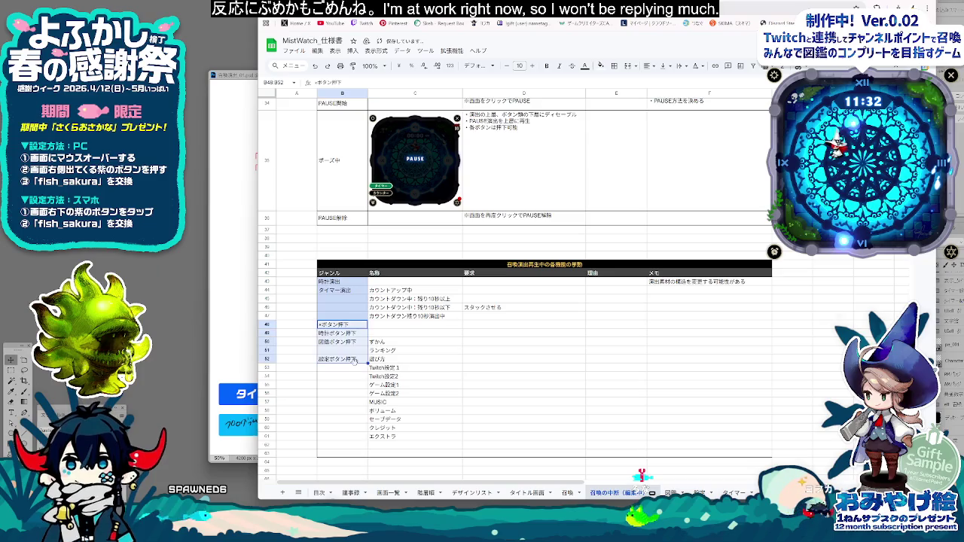
pyautogui.keyDown('shift'); pyautogui.click(350, 440); pyautogui.keyUp('shift')
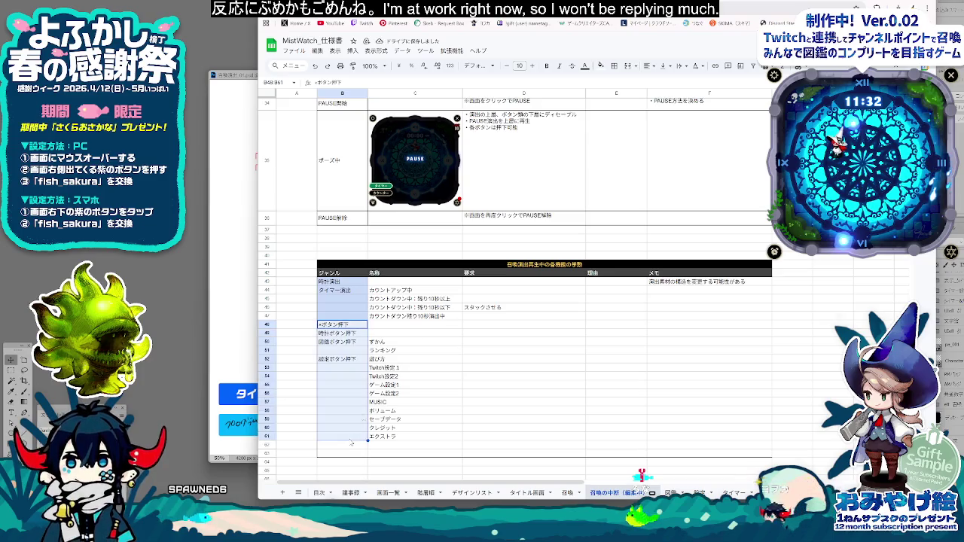
pyautogui.click(601, 66)
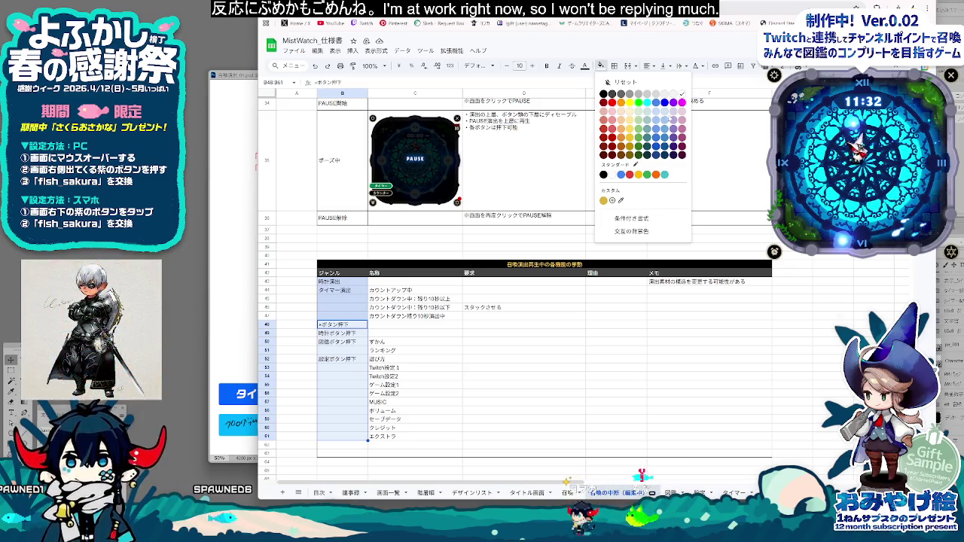
pyautogui.click(673, 119)
pyautogui.click(422, 368)
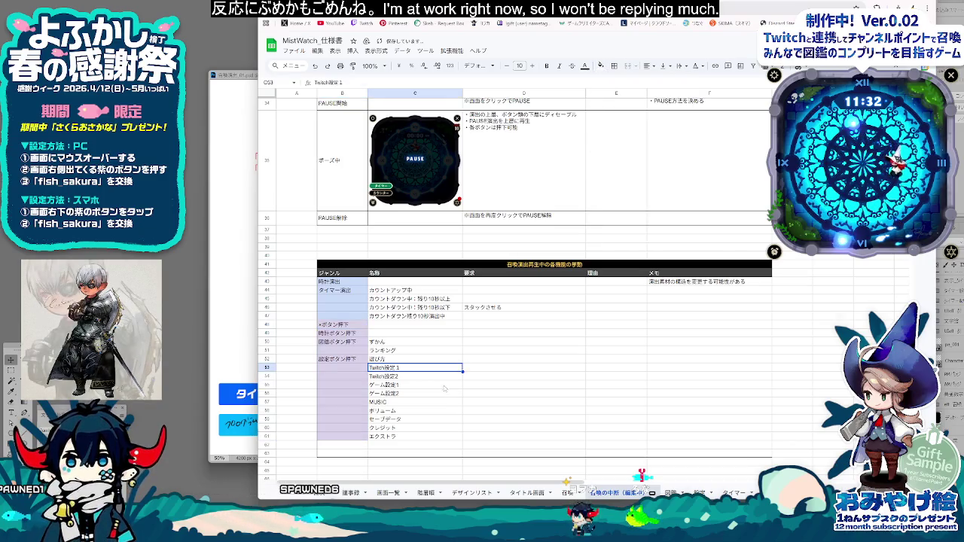
# Step: Select row 51 across columns B to F and check its vertical alignment and border options
pyautogui.press('Up')
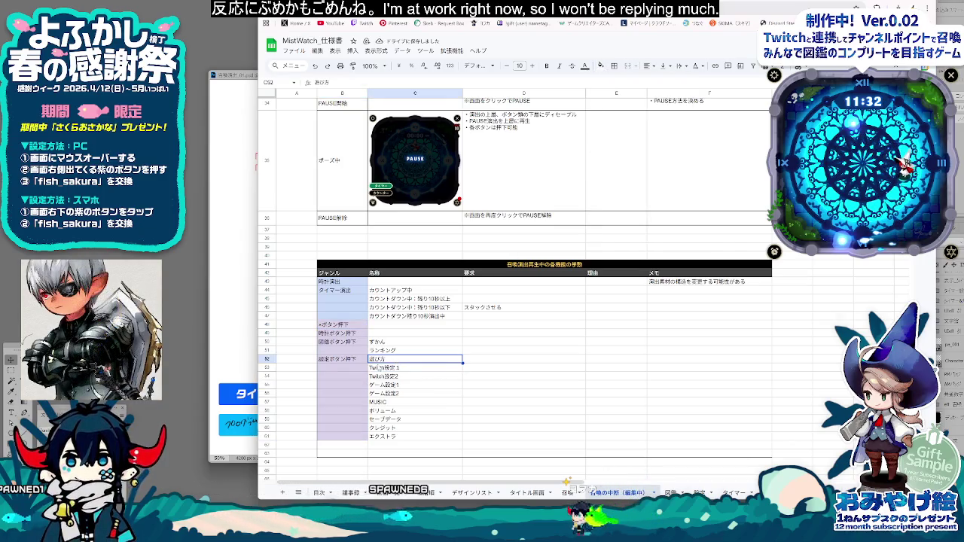
pyautogui.click(354, 361)
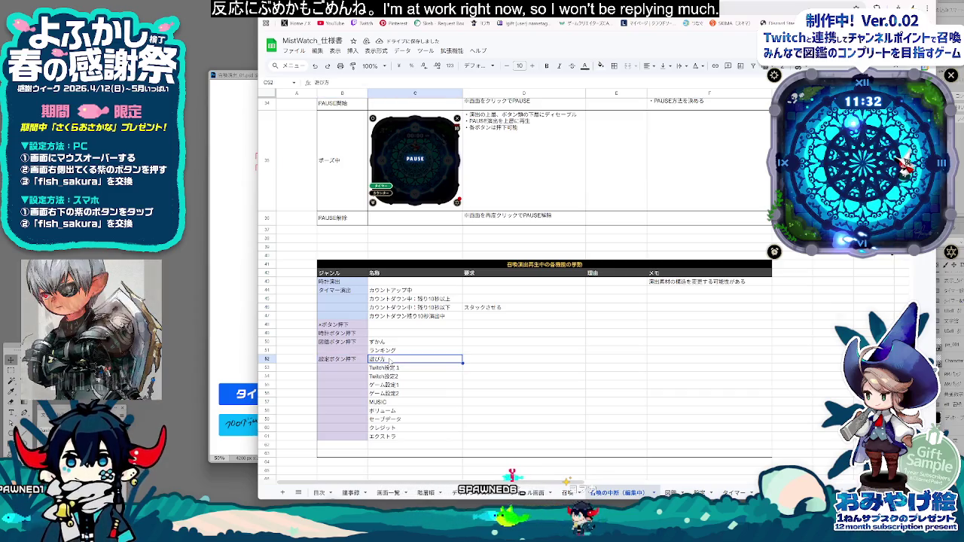
pyautogui.press('Up')
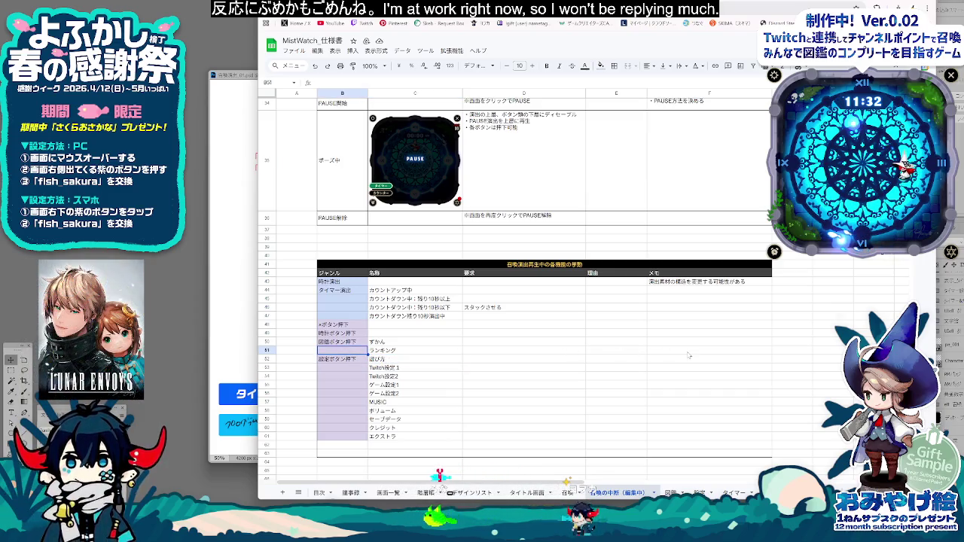
pyautogui.keyDown('shift'); pyautogui.click(688, 354); pyautogui.keyUp('shift')
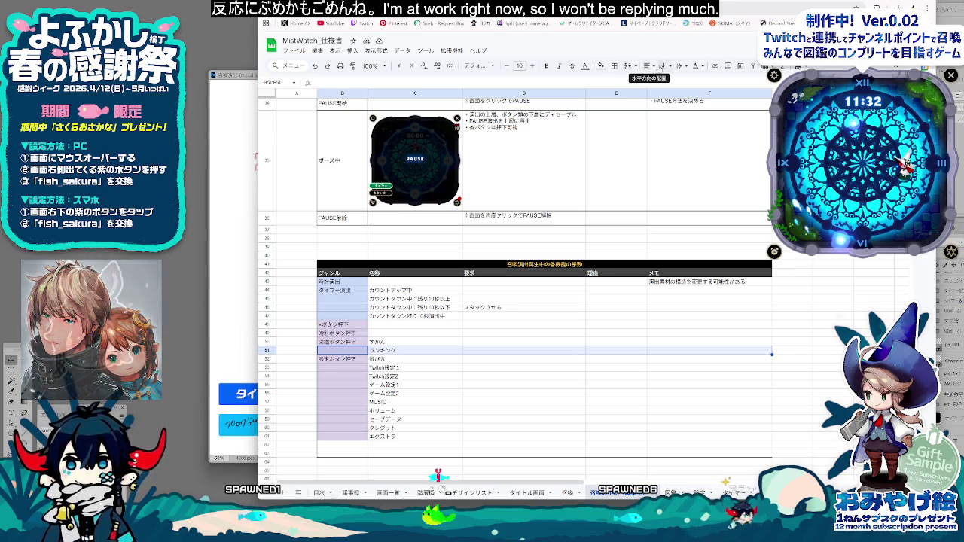
pyautogui.click(663, 65)
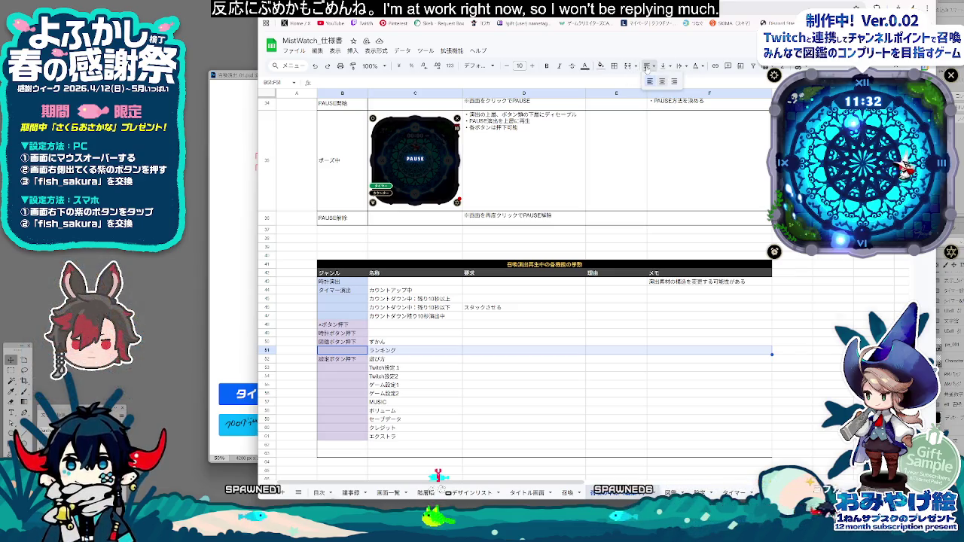
pyautogui.click(614, 66)
# Step: Add a bottom border under B47:F47
pyautogui.moveTo(343, 307); pyautogui.dragTo(707, 311)
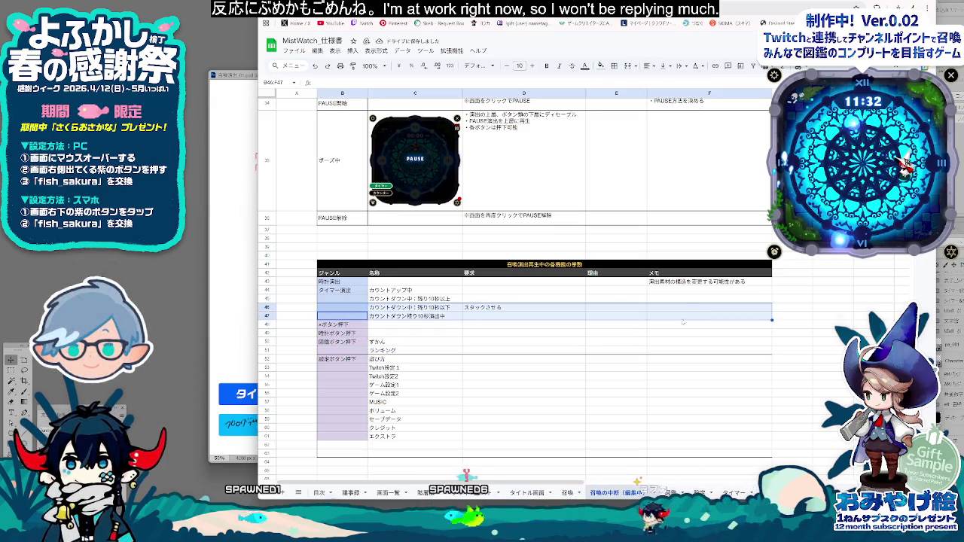
pyautogui.click(343, 316)
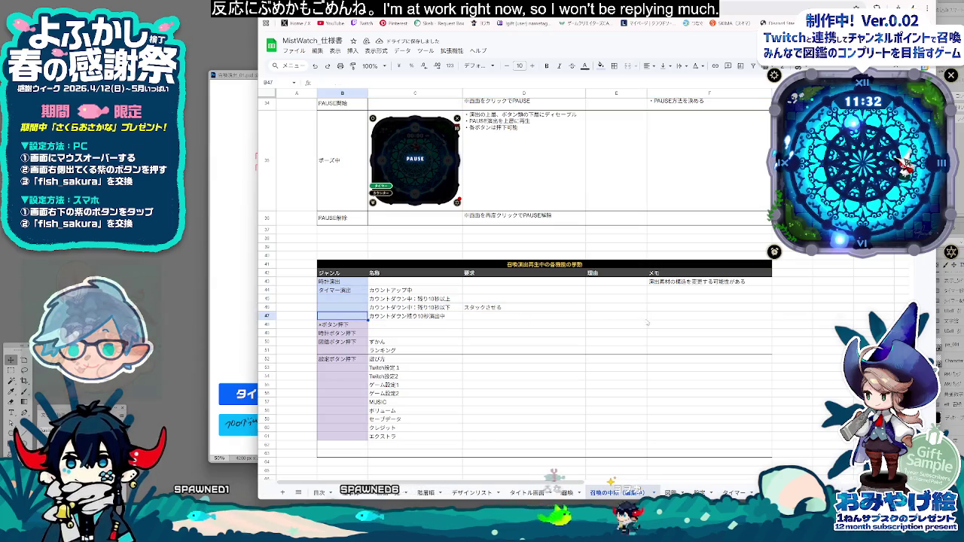
pyautogui.keyDown('shift'); pyautogui.click(675, 313); pyautogui.keyUp('shift')
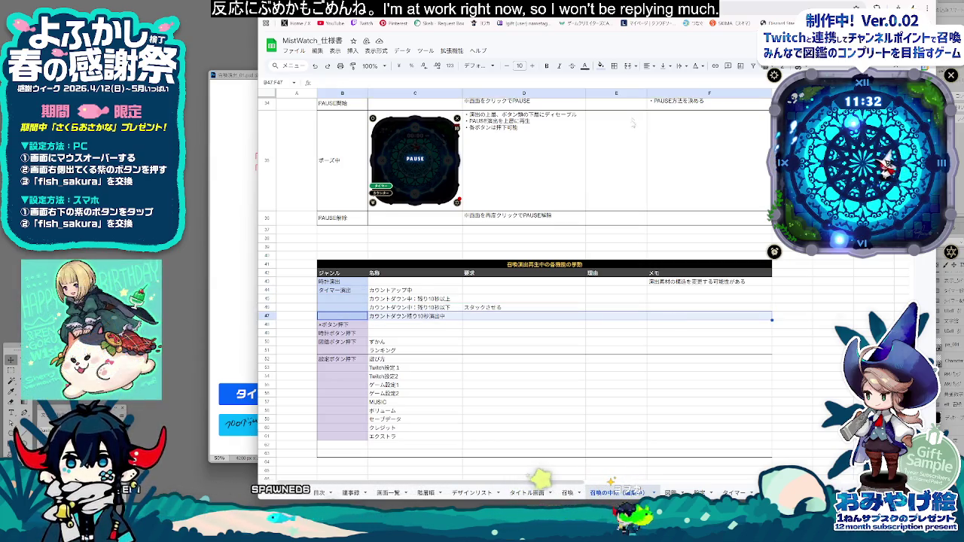
pyautogui.click(614, 66)
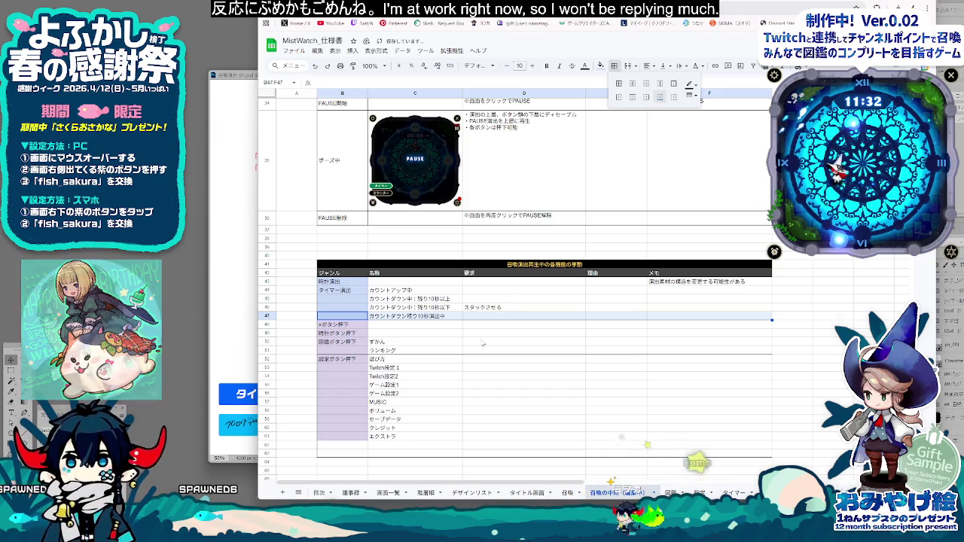
pyautogui.click(660, 100)
pyautogui.click(520, 350)
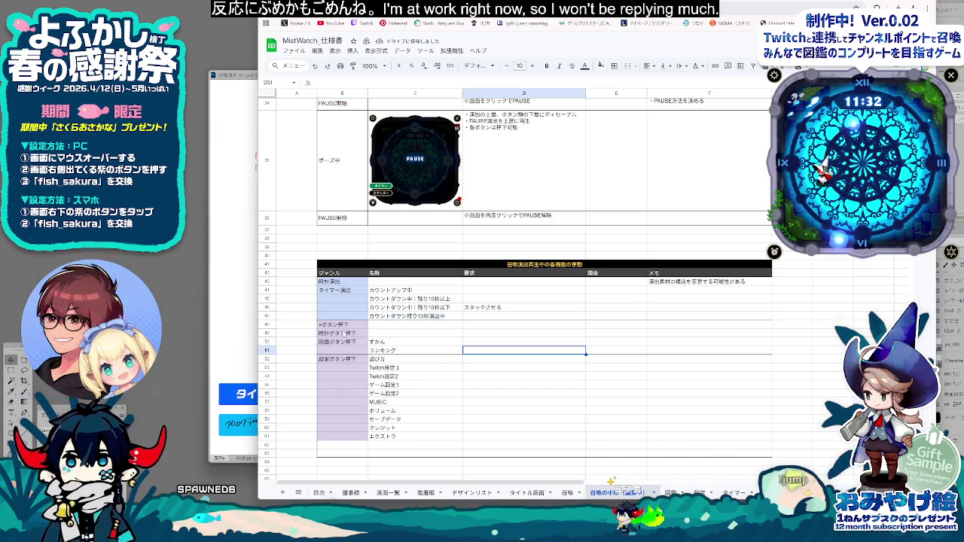
# Step: Review cells B49, E54, D46, D56, D49 and D48 in the summon-playback table
pyautogui.click(344, 332)
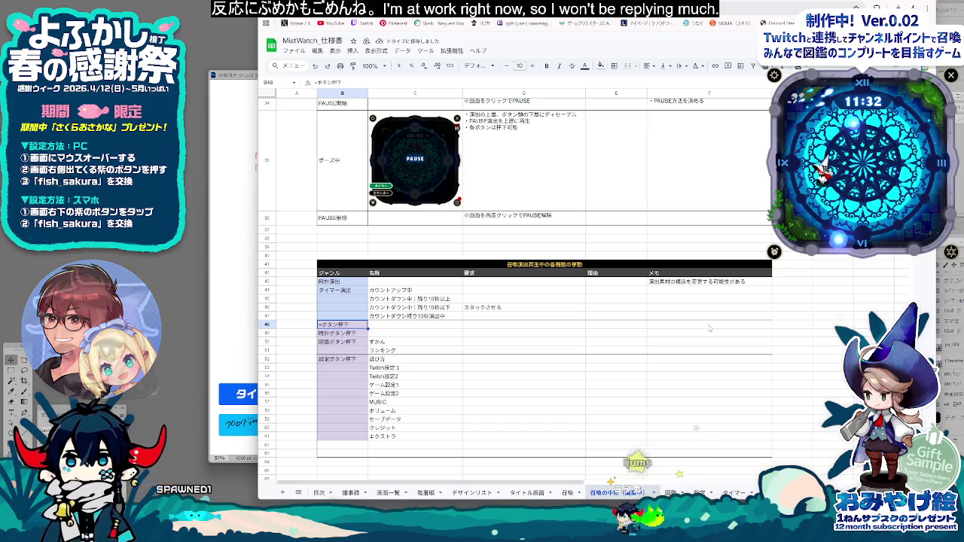
pyautogui.click(603, 376)
pyautogui.click(579, 309)
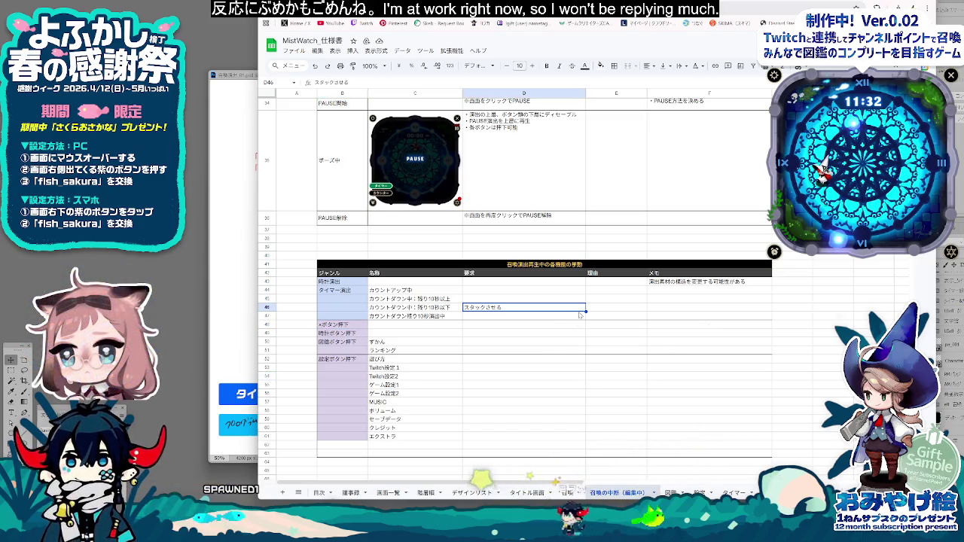
pyautogui.click(469, 393)
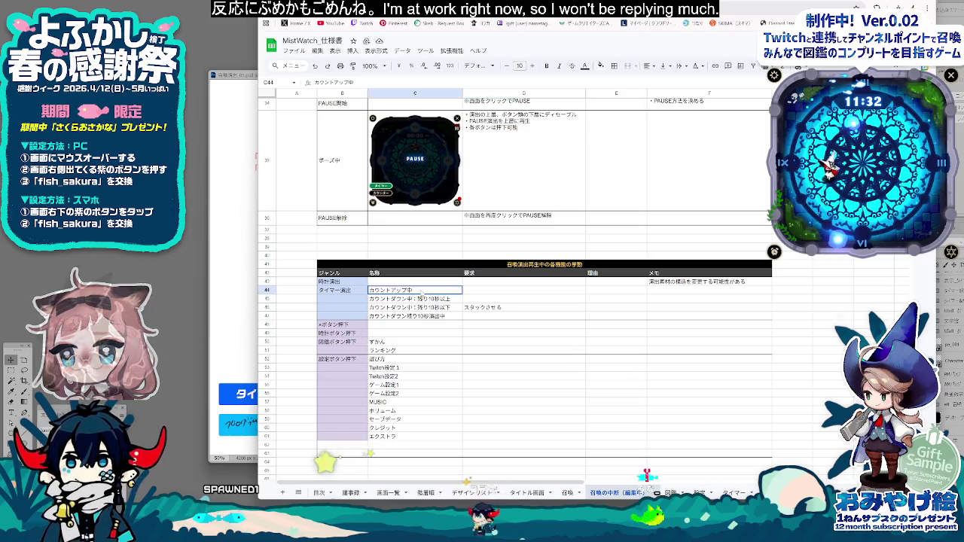
pyautogui.click(470, 333)
pyautogui.click(470, 327)
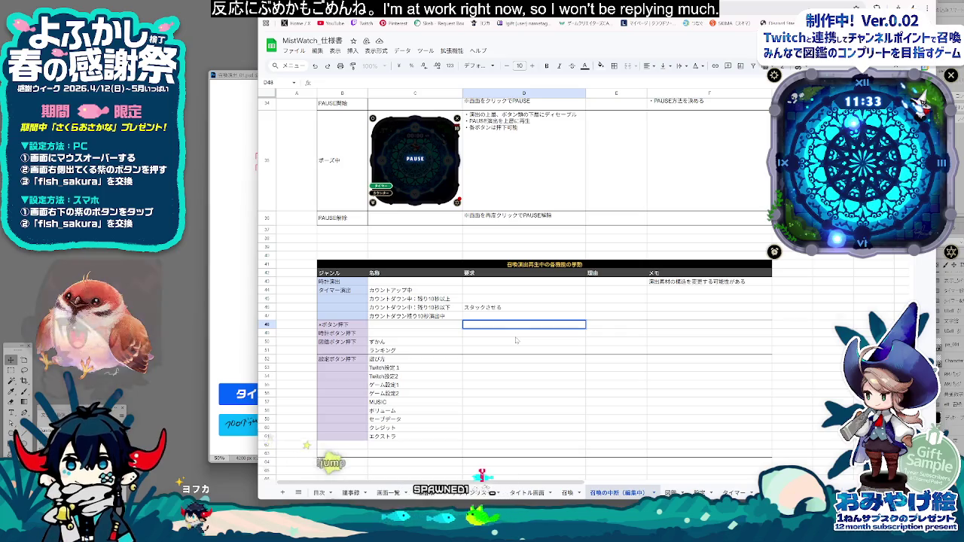
pyautogui.scroll(2, 527, 362)
# Step: Scroll up the spec sheet and switch to the Photoshop Close app? mockup
pyautogui.scroll(2, 539, 378)
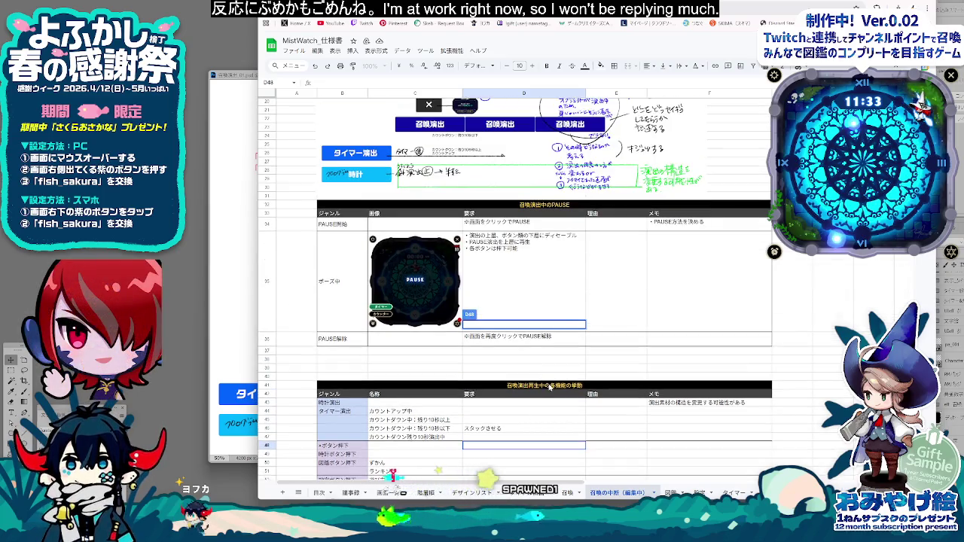
pyautogui.scroll(3, 547, 384)
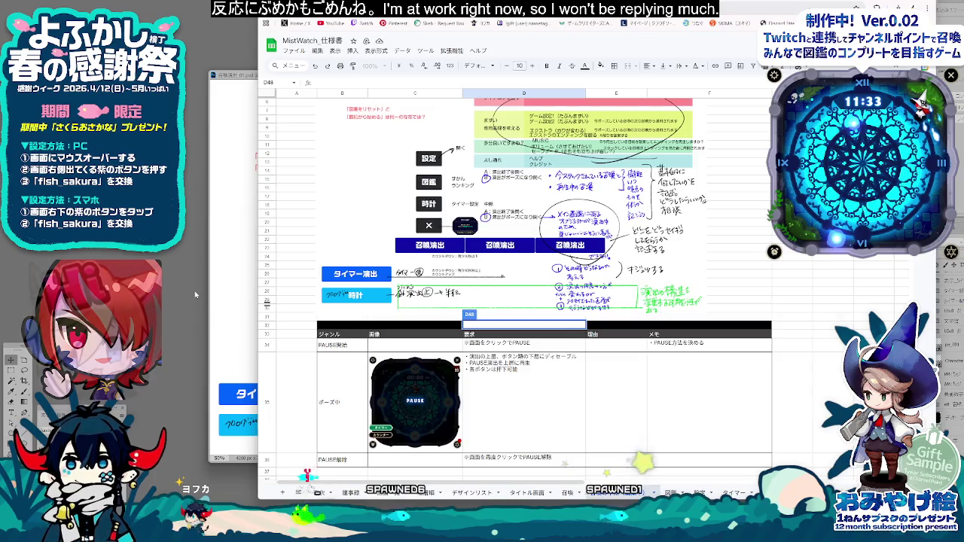
pyautogui.hotkey('alt', 'Tab')
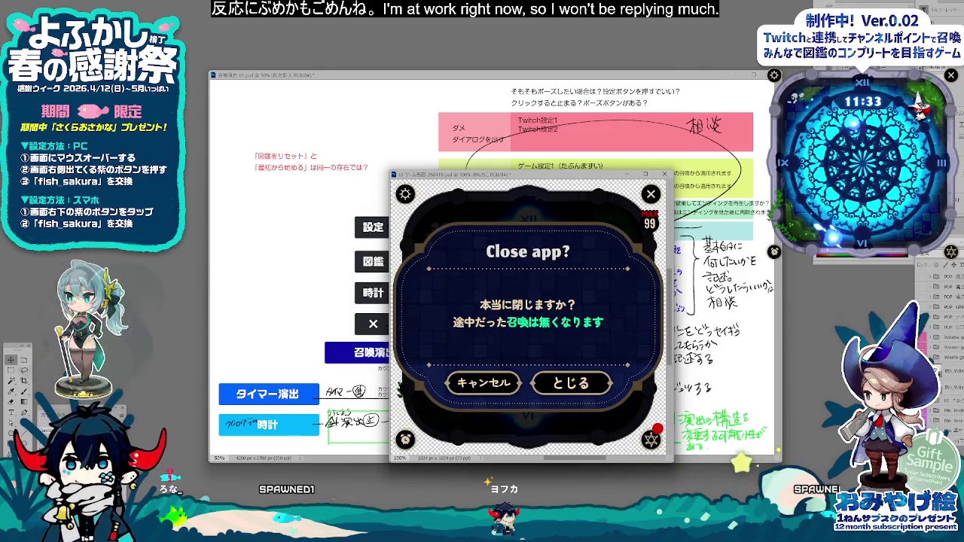
# Step: Save the Close app? mockup as a PNG via Save for Web, then go back to Chrome
pyautogui.moveTo(549, 175); pyautogui.dragTo(542, 175)
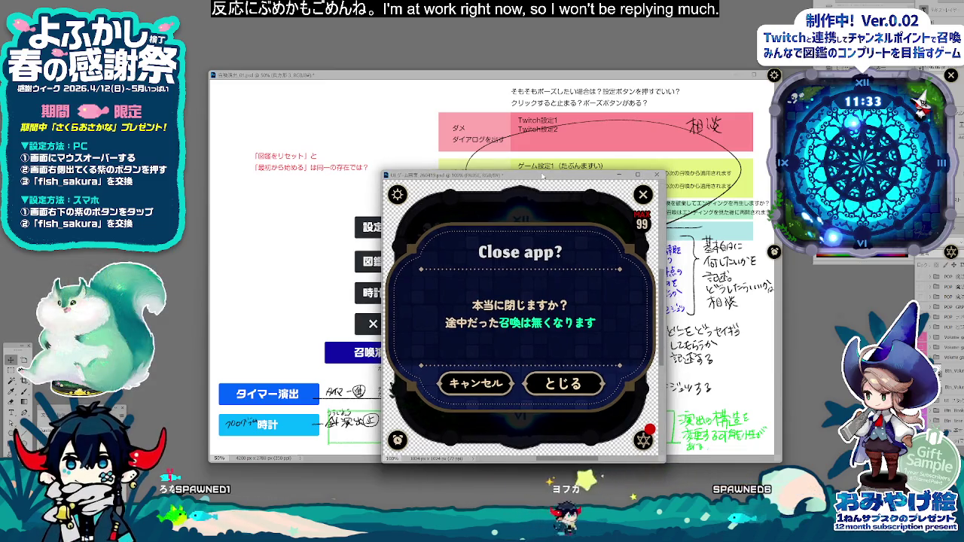
pyautogui.hotkey('ctrl', 'alt', 'shift', 's')
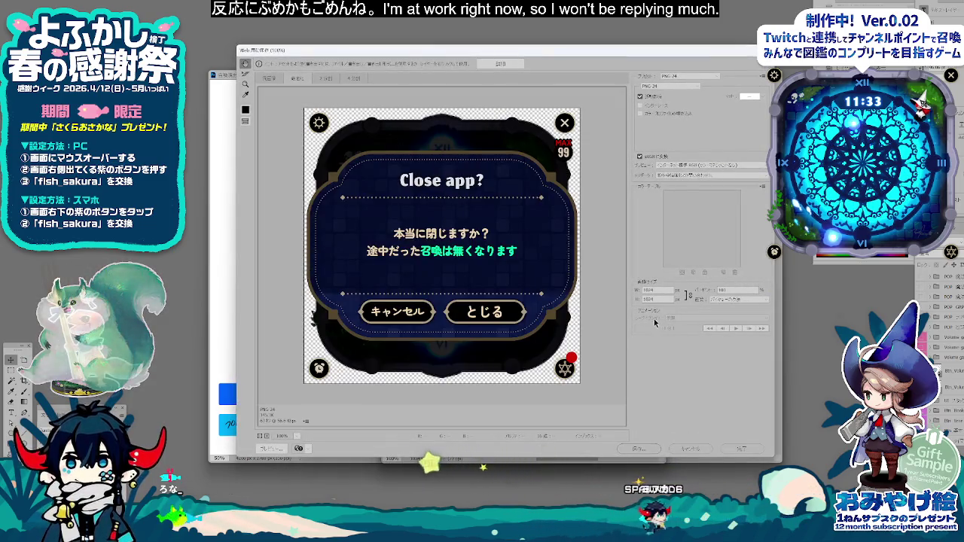
pyautogui.click(636, 450)
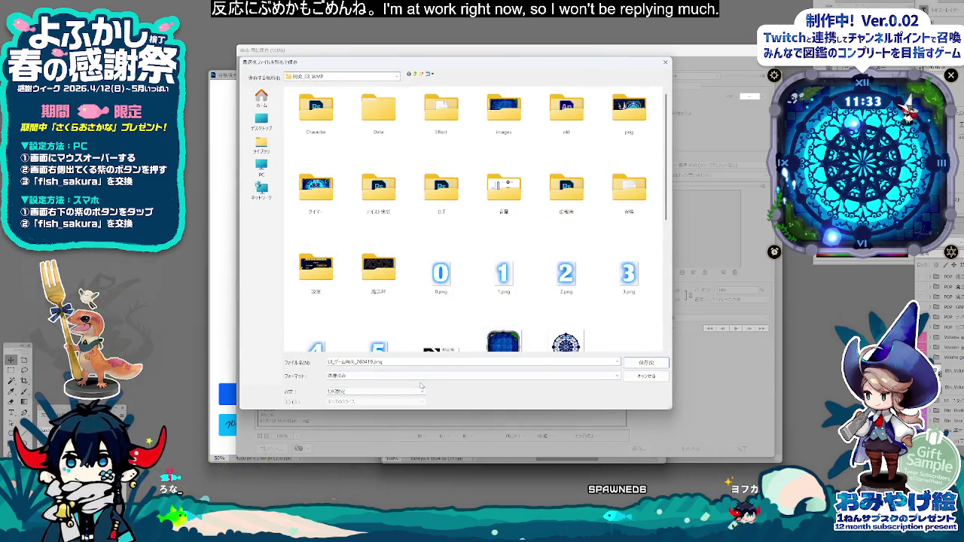
pyautogui.press('Return')
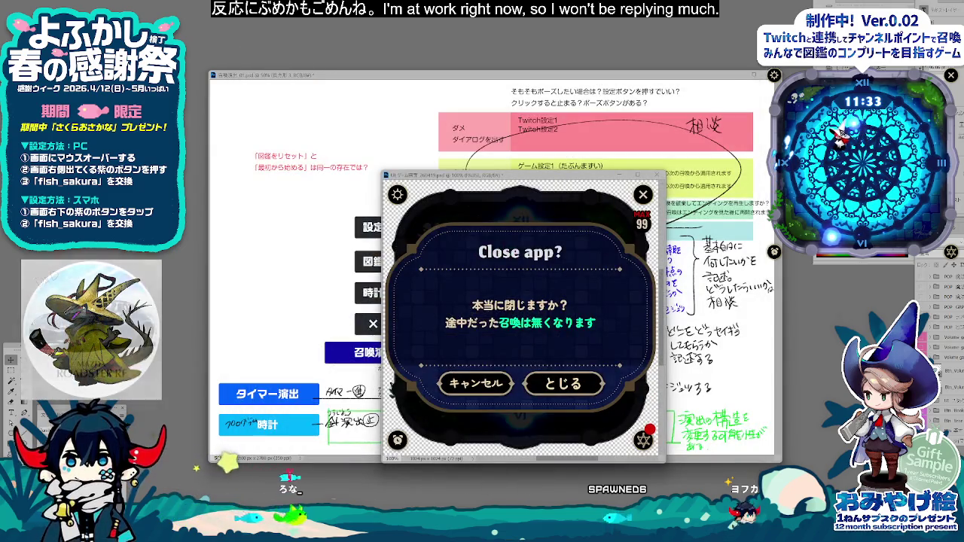
pyautogui.click(382, 477)
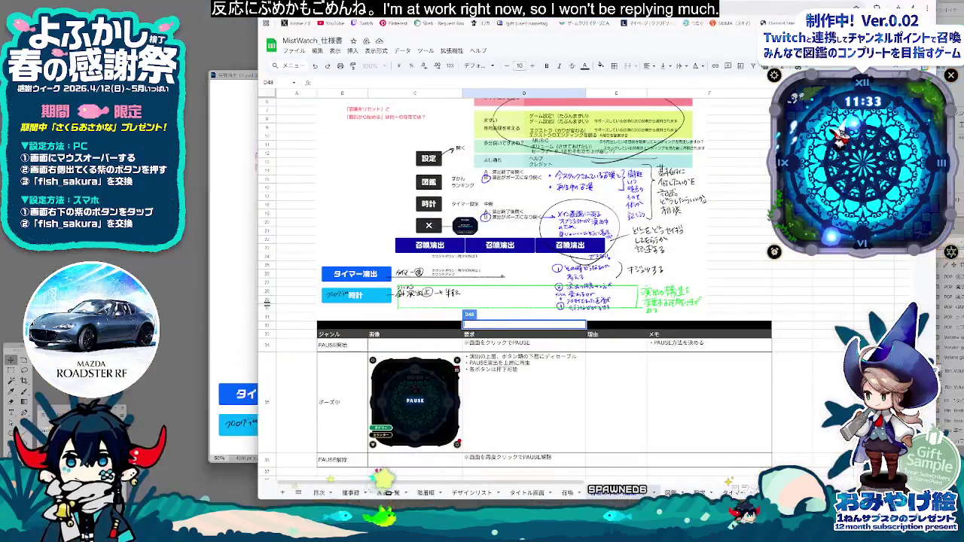
pyautogui.scroll(-3, 483, 410)
pyautogui.click(482, 409)
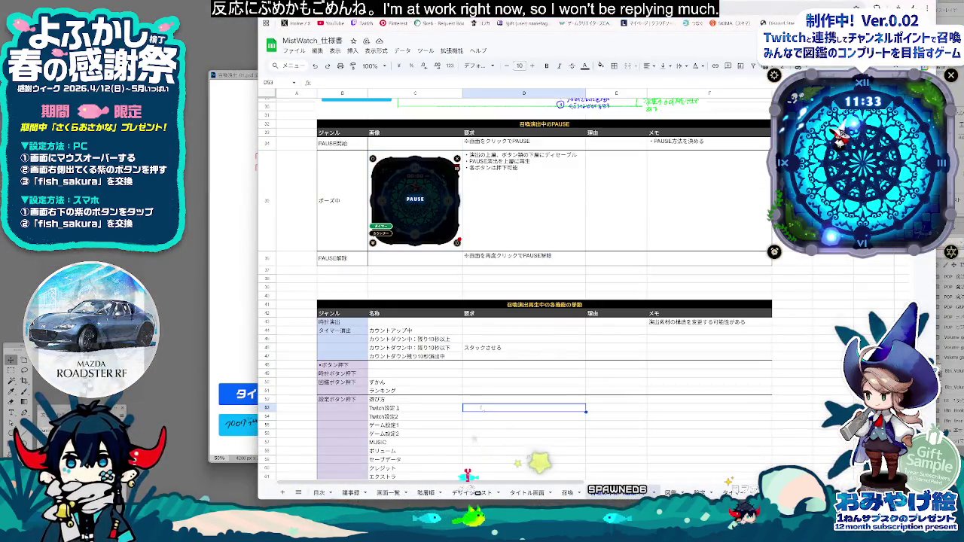
pyautogui.click(455, 332)
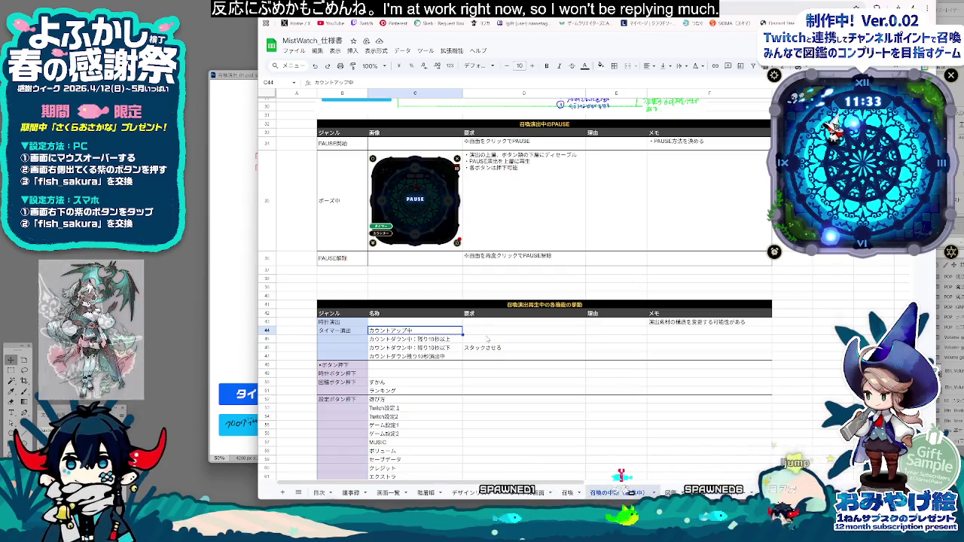
pyautogui.scroll(-2, 487, 345)
pyautogui.scroll(1, 484, 352)
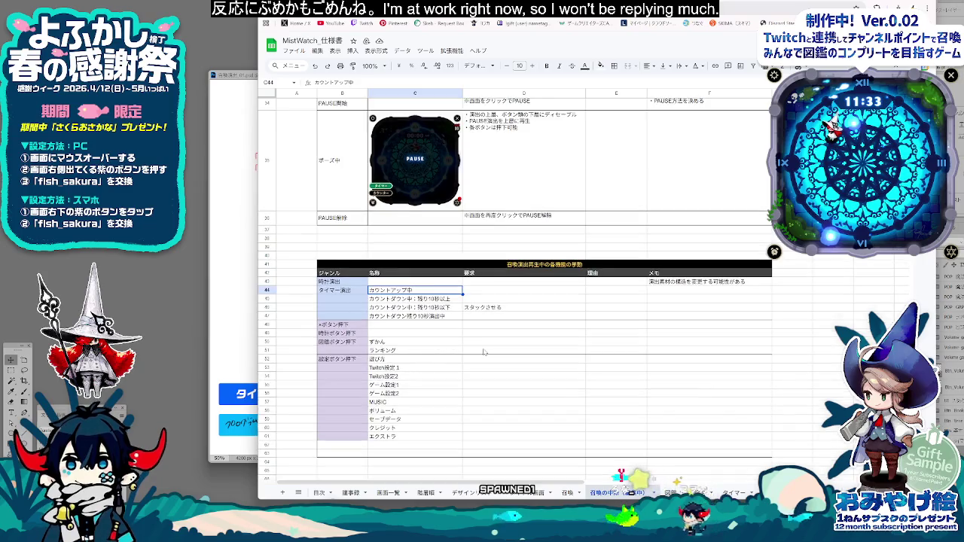
pyautogui.scroll(1, 485, 352)
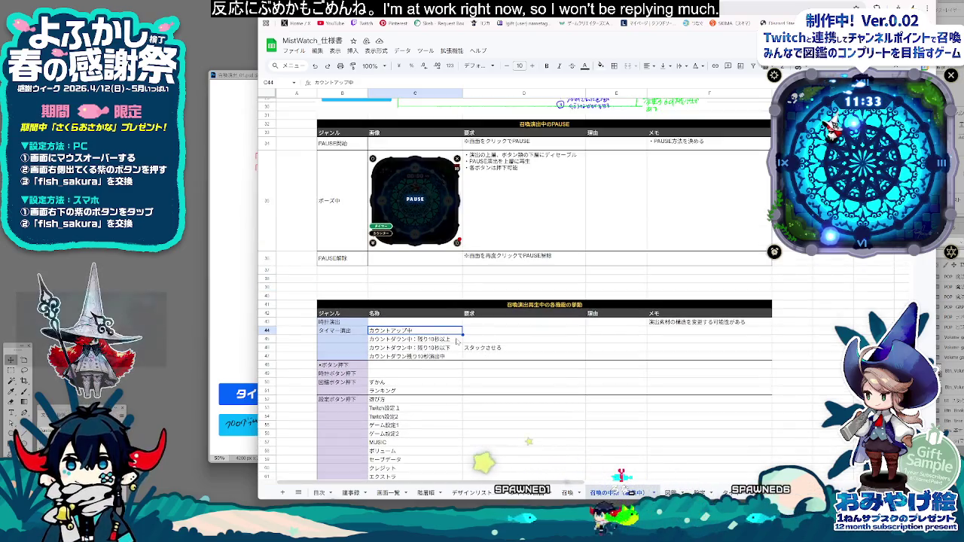
pyautogui.rightClick(449, 93)
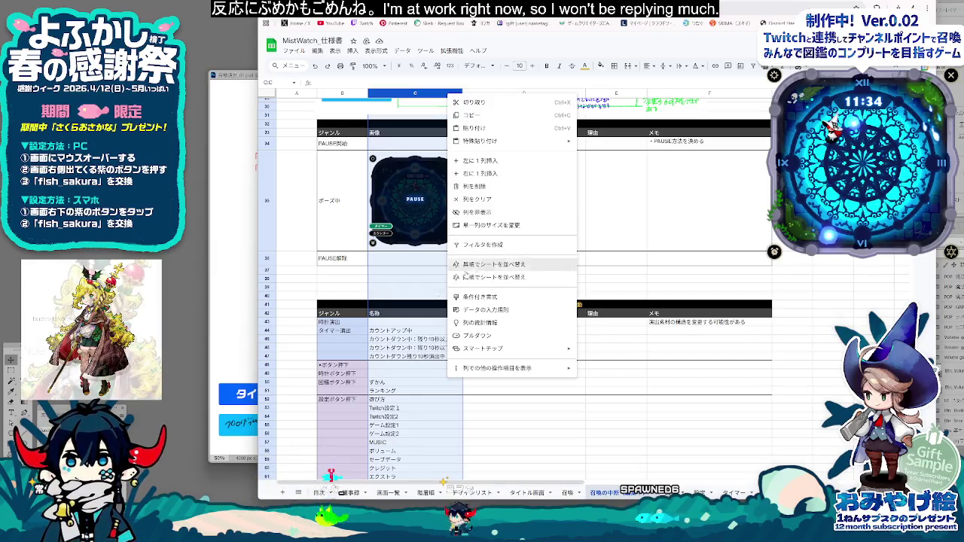
pyautogui.click(414, 322)
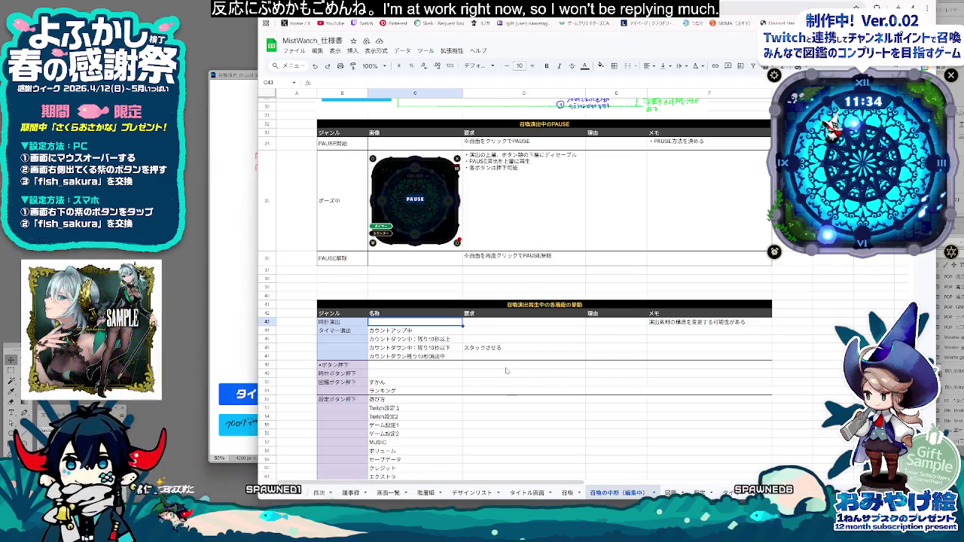
pyautogui.click(268, 287)
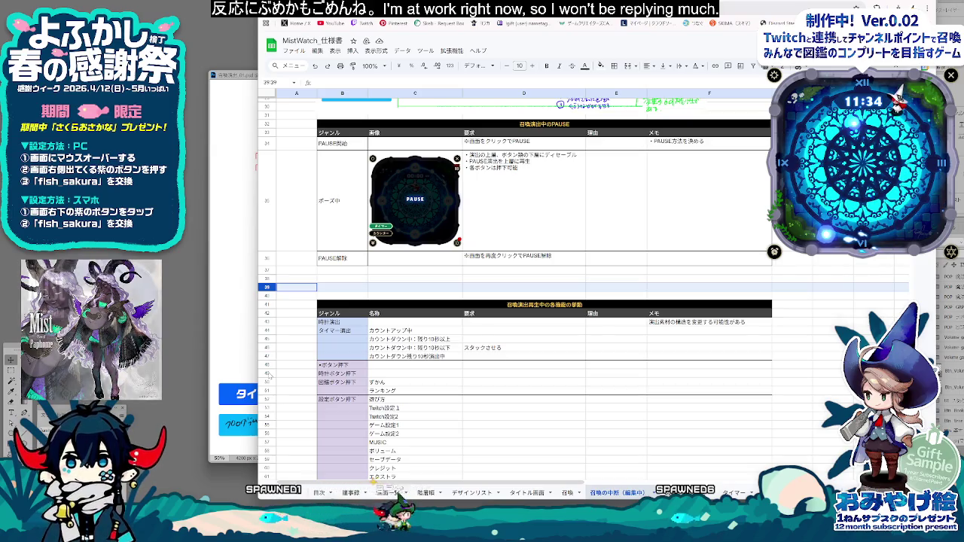
pyautogui.keyDown('shift'); pyautogui.click(267, 374); pyautogui.keyUp('shift')
# Step: Insert 11 blank rows above the summon-behaviour table and select cell C41
pyautogui.rightClick(267, 374)
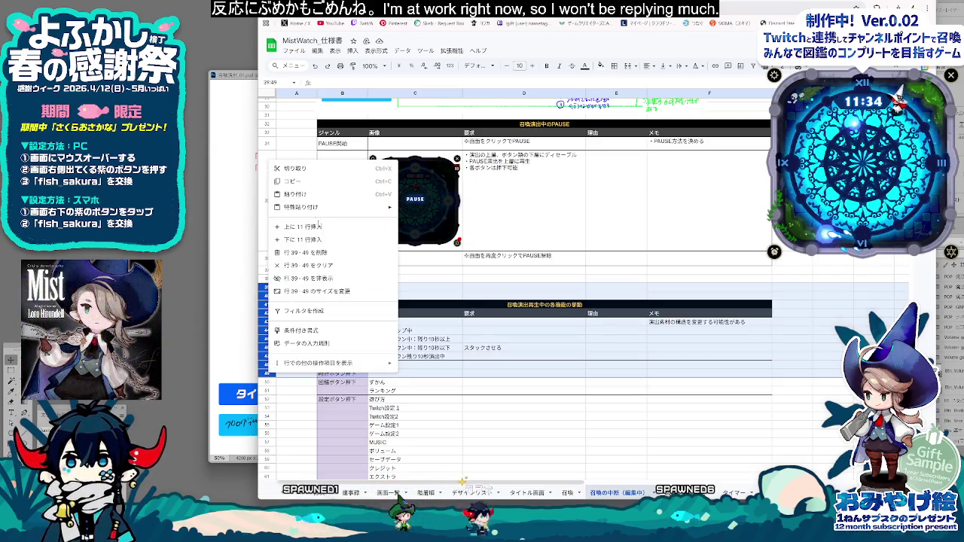
pyautogui.click(317, 232)
pyautogui.click(394, 308)
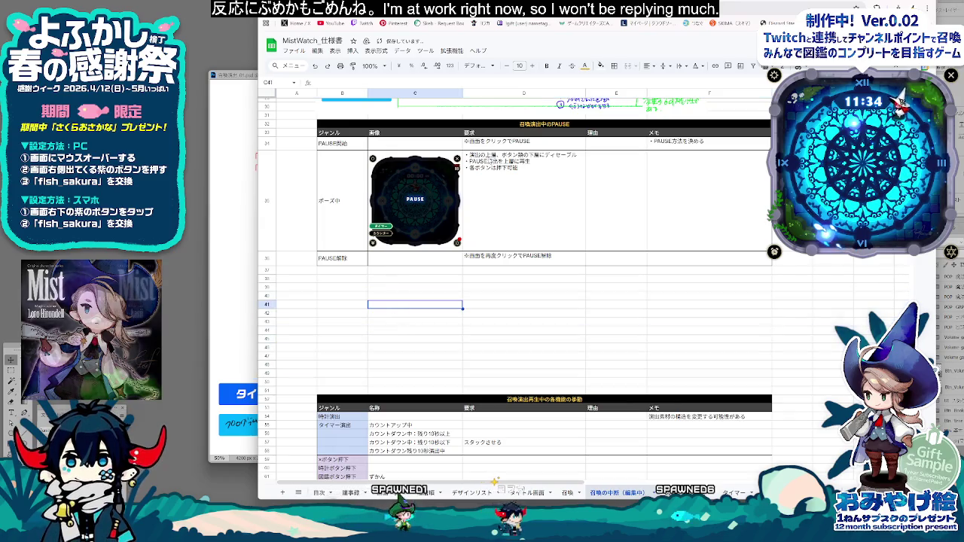
# Step: Insert the Close app? screenshot, shrink it and move it into the gap between the tables
pyautogui.click(353, 50)
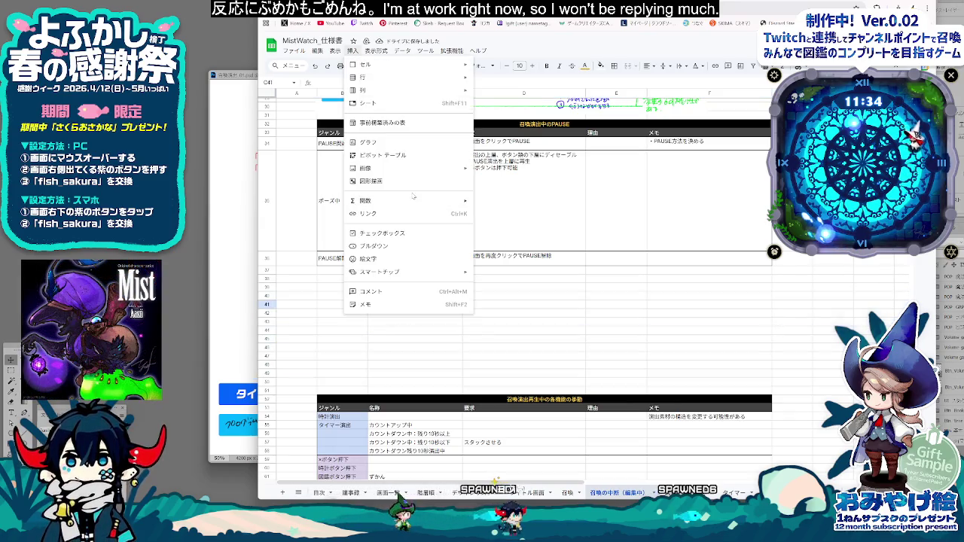
pyautogui.click(515, 184)
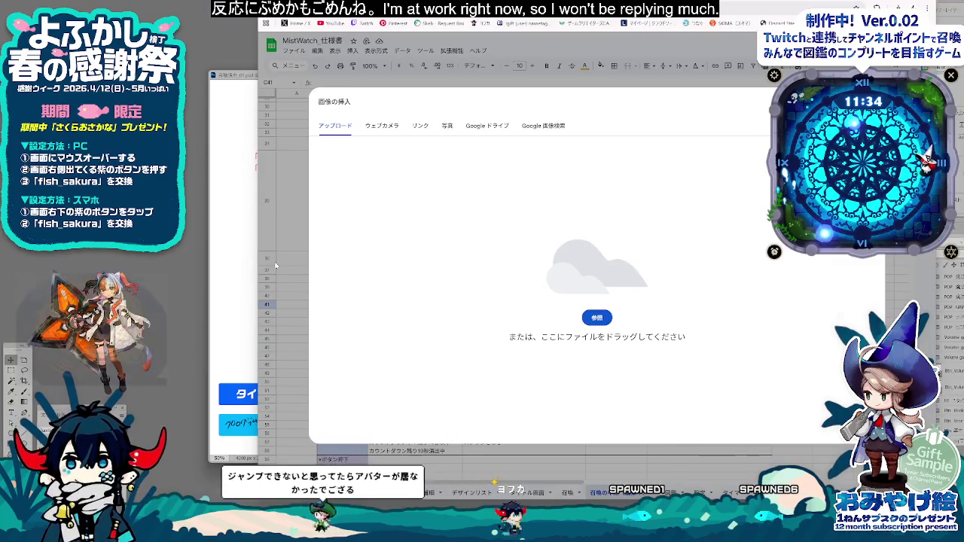
pyautogui.moveTo(963, 324); pyautogui.dragTo(621, 324)
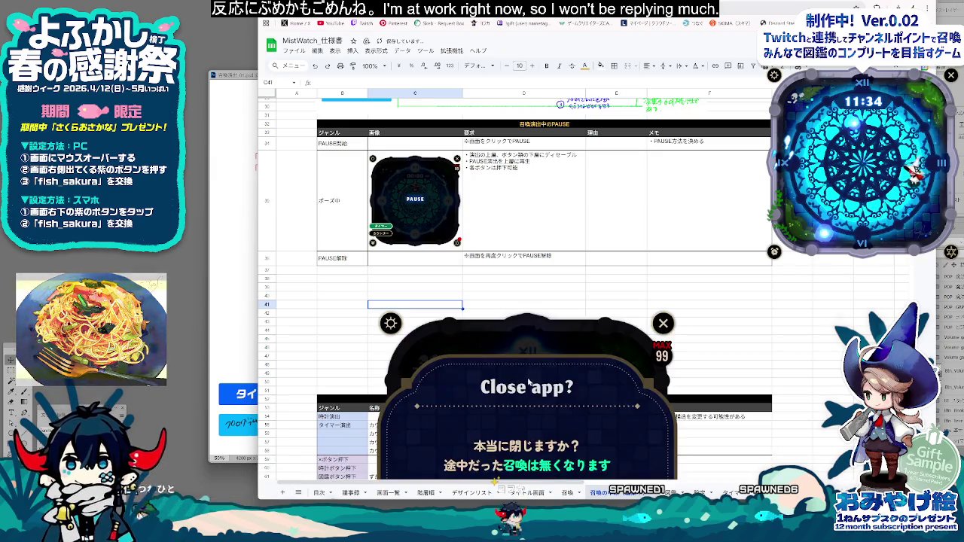
pyautogui.scroll(-2, 654, 371)
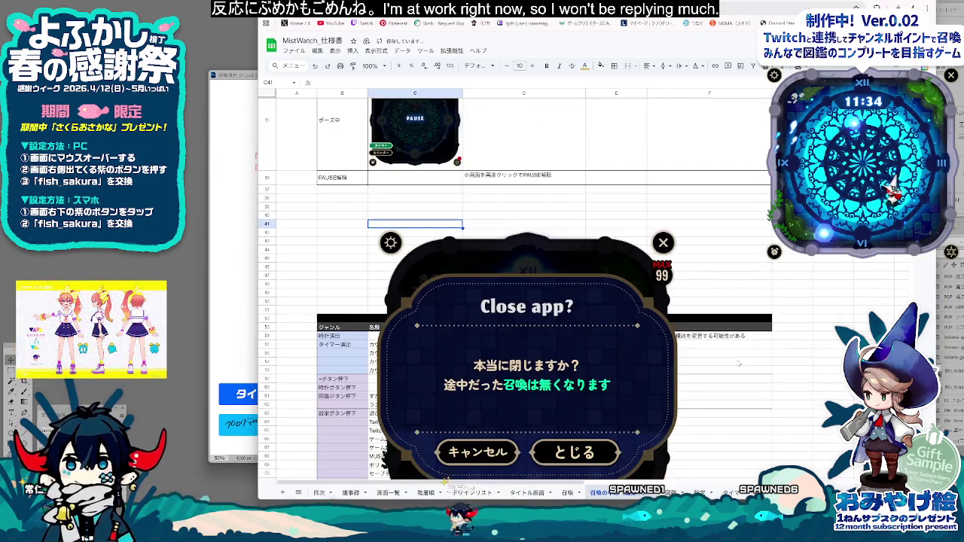
pyautogui.scroll(-1, 663, 384)
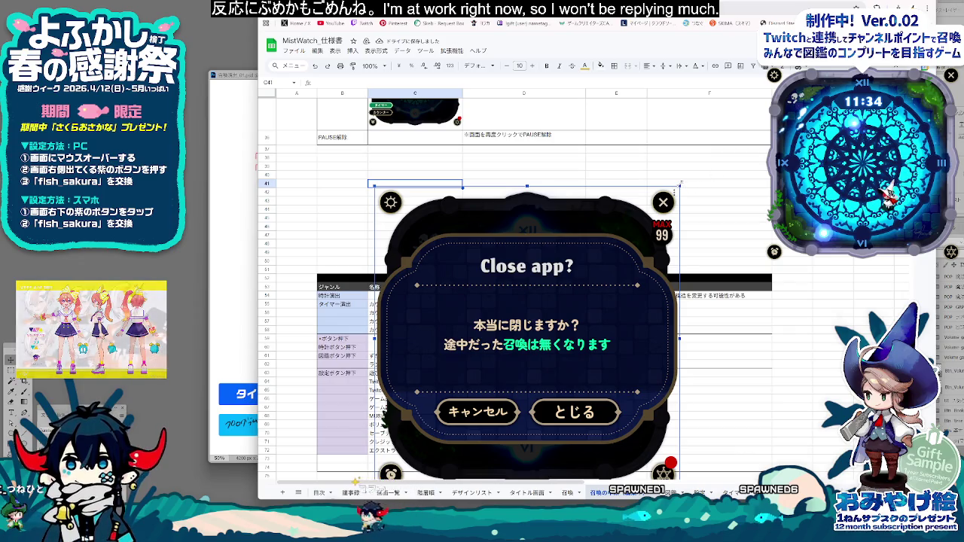
pyautogui.moveTo(680, 184); pyautogui.dragTo(461, 409)
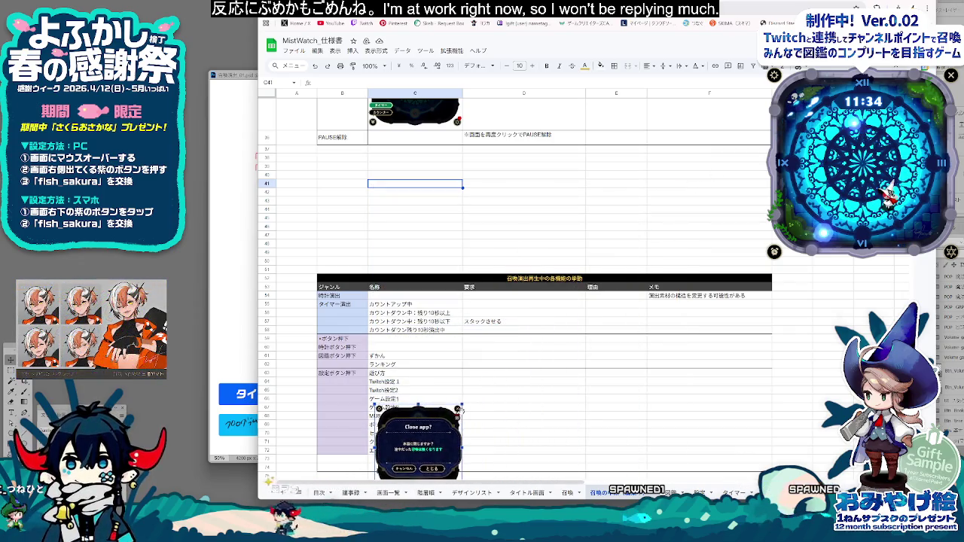
pyautogui.moveTo(418, 445); pyautogui.dragTo(414, 190)
pyautogui.click(523, 209)
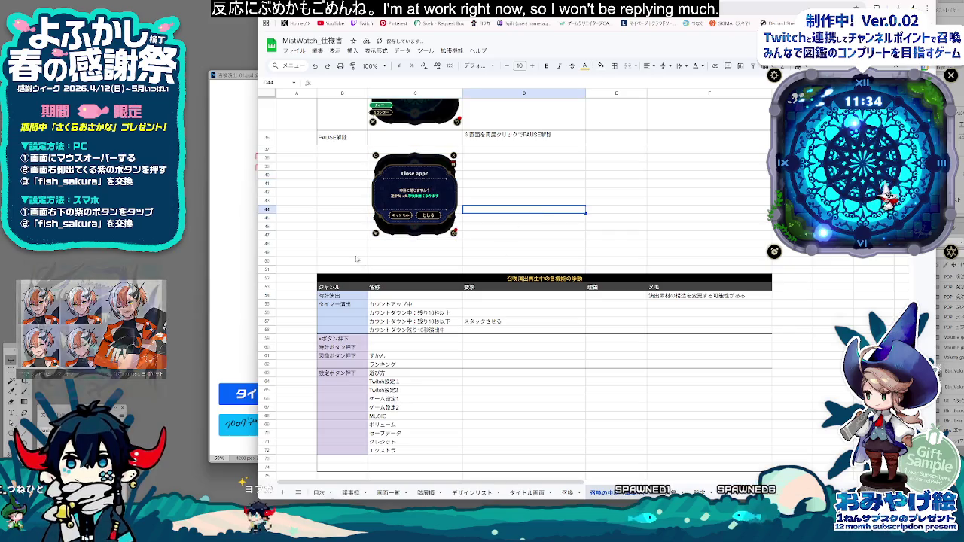
# Step: Delete the spare blank rows 48–50 under the screenshot
pyautogui.click(267, 243)
pyautogui.keyDown('shift'); pyautogui.click(268, 261); pyautogui.keyUp('shift')
pyautogui.rightClick(268, 261)
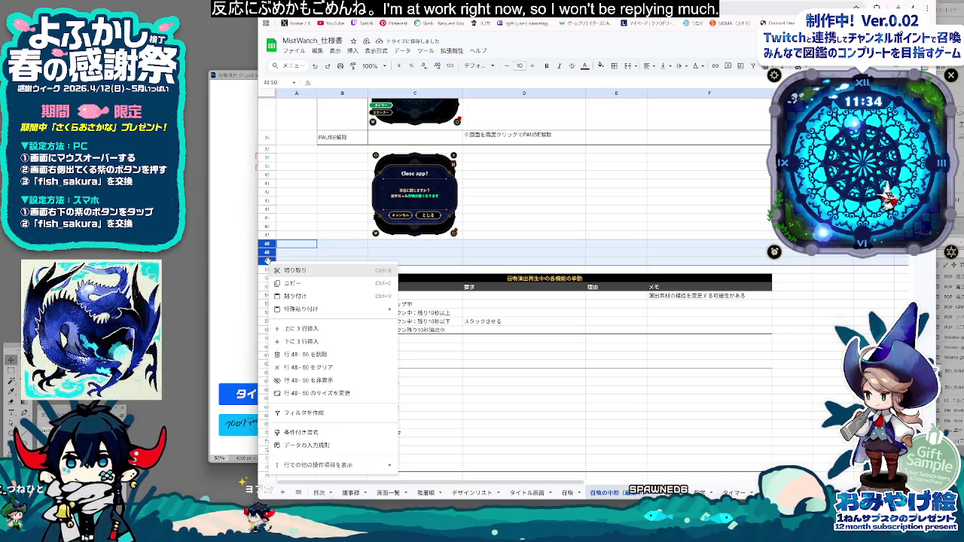
pyautogui.click(305, 355)
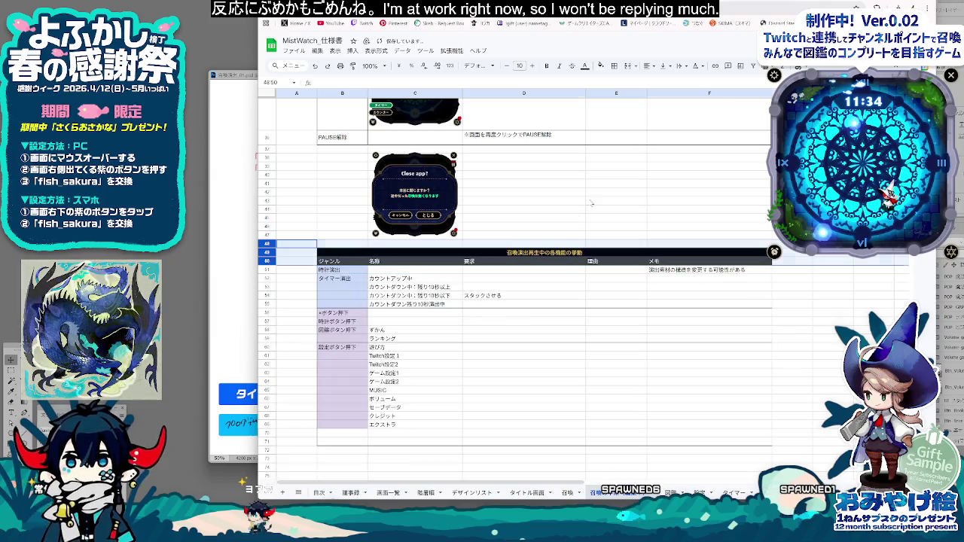
pyautogui.click(616, 201)
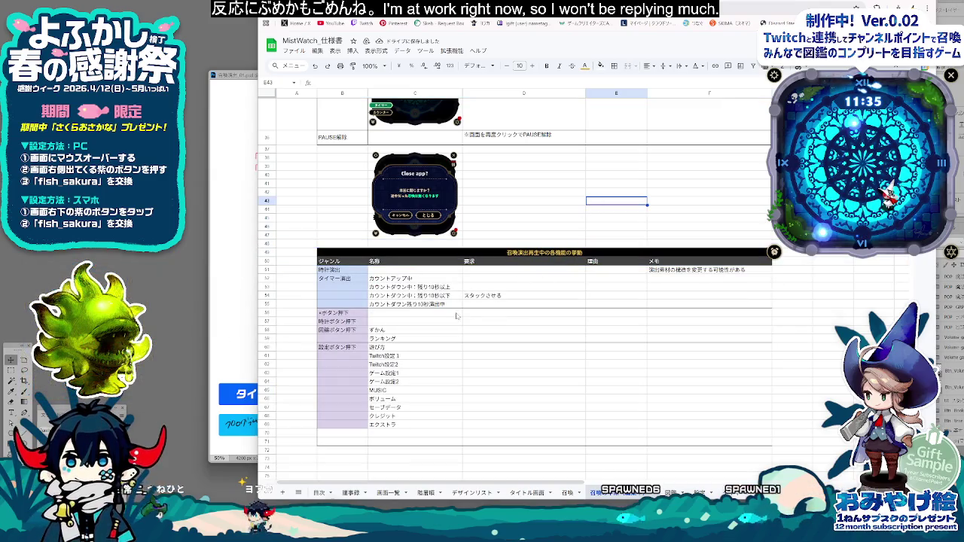
pyautogui.click(628, 349)
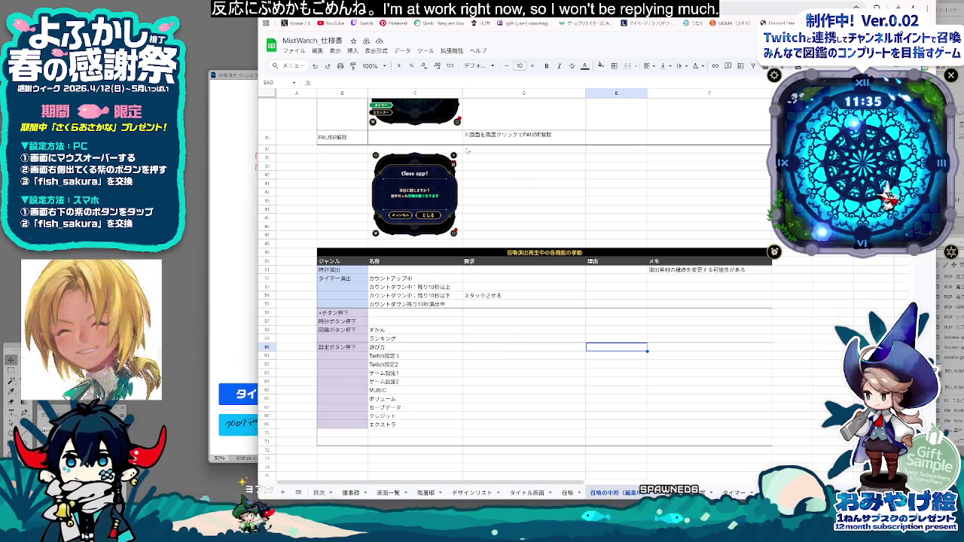
# Step: Narrow the browser window and check cells C68, C58, B56 and D56
pyautogui.moveTo(938, 311); pyautogui.dragTo(822, 318)
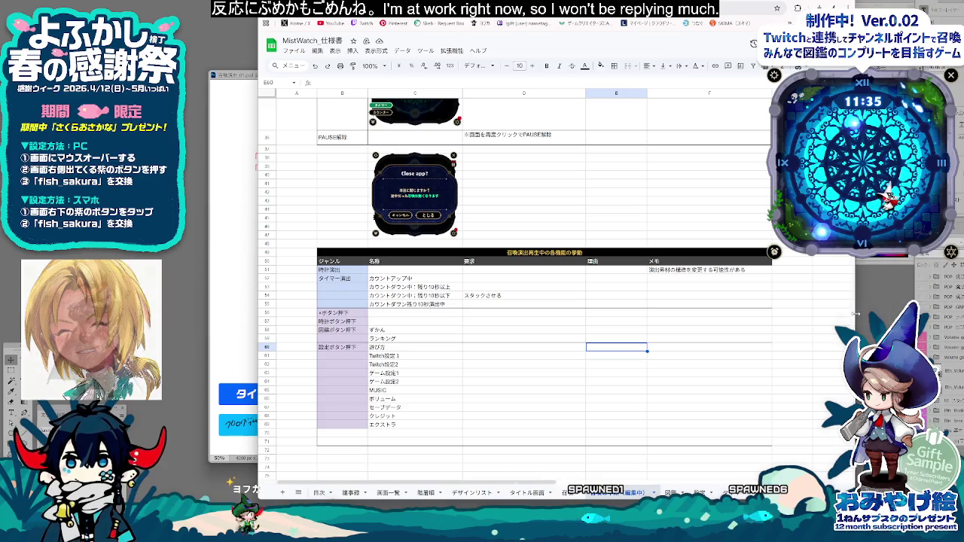
pyautogui.click(434, 416)
pyautogui.scroll(2, 432, 372)
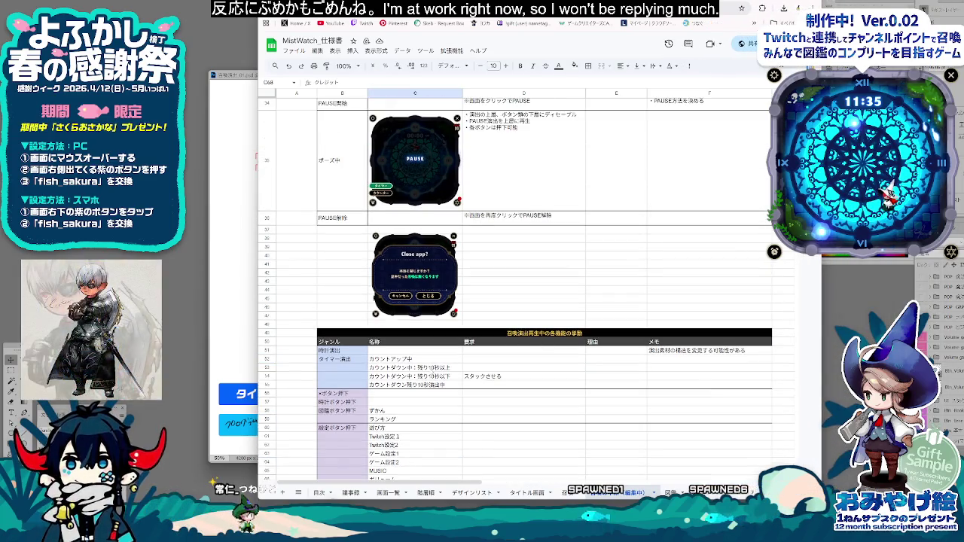
pyautogui.scroll(-2, 434, 357)
pyautogui.click(442, 330)
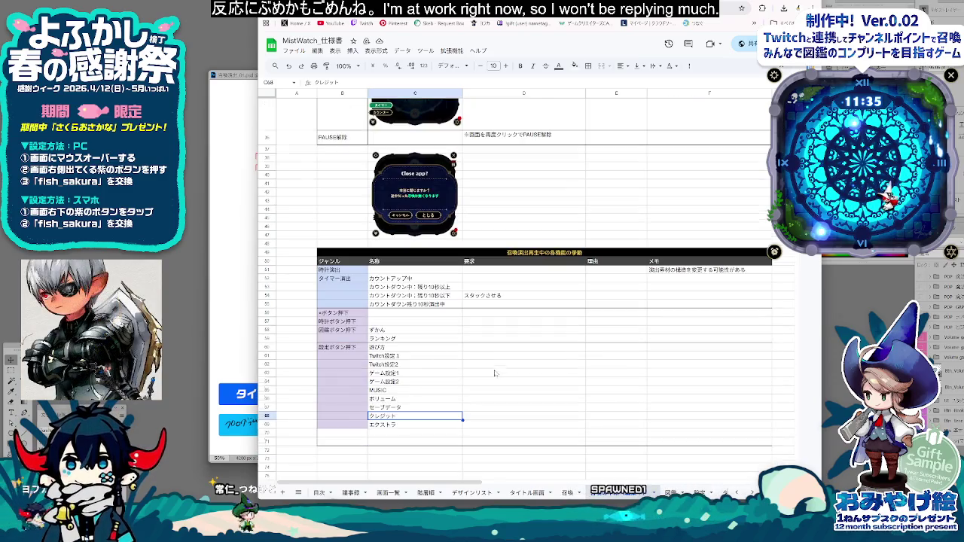
pyautogui.press('Up')
pyautogui.press('Up')
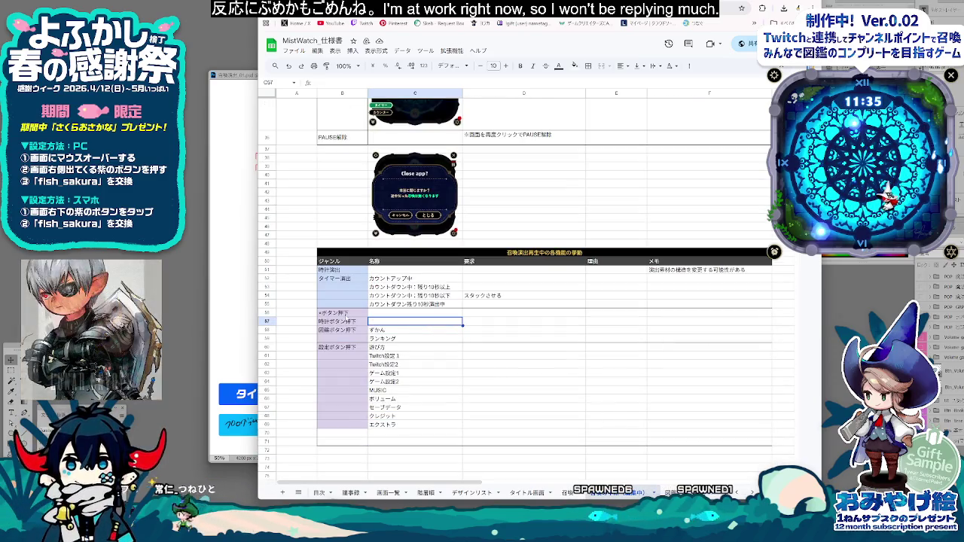
pyautogui.press('Left')
pyautogui.click(481, 314)
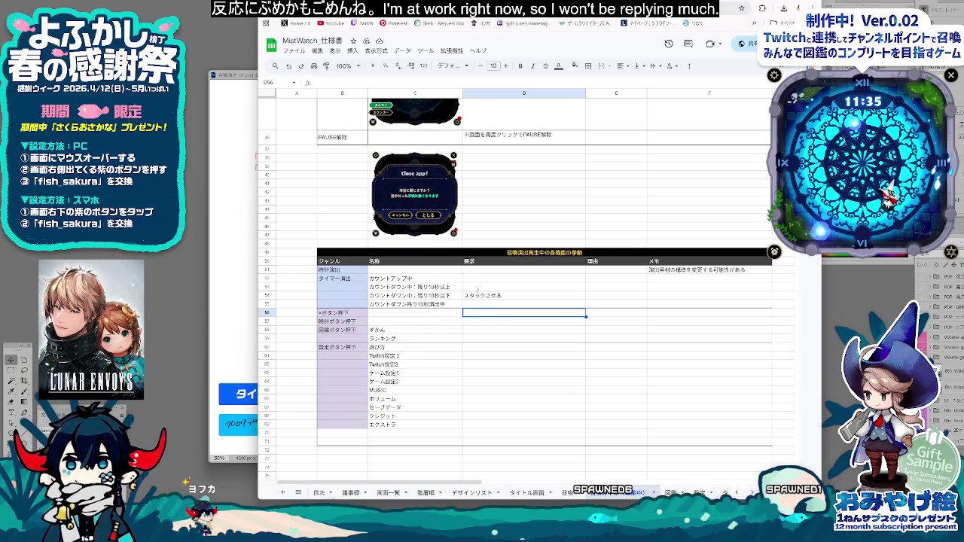
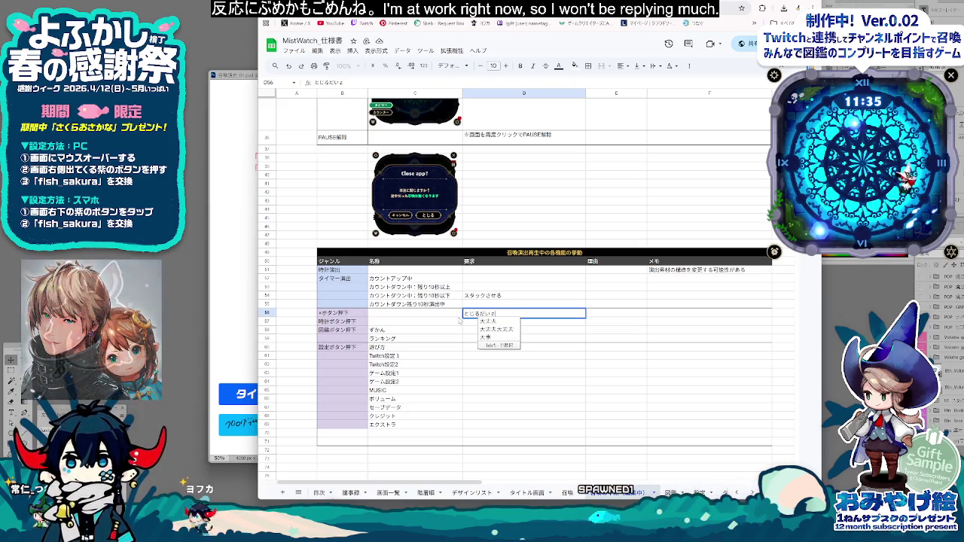
# Step: Enter 再生中専用閉じるダイアログ表示 in D56 as the ×ボタン押下 display behaviour
pyautogui.press('Return')
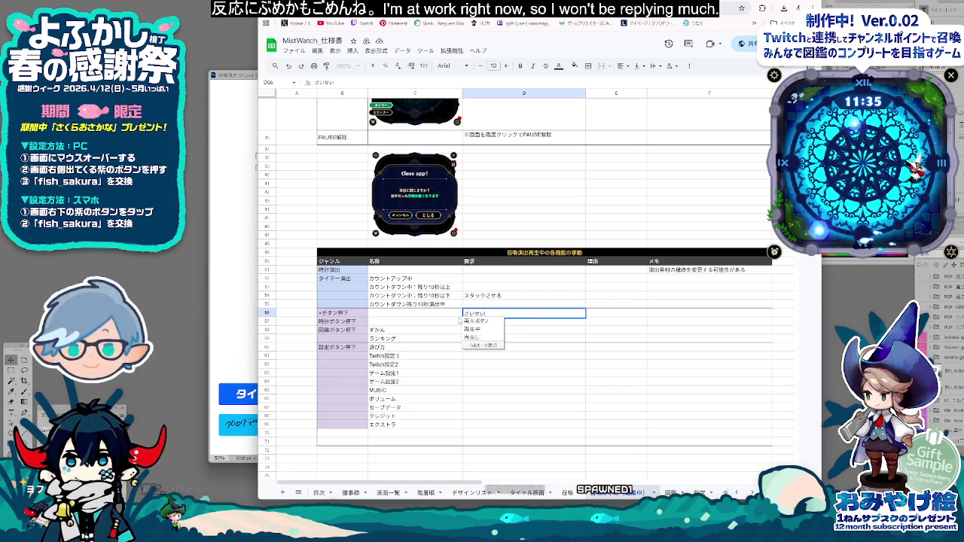
pyautogui.press('Tab')
pyautogui.press('Return')
pyautogui.write('せん')
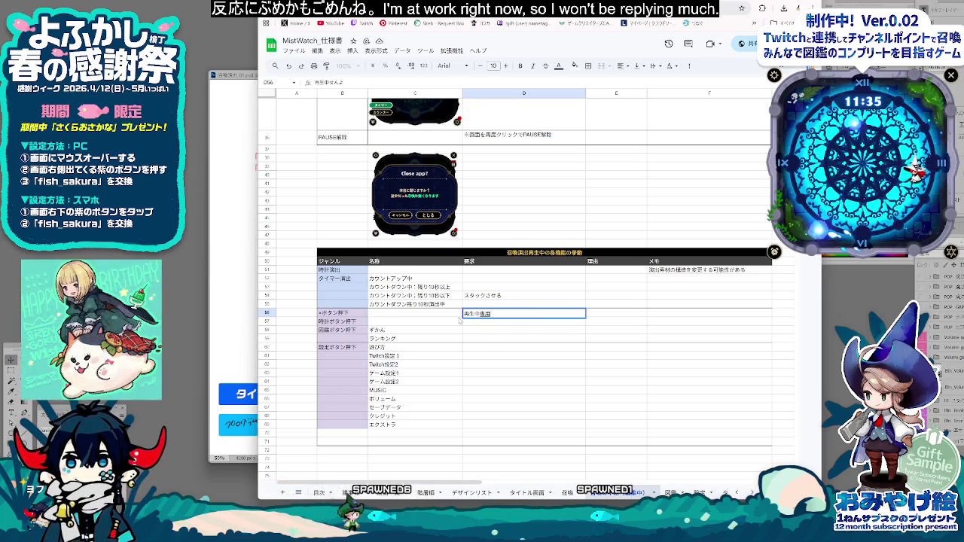
pyautogui.press('Tab')
pyautogui.write('だいじ')
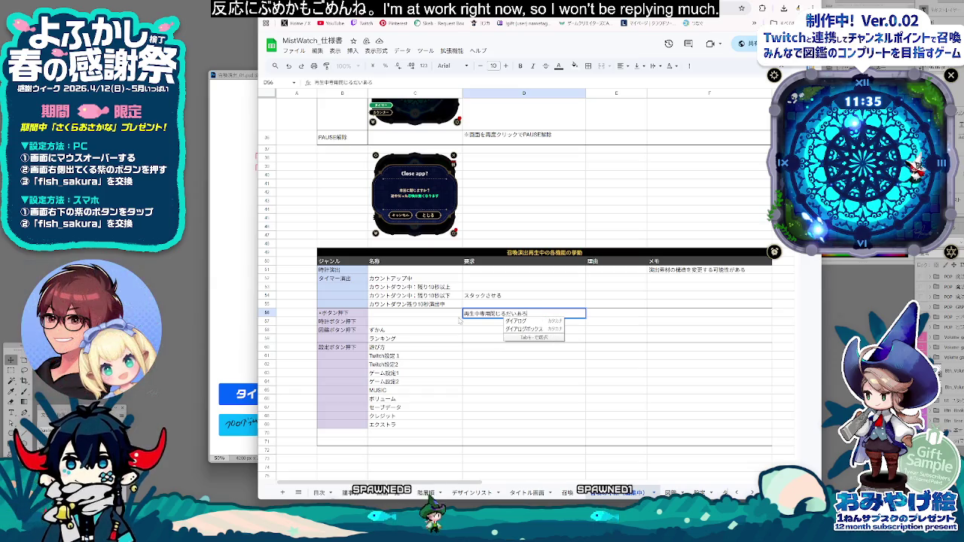
pyautogui.press('Tab')
pyautogui.press('Return')
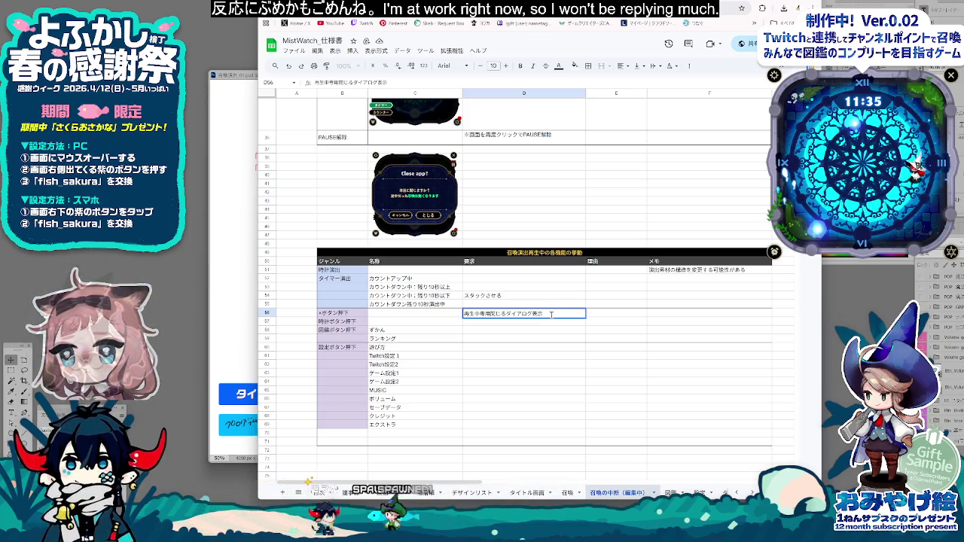
pyautogui.hotkey('ctrl', 'Return')
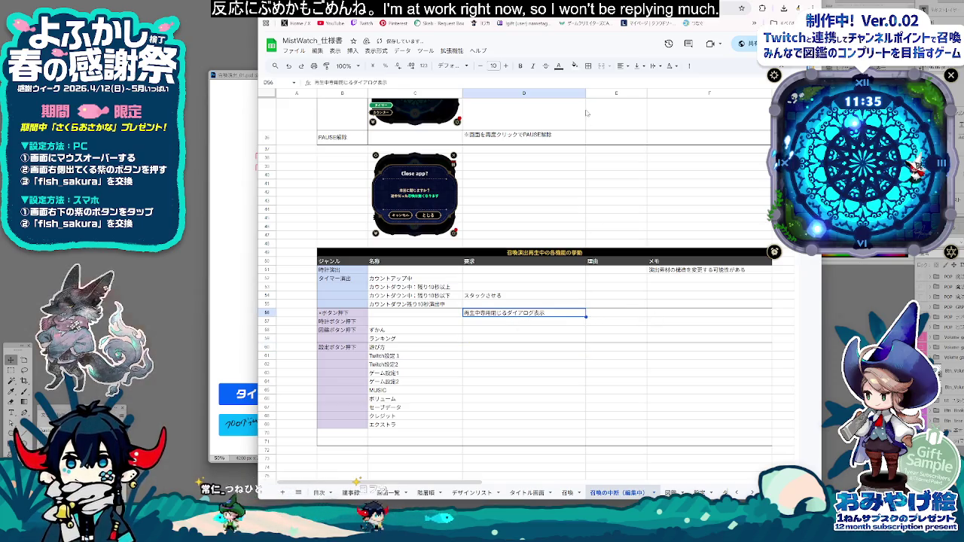
# Step: Narrow column D and widen column E of the behaviour table
pyautogui.moveTo(585, 94); pyautogui.dragTo(549, 93)
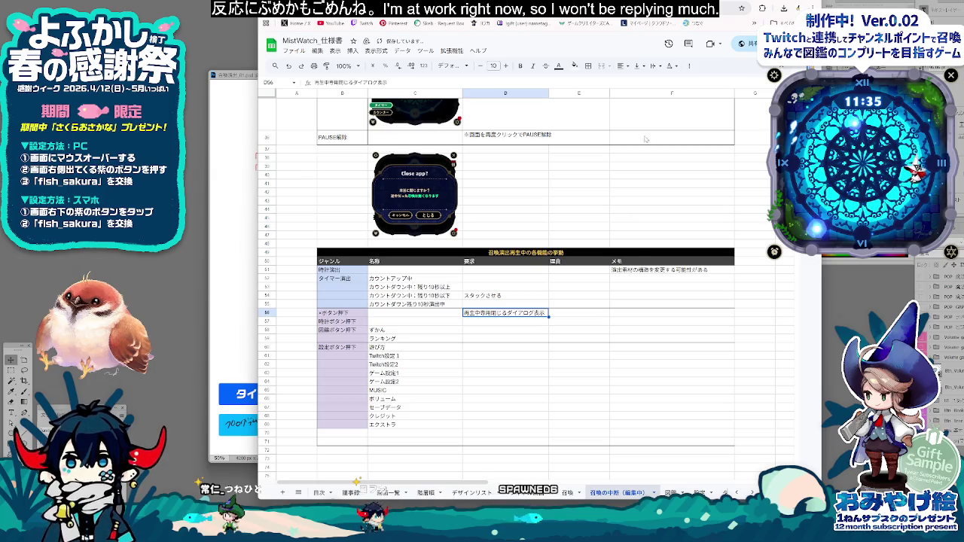
pyautogui.click(593, 299)
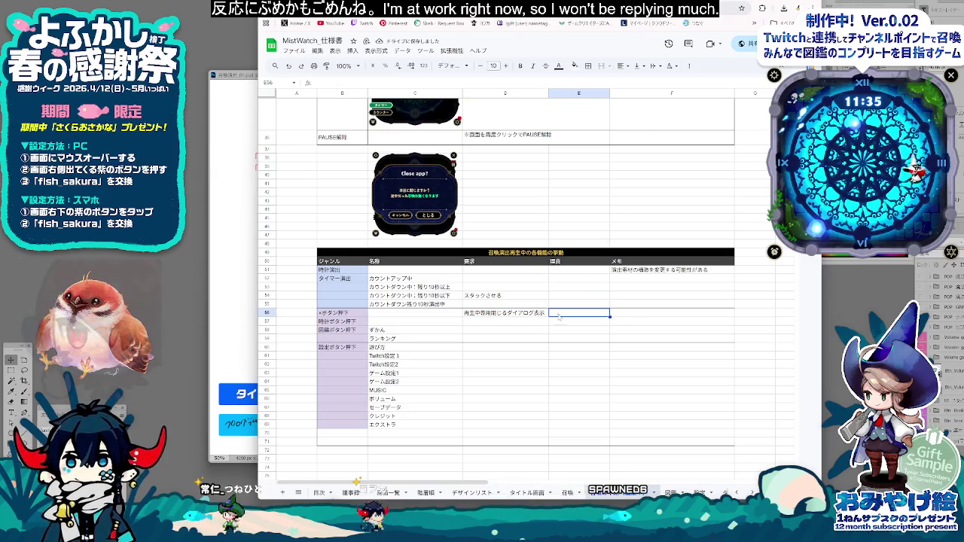
pyautogui.moveTo(610, 94); pyautogui.dragTo(648, 94)
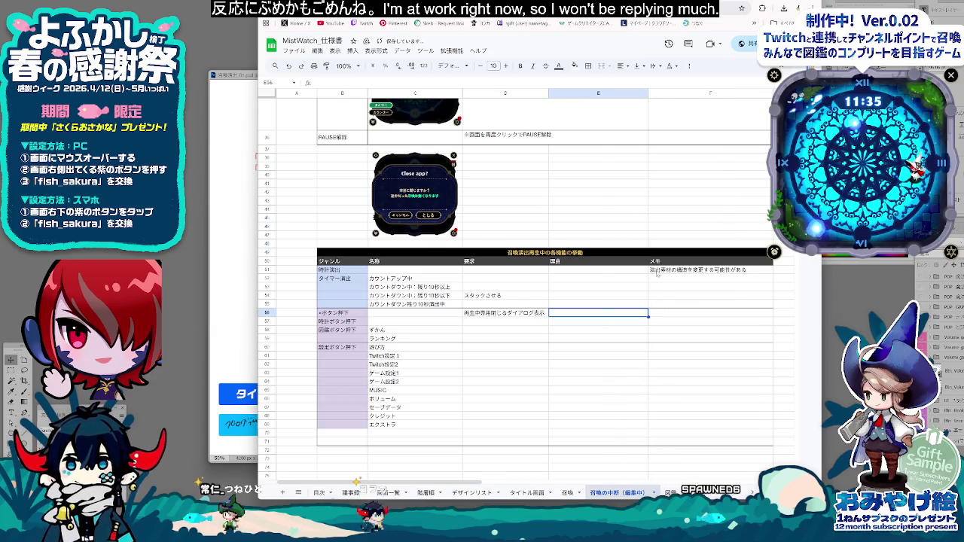
# Step: Write the two-line memo 本当に閉じますか？ / 途中だった召喚は無くなります in F56
pyautogui.click(666, 313)
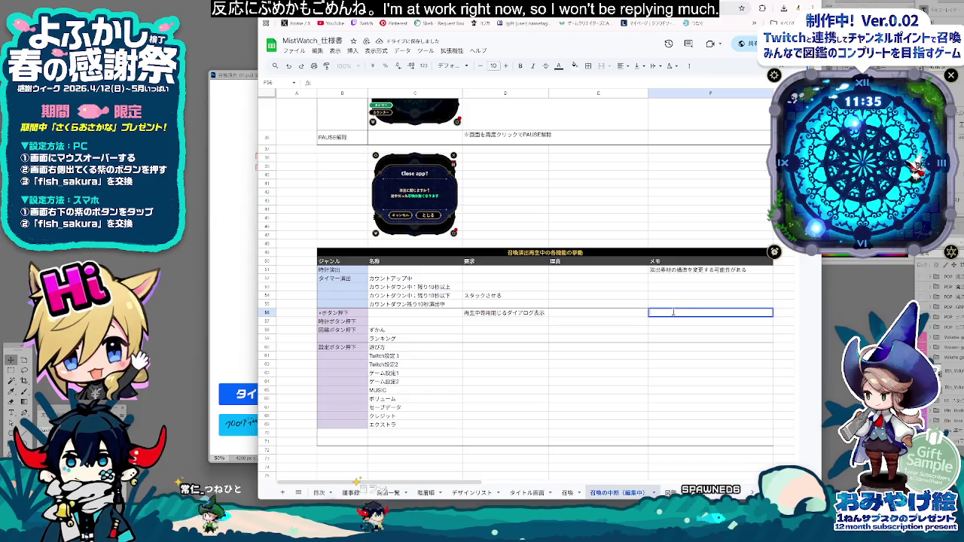
pyautogui.write('本当にと')
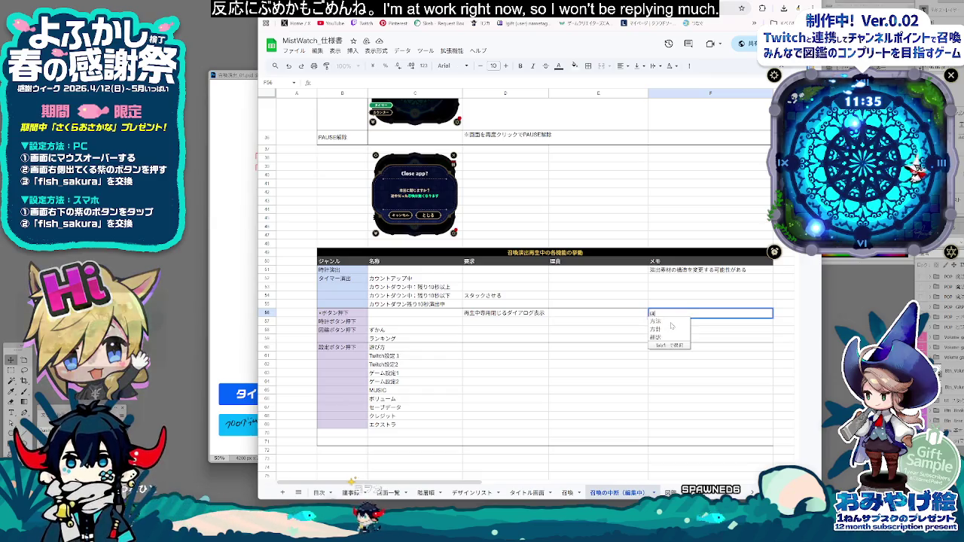
pyautogui.write('じますか？')
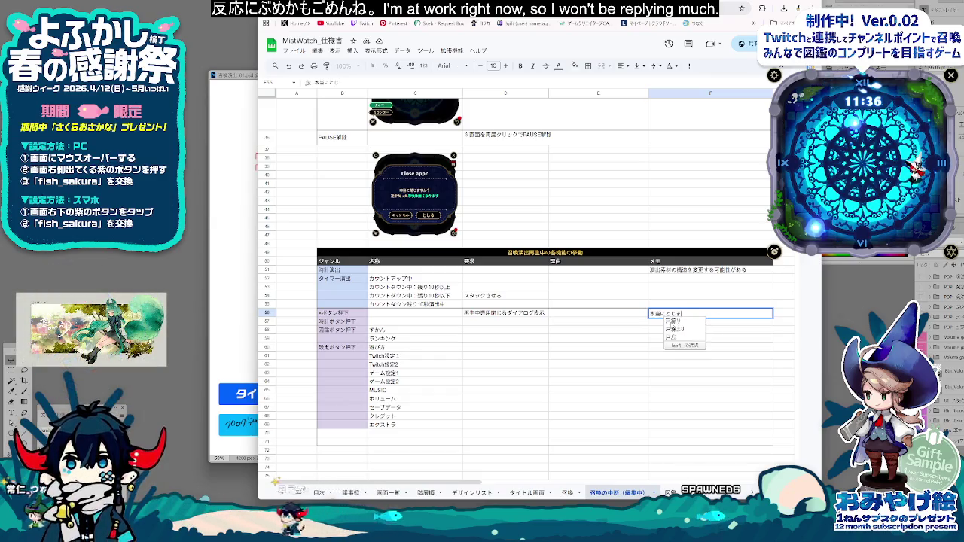
pyautogui.press('Return')
pyautogui.press('Return')
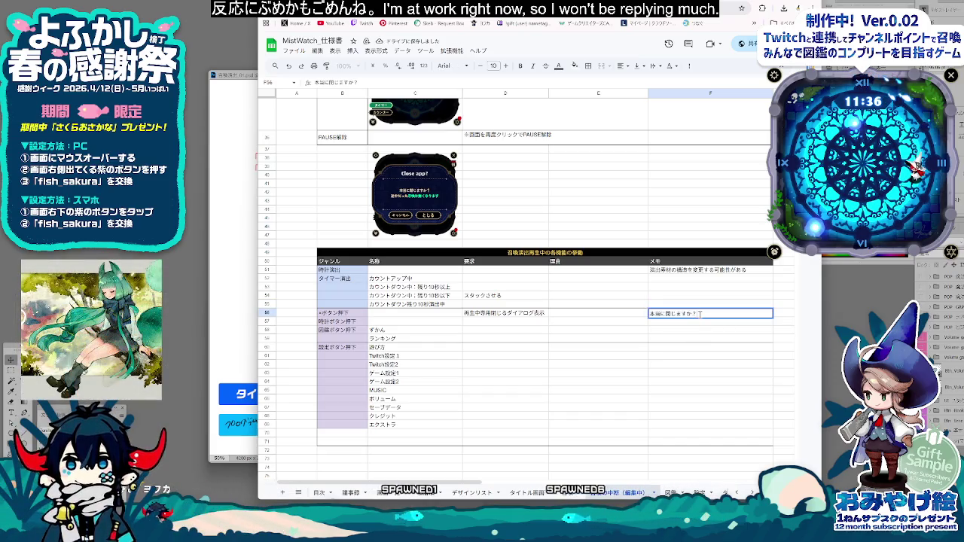
pyautogui.hotkey('alt', 'Return')
pyautogui.write('途中だった召喚は')
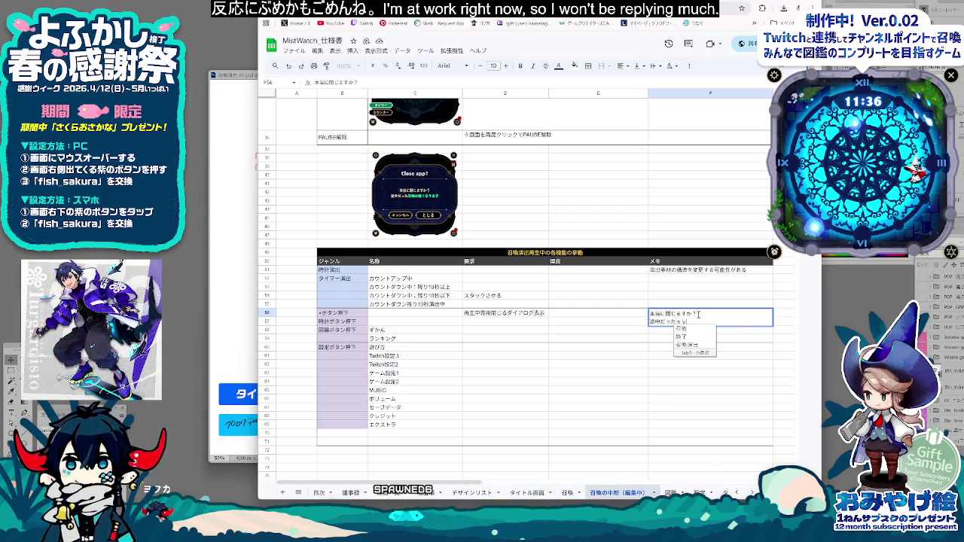
pyautogui.write('無くなります')
pyautogui.click(592, 342)
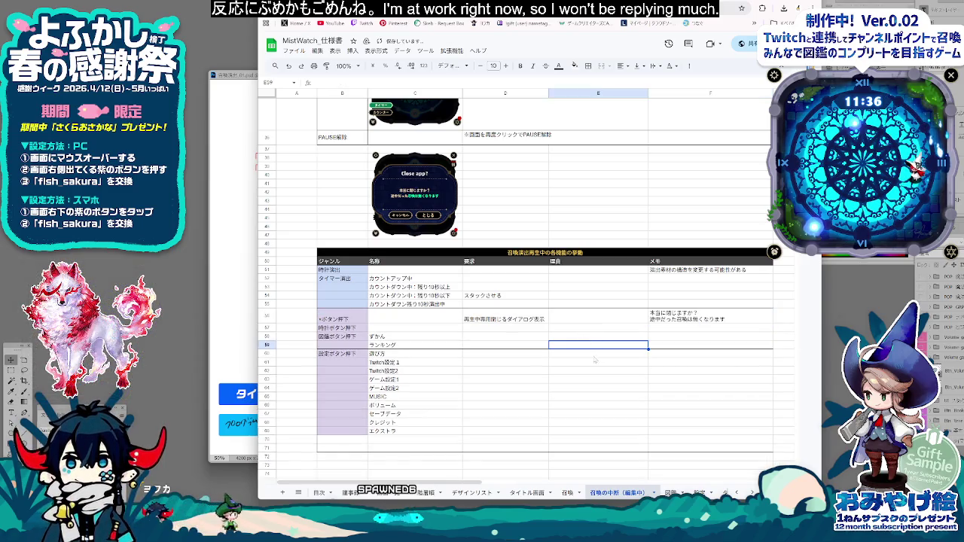
# Step: Bullet the D56 display note and begin a second line with ・閉じる場合は
pyautogui.click(528, 320)
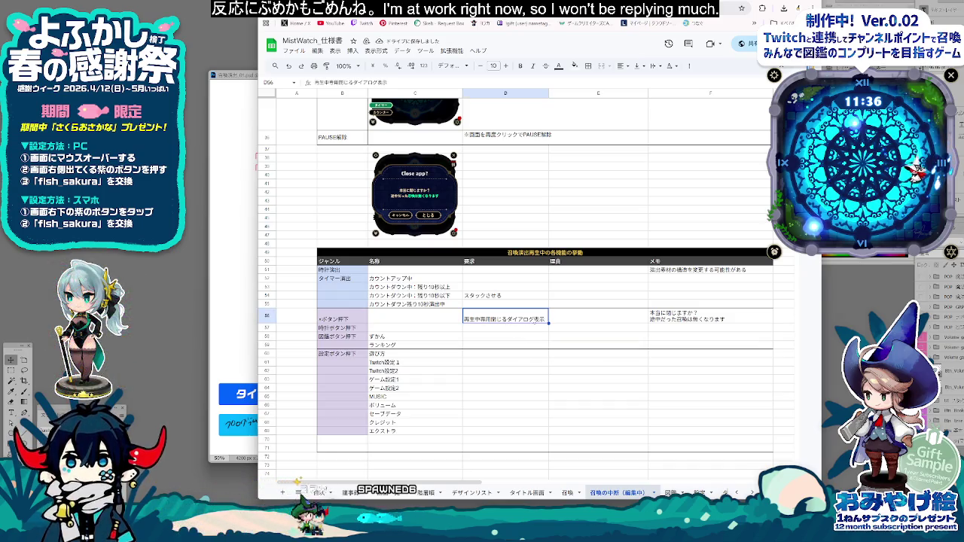
pyautogui.doubleClick(539, 322)
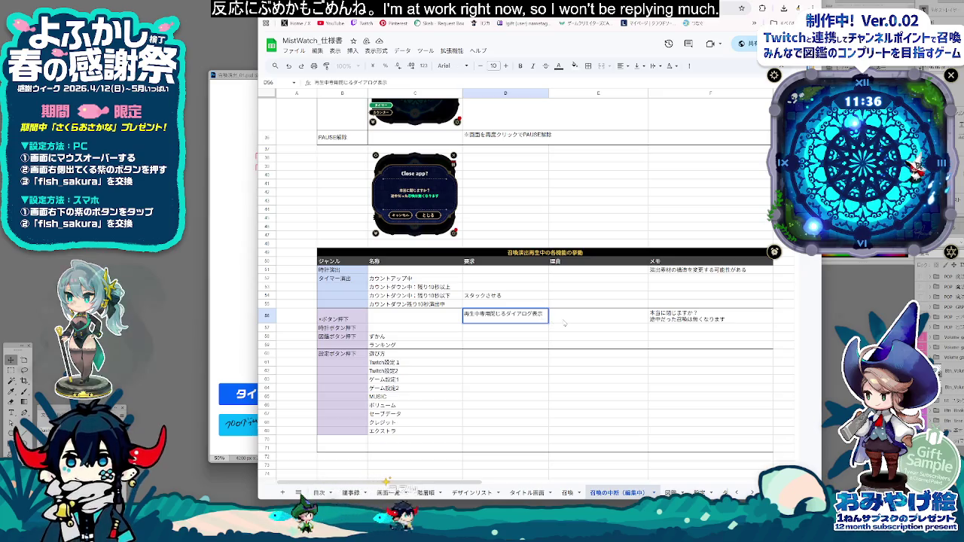
pyautogui.hotkey('alt', 'f')
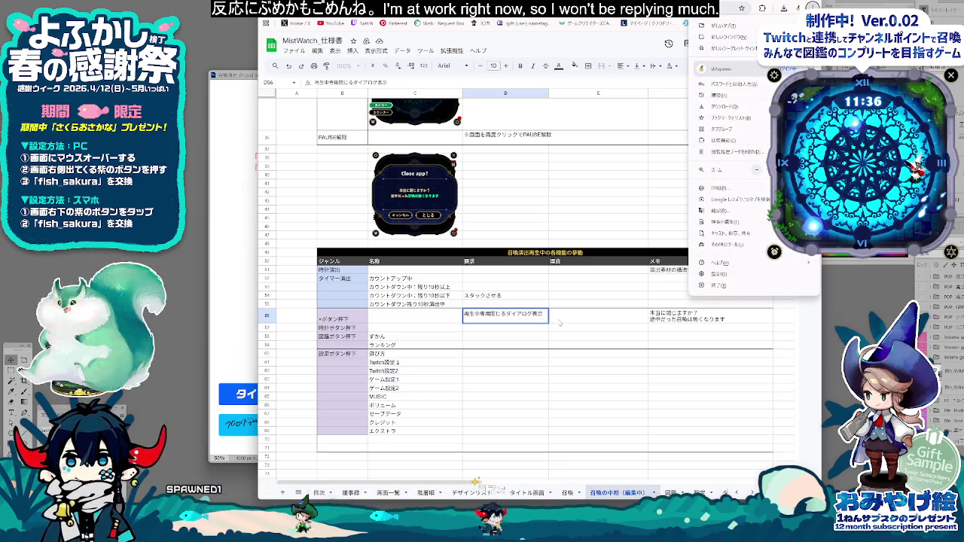
pyautogui.hotkey('alt', 'Return')
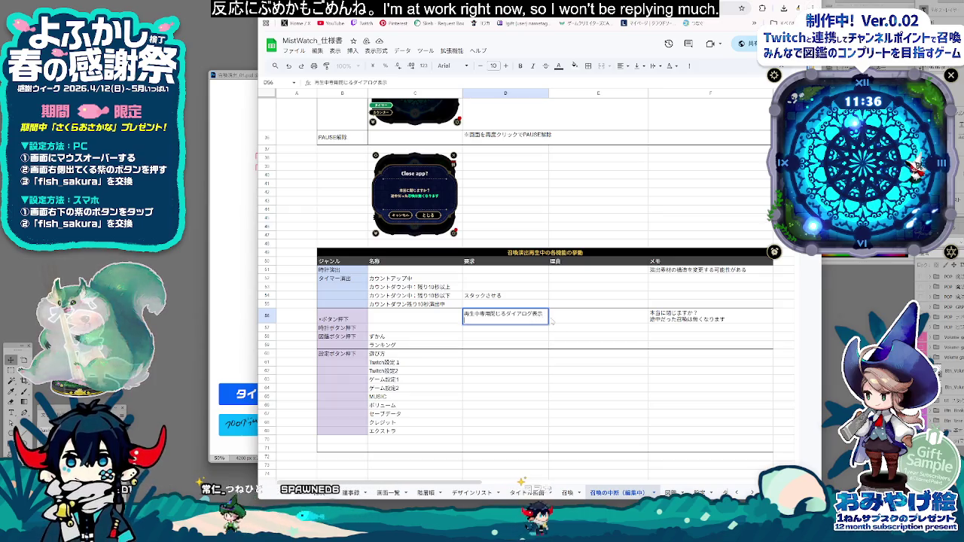
pyautogui.write('・to')
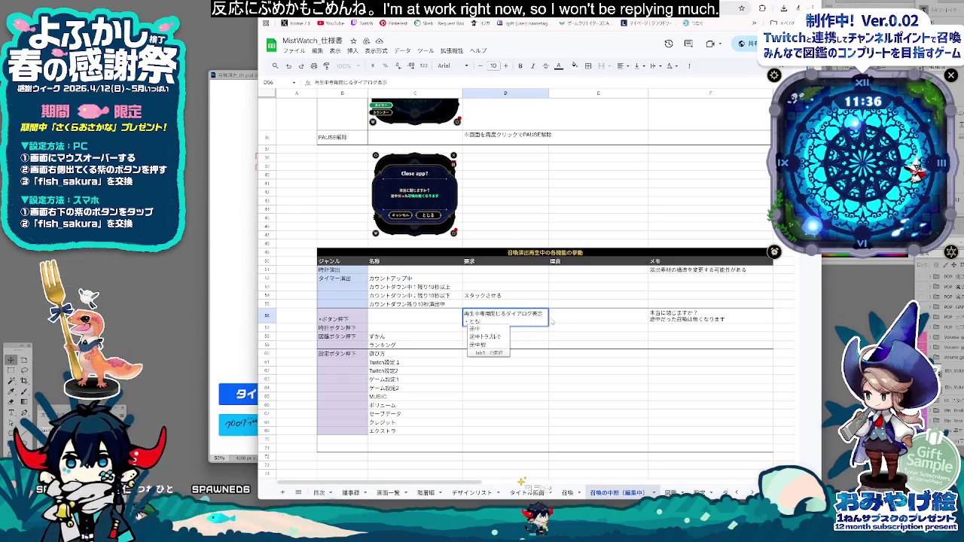
pyautogui.write('aiha')
pyautogui.press('Return')
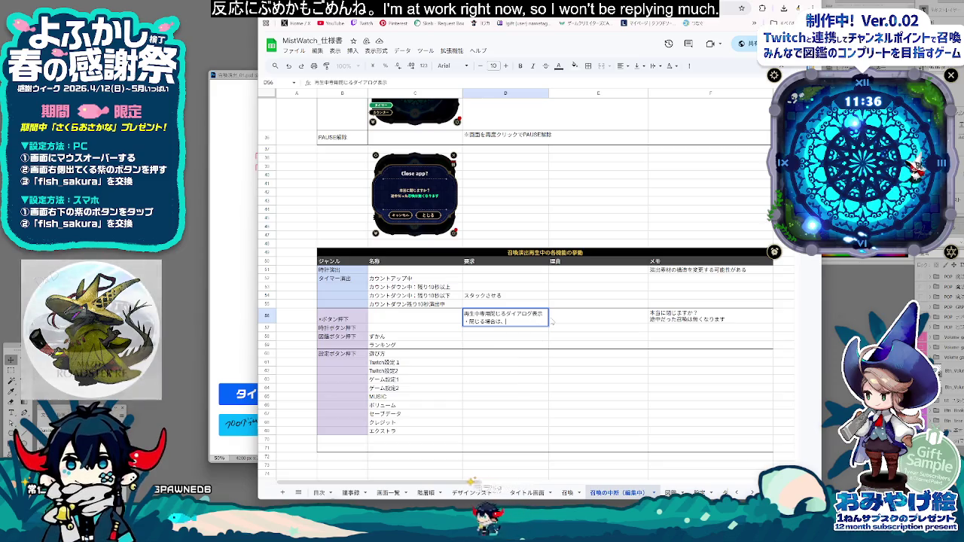
# Step: Finish the second bullet as ・閉じる場合は、召喚を全て破棄 and remove the stray third line
pyautogui.write(',shoukan')
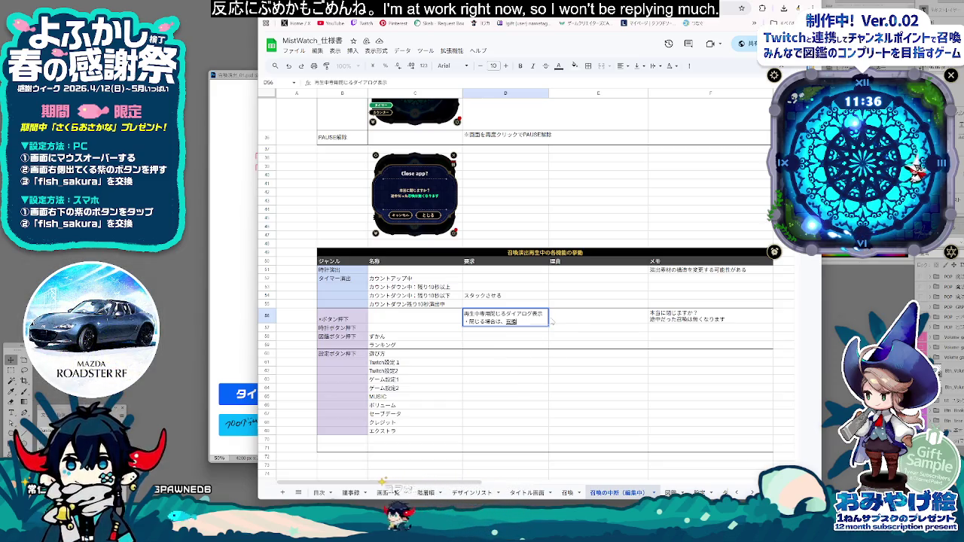
pyautogui.press('space')
pyautogui.write('haki')
pyautogui.press('space')
pyautogui.press('Return')
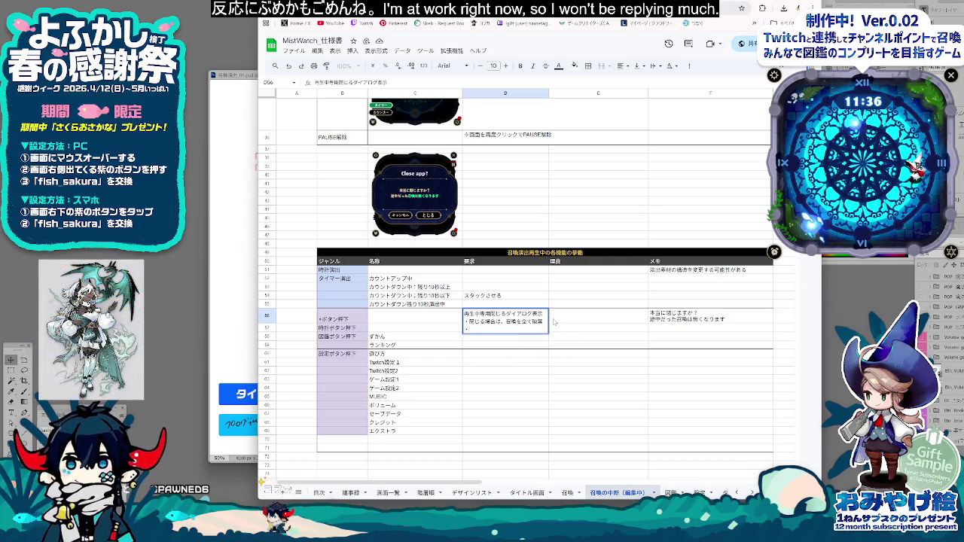
pyautogui.press('BackSpace')
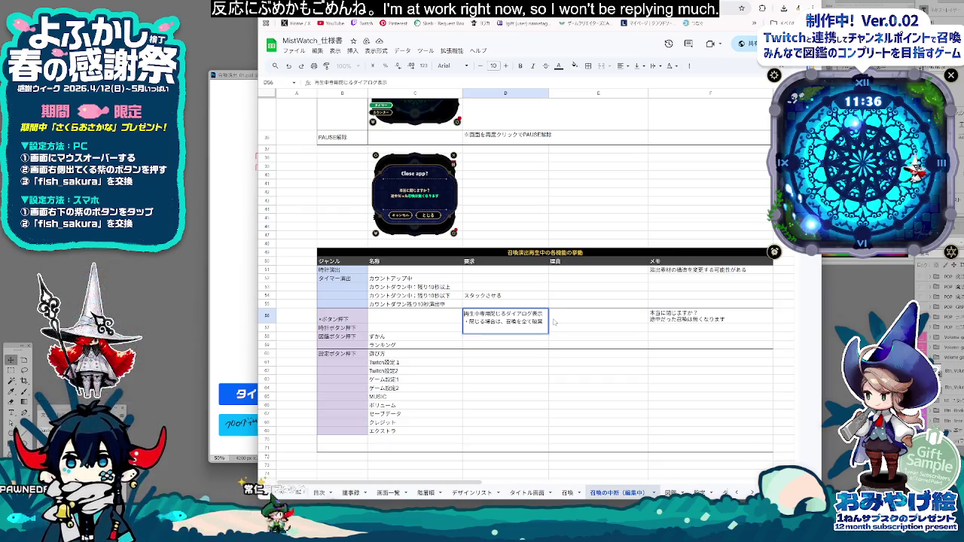
pyautogui.write('・')
pyautogui.press('Return')
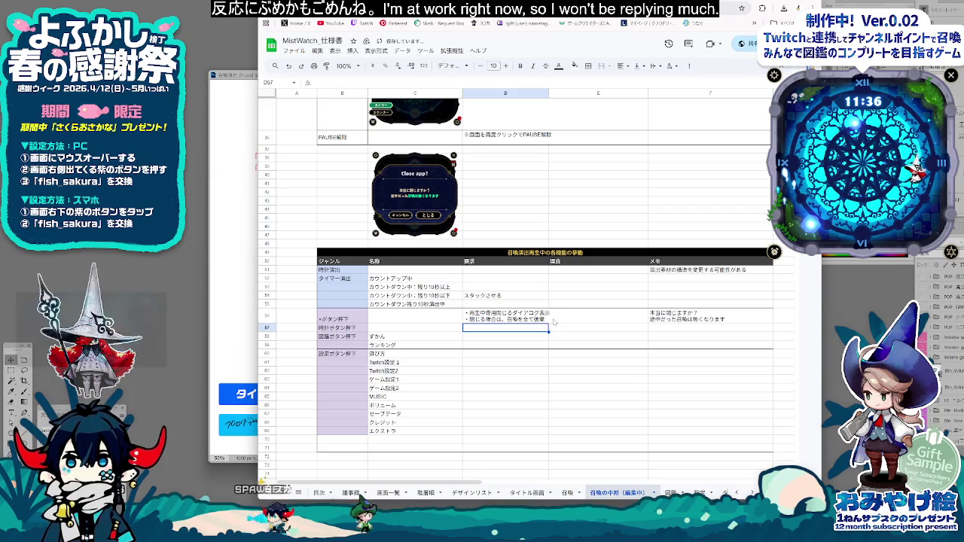
pyautogui.click(473, 340)
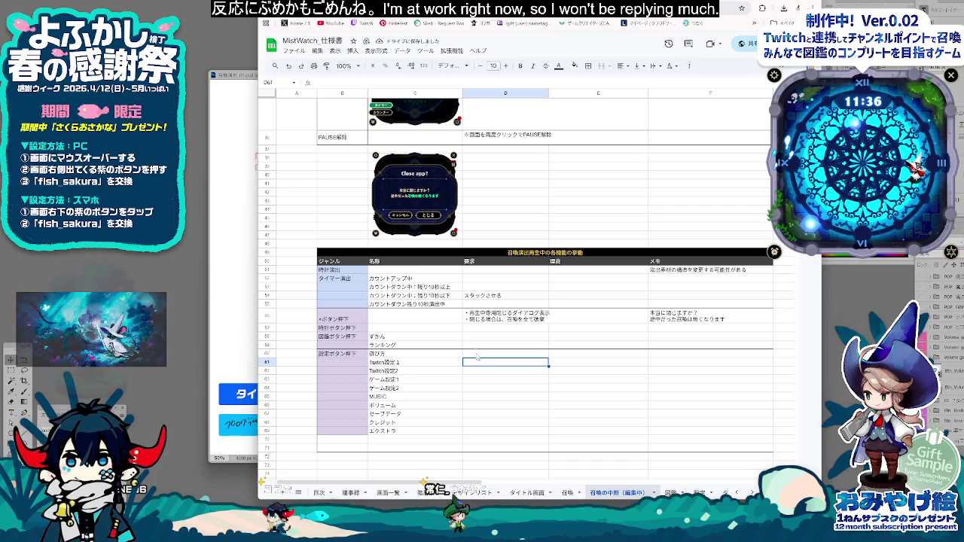
# Step: Insert a blank row below the 時計ボタン押下 row
pyautogui.click(359, 330)
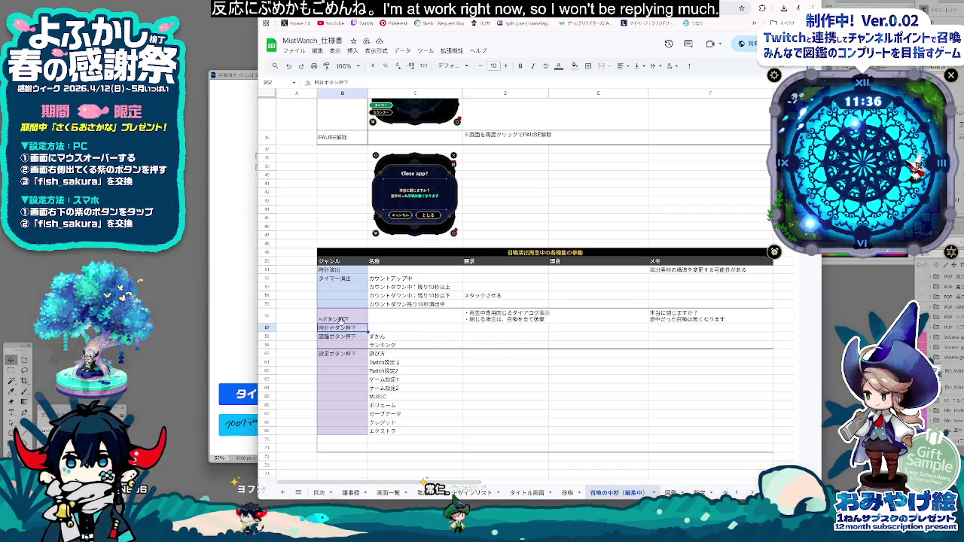
pyautogui.click(427, 330)
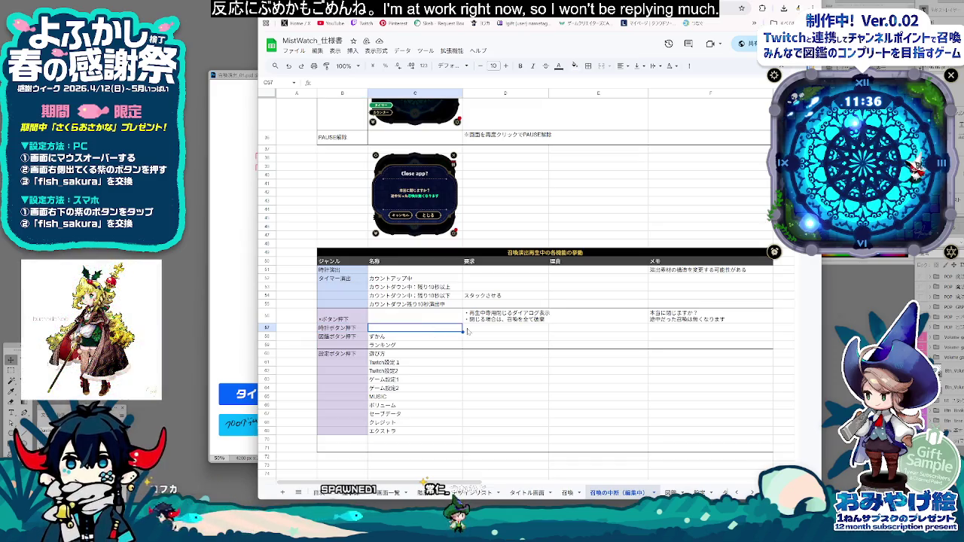
pyautogui.click(498, 331)
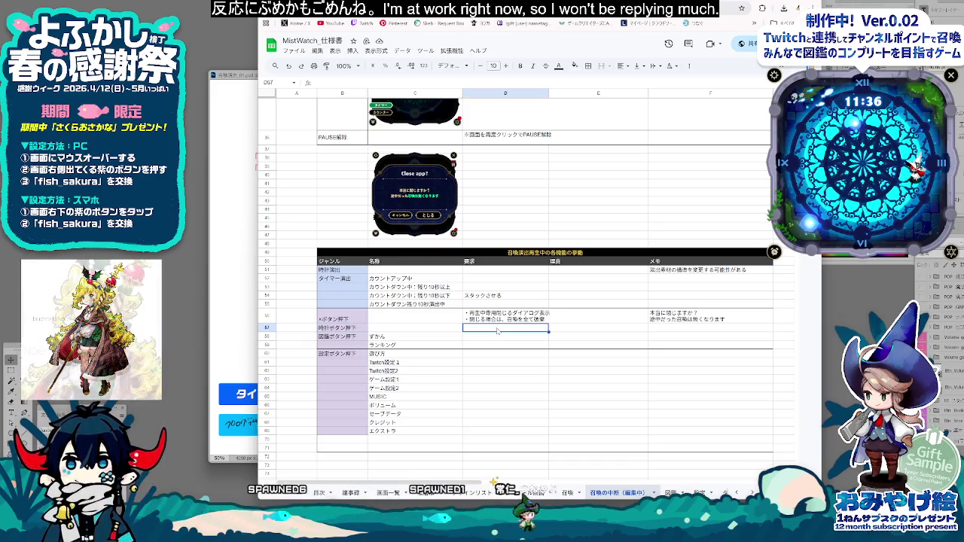
pyautogui.click(425, 330)
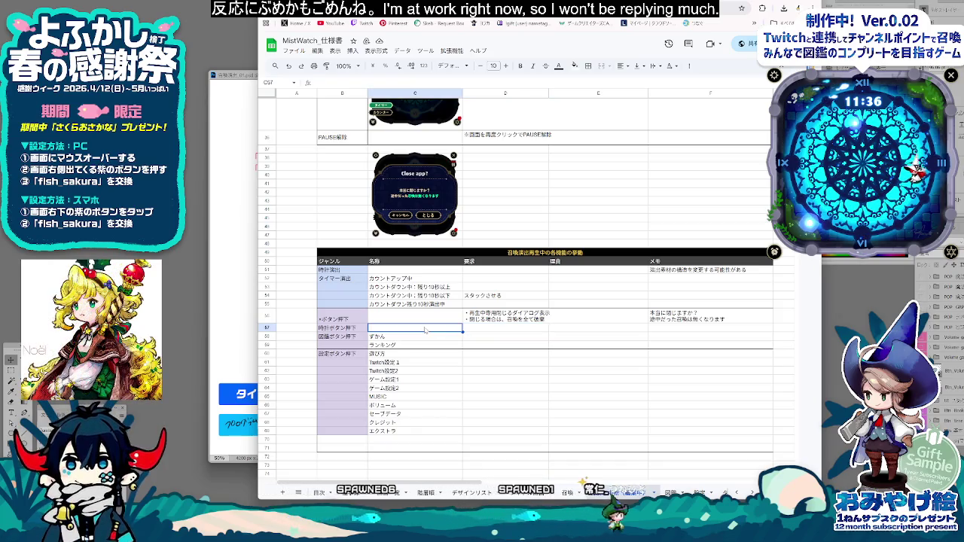
pyautogui.rightClick(267, 329)
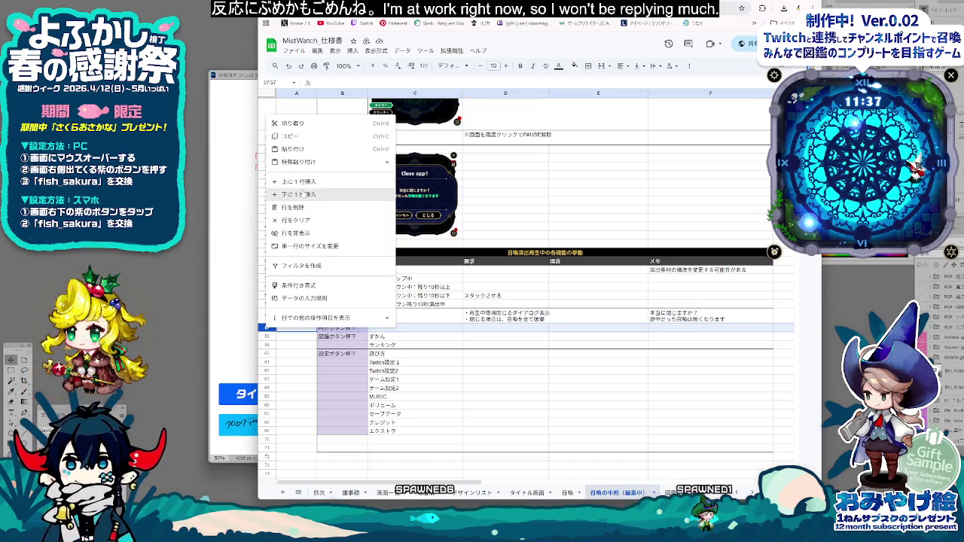
pyautogui.click(301, 182)
pyautogui.click(407, 344)
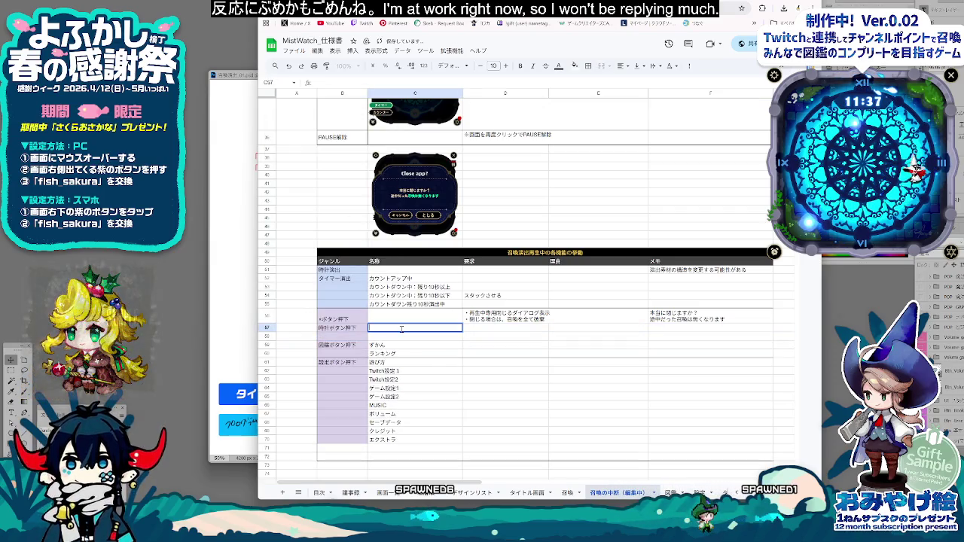
# Step: Add a border to row 56 across columns B to F
pyautogui.moveTo(342, 317); pyautogui.dragTo(753, 316)
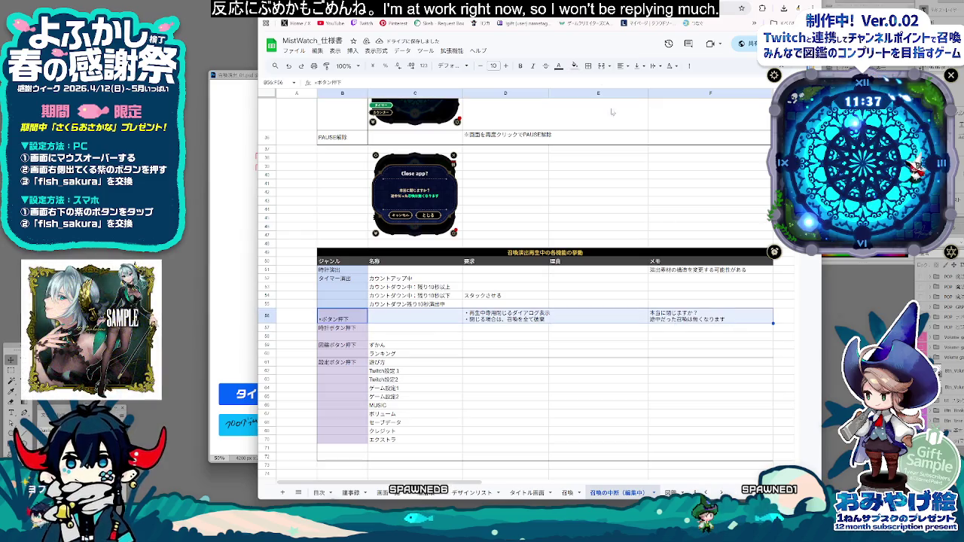
pyautogui.click(587, 66)
pyautogui.click(641, 97)
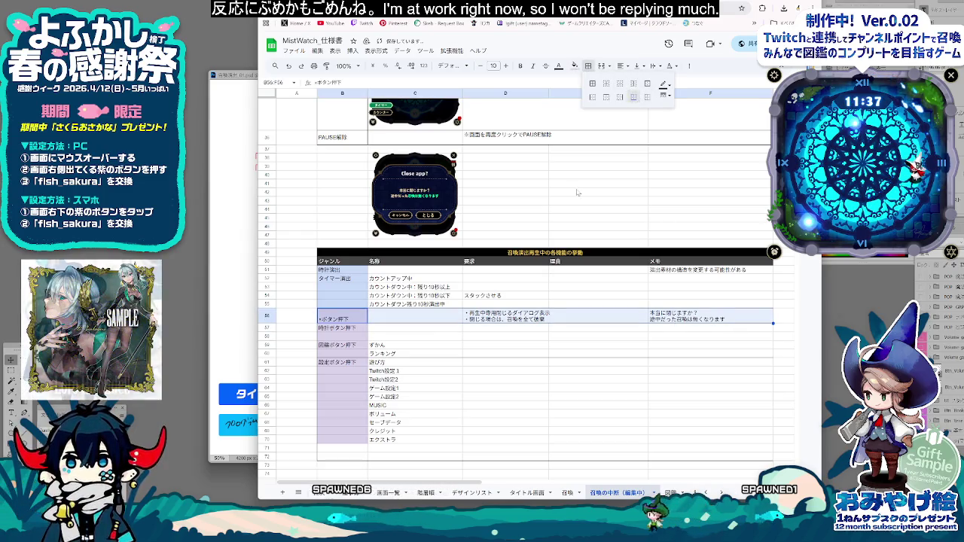
pyautogui.click(402, 330)
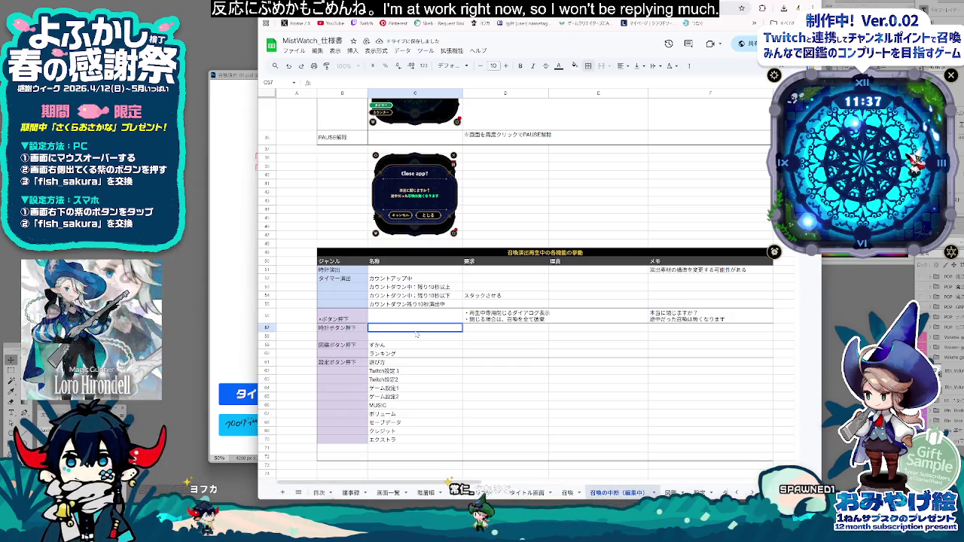
# Step: Enter タイマーボタン in C57 and カウンターボタン in C58
pyautogui.write('タイマー')
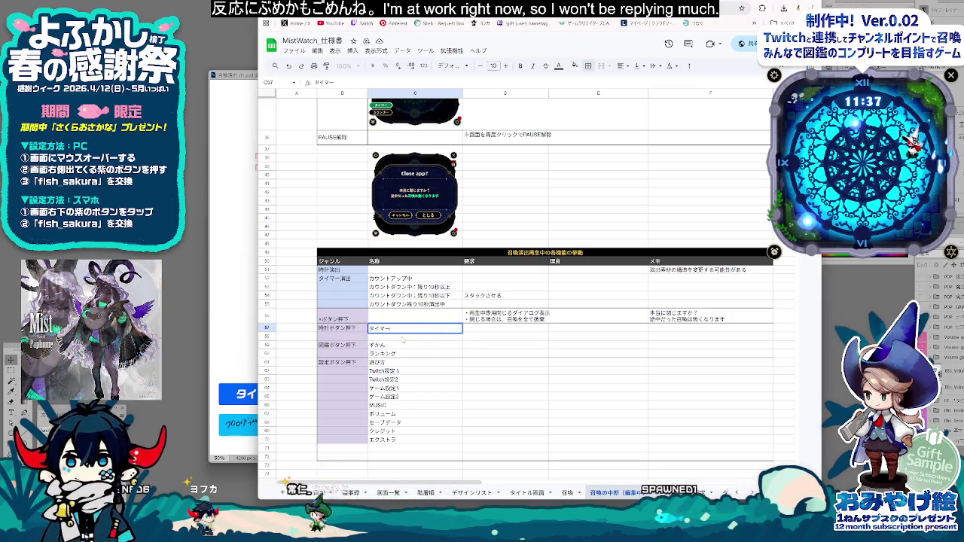
pyautogui.press('Return')
pyautogui.press('Return')
pyautogui.write('k')
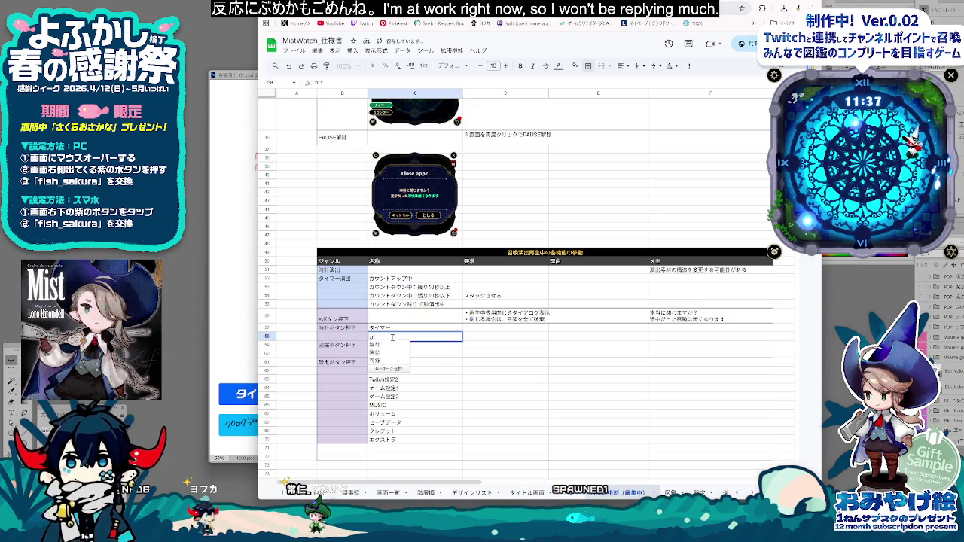
pyautogui.press('Tab')
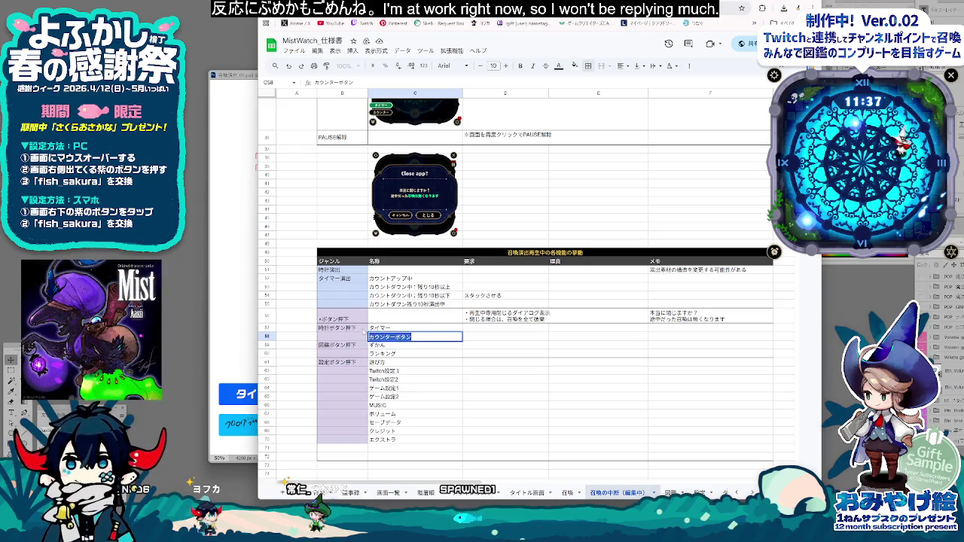
pyautogui.press('Return')
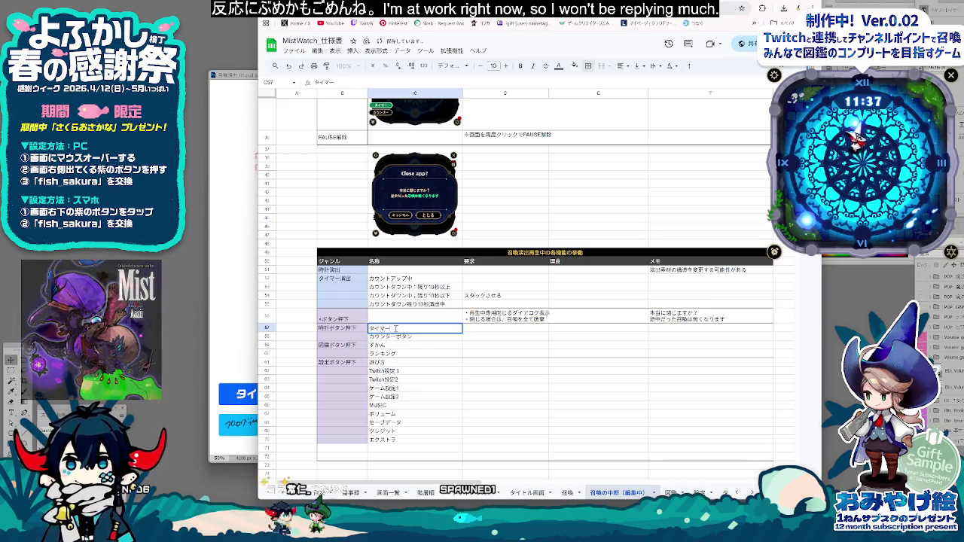
pyautogui.click(467, 336)
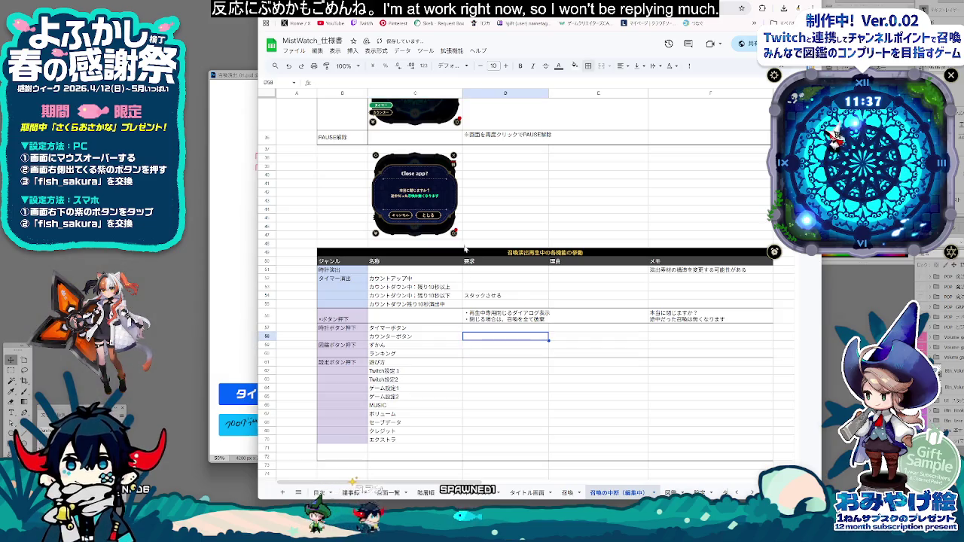
# Step: Add a border to row 58 across columns B to F
pyautogui.press('Down')
pyautogui.press('Down')
pyautogui.press('Down')
pyautogui.click(472, 330)
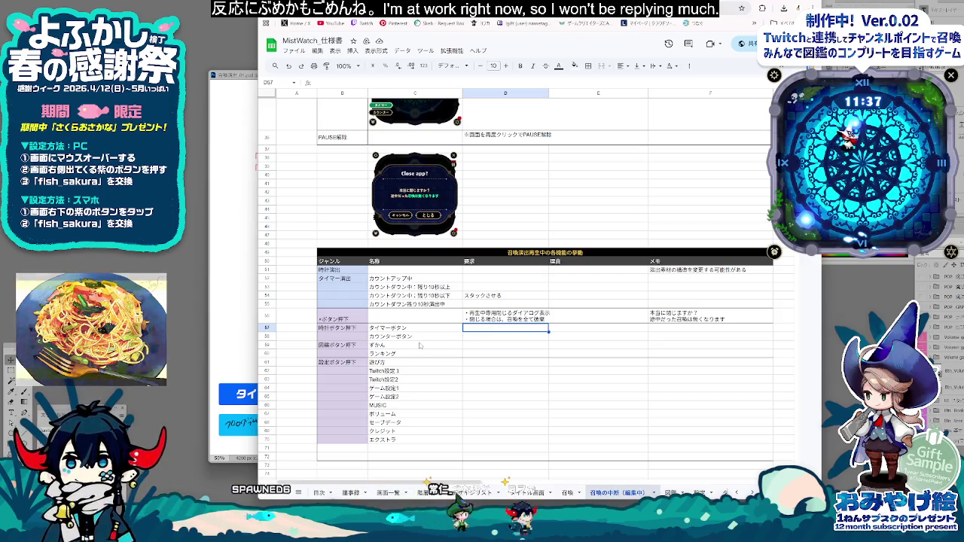
pyautogui.moveTo(343, 336); pyautogui.dragTo(699, 340)
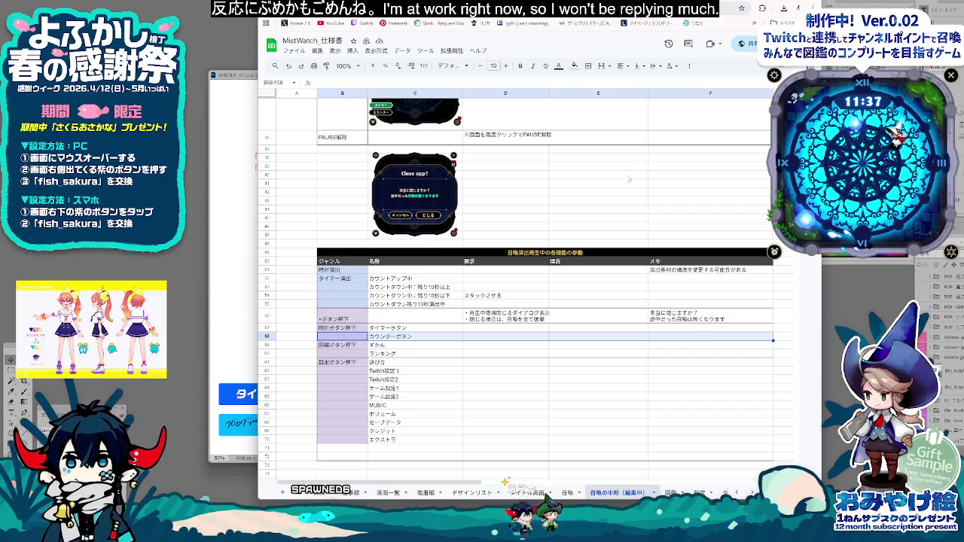
pyautogui.click(589, 66)
pyautogui.click(646, 84)
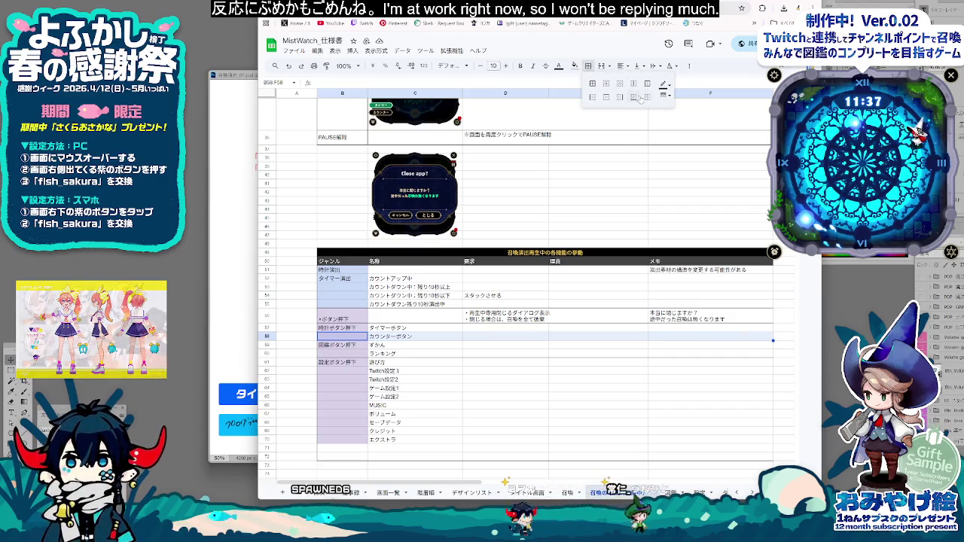
pyautogui.click(497, 423)
# Step: Select D57:F57 and bring up its cell options
pyautogui.click(450, 408)
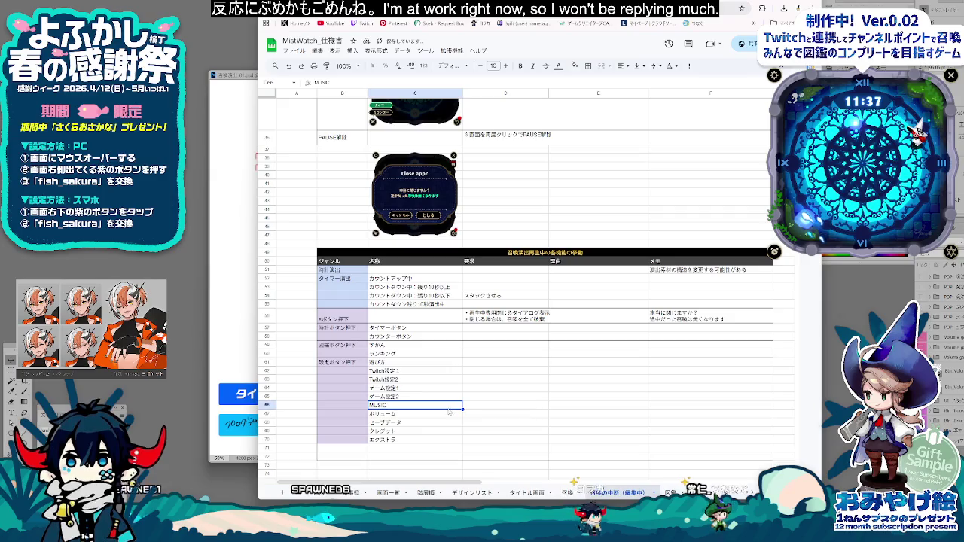
pyautogui.click(436, 336)
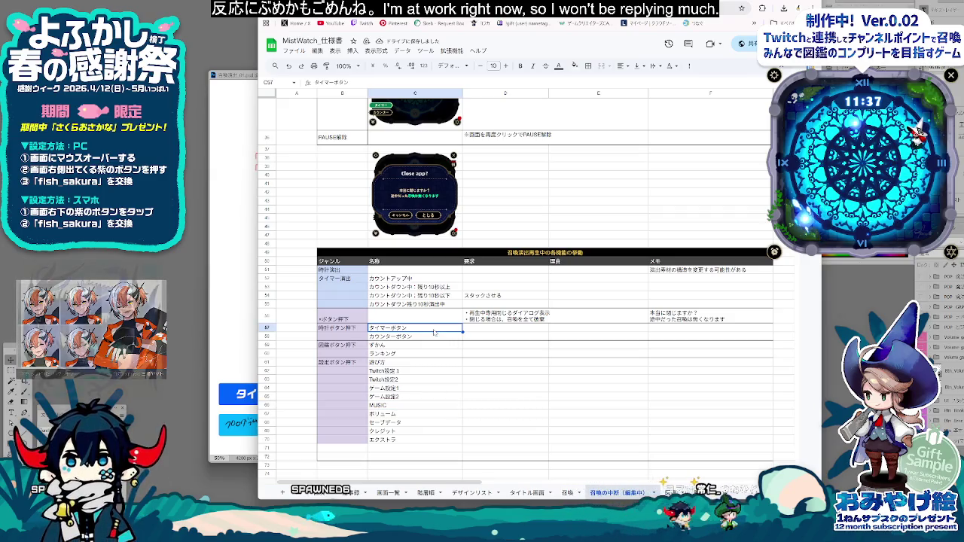
pyautogui.click(514, 330)
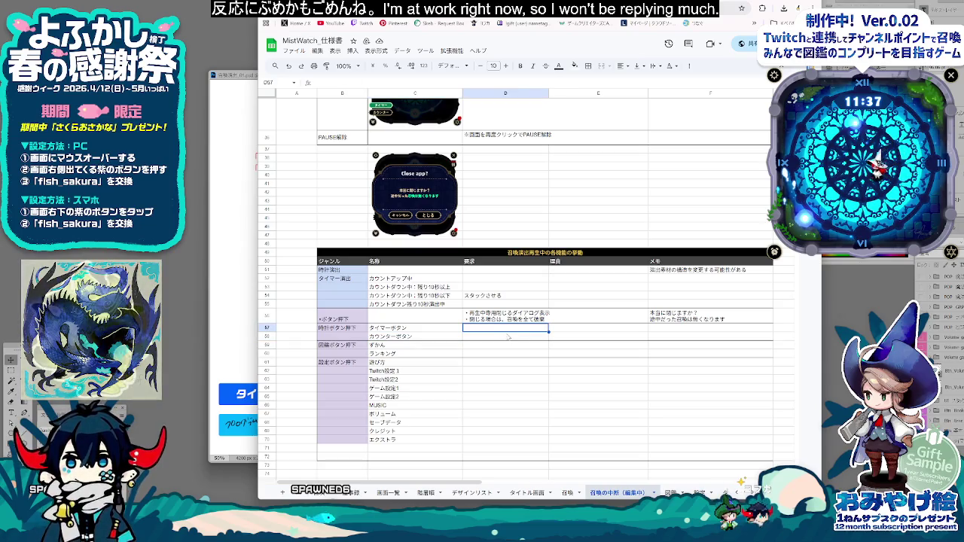
pyautogui.click(507, 337)
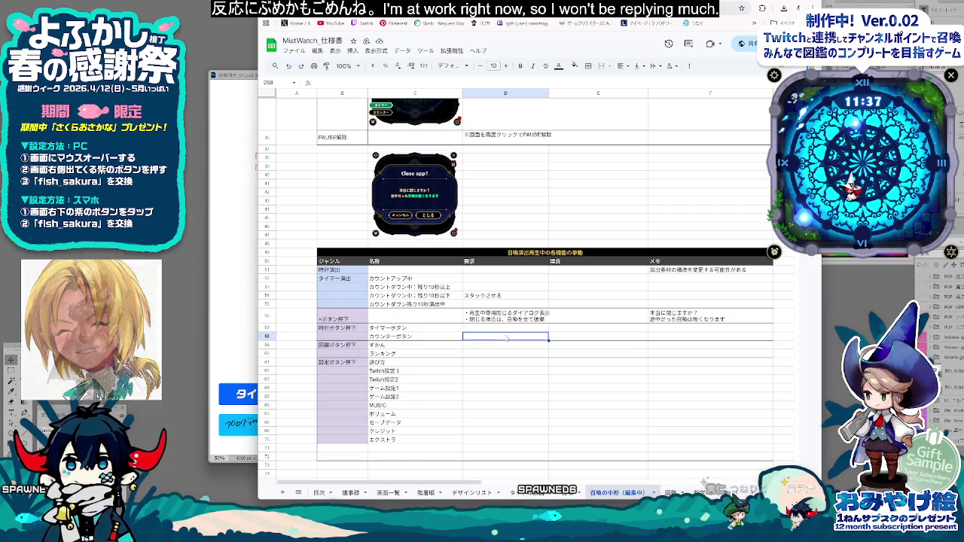
pyautogui.click(506, 331)
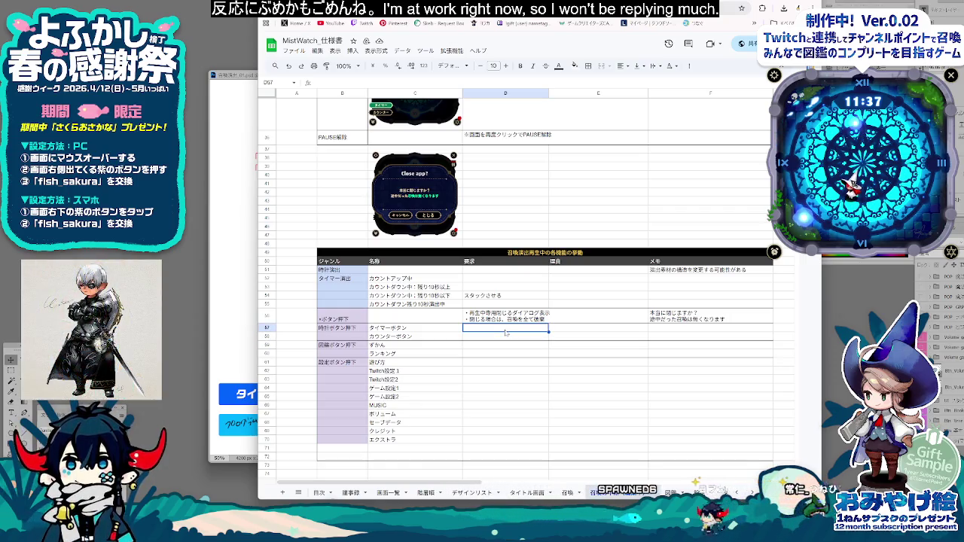
pyautogui.moveTo(507, 332); pyautogui.dragTo(716, 332)
pyautogui.rightClick(716, 332)
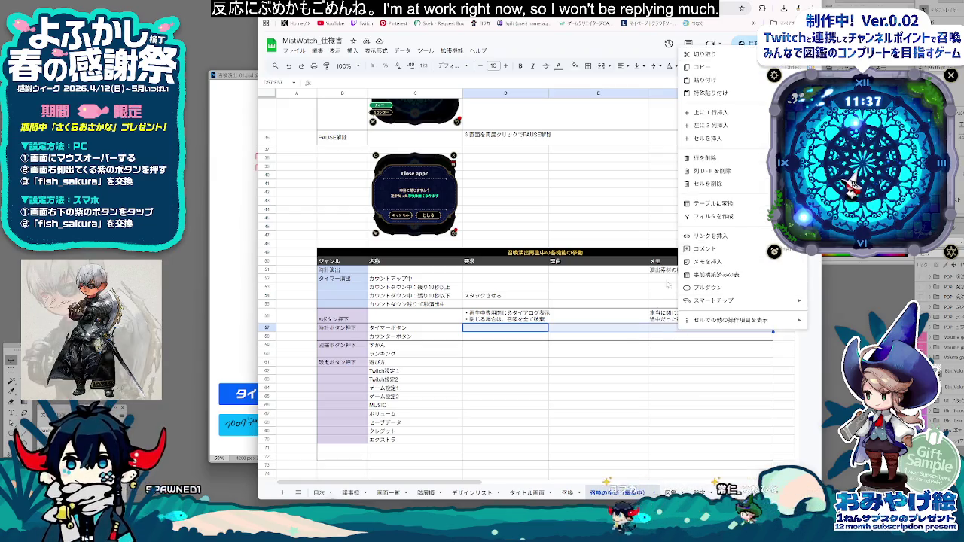
pyautogui.moveTo(731, 320)
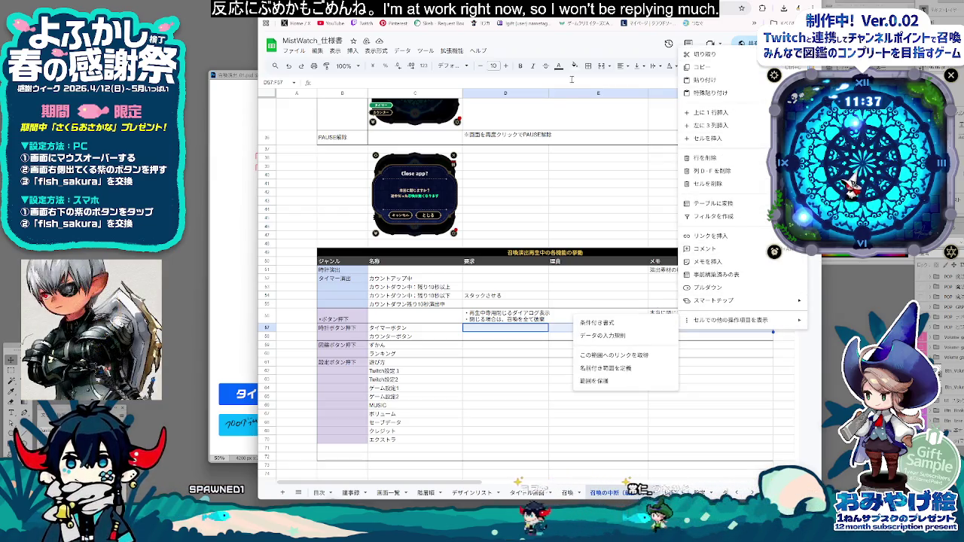
# Step: Fill D57:F57 bright green
pyautogui.click(575, 66)
pyautogui.click(600, 113)
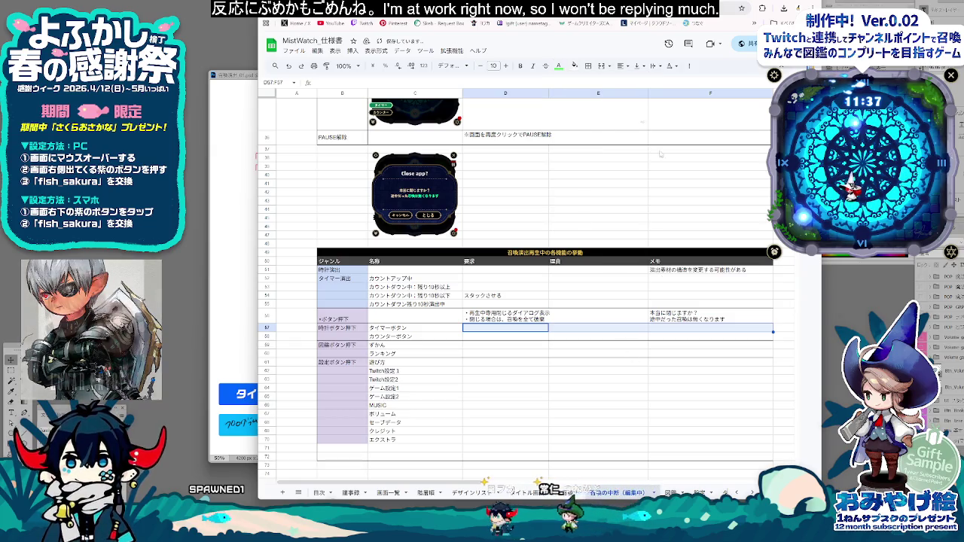
pyautogui.click(574, 66)
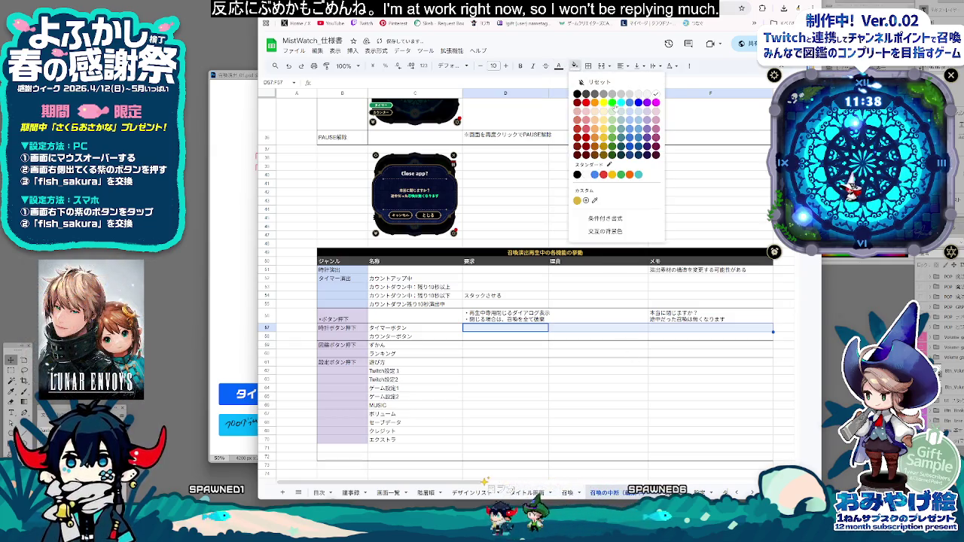
pyautogui.click(611, 102)
# Step: Copy the memo text from F51 into F57
pyautogui.click(663, 271)
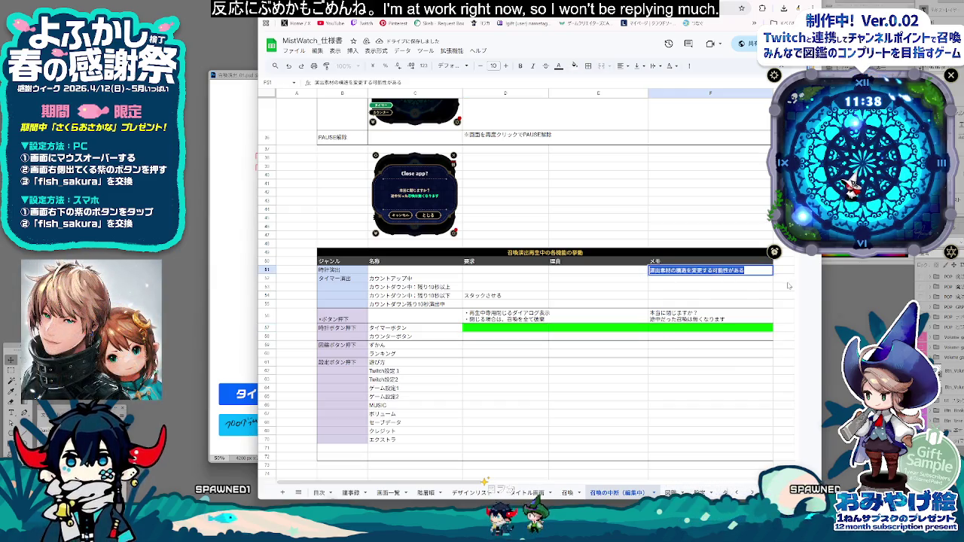
pyautogui.doubleClick(662, 270)
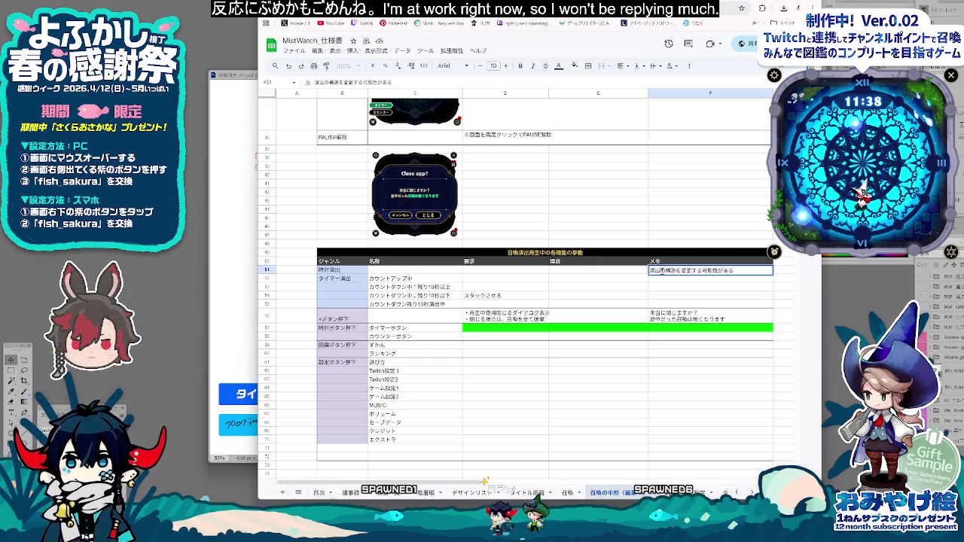
pyautogui.hotkey('ctrl', 'a')
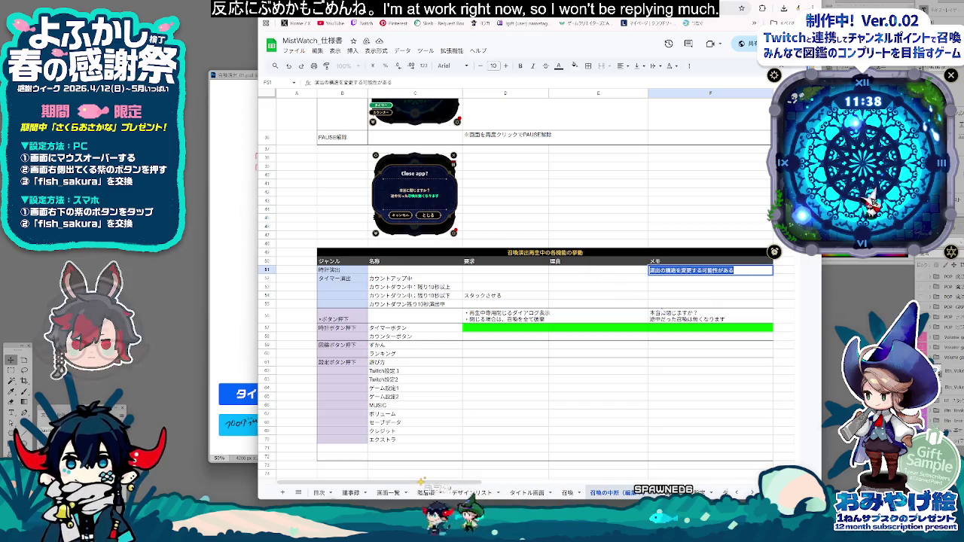
pyautogui.hotkey('ctrl', 'c')
pyautogui.click(688, 328)
pyautogui.hotkey('ctrl', 'v')
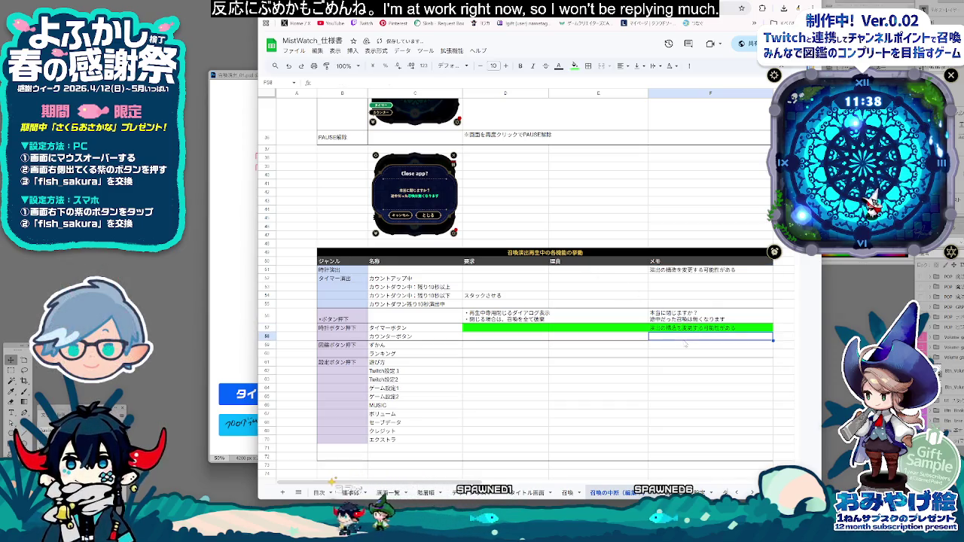
pyautogui.press('Up')
pyautogui.press('Up')
pyautogui.press('Up')
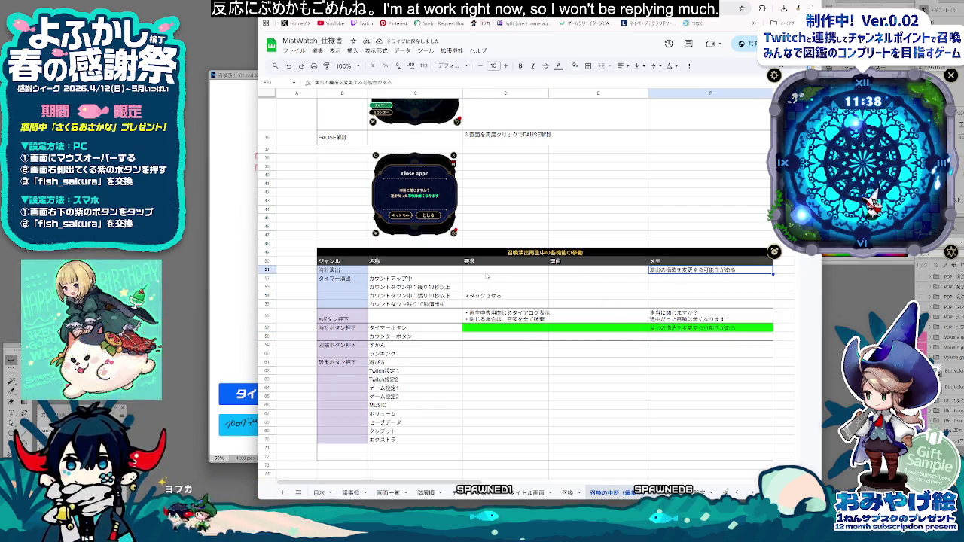
# Step: Fill D51:F51 bright green
pyautogui.keyDown('shift'); pyautogui.click(486, 270); pyautogui.keyUp('shift')
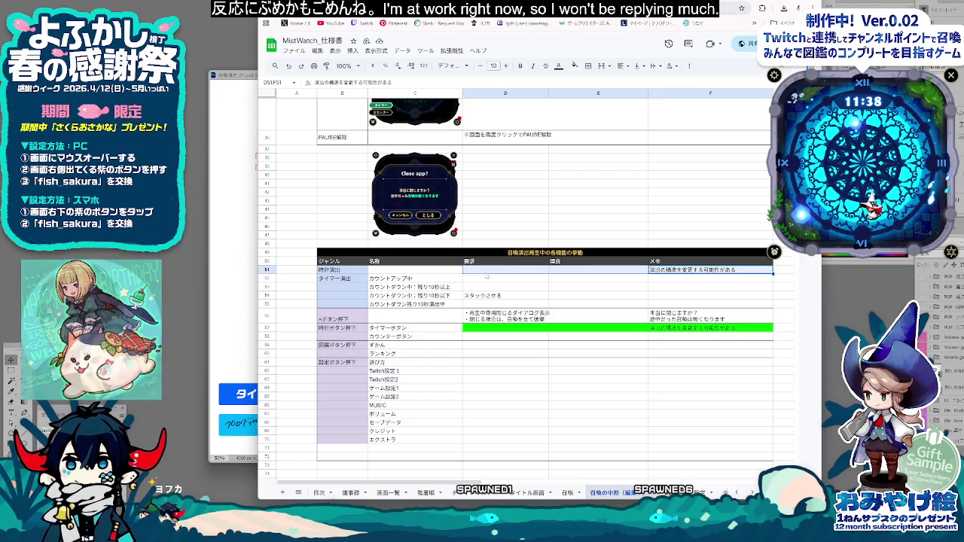
pyautogui.rightClick(491, 270)
pyautogui.click(574, 67)
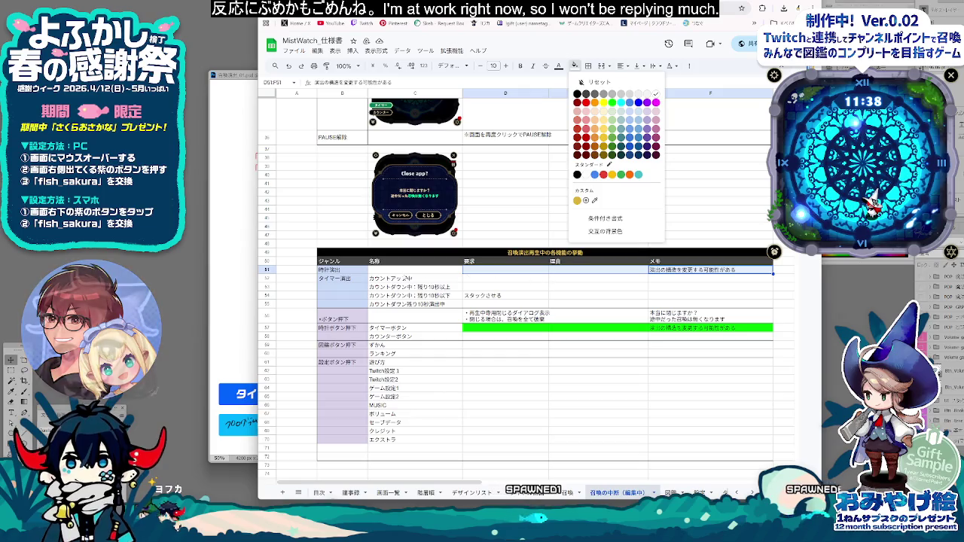
pyautogui.click(612, 102)
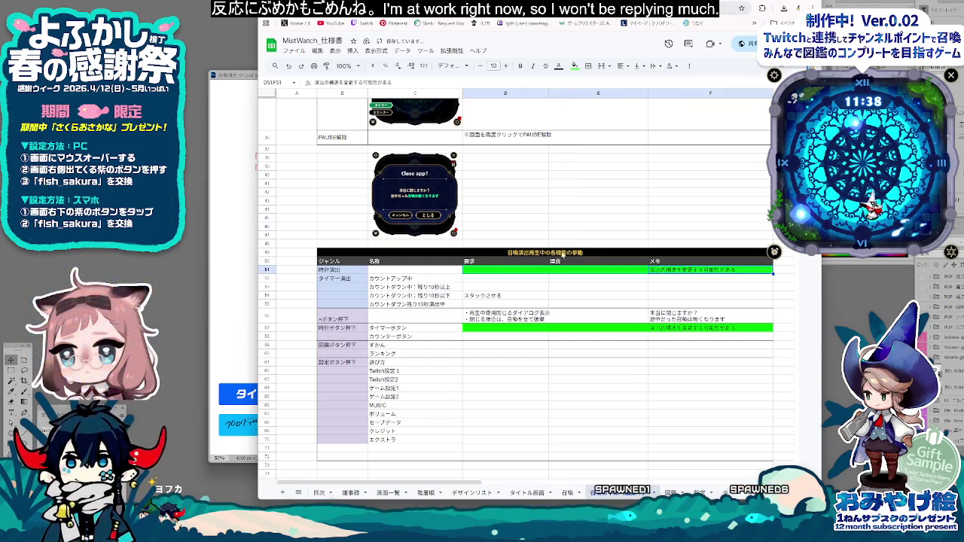
pyautogui.click(505, 380)
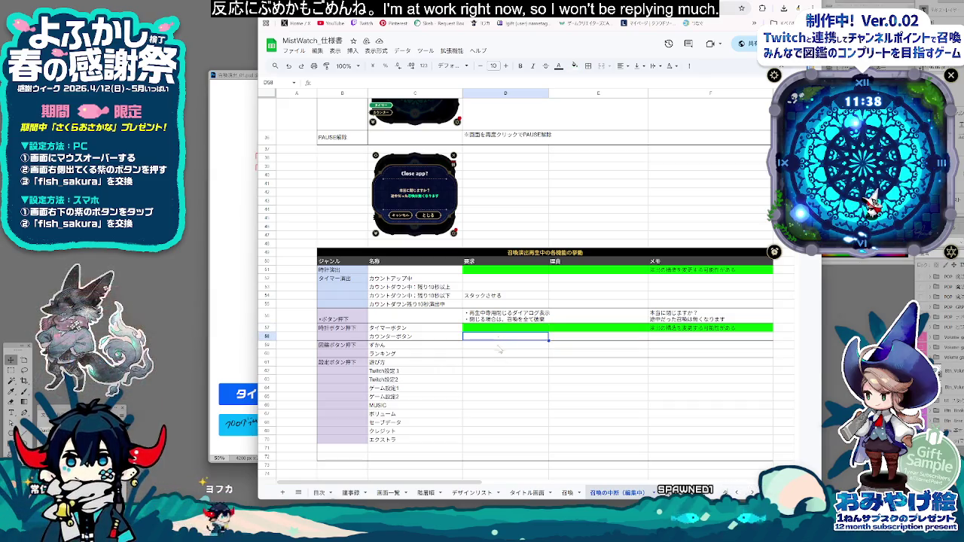
pyautogui.click(500, 354)
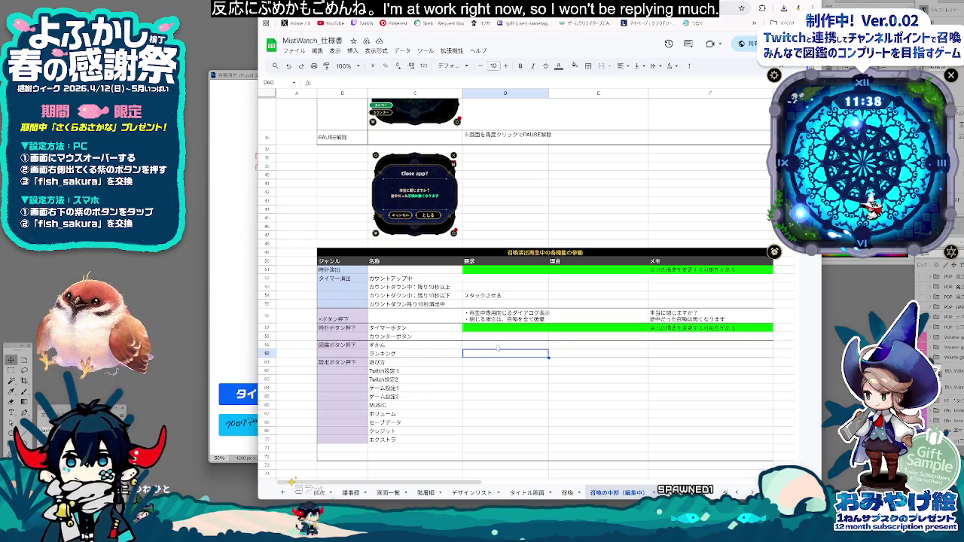
pyautogui.scroll(5, 497, 354)
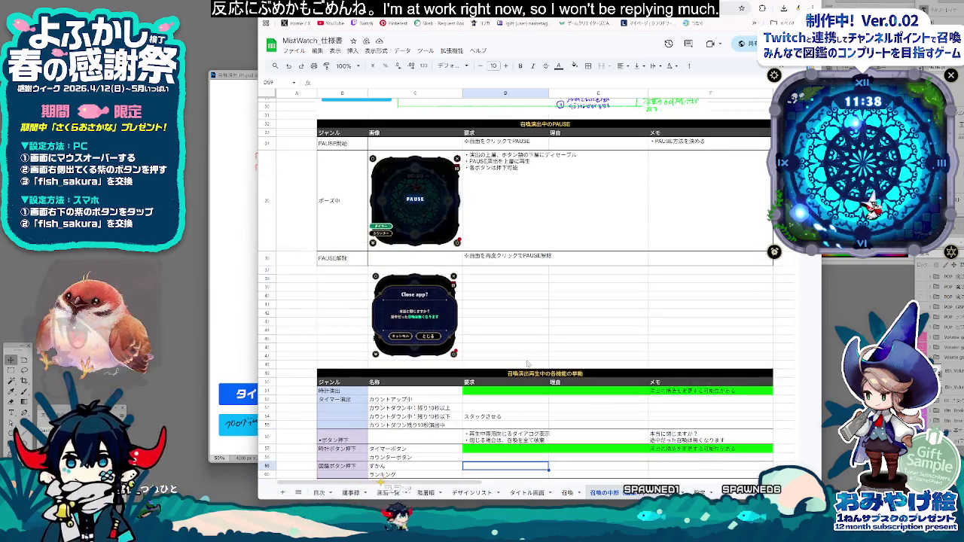
pyautogui.scroll(5, 512, 359)
pyautogui.scroll(5, 520, 362)
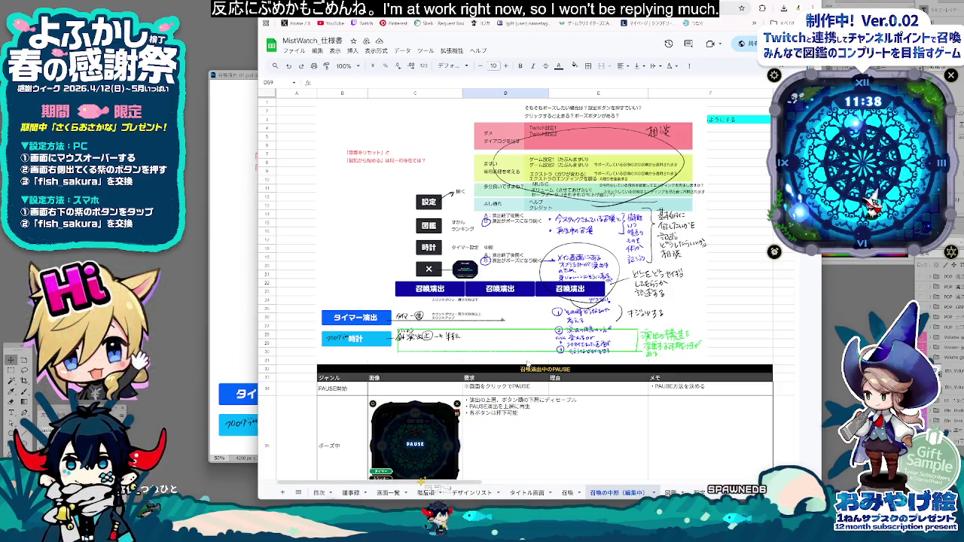
pyautogui.scroll(-5, 528, 364)
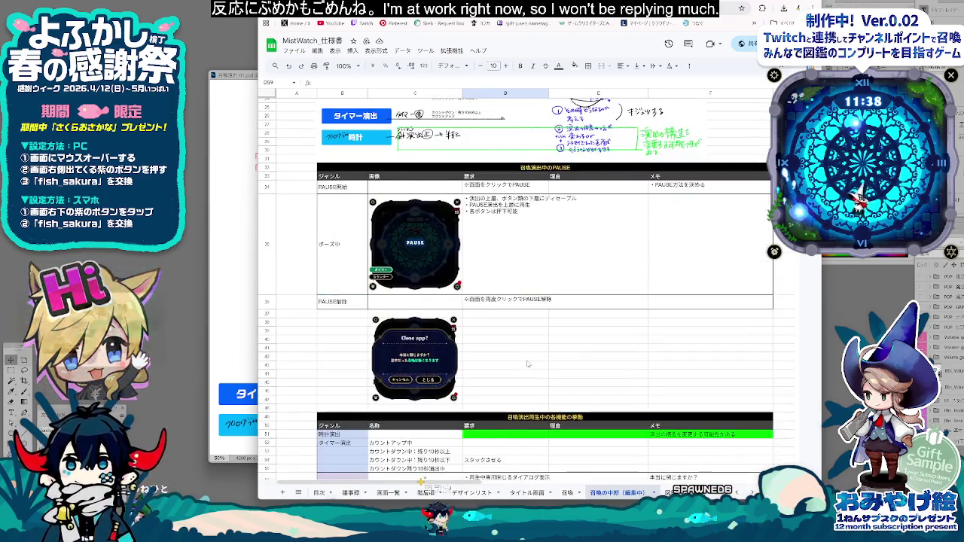
pyautogui.scroll(-5, 528, 364)
pyautogui.scroll(-3, 527, 364)
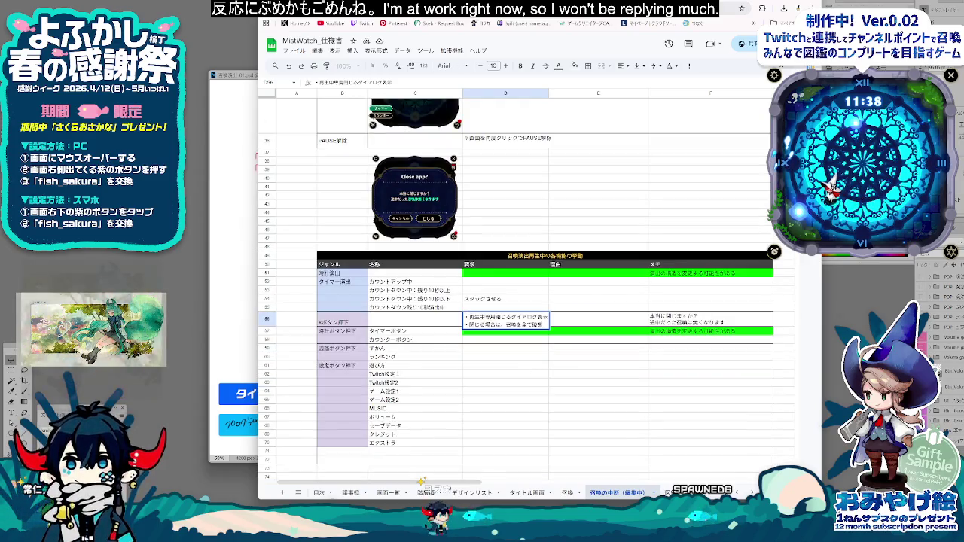
# Step: Insert ・召喚はポーズになる。 as a new first line of the D56 requirement
pyautogui.hotkey('alt', 'Return')
pyautogui.write('en')
pyautogui.press('BackSpace')
pyautogui.press('BackSpace')
pyautogui.press('BackSpace')
pyautogui.write('sy')
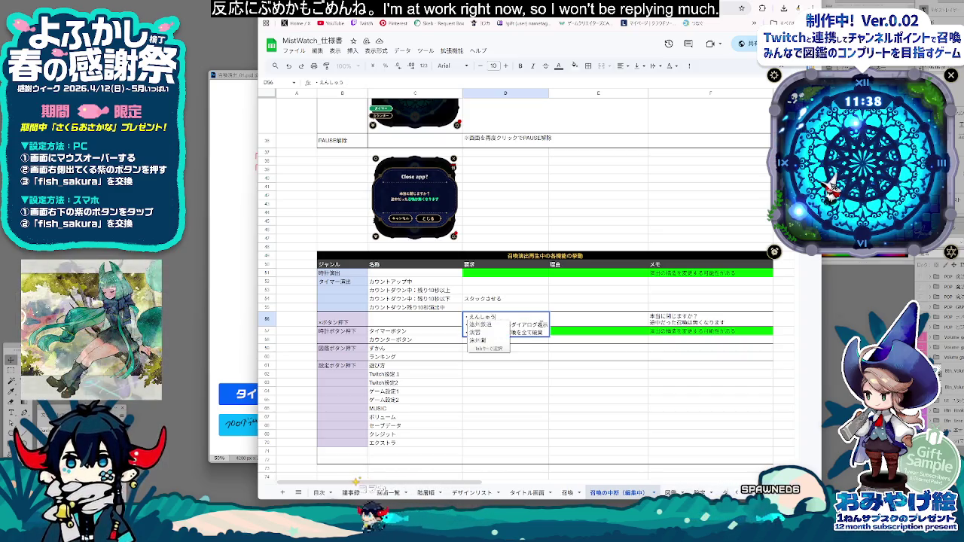
pyautogui.write('oukanha')
pyautogui.press('space')
pyautogui.write('po-zunia')
pyautogui.press('BackSpace')
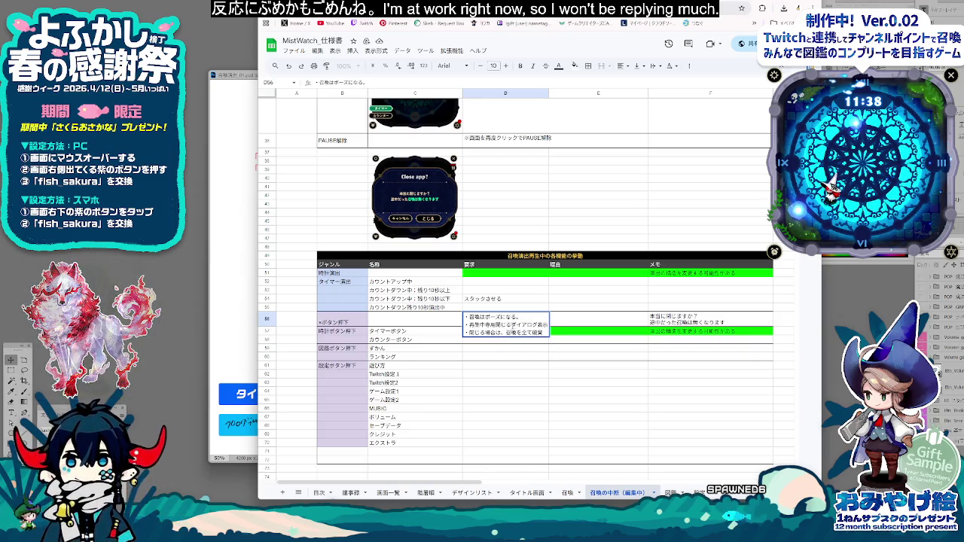
pyautogui.click(531, 363)
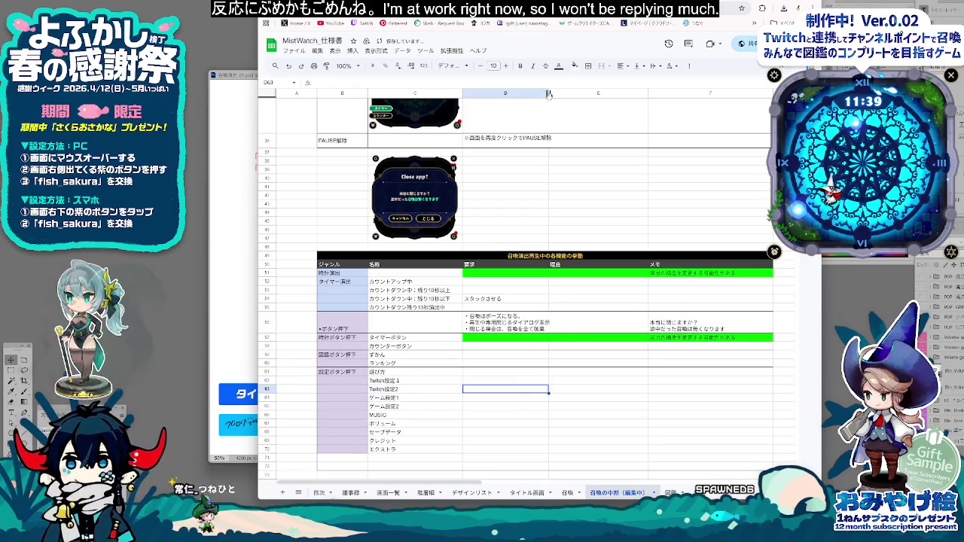
# Step: Scroll through the table and reselect the ×ボタン押下 requirement cell
pyautogui.scroll(10, 549, 93)
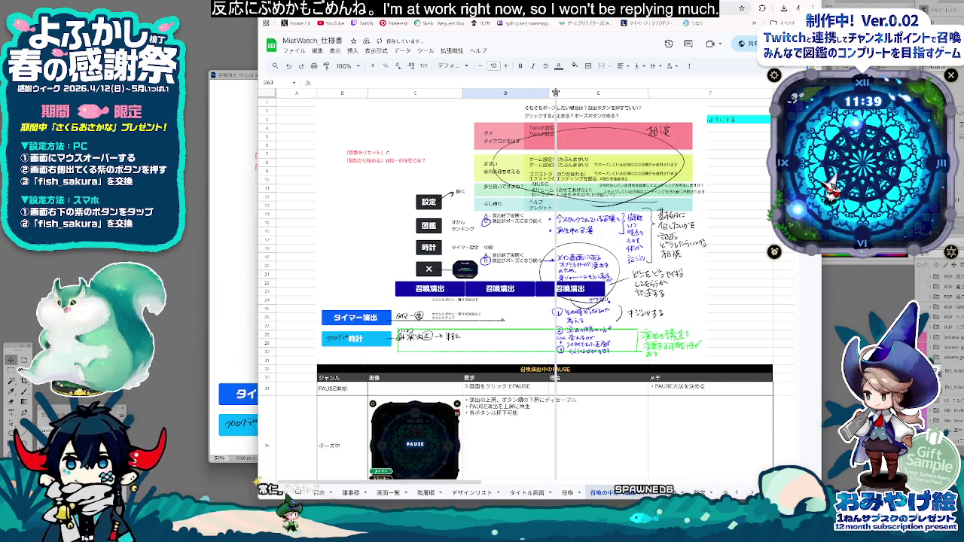
pyautogui.scroll(-5, 573, 340)
pyautogui.click(599, 372)
pyautogui.scroll(-5, 599, 390)
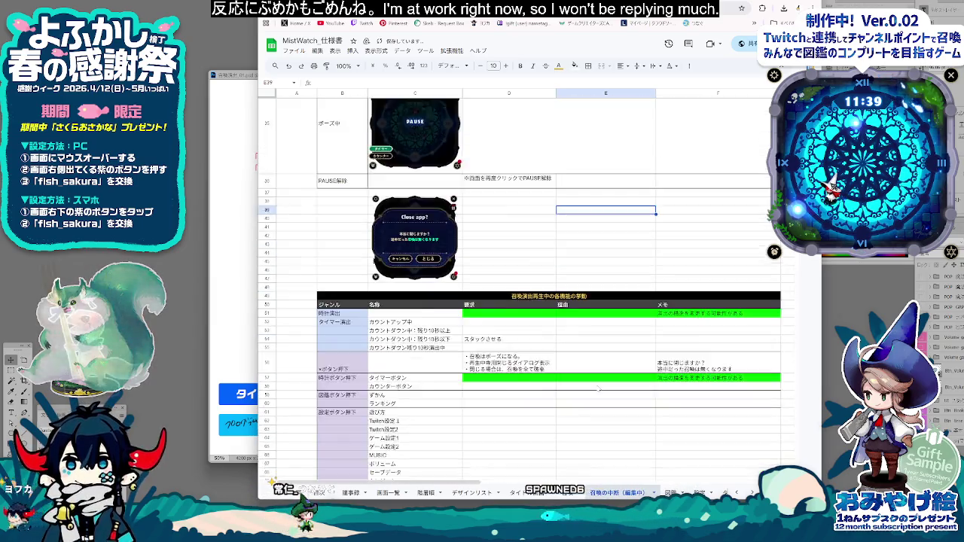
pyautogui.click(509, 324)
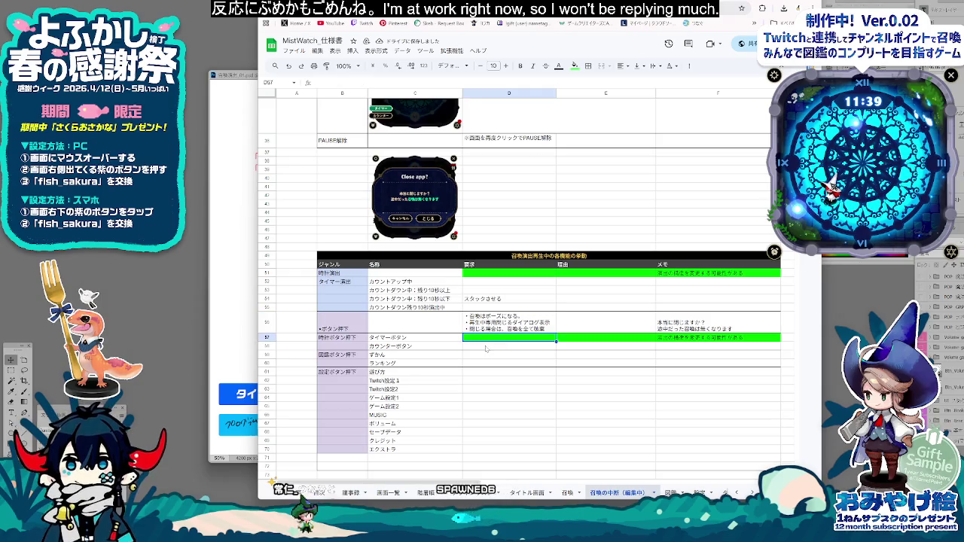
pyautogui.scroll(-2, 505, 372)
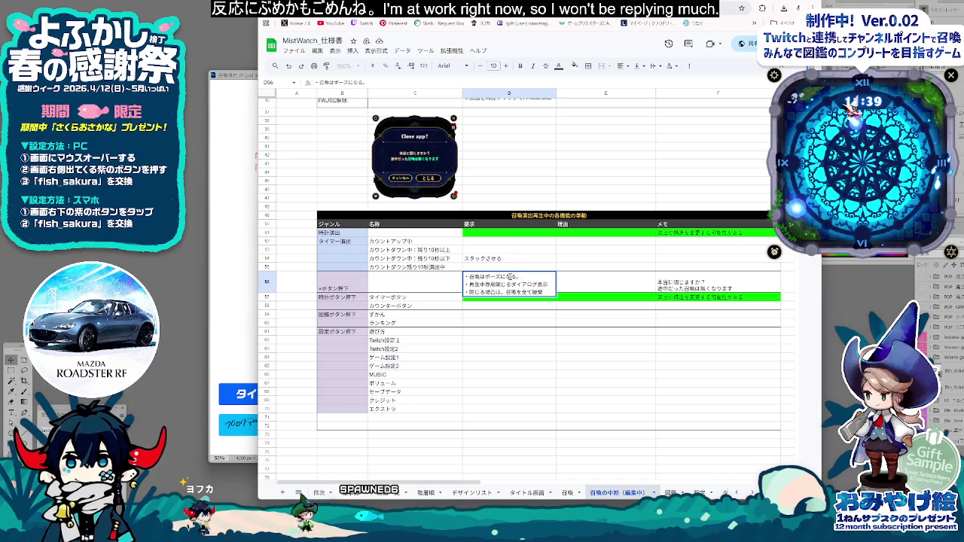
# Step: Shorten D56's first bullet to 召喚はポーズ。 and paste it into the ずかん and ランキング rows
pyautogui.press('BackSpace')
pyautogui.press('BackSpace')
pyautogui.press('BackSpace')
pyautogui.moveTo(504, 276); pyautogui.dragTo(444, 282)
pyautogui.hotkey('ctrl', 'c')
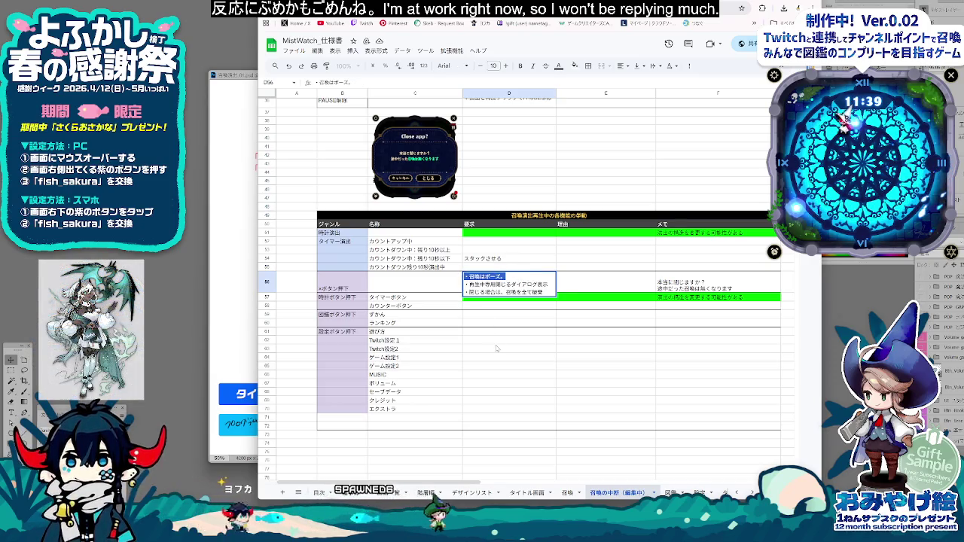
pyautogui.click(486, 315)
pyautogui.hotkey('ctrl', 'v')
pyautogui.click(486, 324)
pyautogui.hotkey('ctrl', 'v')
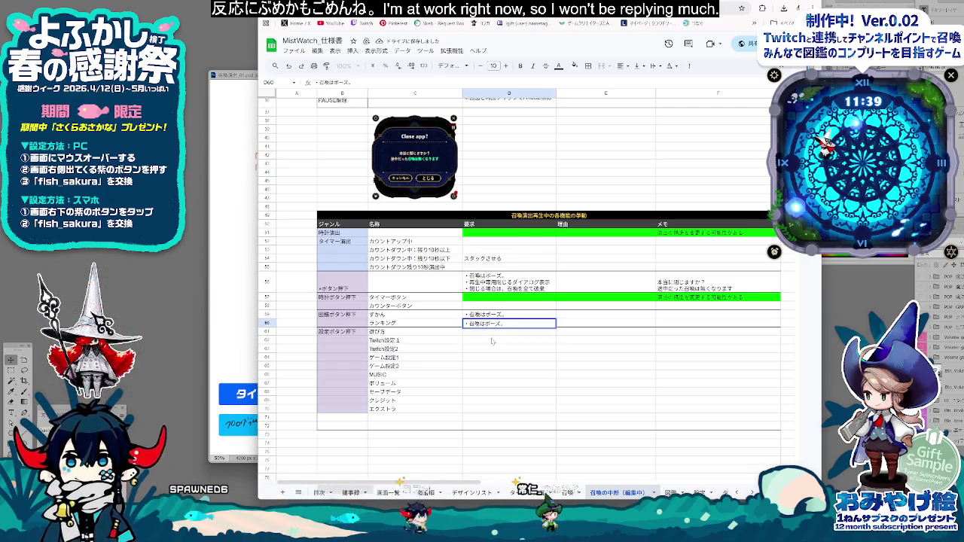
pyautogui.click(492, 341)
# Step: Extend the ずかん requirement with してポップアップを開く
pyautogui.click(517, 315)
pyautogui.press('BackSpace')
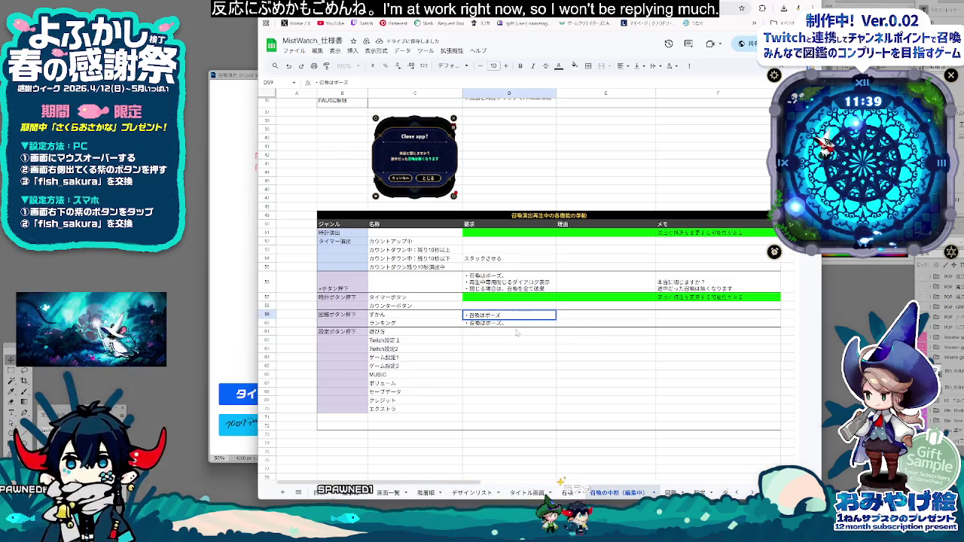
pyautogui.press('Up')
pyautogui.write('w')
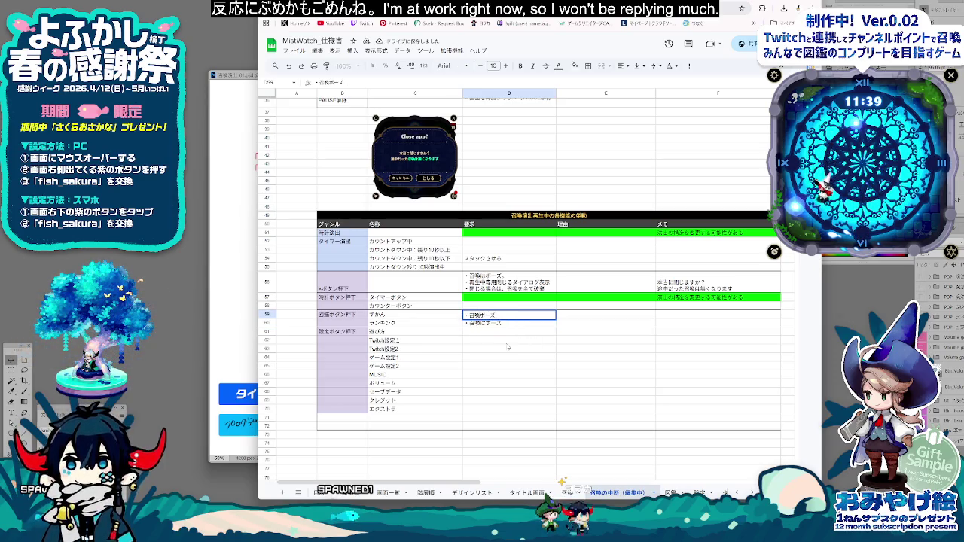
pyautogui.hotkey('alt', 'Return')
pyautogui.write('・d')
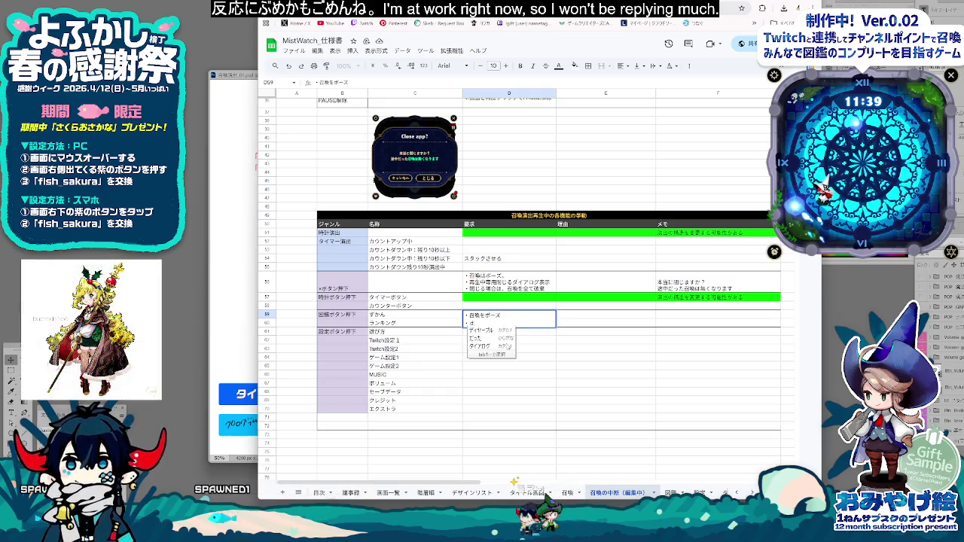
pyautogui.press('BackSpace')
pyautogui.press('BackSpace')
pyautogui.write('して')
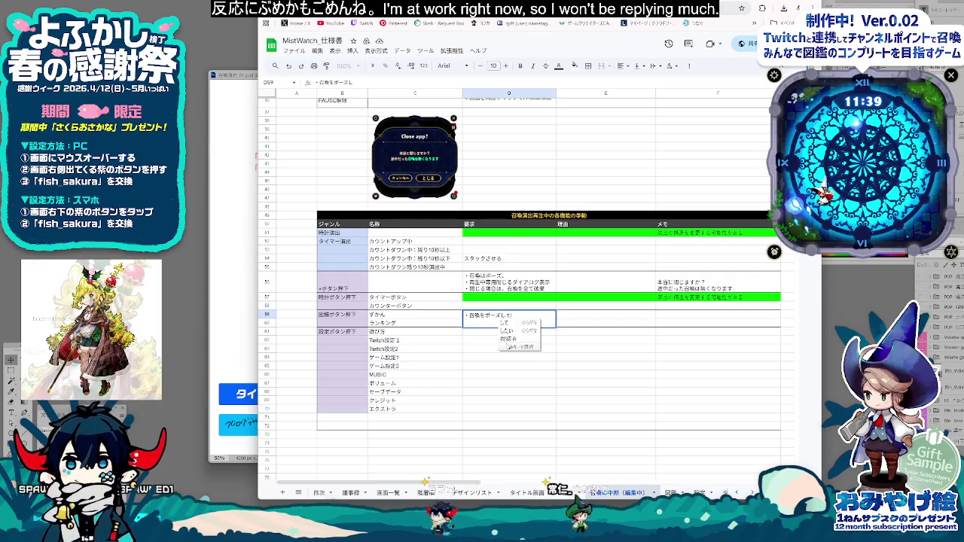
pyautogui.write('ぽっぷあっぷ')
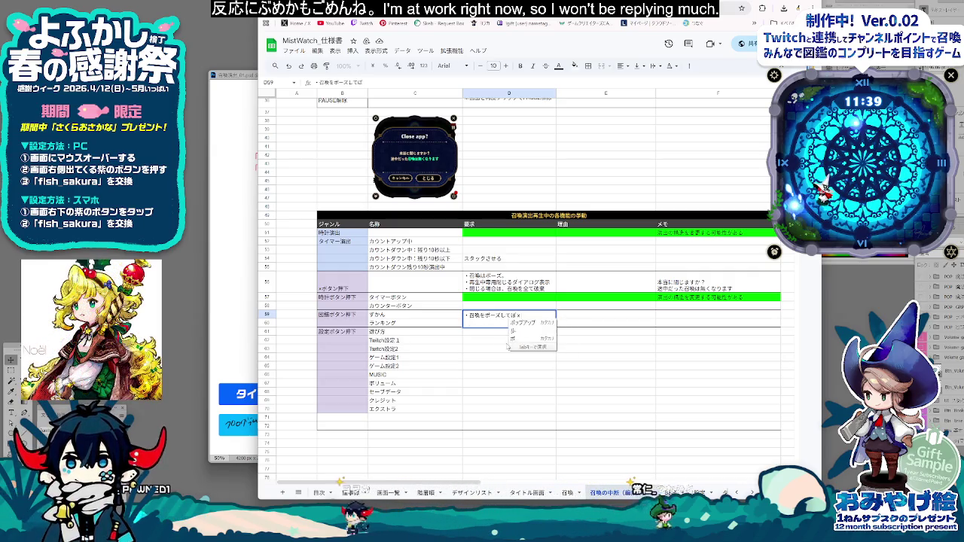
pyautogui.press('space')
pyautogui.write('を開く')
pyautogui.press('Return')
pyautogui.click(508, 346)
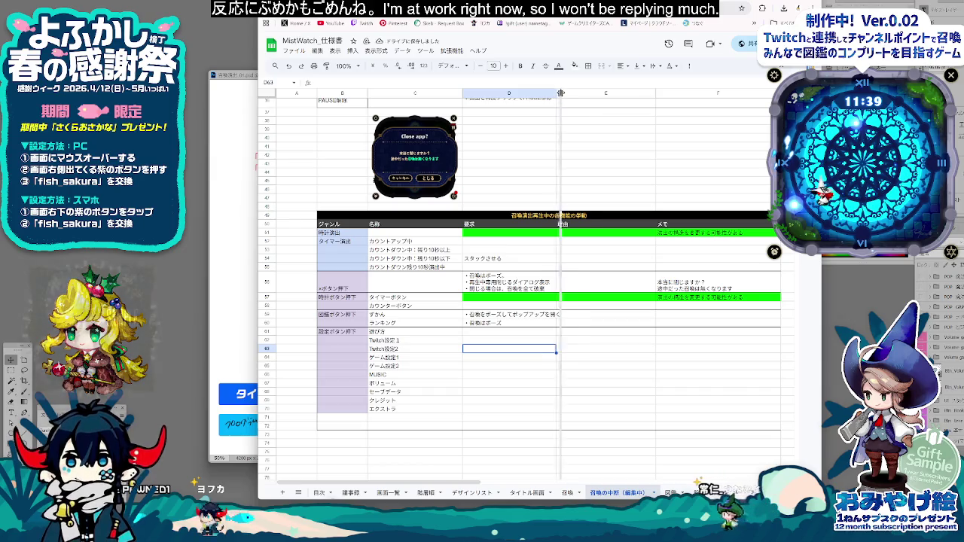
# Step: Widen column D slightly and rewrite the requirement as 召喚をポーズしてポップアップを開く
pyautogui.moveTo(555, 92); pyautogui.dragTo(566, 93)
pyautogui.click(556, 315)
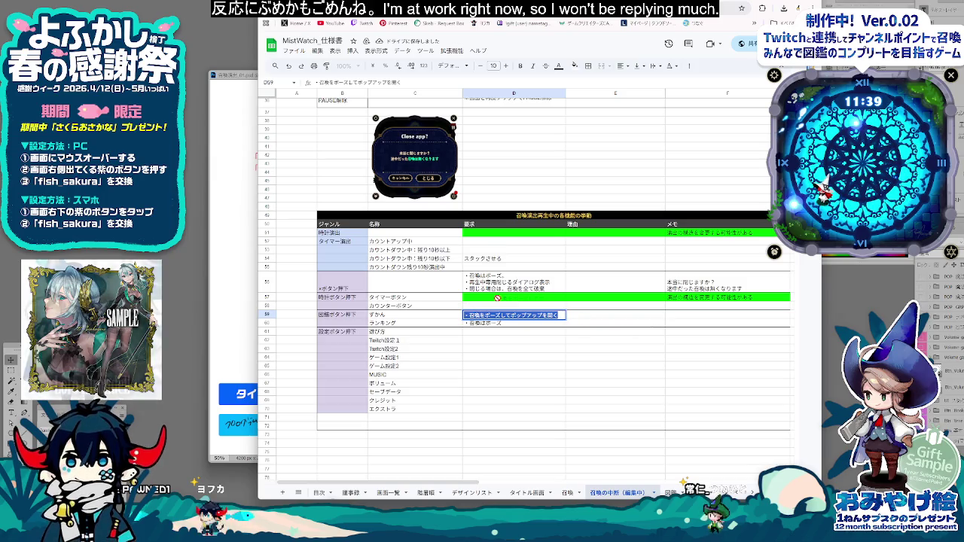
pyautogui.click(469, 315)
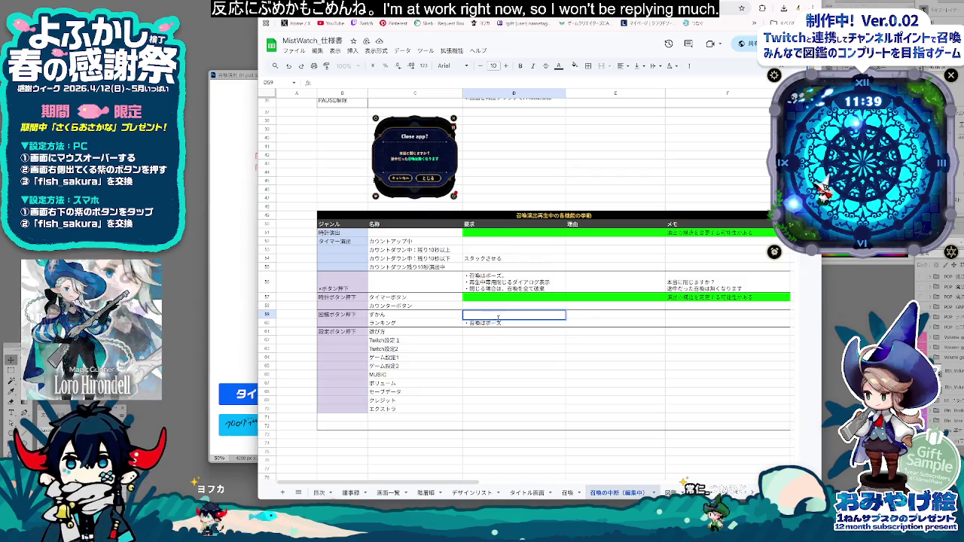
pyautogui.write('召喚をポーズしてポップアップを開く')
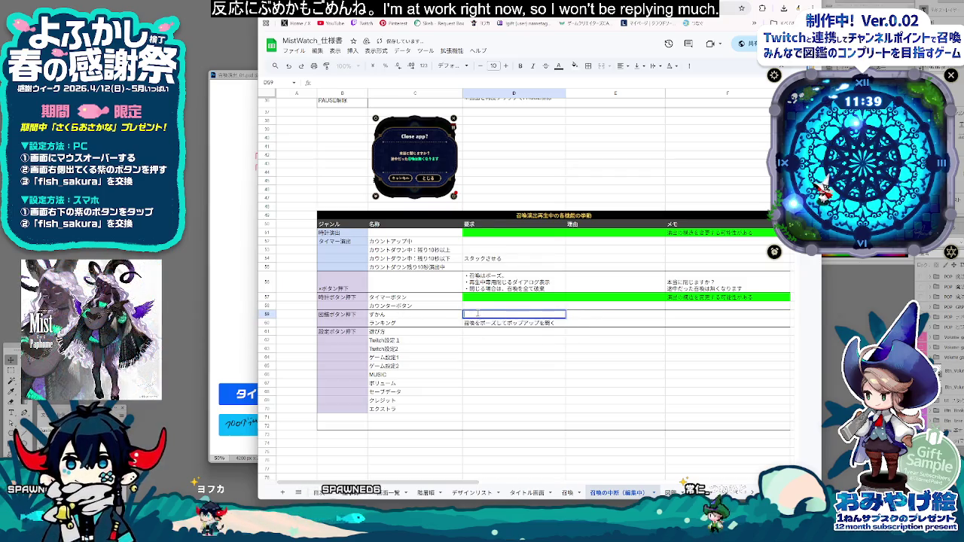
pyautogui.press('Return')
pyautogui.press('Down')
pyautogui.press('Down')
pyautogui.click(680, 315)
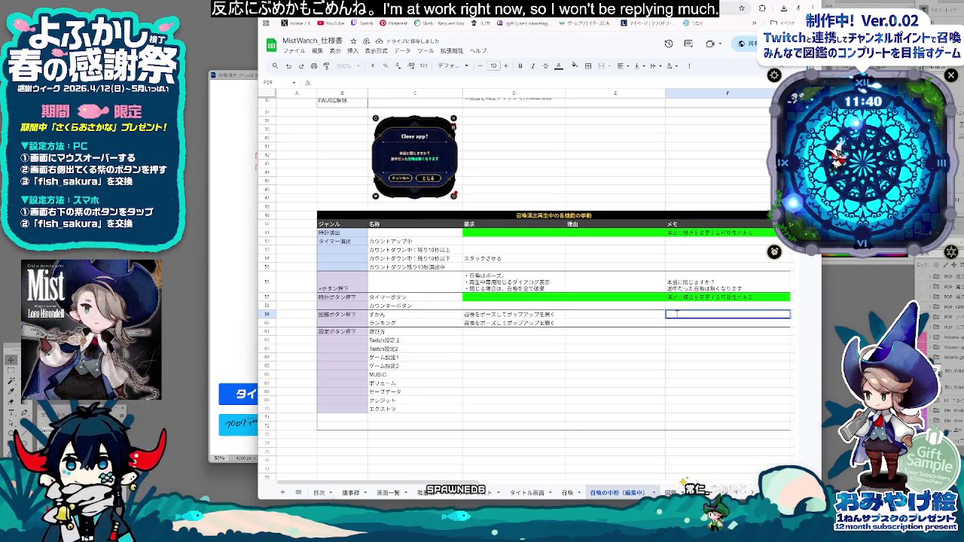
pyautogui.scroll(3, 677, 315)
pyautogui.scroll(2, 677, 314)
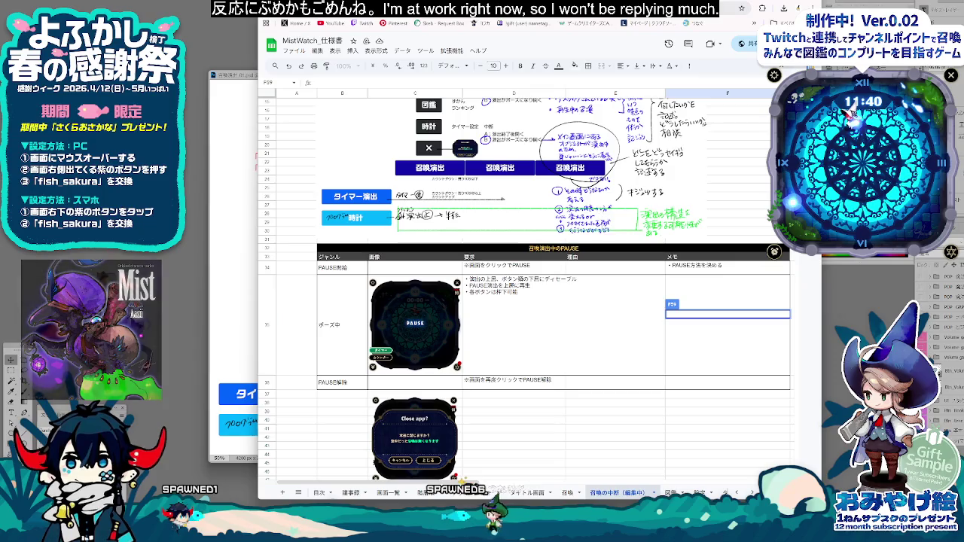
pyautogui.scroll(2, 526, 292)
pyautogui.scroll(-1, 693, 394)
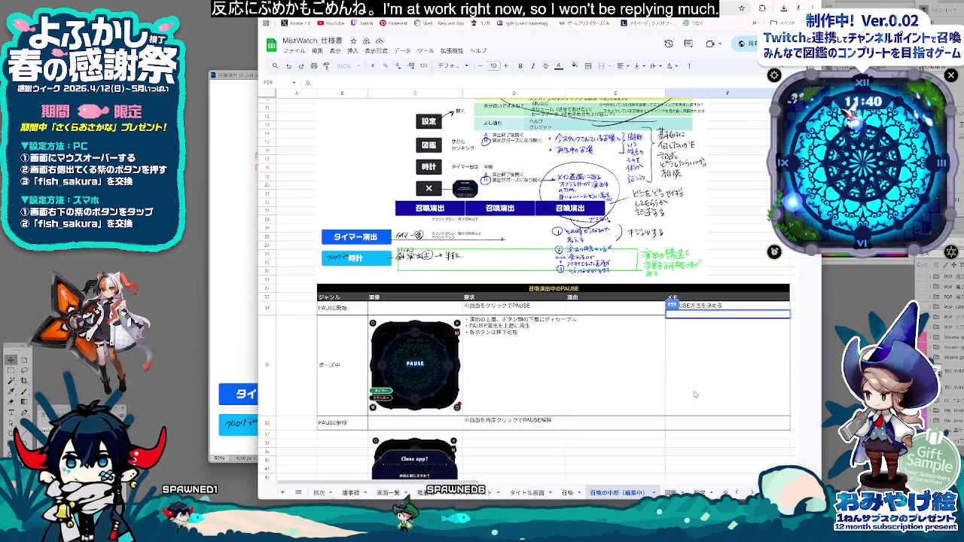
pyautogui.scroll(-2, 693, 393)
pyautogui.scroll(-2, 691, 377)
pyautogui.scroll(-1, 691, 362)
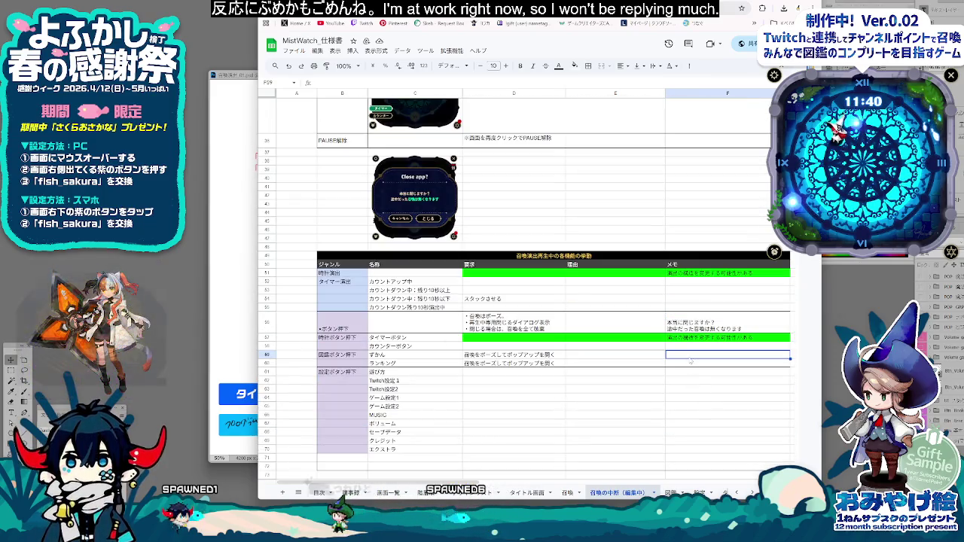
# Step: Write a two-line memo about deciding which point's information to reference
pyautogui.write('どの')
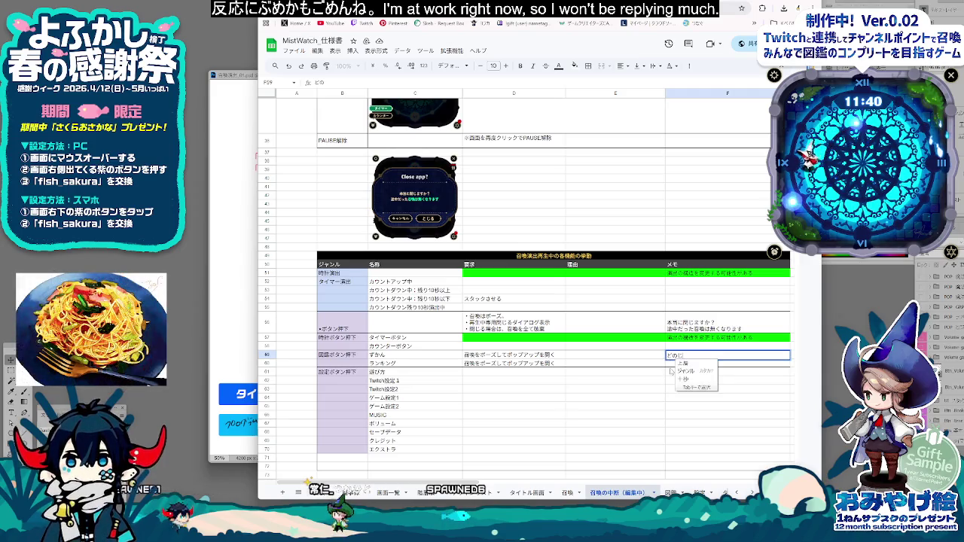
pyautogui.write('情報をさ')
pyautogui.write('参照するか')
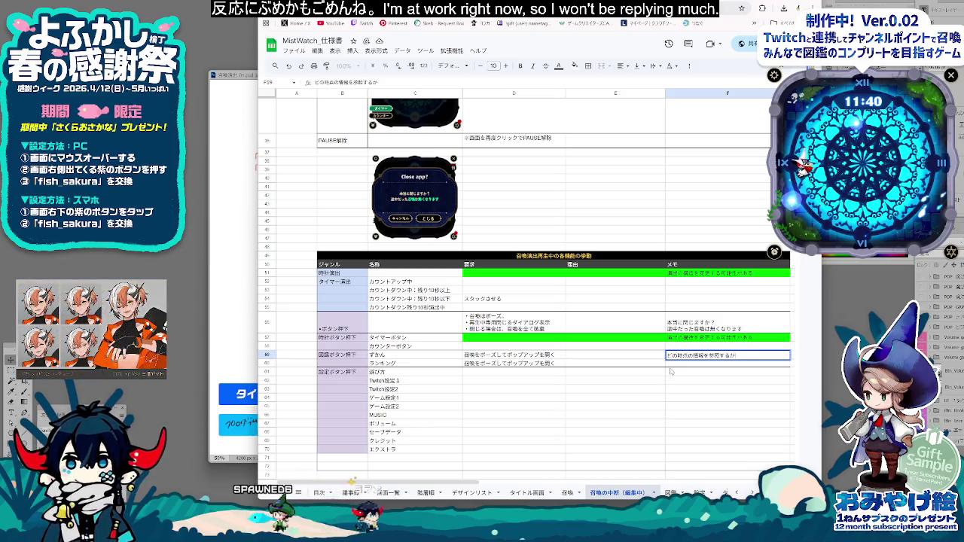
pyautogui.write('相談するか')
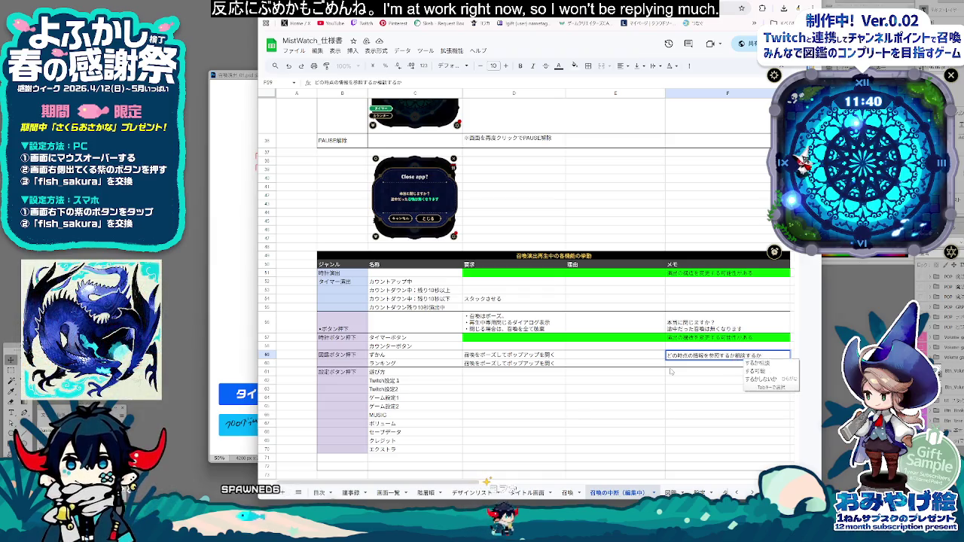
pyautogui.write('おねがい')
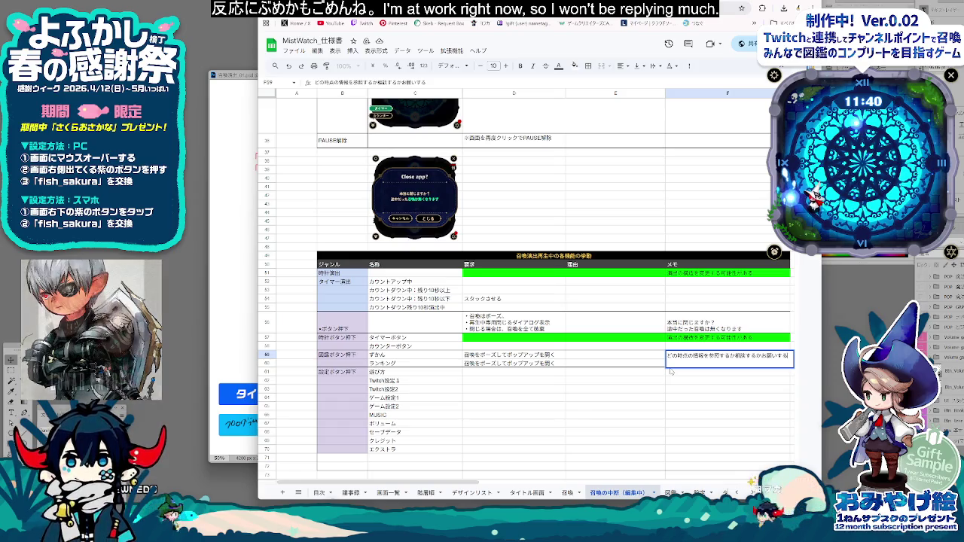
pyautogui.hotkey('alt', 'Return')
pyautogui.write('s')
pyautogui.press('Tab')
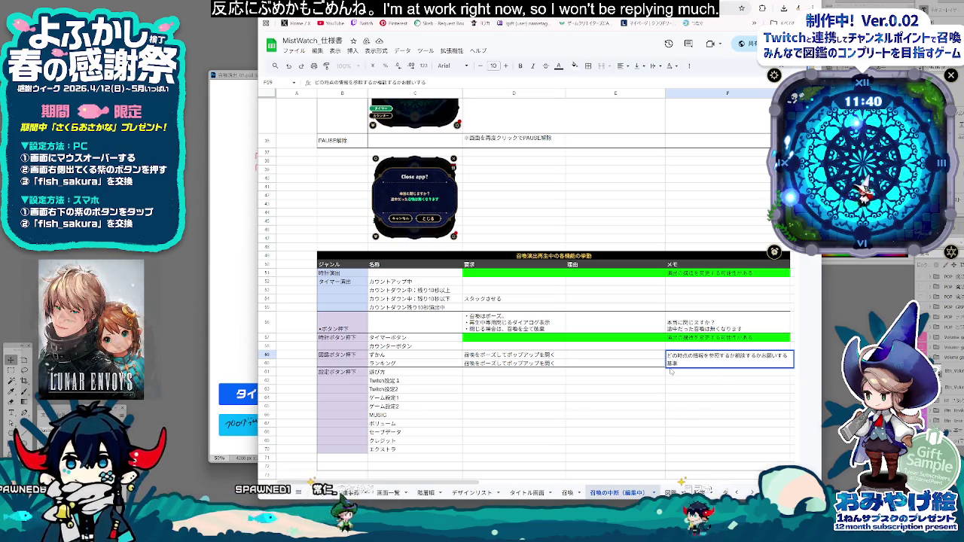
pyautogui.write('kan')
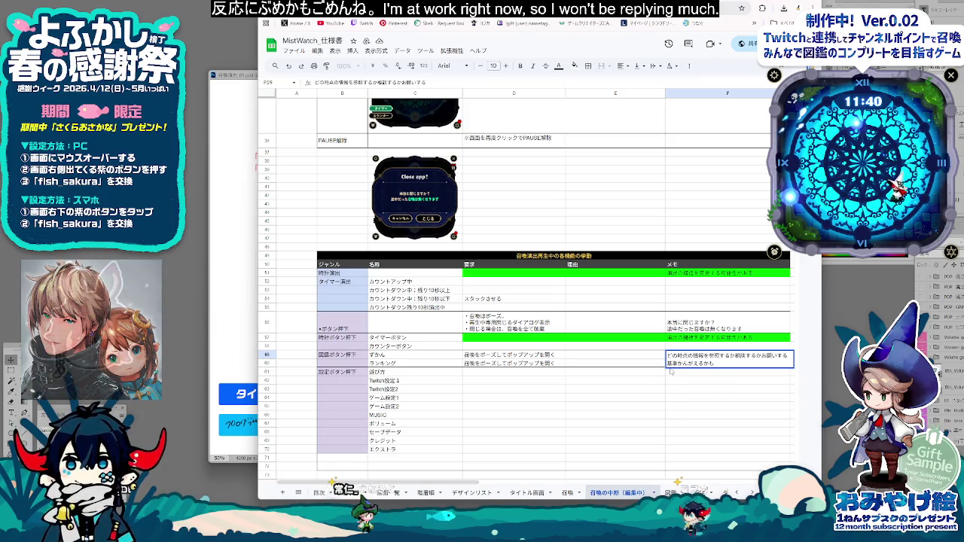
pyautogui.press('Return')
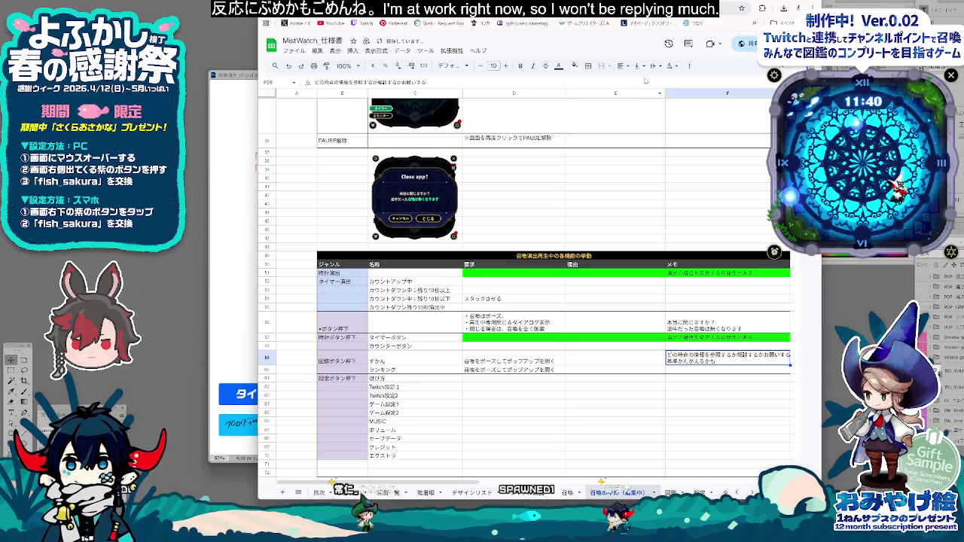
# Step: Fill the memo cells cyan
pyautogui.click(575, 66)
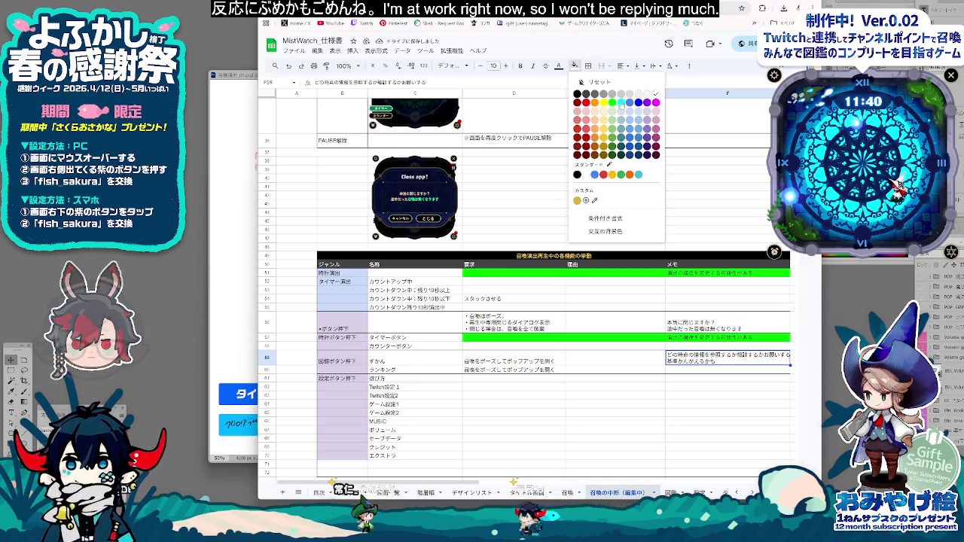
pyautogui.click(621, 102)
pyautogui.click(482, 404)
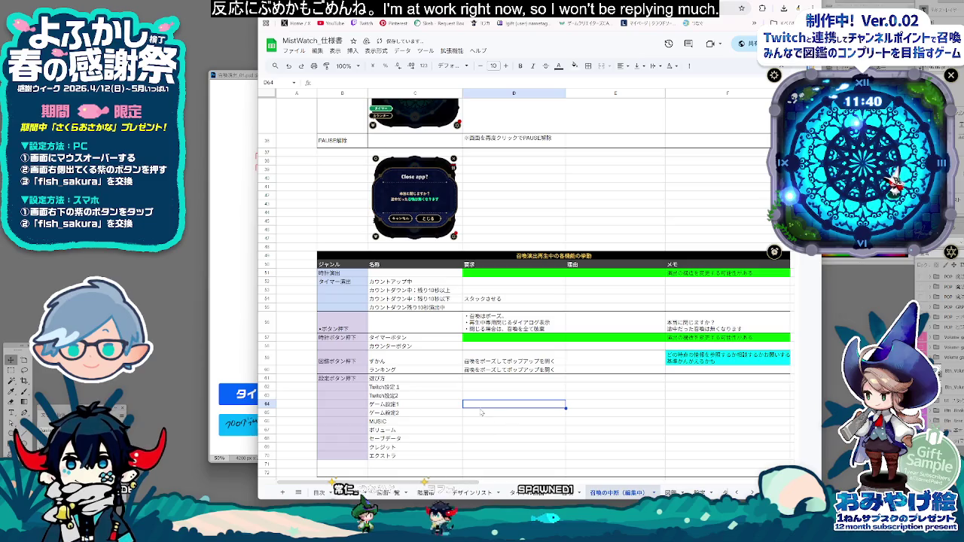
pyautogui.scroll(-2, 469, 393)
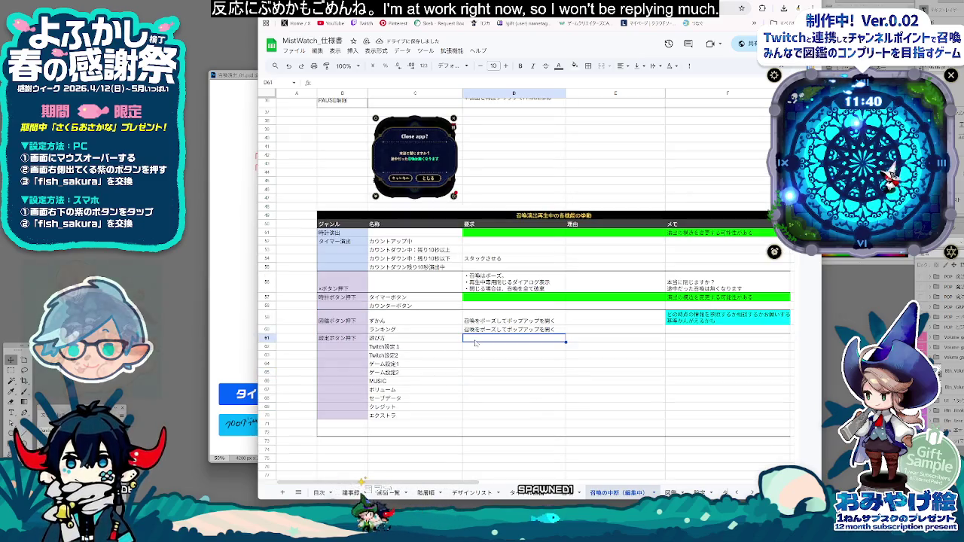
# Step: Commit ランキング's pause-and-popup behavior in D60
pyautogui.press('Up')
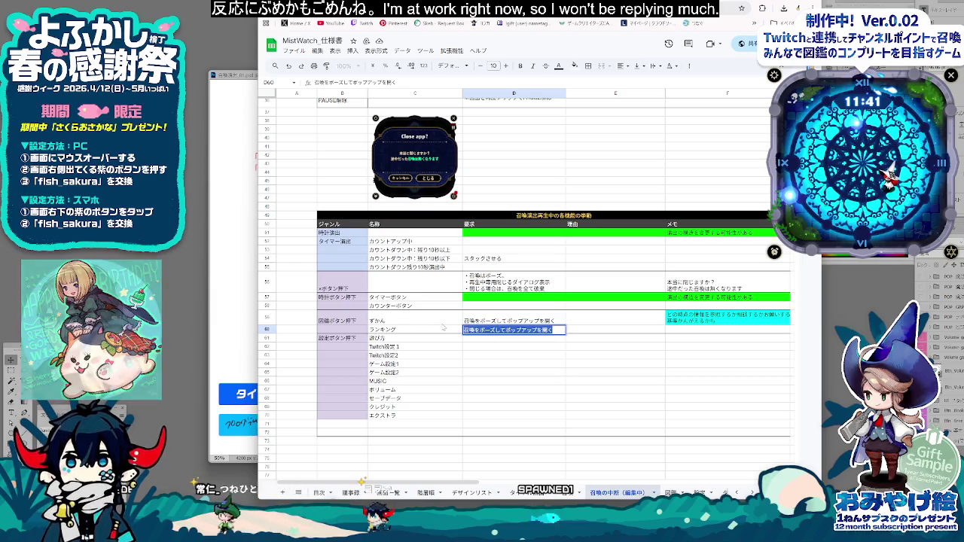
pyautogui.click(488, 347)
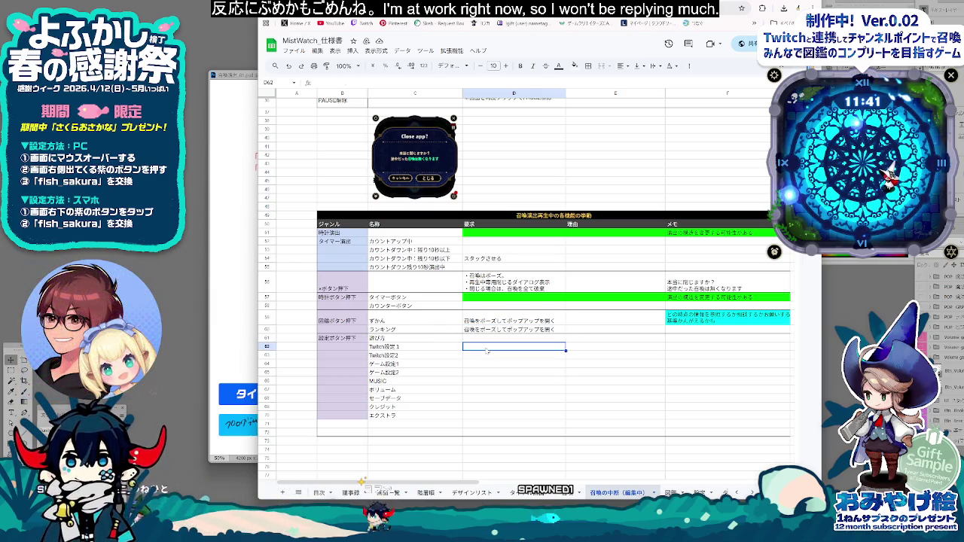
pyautogui.press('Left')
pyautogui.press('Up')
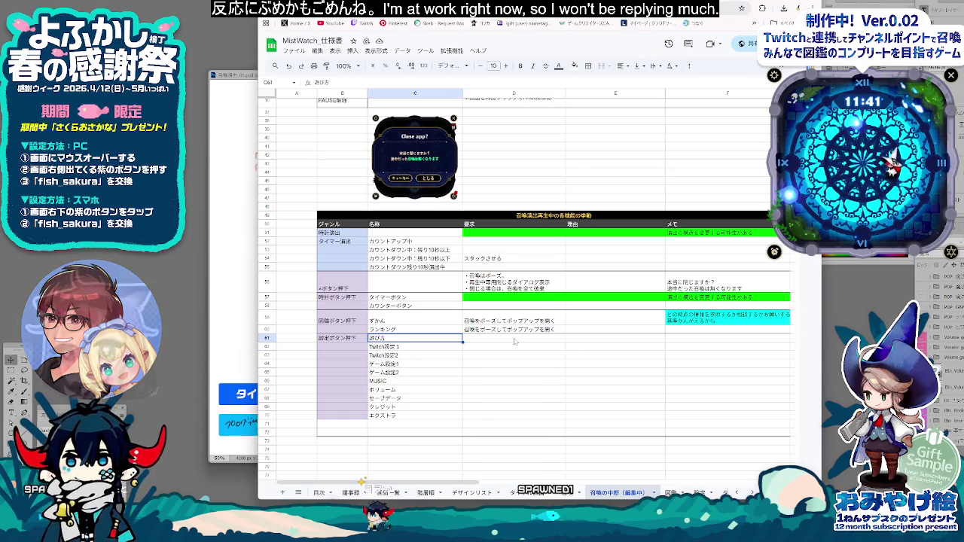
# Step: Insert a blank row above the 設定ボタン押下 row 61
pyautogui.click(345, 342)
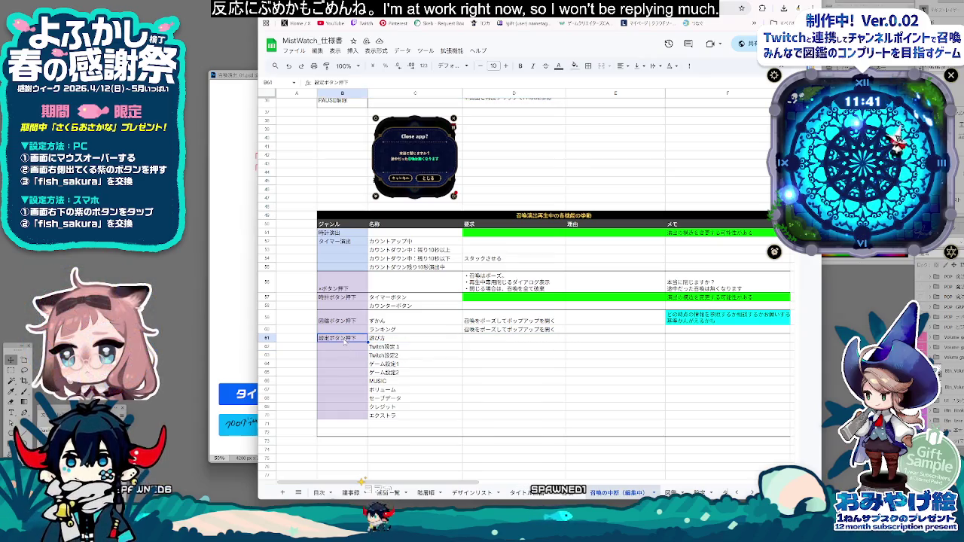
pyautogui.rightClick(267, 338)
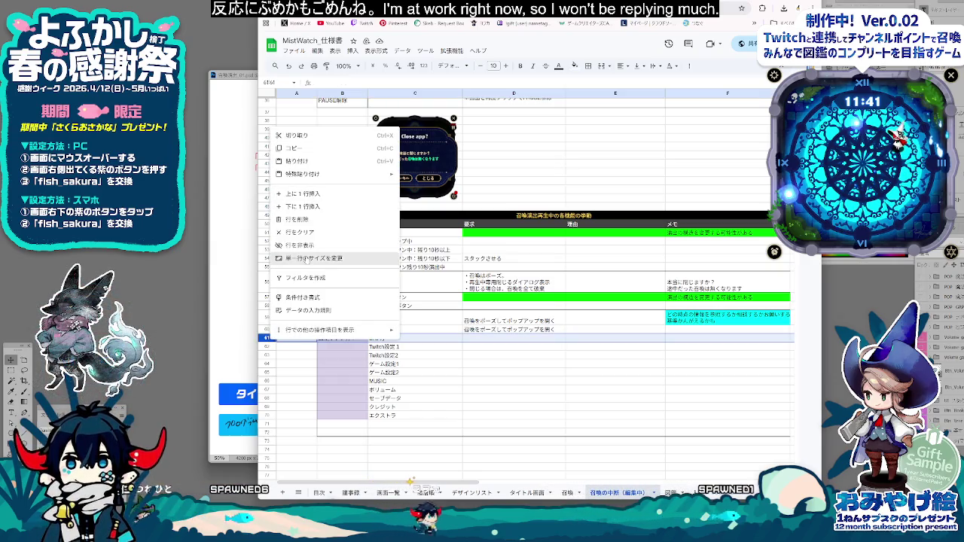
pyautogui.click(392, 389)
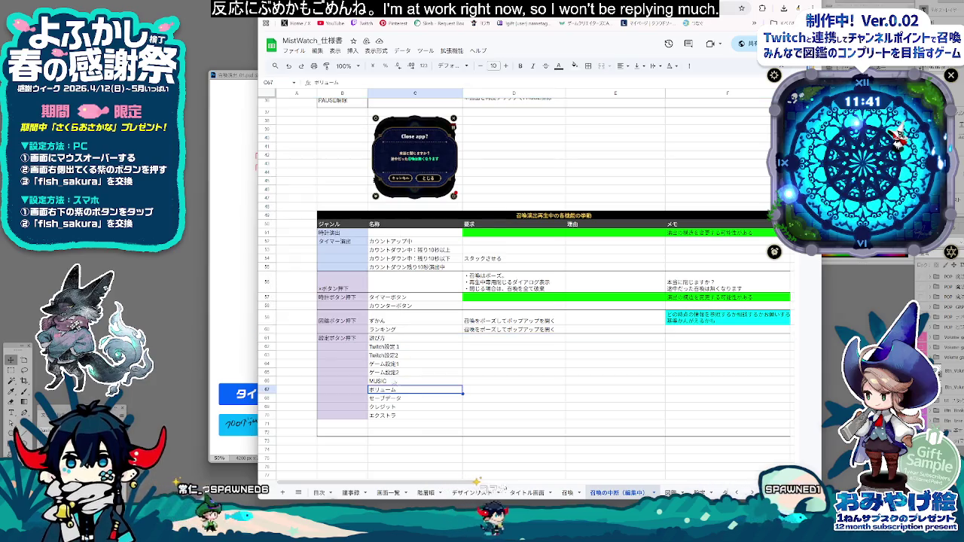
pyautogui.click(342, 337)
pyautogui.rightClick(269, 338)
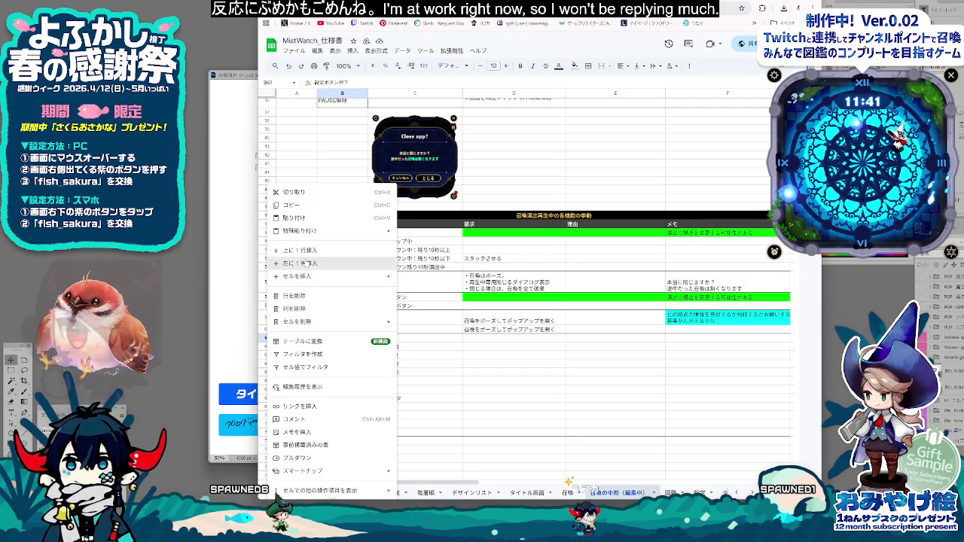
pyautogui.click(300, 251)
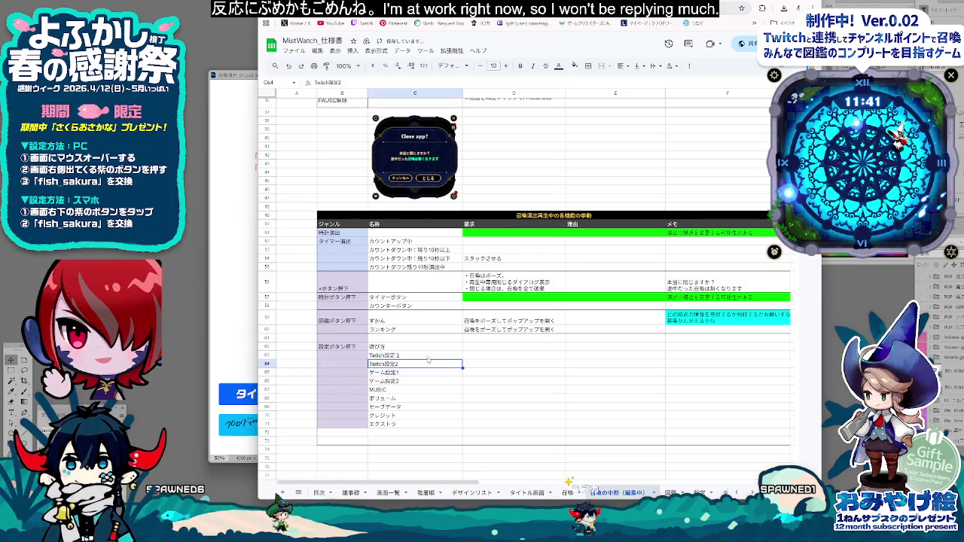
# Step: Rename the lower settings genre label to 設定ボタン内
pyautogui.click(347, 338)
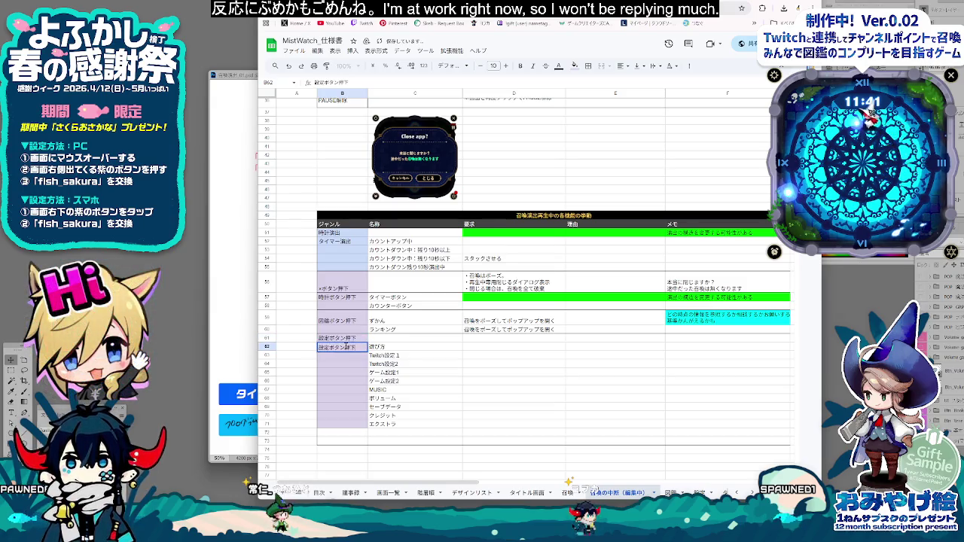
pyautogui.press('BackSpace')
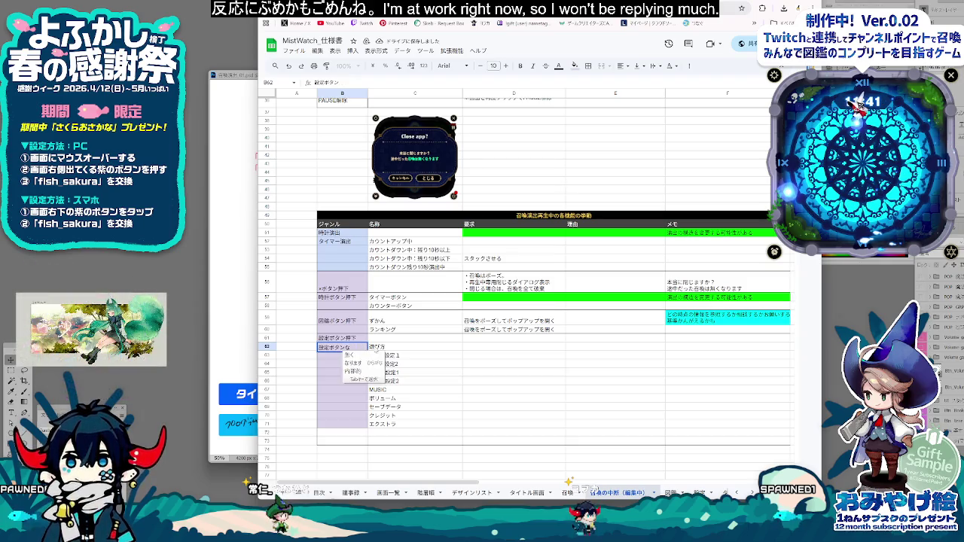
pyautogui.press('space')
pyautogui.press('Return')
pyautogui.press('Return')
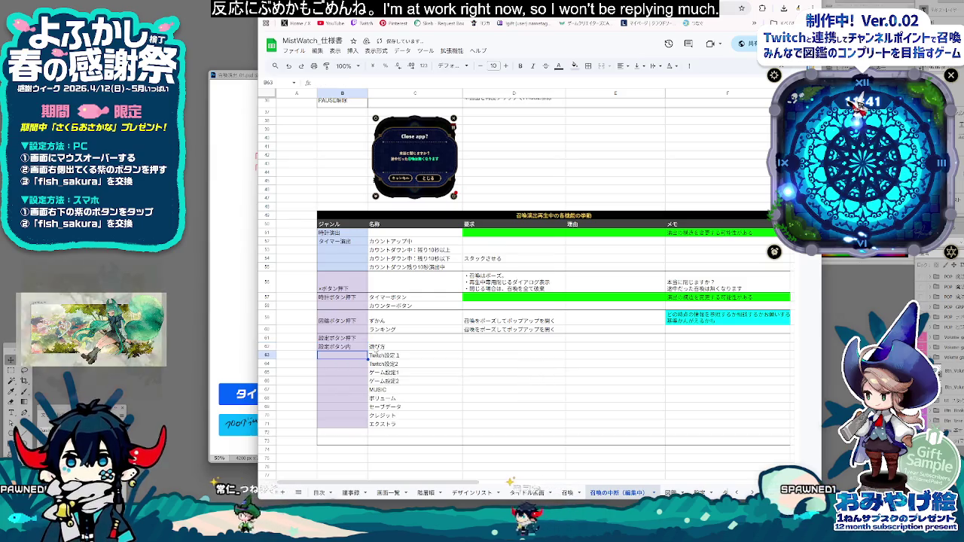
pyautogui.click(422, 338)
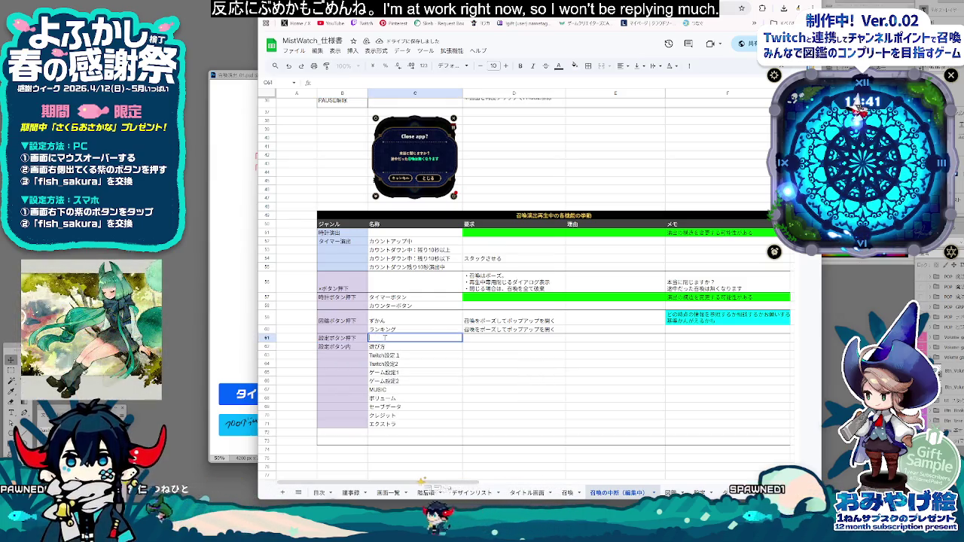
pyautogui.click(473, 340)
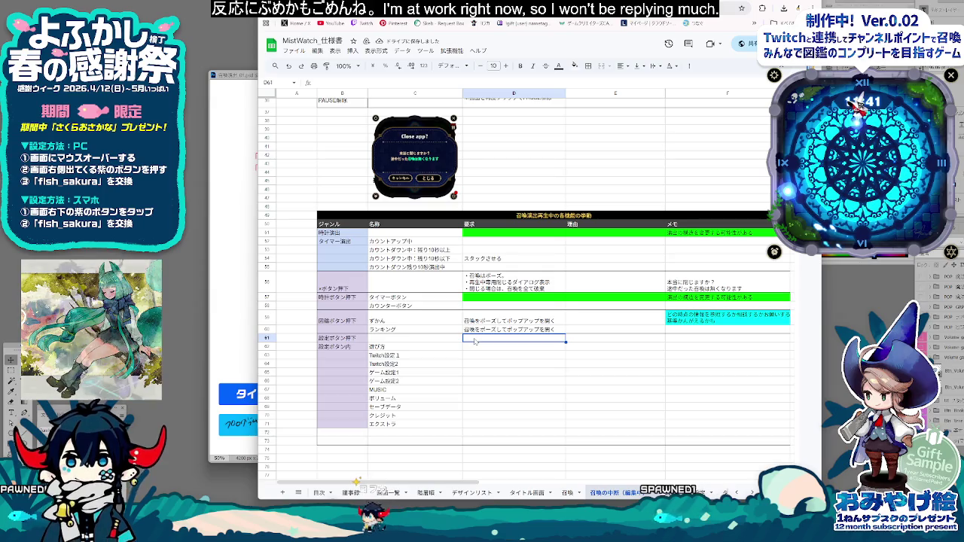
# Step: Paste 召喚をポーズしてポップアップを開く into the settings-press and カウンターボタン behavior cells
pyautogui.write('設定ボタン押下')
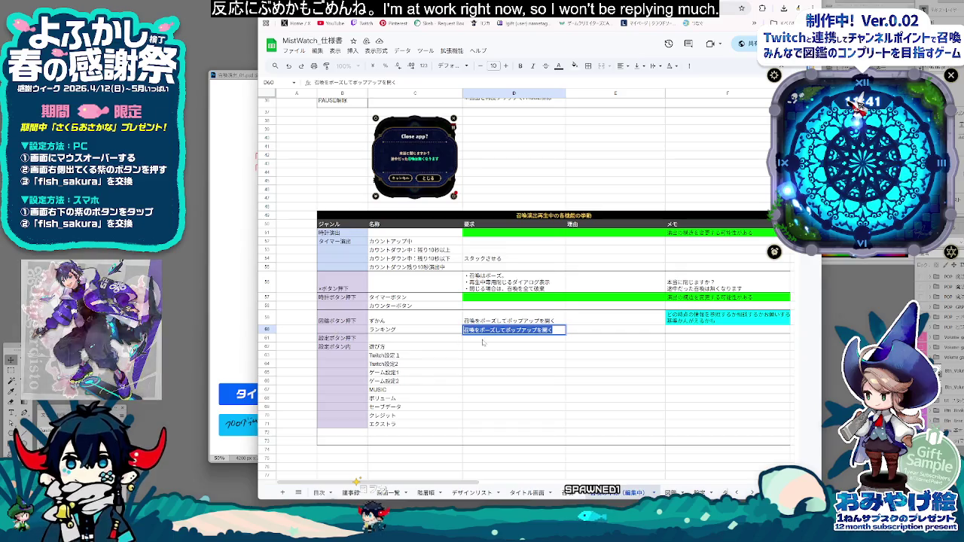
pyautogui.press('Return')
pyautogui.write('召喚をポーズしてポップアップを開く')
pyautogui.click(486, 357)
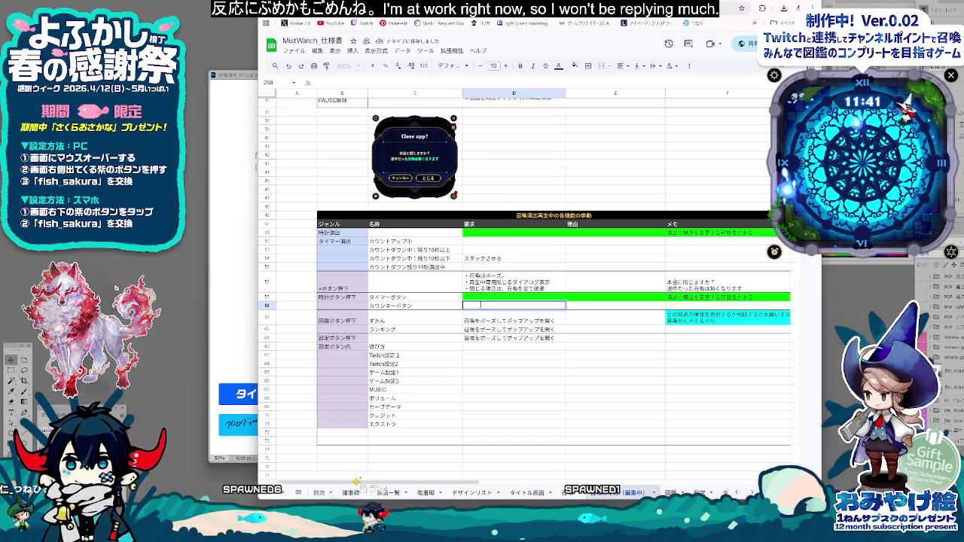
pyautogui.write('召喚をポーズしてポップアップを開く')
pyautogui.press('Return')
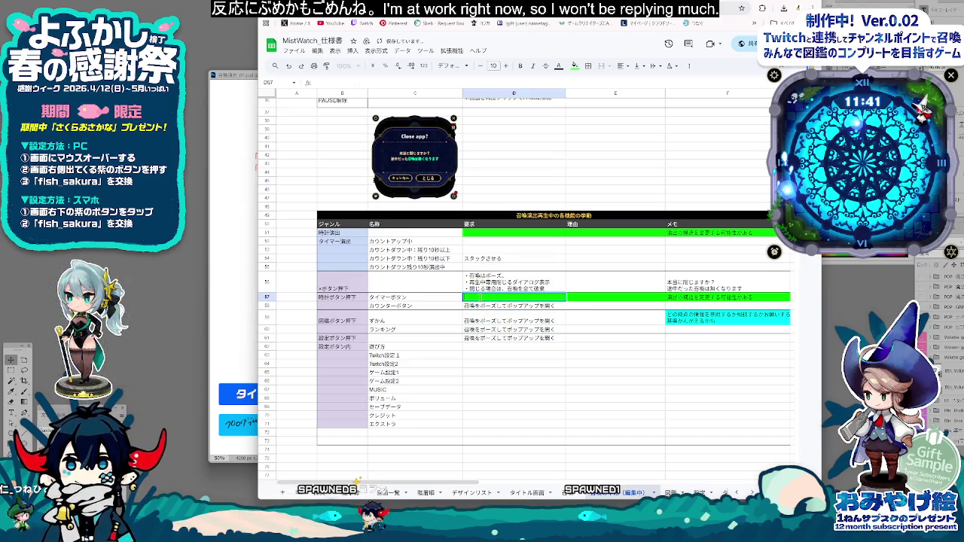
# Step: Set タイマーボタン's behavior to 召喚をポーズしてポップアップを開きたい
pyautogui.doubleClick(480, 299)
pyautogui.hotkey('ctrl', 'v')
pyautogui.click(516, 371)
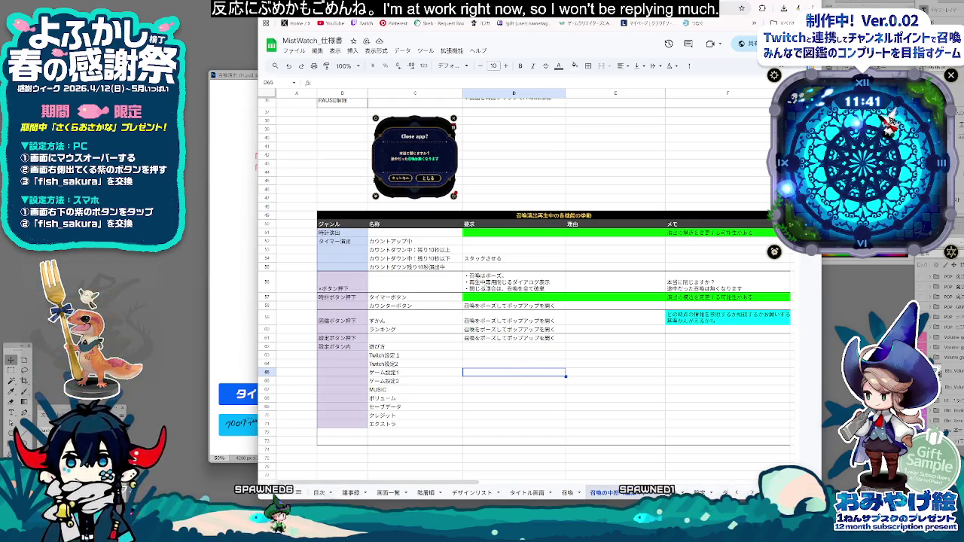
pyautogui.hotkey('ctrl', 'z')
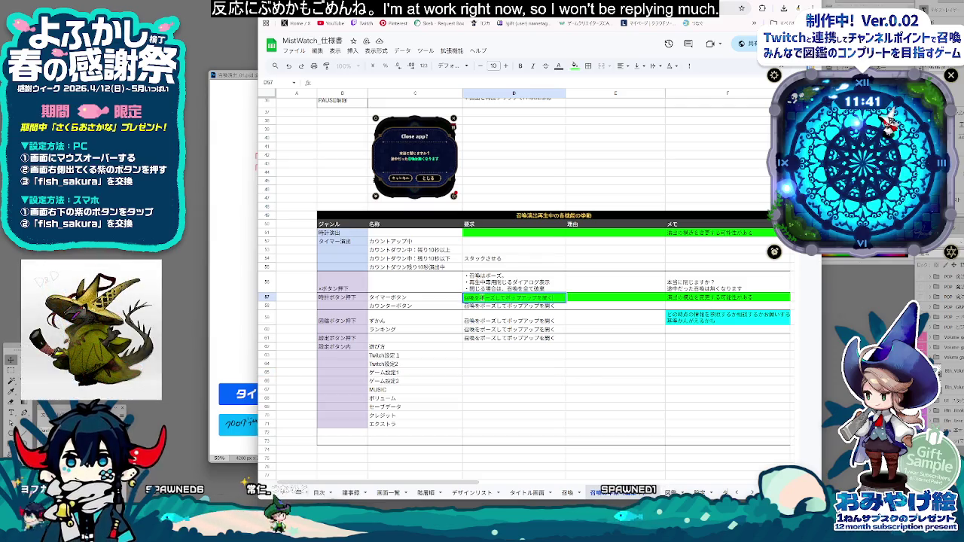
pyautogui.write('召喚をポーズしてポップアップを開きたい')
pyautogui.press('Return')
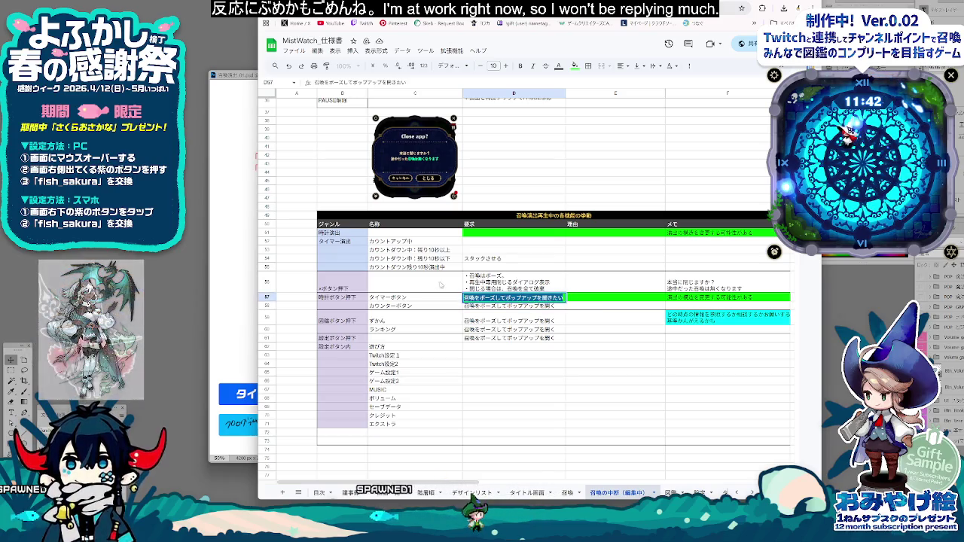
# Step: Enter つうじょう as 遊び方's behavior
pyautogui.click(499, 258)
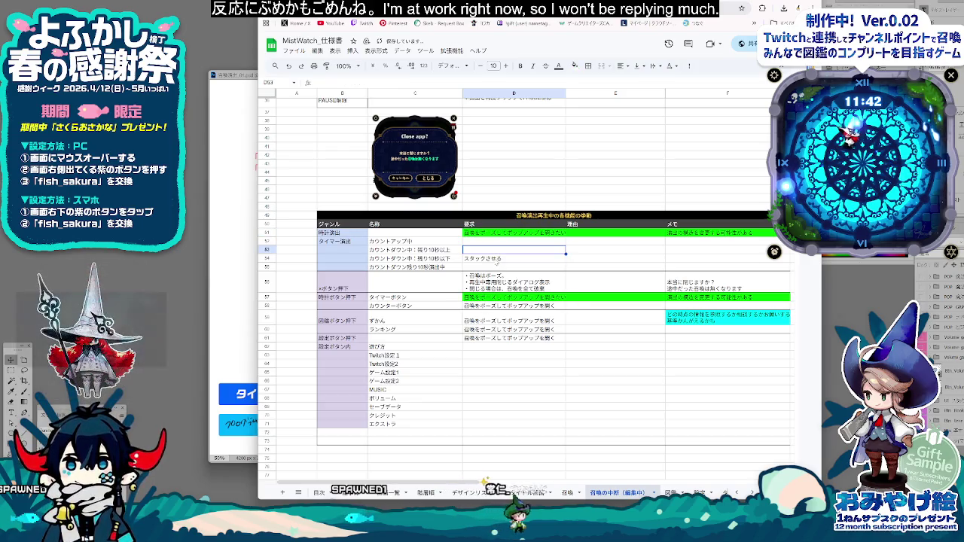
pyautogui.click(486, 359)
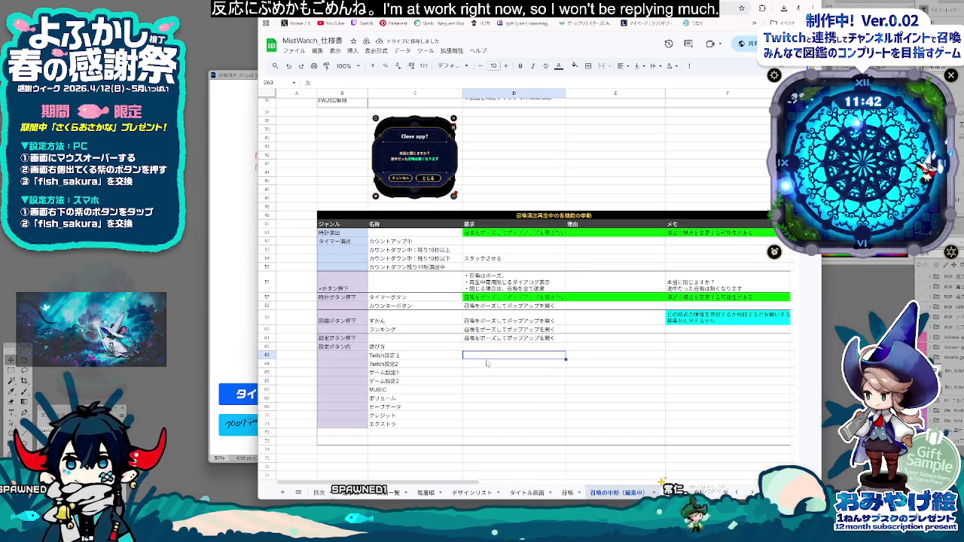
pyautogui.press('Down')
pyautogui.press('Down')
pyautogui.press('Down')
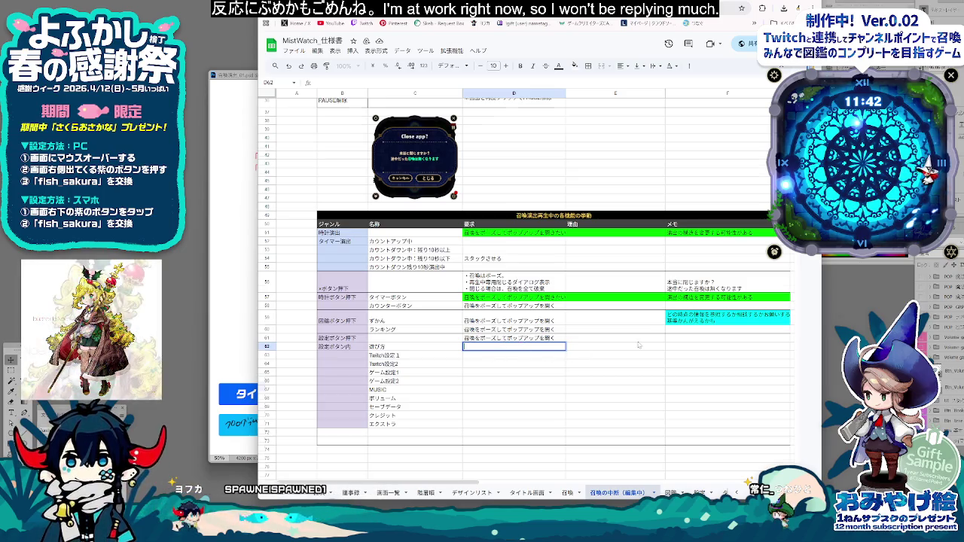
pyautogui.scroll(2, 521, 345)
pyautogui.scroll(2, 573, 346)
pyautogui.scroll(2, 640, 345)
pyautogui.scroll(-5, 491, 366)
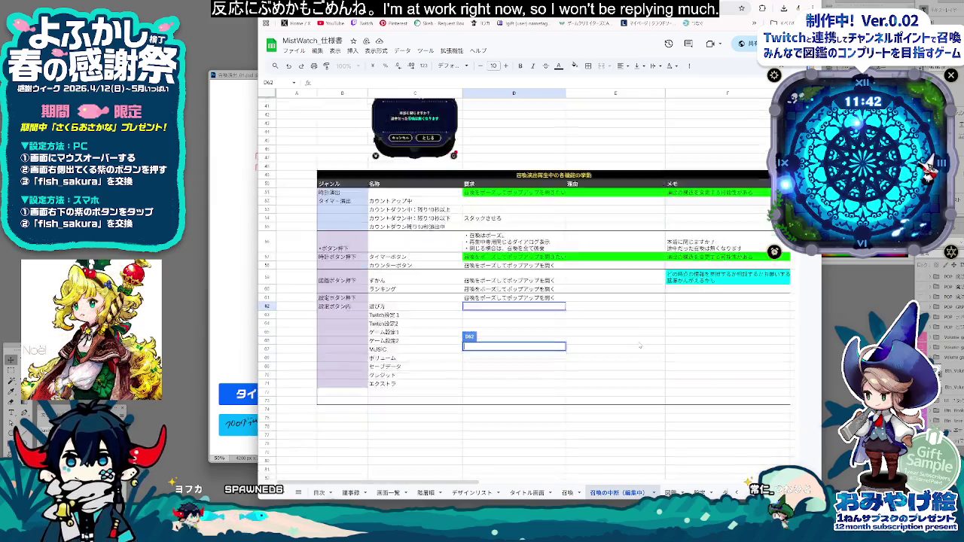
pyautogui.doubleClick(473, 348)
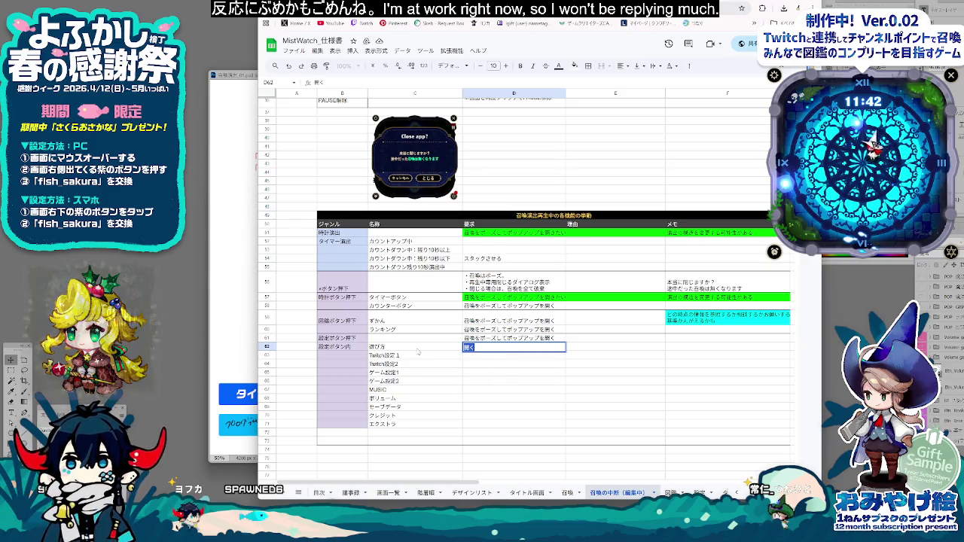
pyautogui.write('つうじょう')
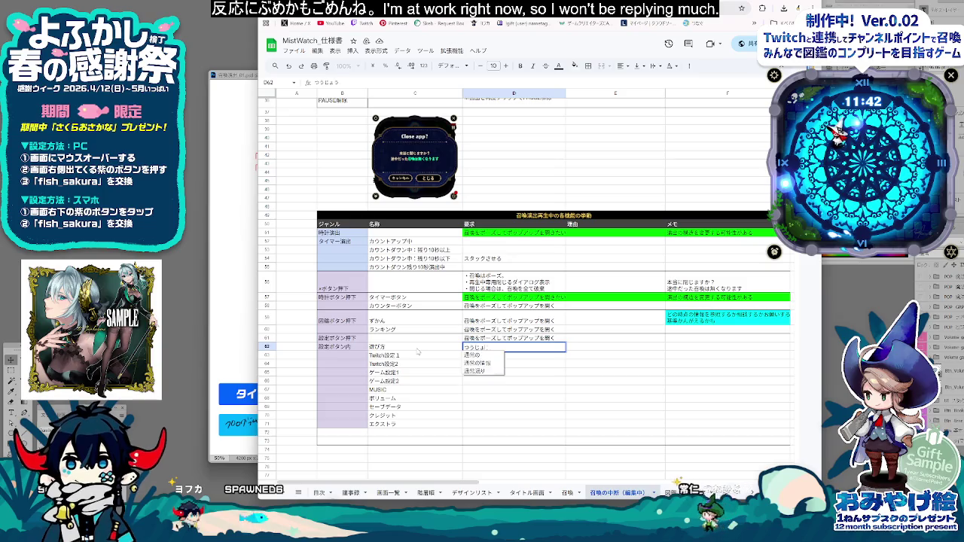
pyautogui.click(501, 365)
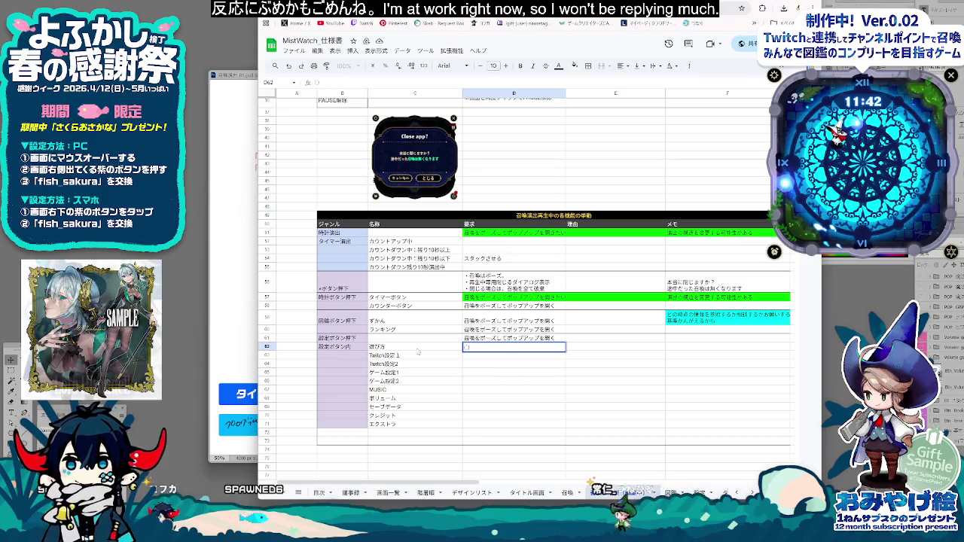
# Step: Add empty brackets （） after Twitch設定1 and switch to the Photoshop mockup
pyautogui.click(486, 358)
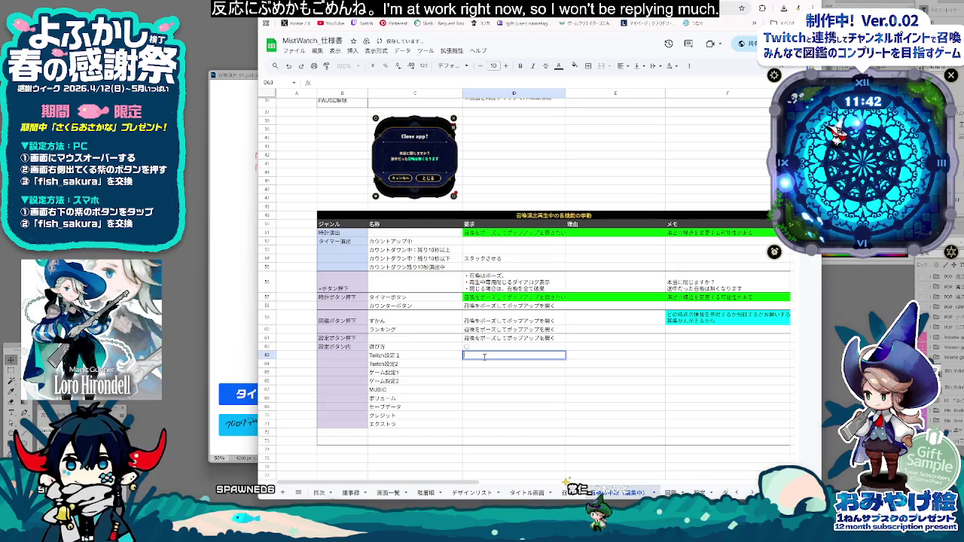
pyautogui.click(567, 393)
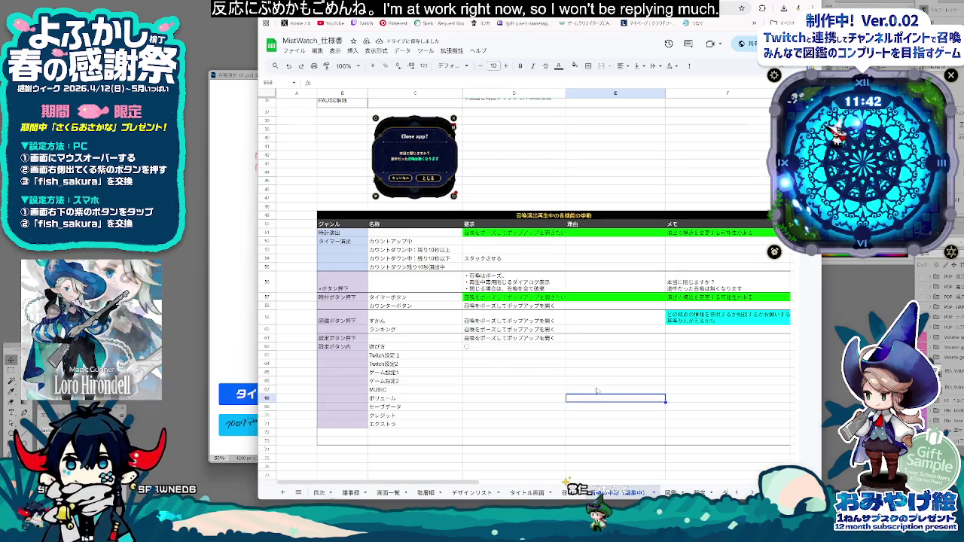
pyautogui.scroll(10, 580, 388)
pyautogui.scroll(5, 596, 385)
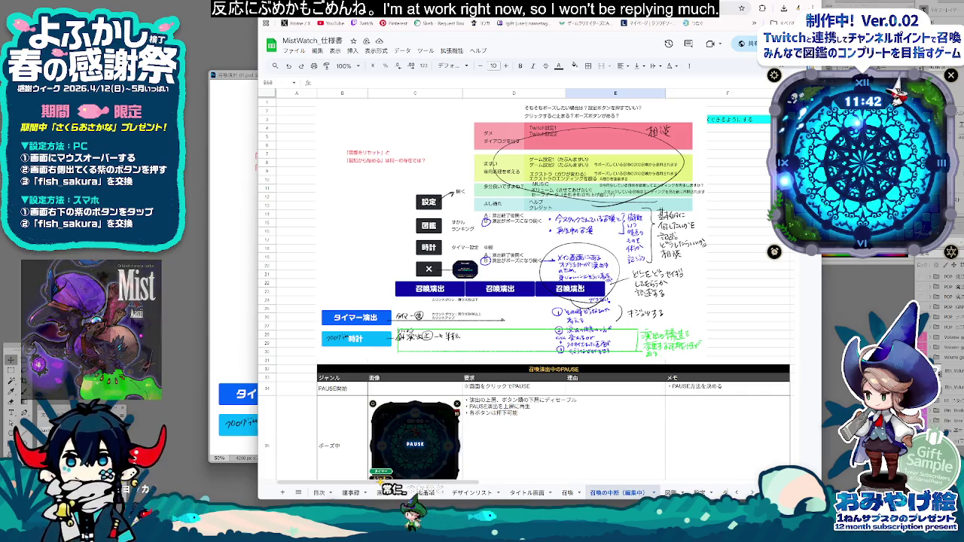
pyautogui.scroll(-3, 580, 300)
pyautogui.scroll(-3, 580, 300)
pyautogui.scroll(-3, 581, 300)
pyautogui.scroll(-2, 480, 260)
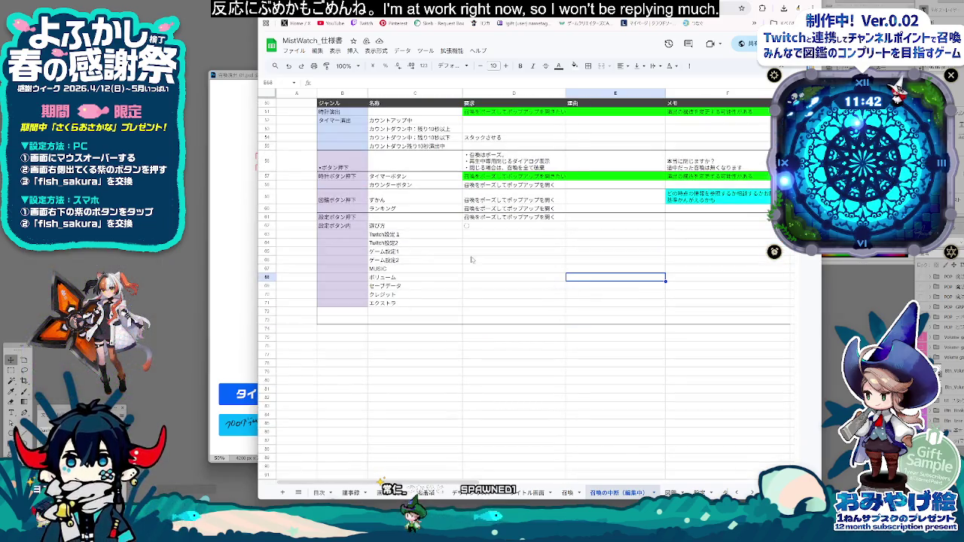
pyautogui.click(408, 235)
pyautogui.write('（）')
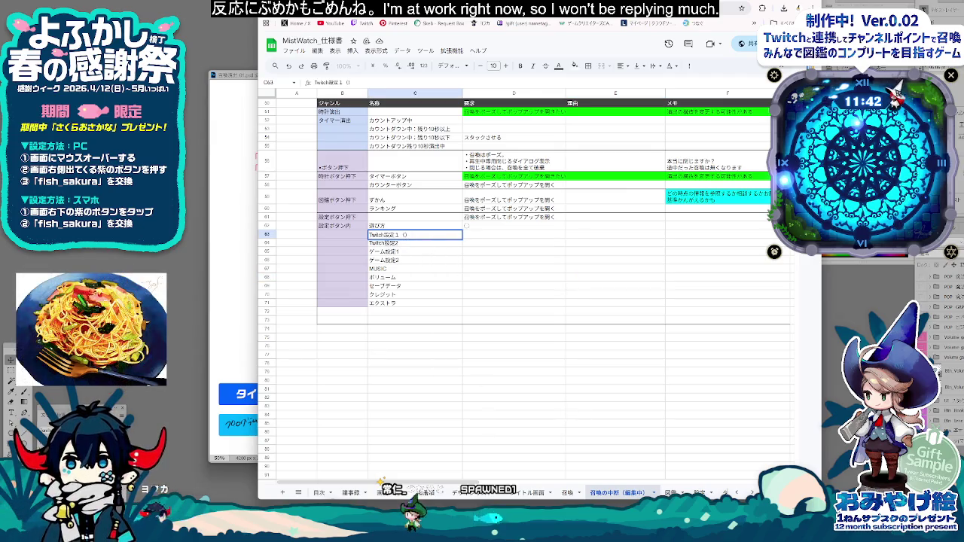
pyautogui.click(254, 400)
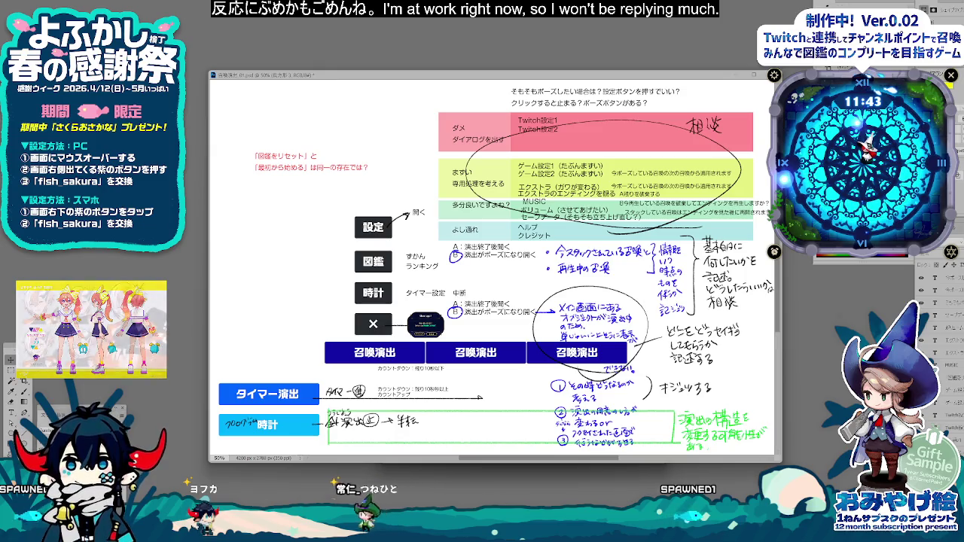
# Step: Review the Close app? design and the paused clock screen without its dim overlay
pyautogui.hotkey('ctrl', 'Tab')
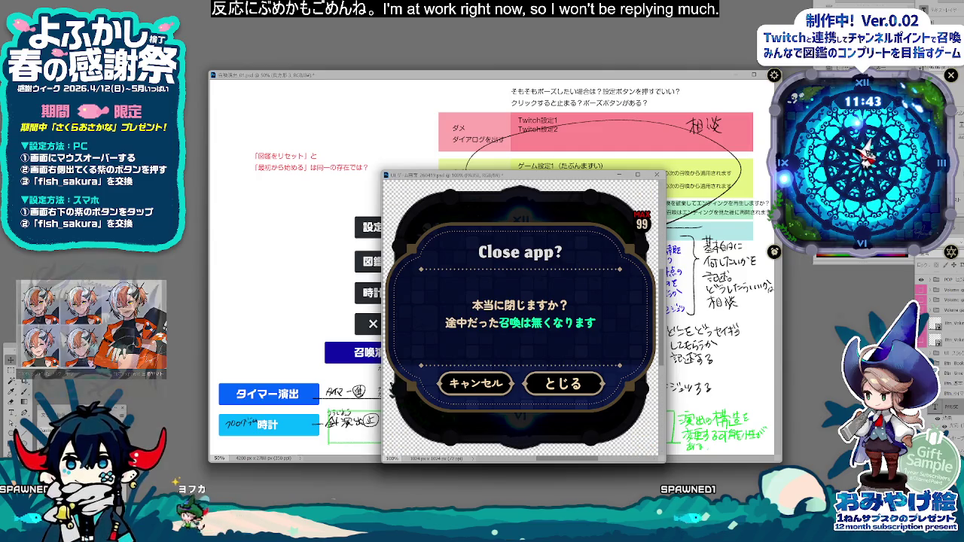
pyautogui.hotkey('ctrl', 'z')
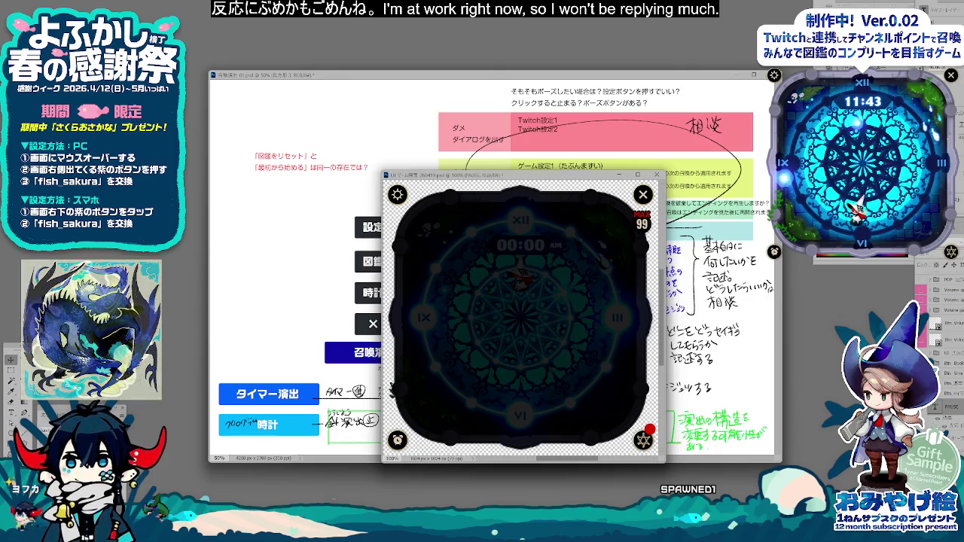
pyautogui.hotkey('ctrl', 'z')
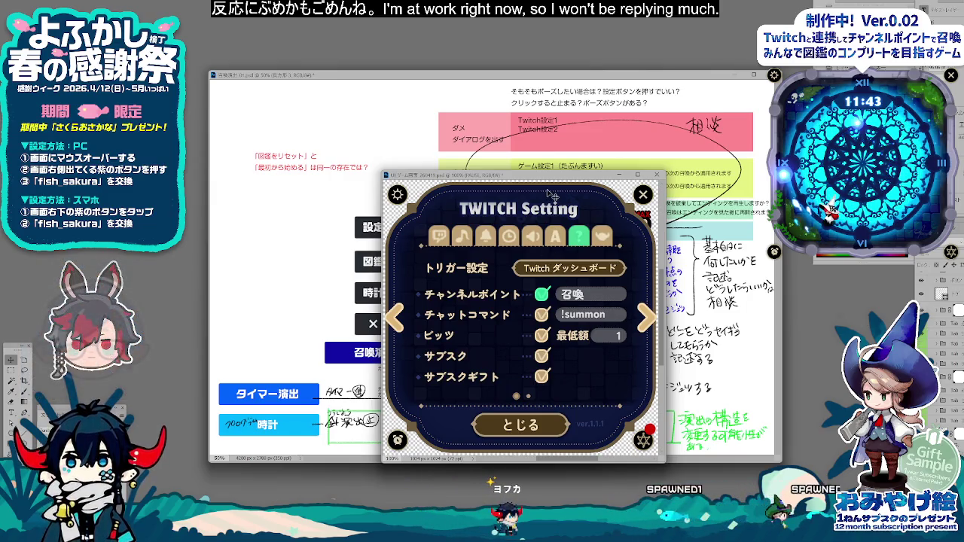
pyautogui.moveTo(383, 505)
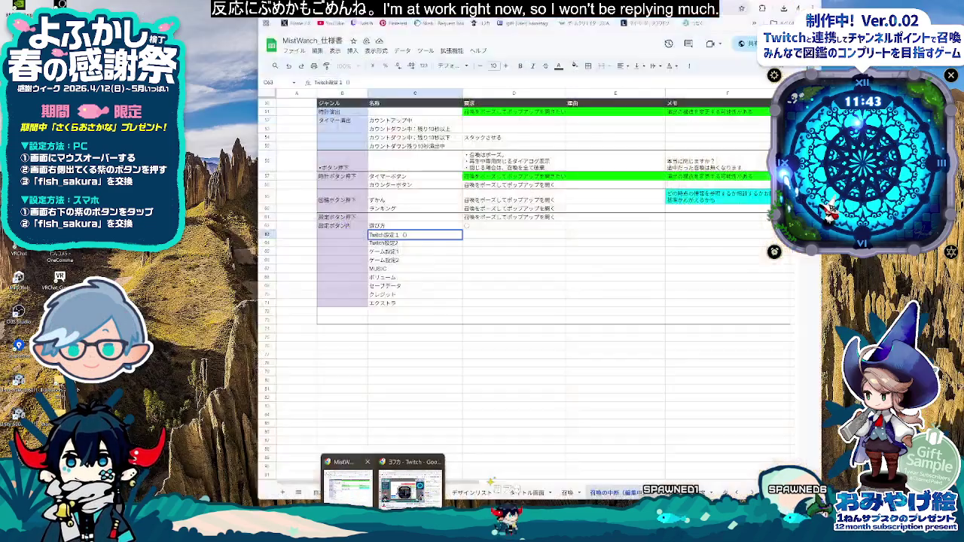
pyautogui.click(381, 475)
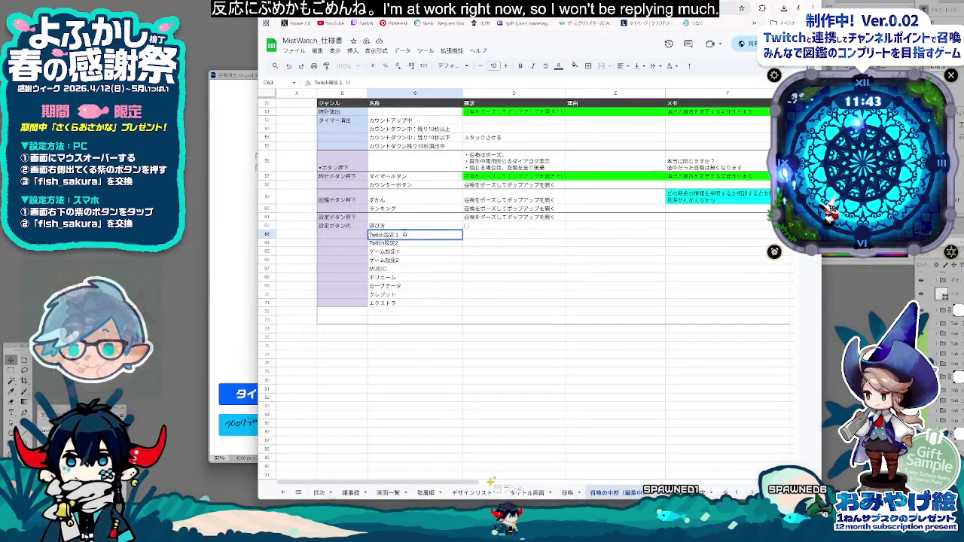
# Step: Relabel Twitch設定1 as Twitch設定1（トリガー系） and bring the game's cooldown settings forward
pyautogui.write('tori')
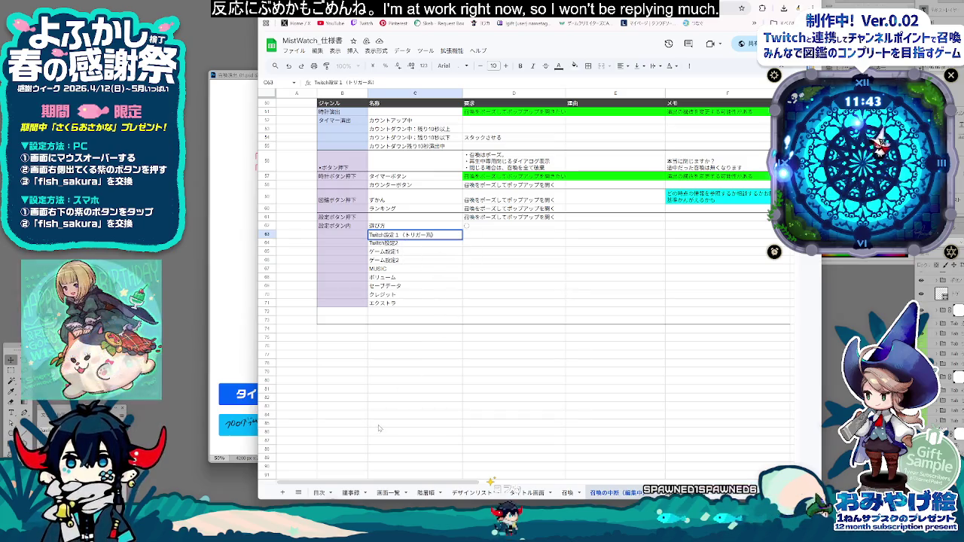
pyautogui.click(415, 424)
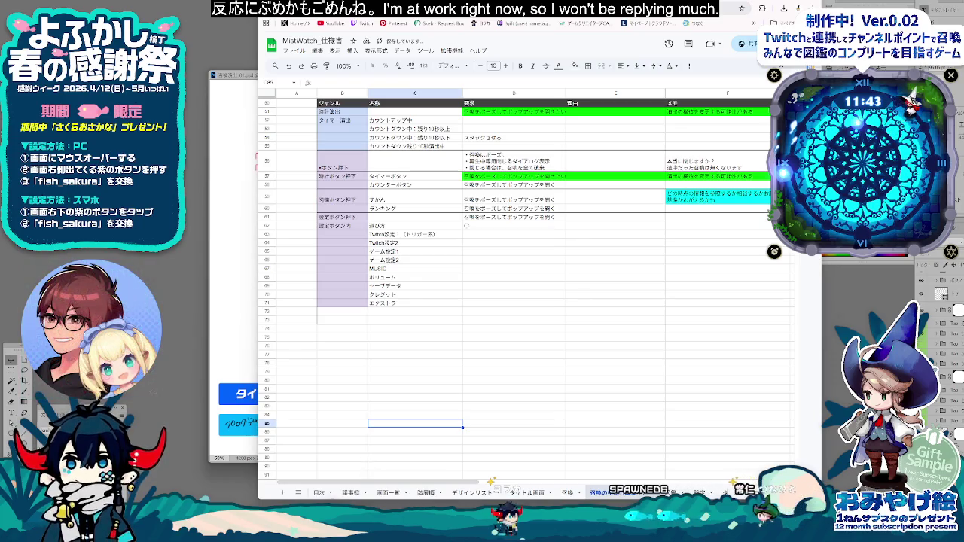
pyautogui.click(498, 483)
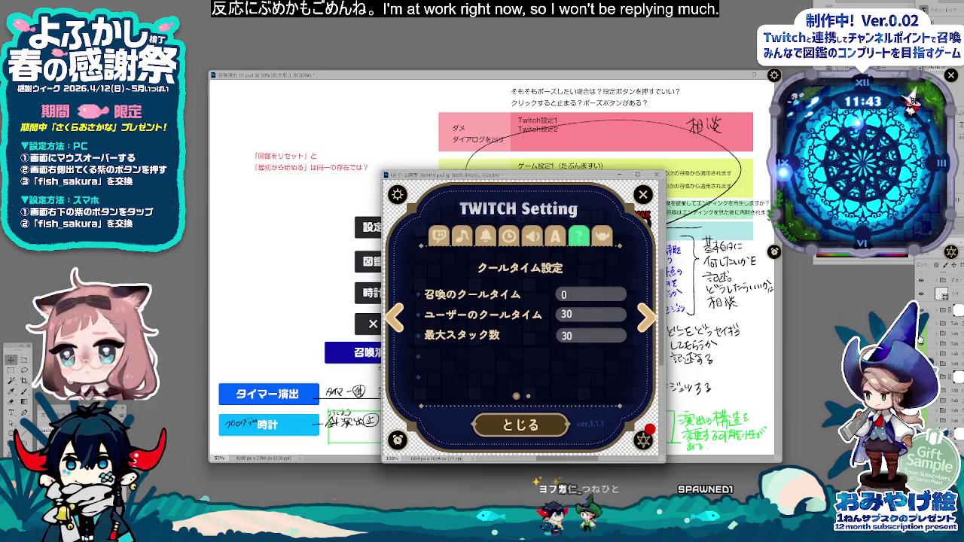
# Step: Send the game's settings window behind the mockup and return to the spec sheet
pyautogui.click(302, 338)
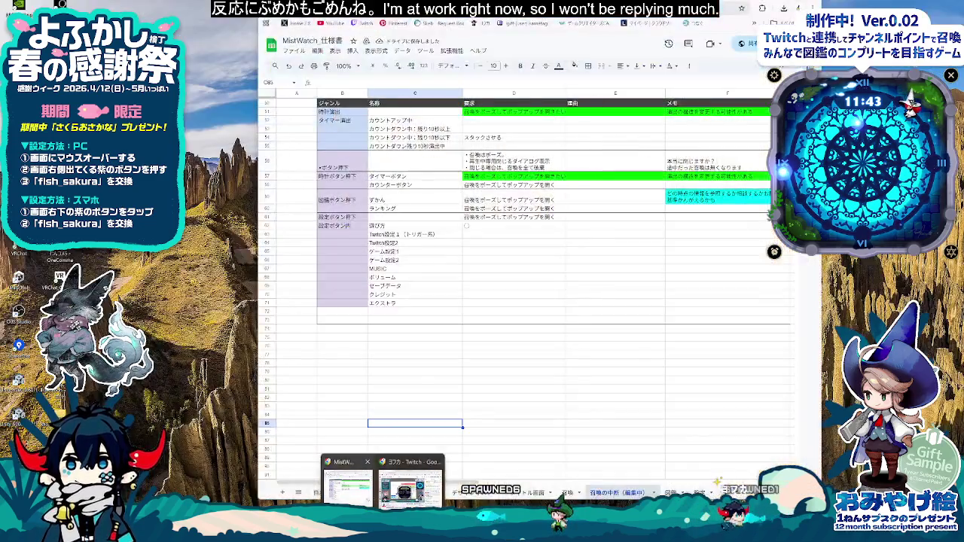
pyautogui.click(381, 482)
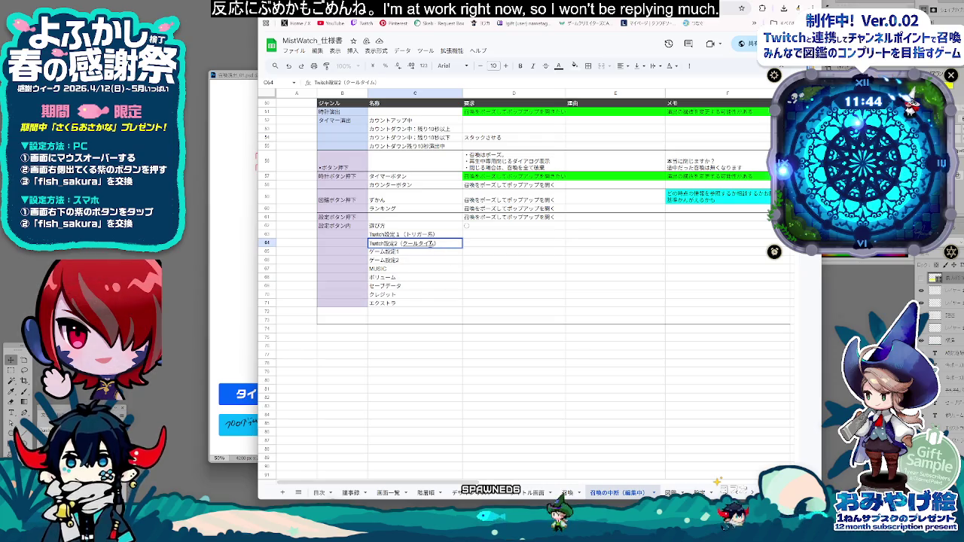
# Step: Commit Twitch設定2（クールタイム） and fill requirement cells D63:D64 bright green
pyautogui.press('Return')
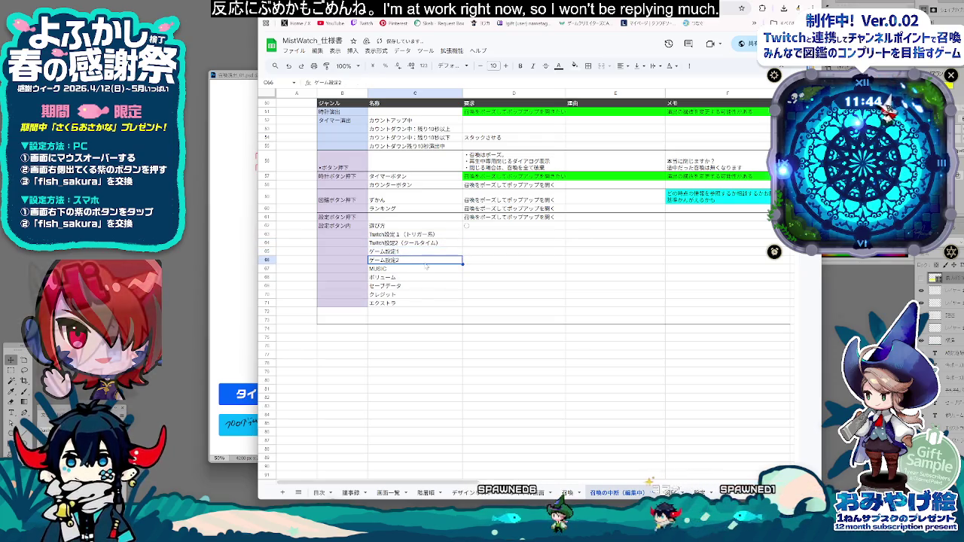
pyautogui.click(493, 278)
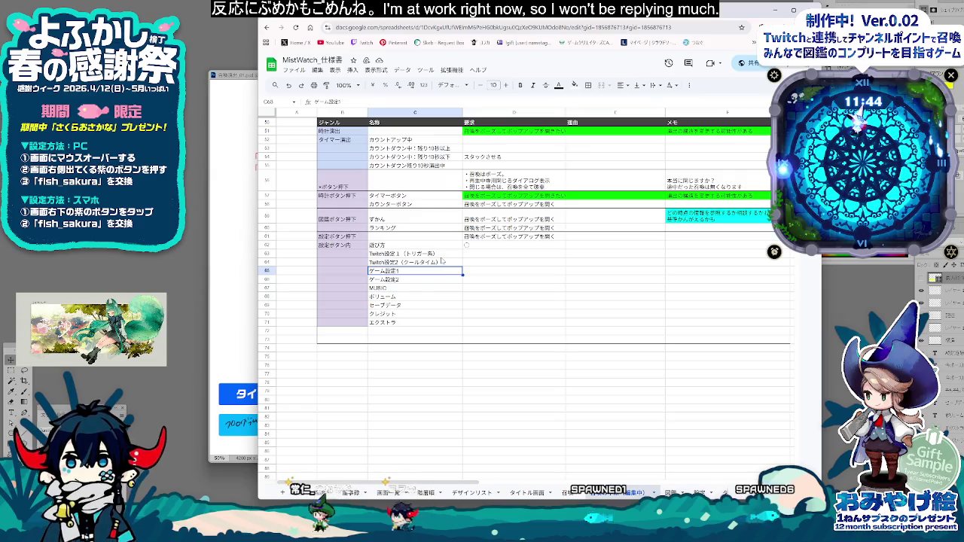
pyautogui.click(465, 263)
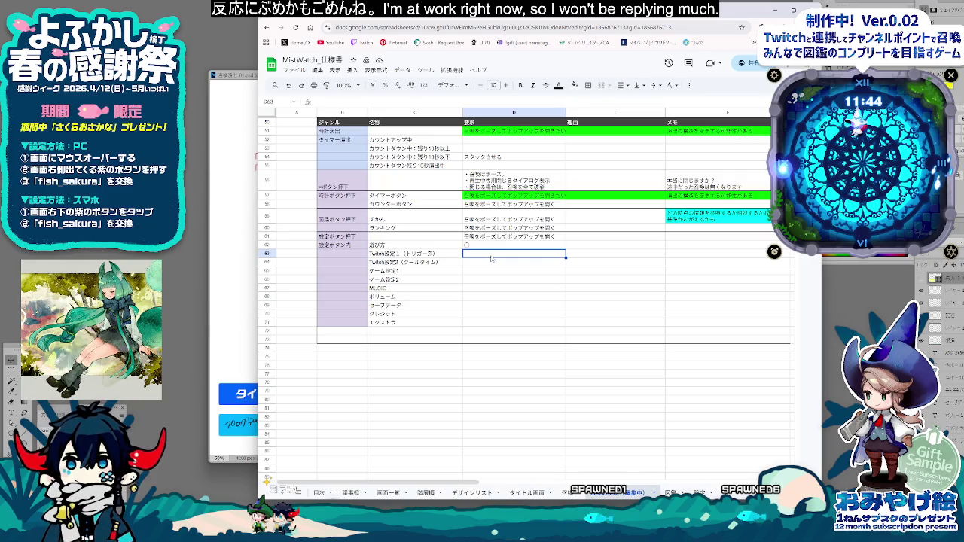
pyautogui.click(585, 89)
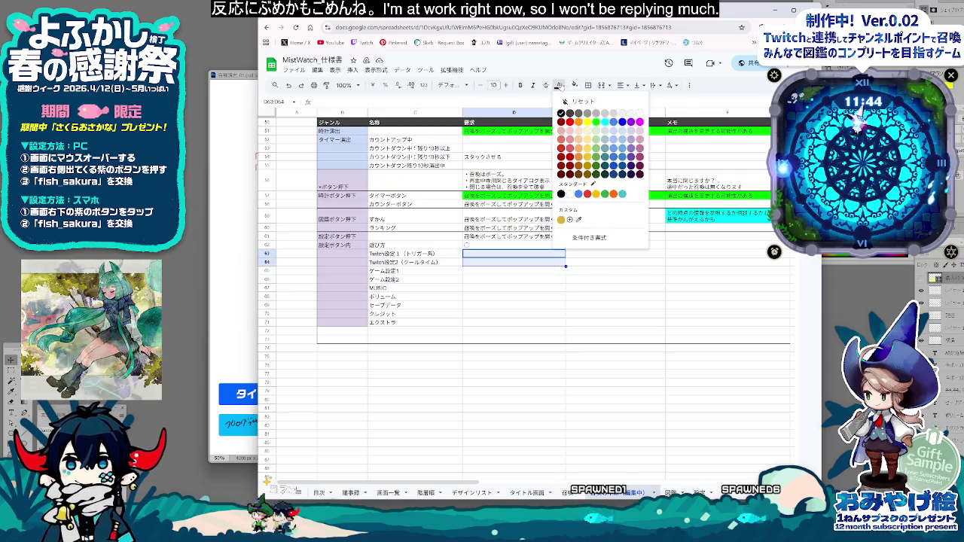
pyautogui.click(640, 96)
pyautogui.click(519, 313)
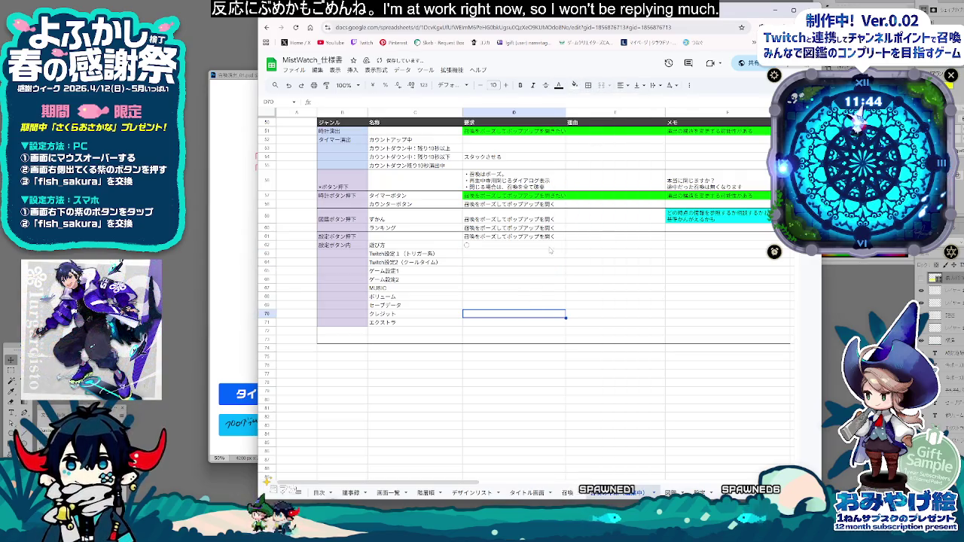
pyautogui.click(558, 85)
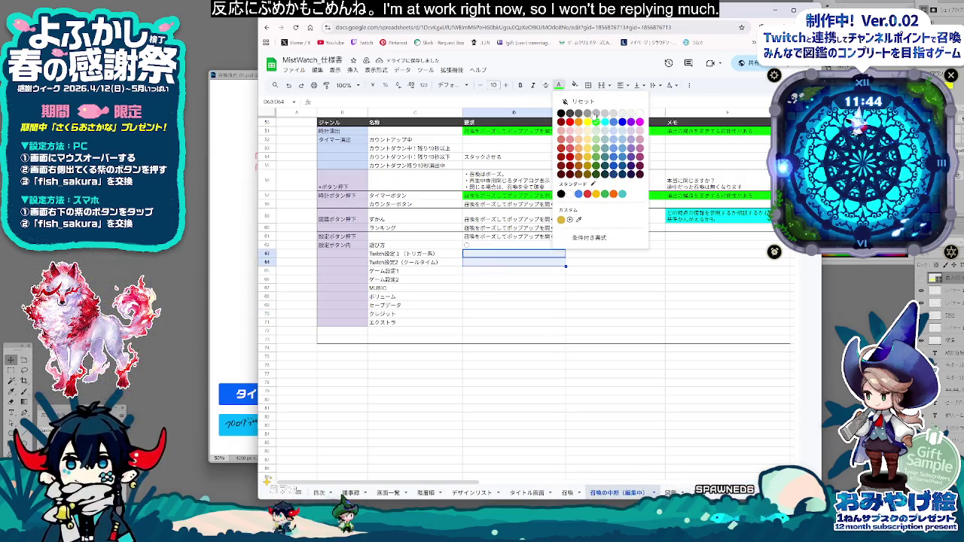
pyautogui.click(575, 84)
pyautogui.click(614, 123)
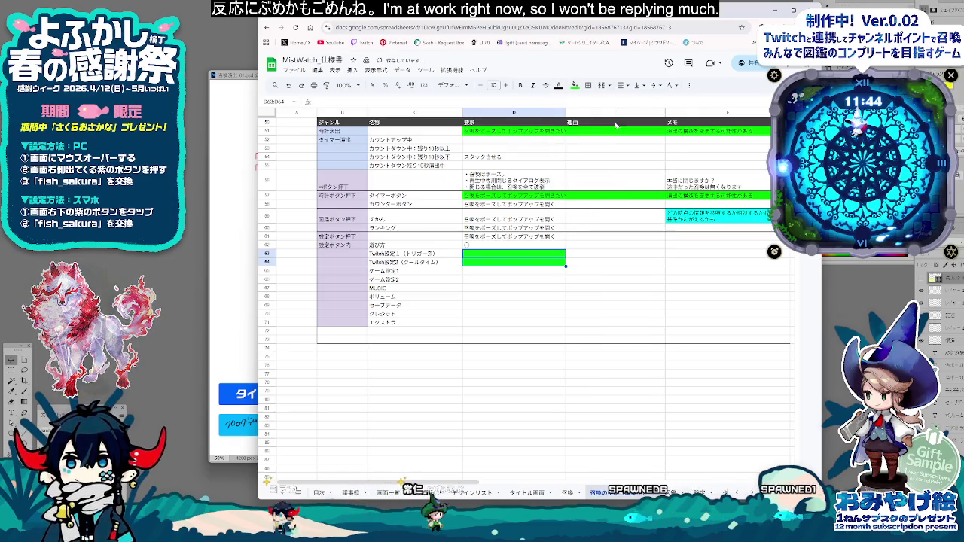
# Step: Select the ゲーム設定1 name cell and switch to the Photoshop mockup
pyautogui.press('Down')
pyautogui.press('Down')
pyautogui.press('Down')
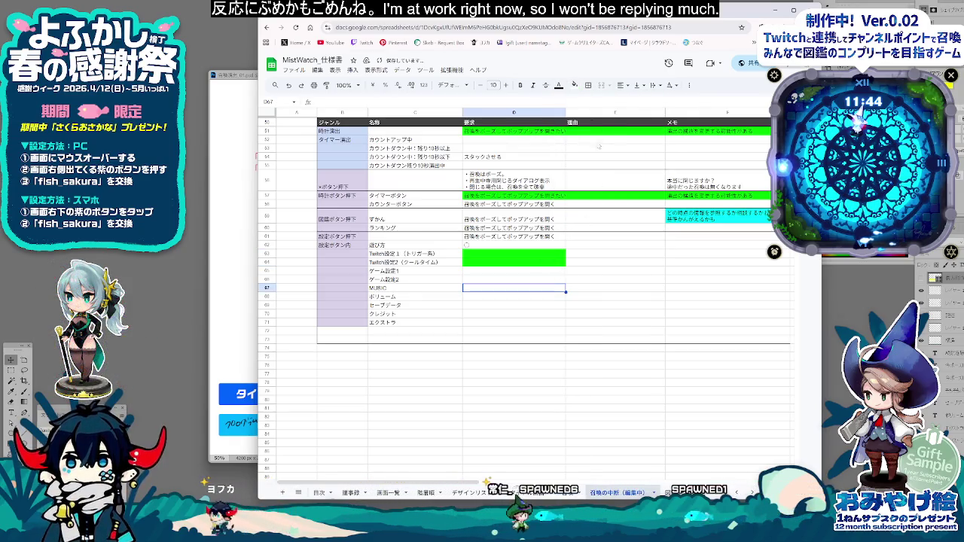
pyautogui.click(516, 282)
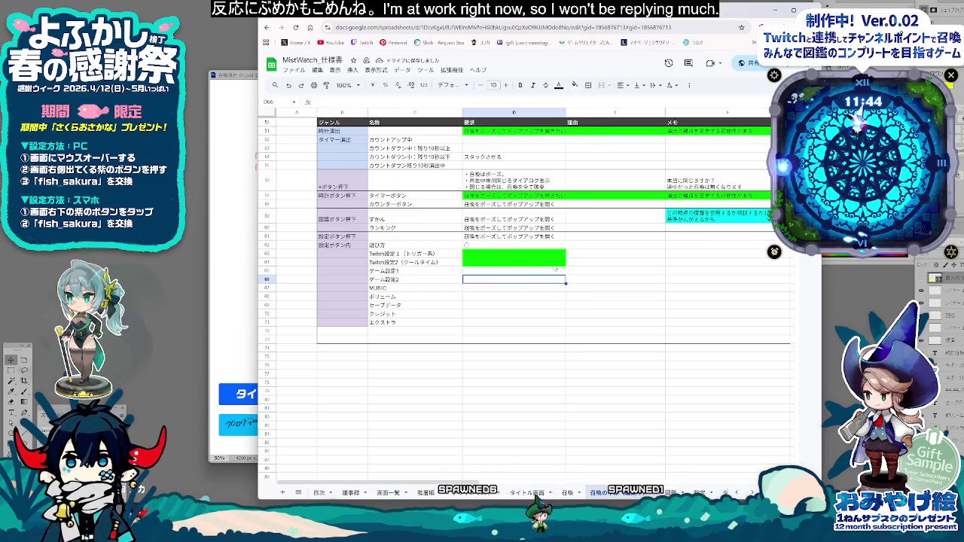
pyautogui.click(408, 272)
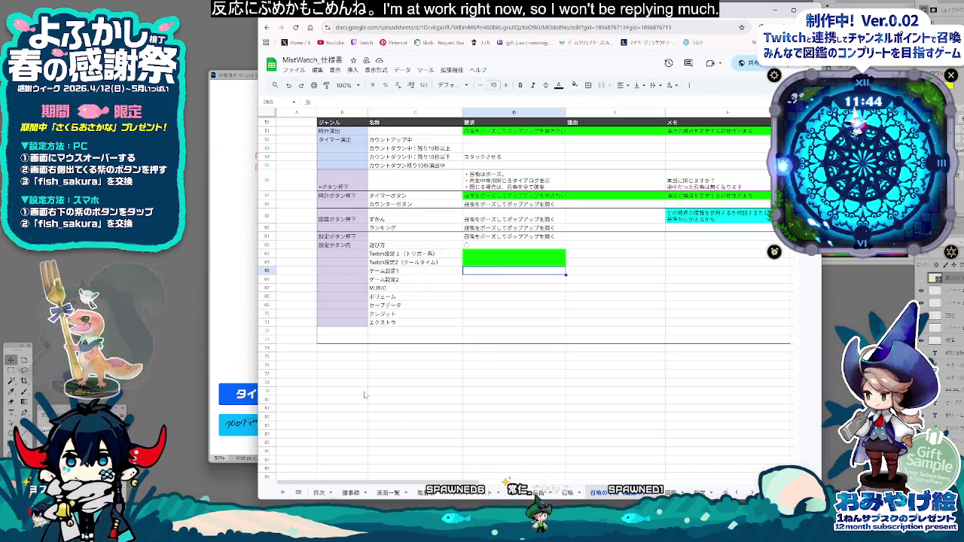
pyautogui.hotkey('alt', 'Tab')
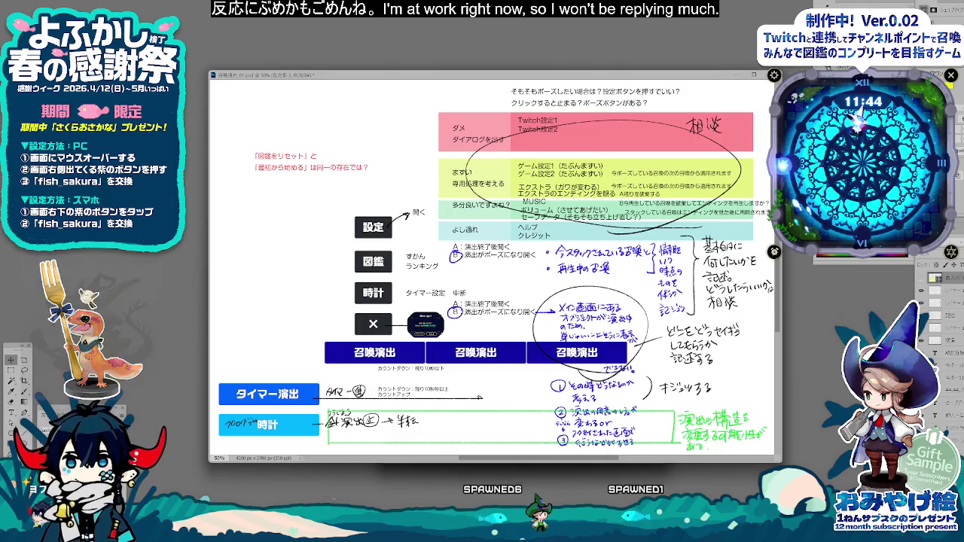
pyautogui.hotkey('alt', 'Tab')
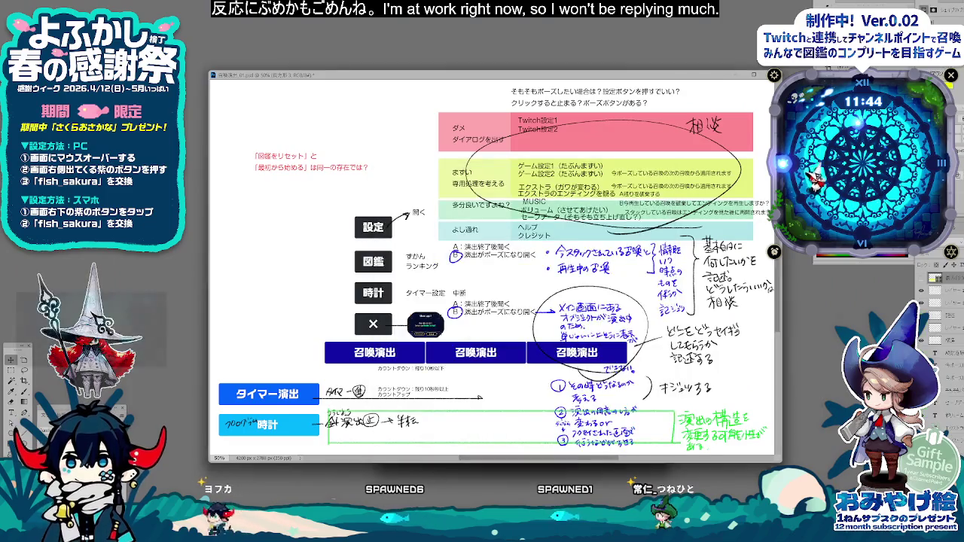
# Step: Back in the spec sheet, label ゲーム設定1 as ゲーム設定1（グラフィック）
pyautogui.click(411, 486)
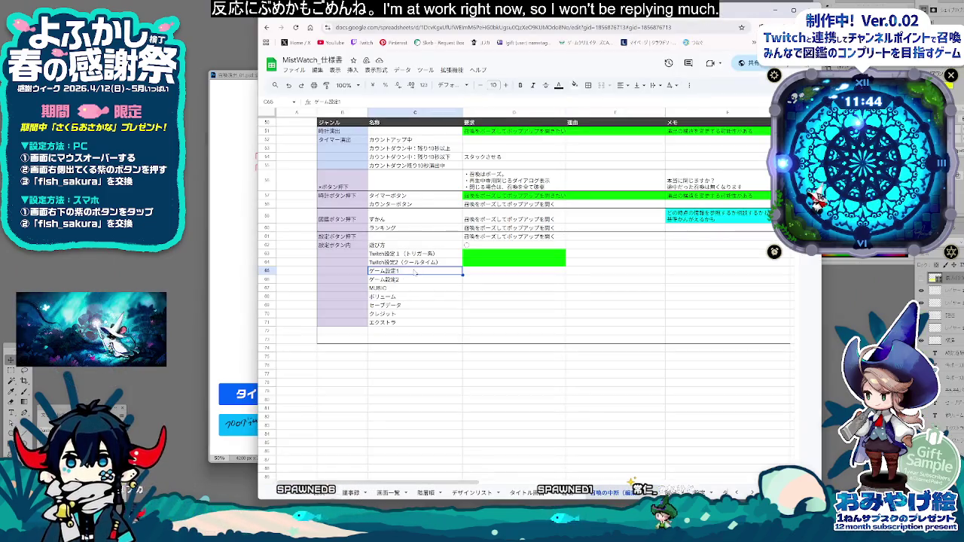
pyautogui.press('BackSpace')
pyautogui.write('（ぐらふぃっく')
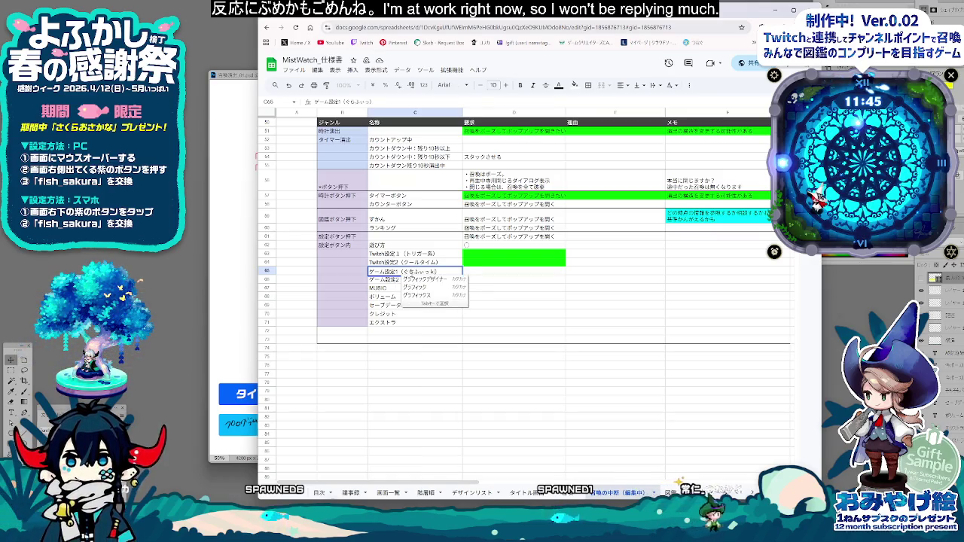
pyautogui.press('space')
pyautogui.press('Return')
pyautogui.press('Return')
pyautogui.press('Down')
pyautogui.press('Down')
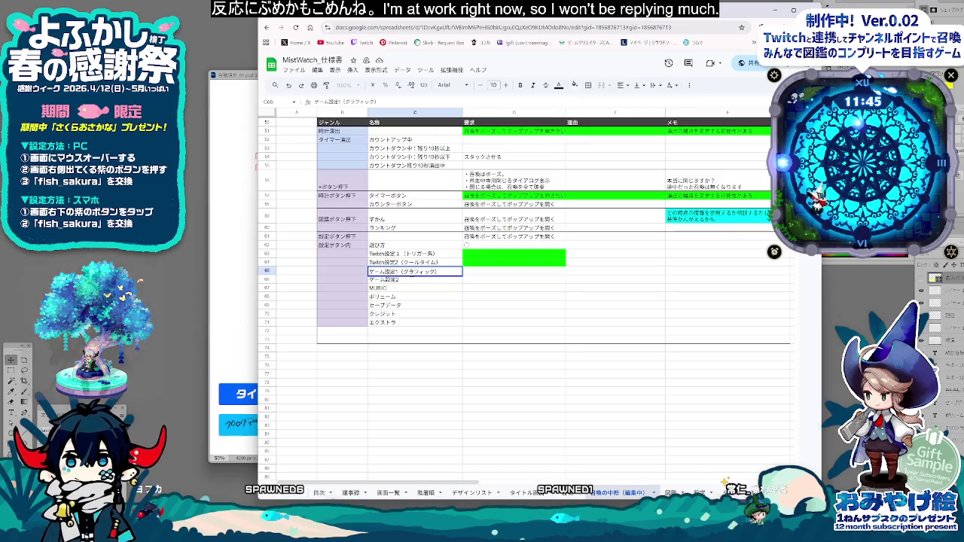
# Step: Label ゲーム設定2 as ゲーム設定2（時計）
pyautogui.click(420, 280)
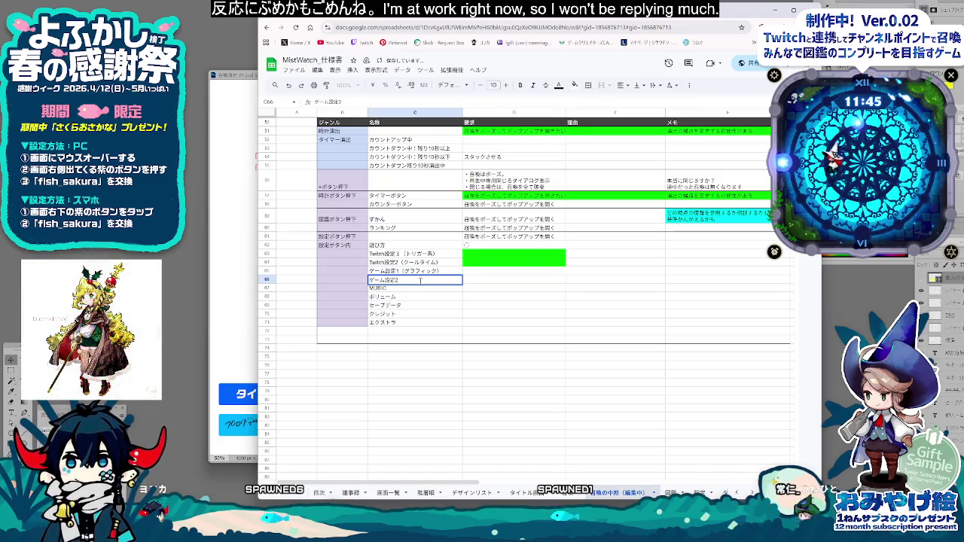
pyautogui.write('（と）けい')
pyautogui.press('space')
pyautogui.press('Return')
pyautogui.click(497, 312)
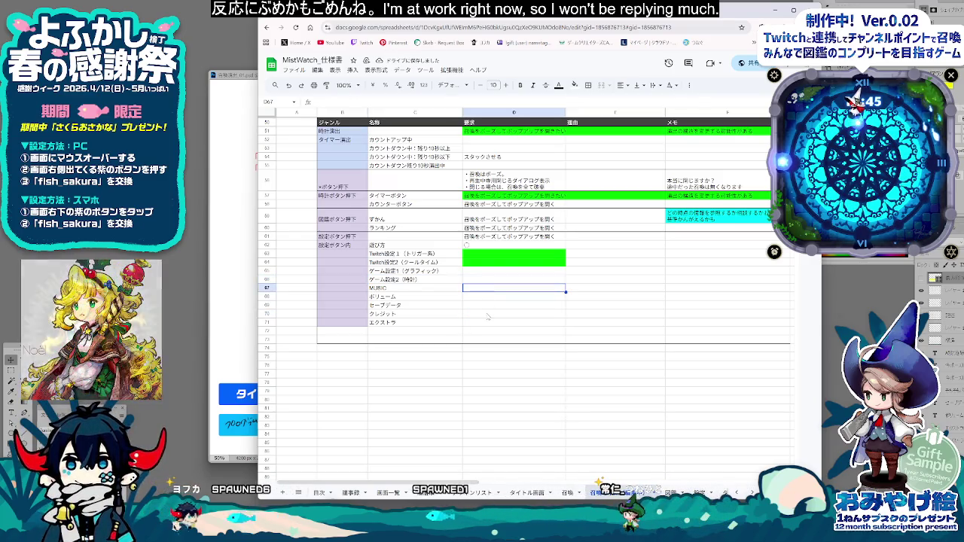
# Step: Inspect the settings rows and empty rows 72–73 below the table, leaving them unchanged
pyautogui.scroll(5, 483, 289)
pyautogui.scroll(5, 513, 309)
pyautogui.scroll(5, 534, 330)
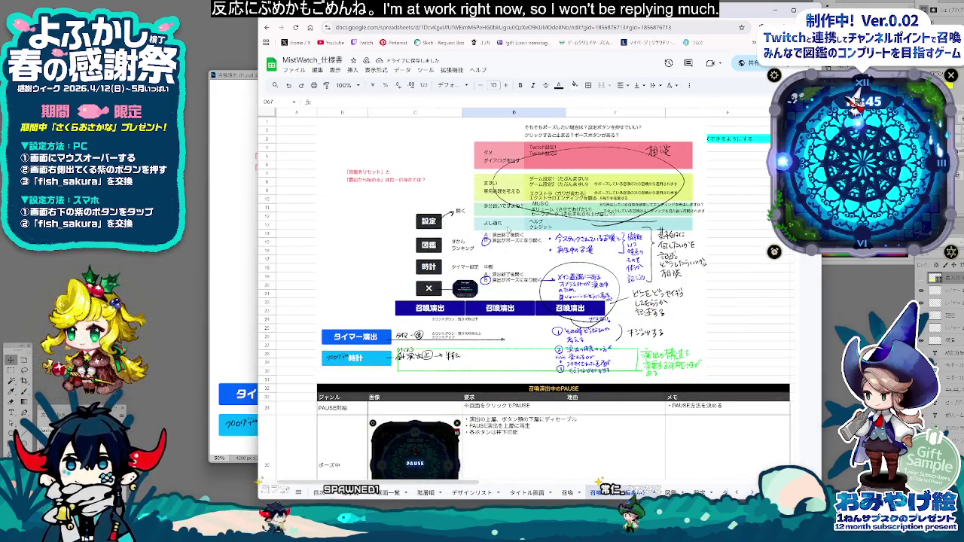
pyautogui.scroll(-5, 559, 372)
pyautogui.scroll(-5, 559, 371)
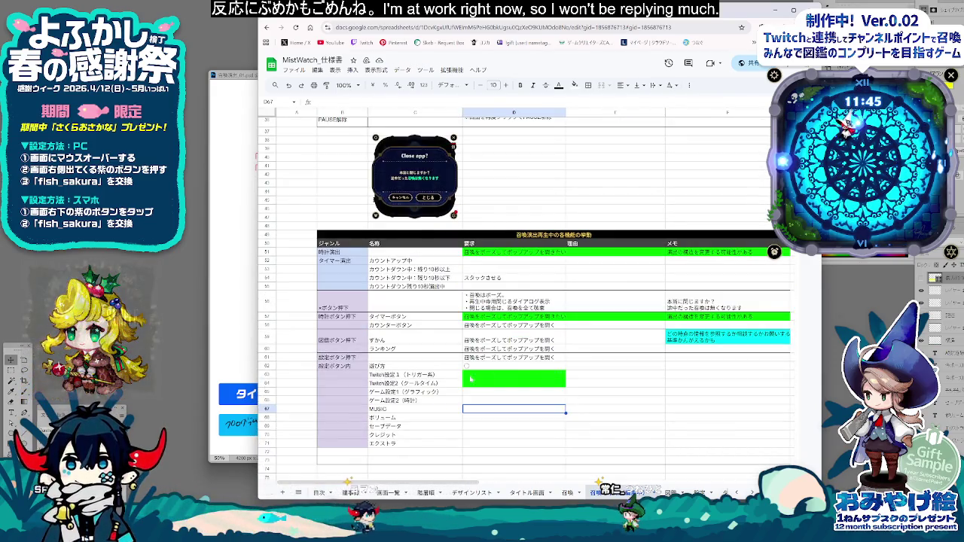
pyautogui.click(472, 426)
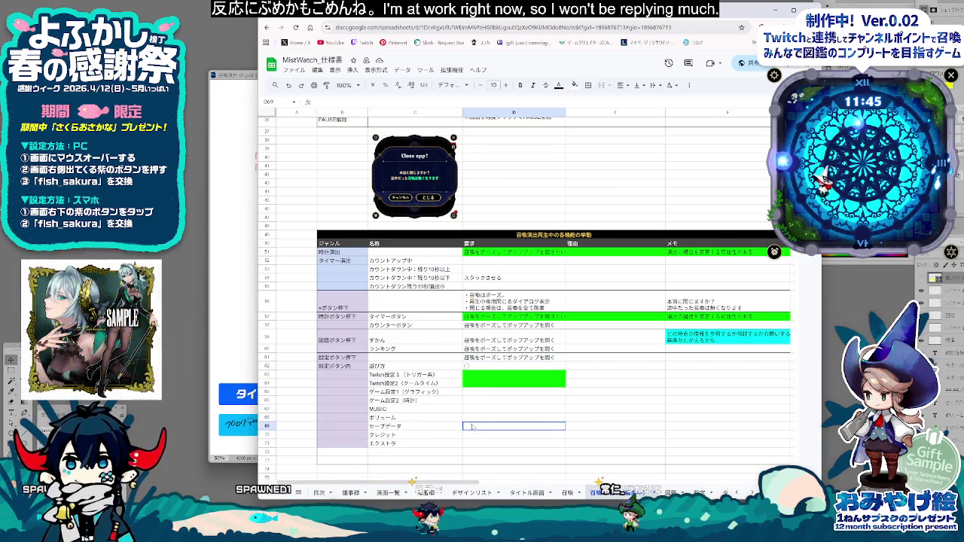
pyautogui.click(412, 444)
pyautogui.click(475, 438)
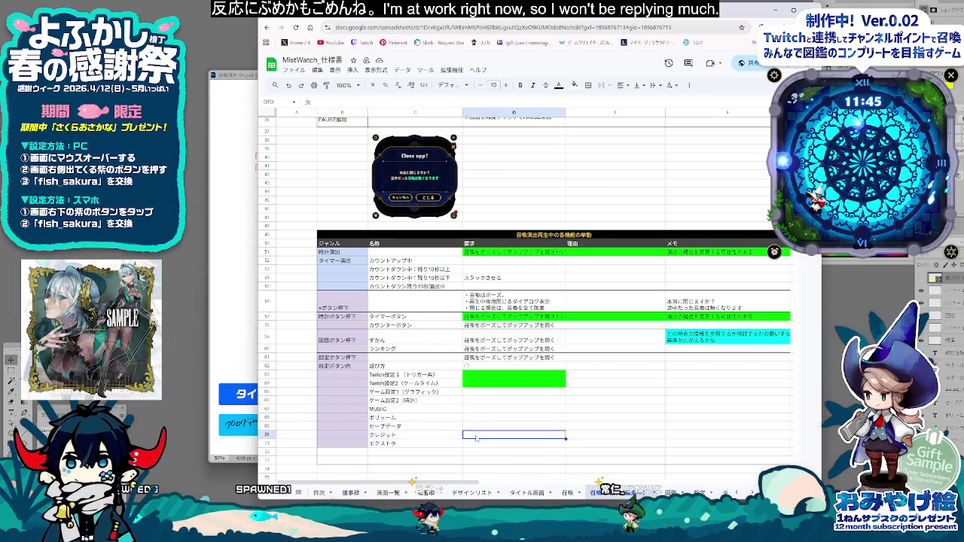
pyautogui.write('○')
pyautogui.moveTo(267, 451); pyautogui.dragTo(267, 460)
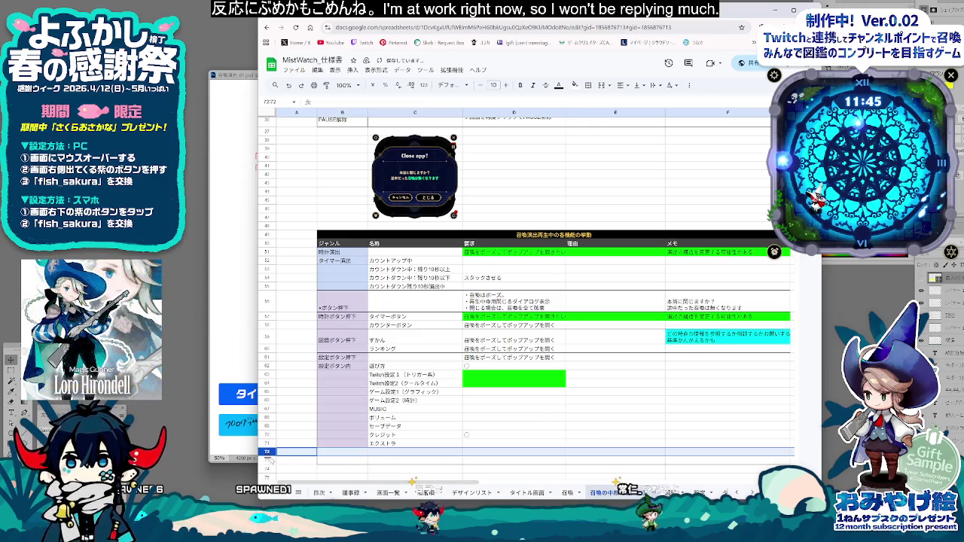
pyautogui.rightClick(267, 457)
pyautogui.moveTo(301, 293)
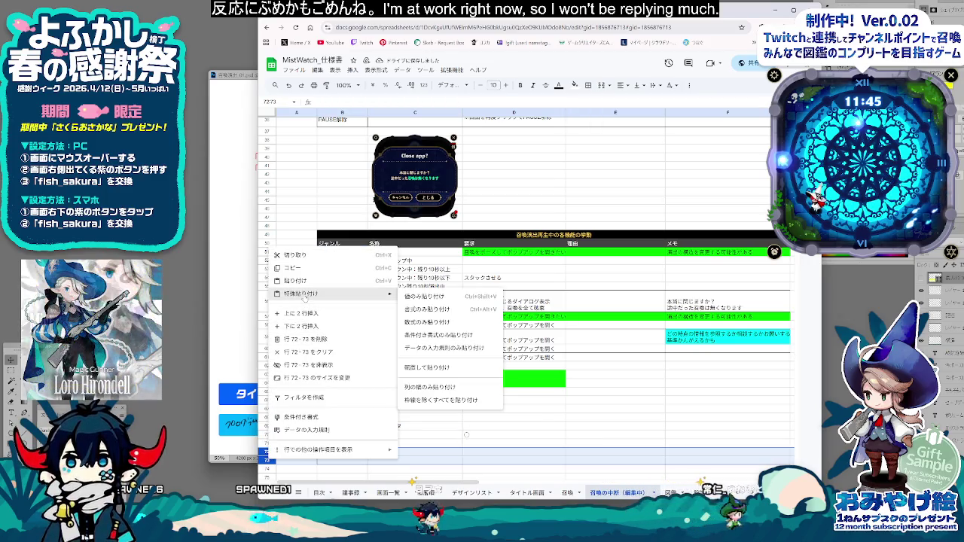
pyautogui.click(301, 339)
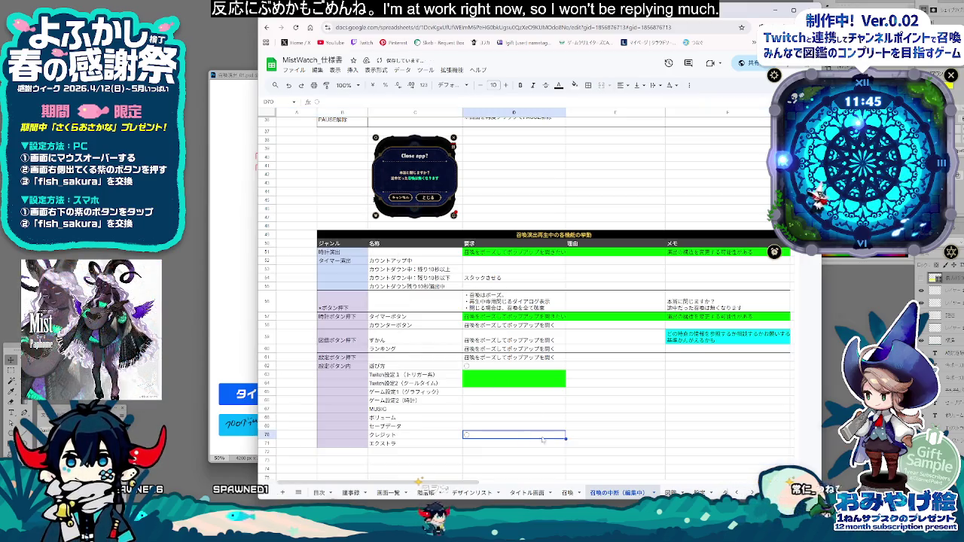
# Step: Draw a bottom border under the エクストラ row B71:F71
pyautogui.moveTo(321, 443); pyautogui.dragTo(753, 444)
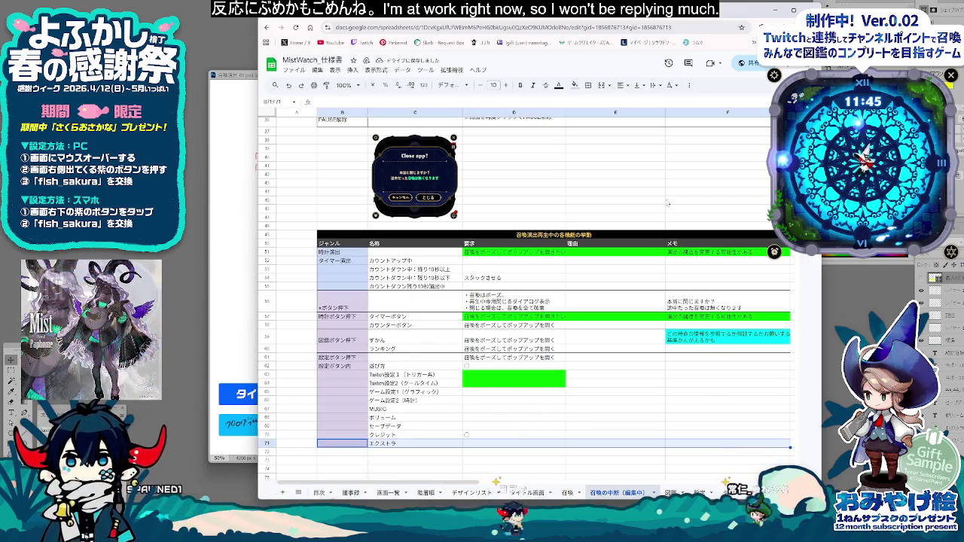
pyautogui.click(588, 85)
pyautogui.click(639, 117)
pyautogui.click(554, 436)
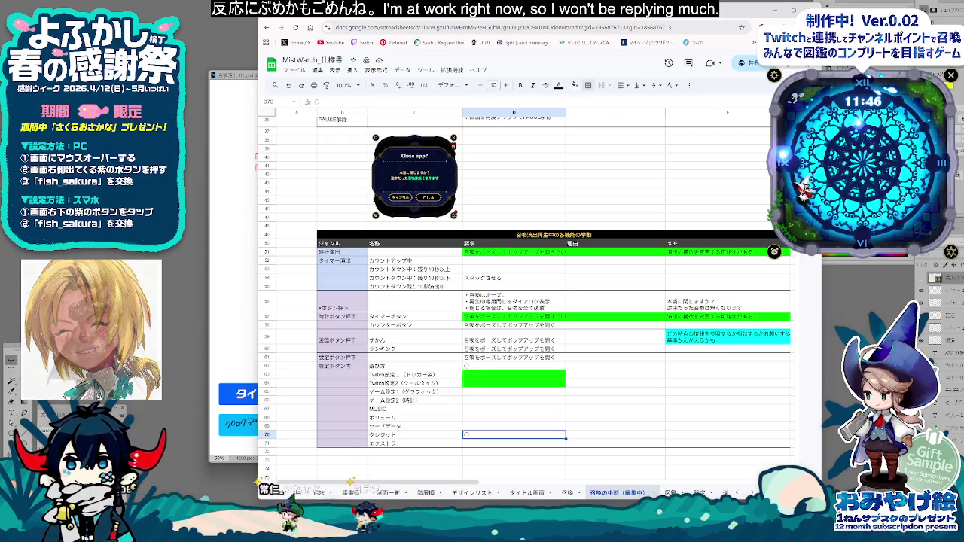
pyautogui.click(588, 367)
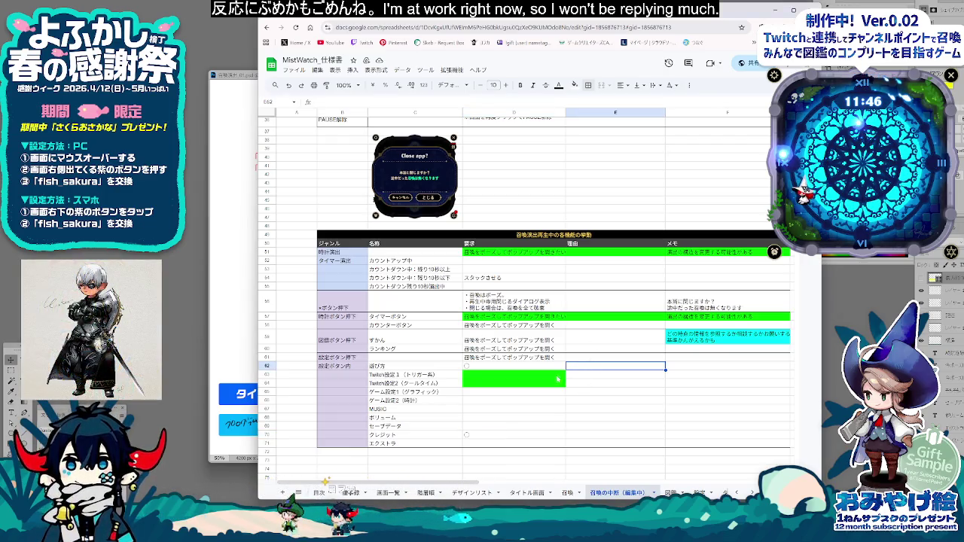
pyautogui.click(556, 381)
pyautogui.click(494, 400)
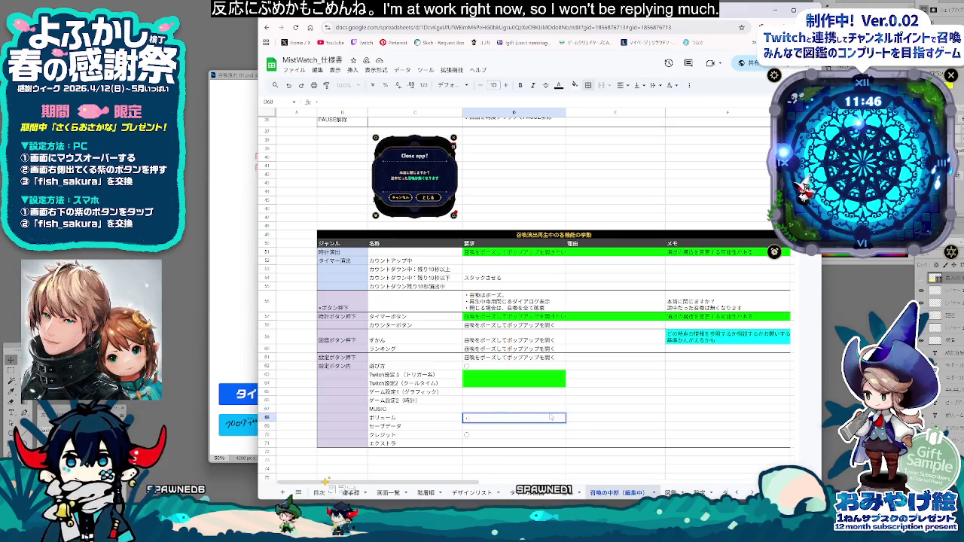
# Step: Enter できるようにしたい for ボリューム in D68 and fill it bright green
pyautogui.write('ひらがな')
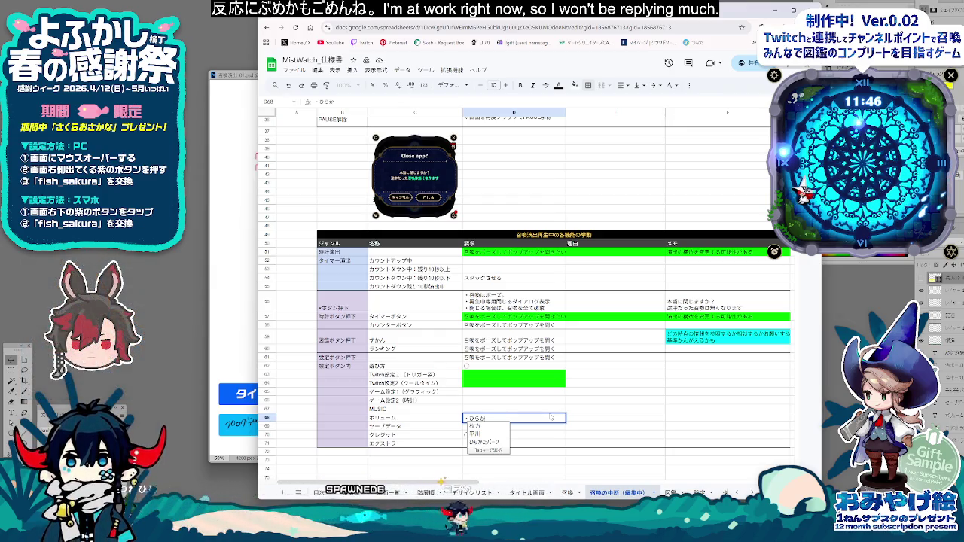
pyautogui.press('Escape')
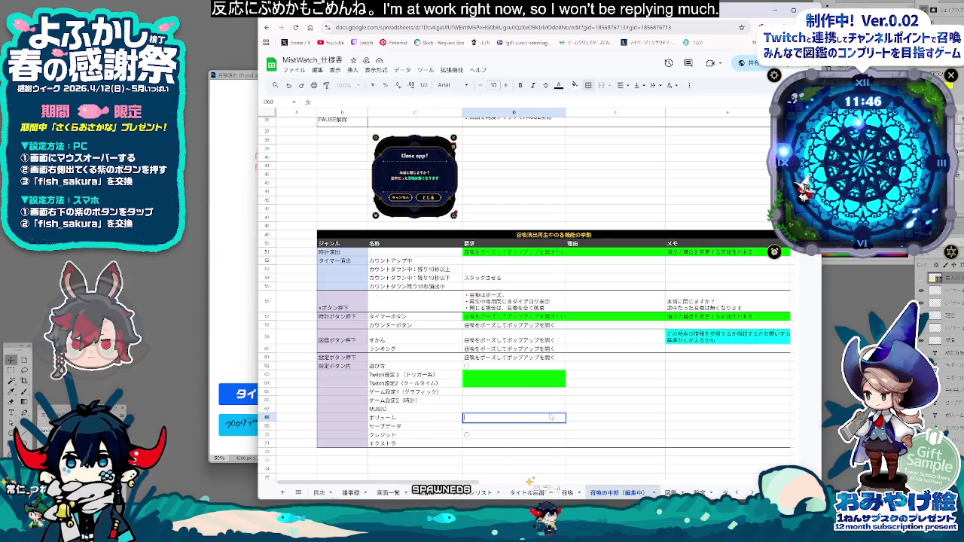
pyautogui.write('できるy')
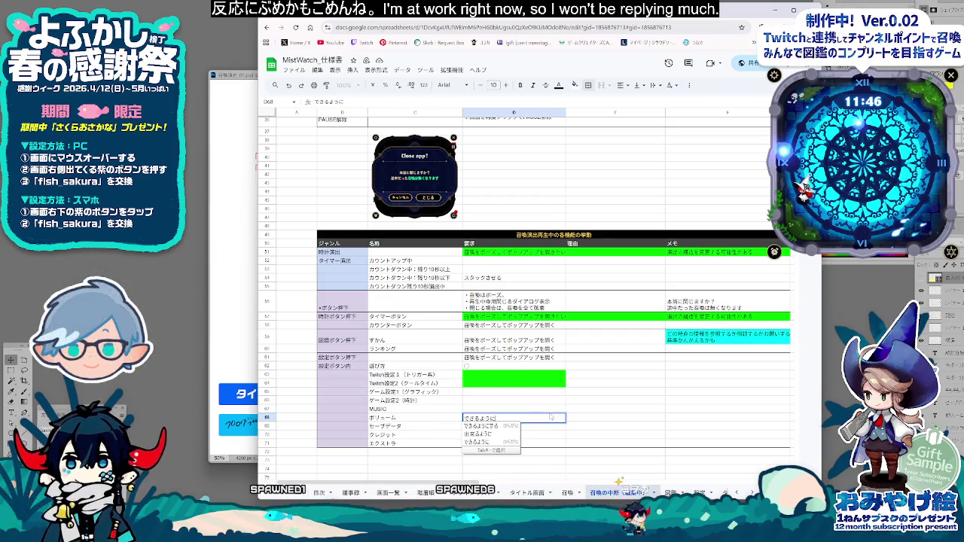
pyautogui.write('したい')
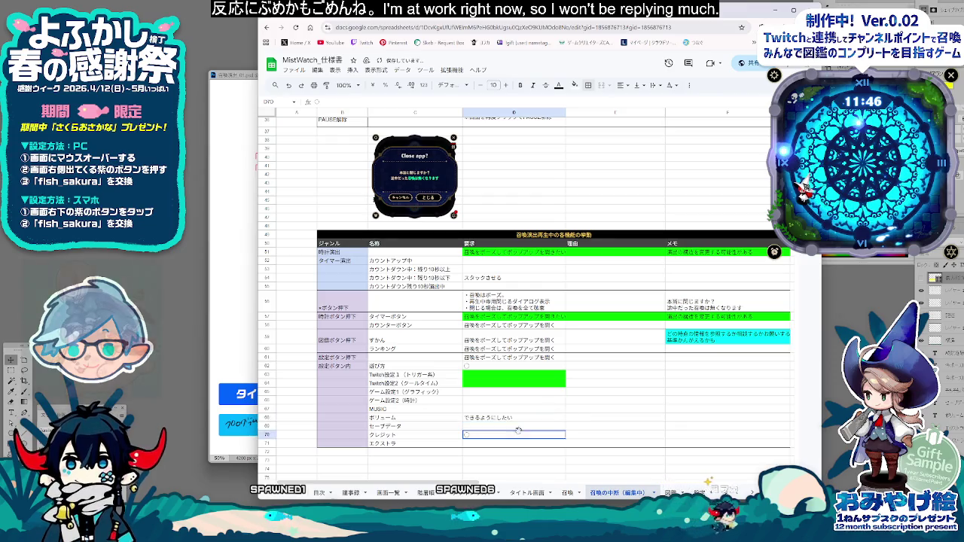
pyautogui.rightClick(520, 413)
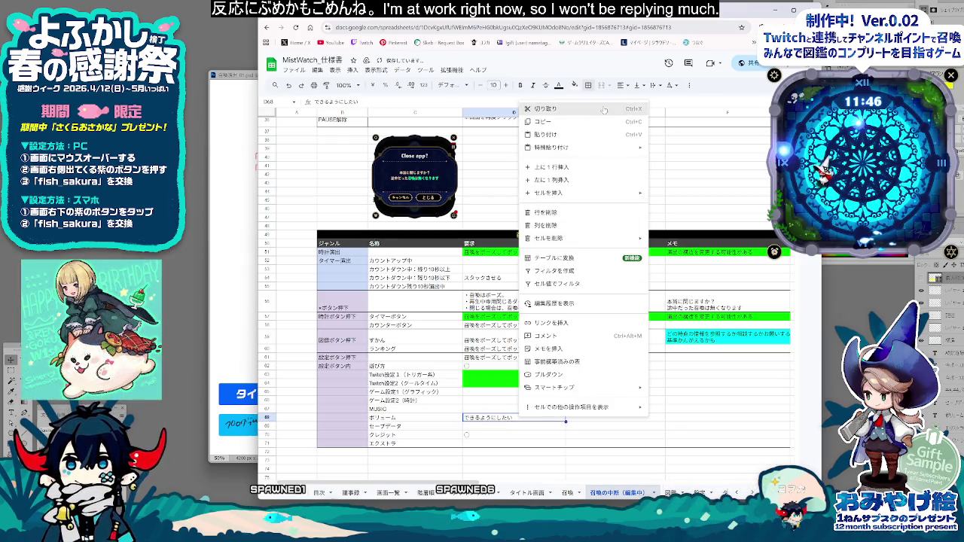
pyautogui.click(574, 84)
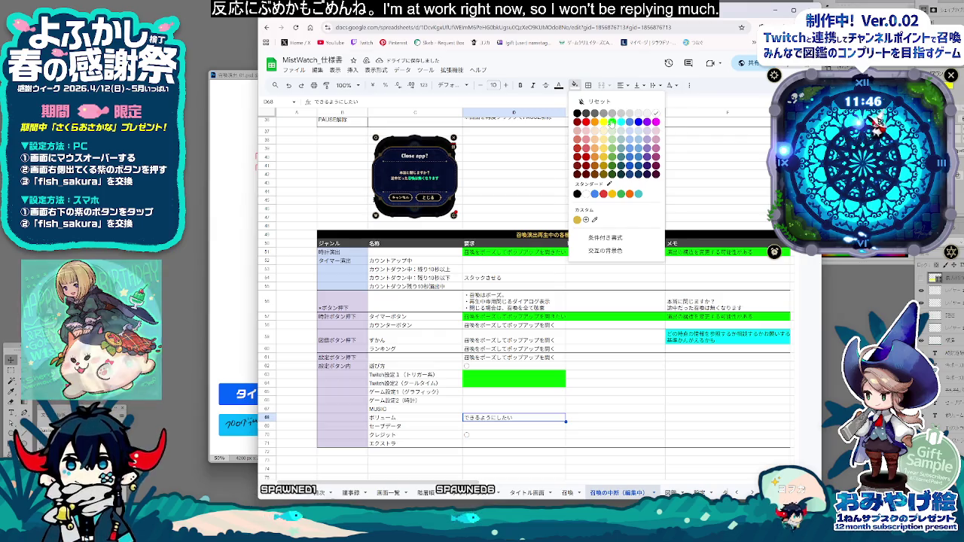
pyautogui.click(613, 121)
# Step: Mark the MUSIC row's requirement D67 with a question mark
pyautogui.click(494, 409)
pyautogui.click(496, 419)
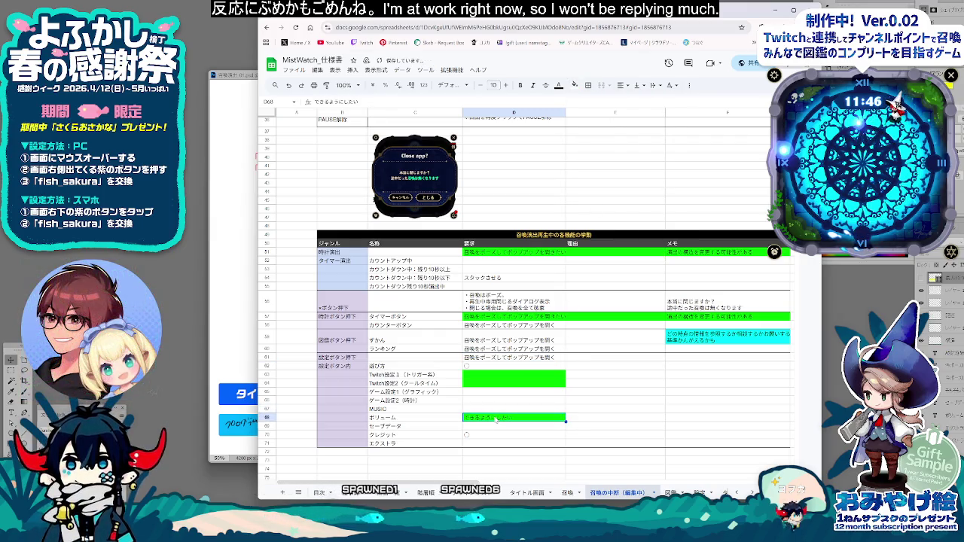
pyautogui.click(495, 411)
pyautogui.write('?')
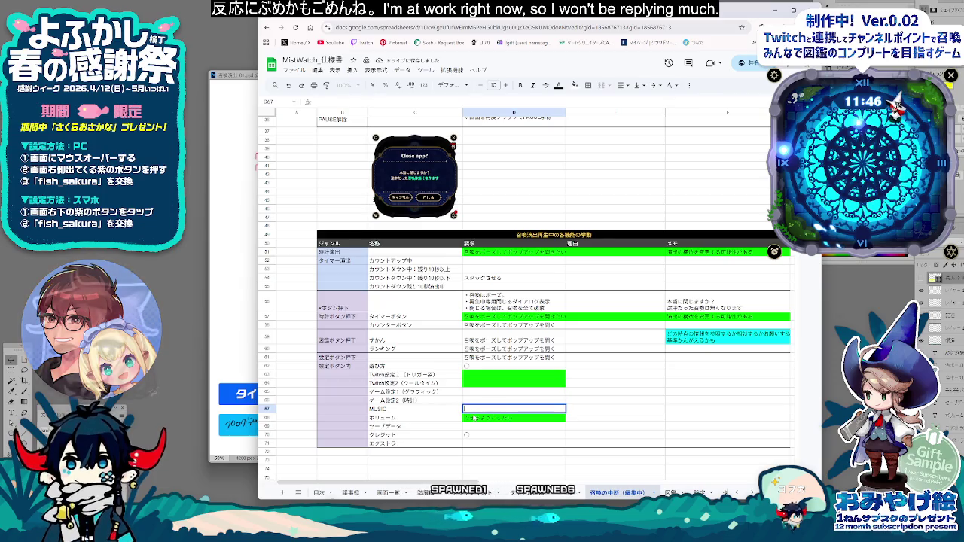
pyautogui.press('Return')
pyautogui.click(483, 427)
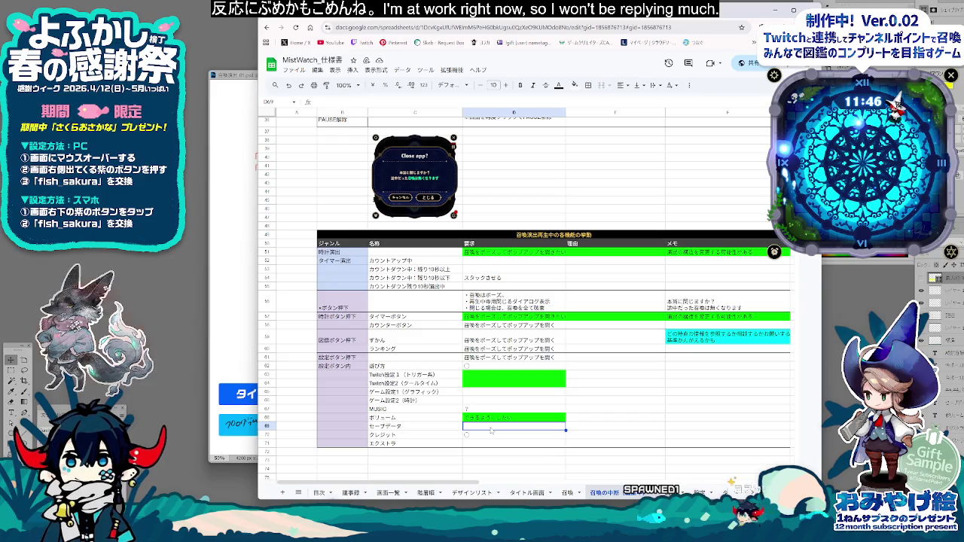
pyautogui.scroll(5, 491, 431)
pyautogui.scroll(10, 491, 431)
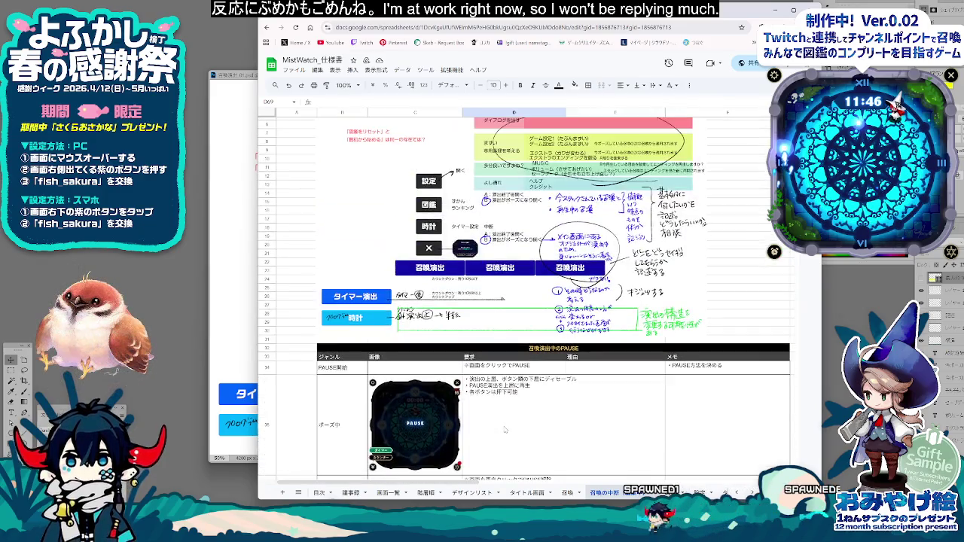
pyautogui.scroll(3, 492, 431)
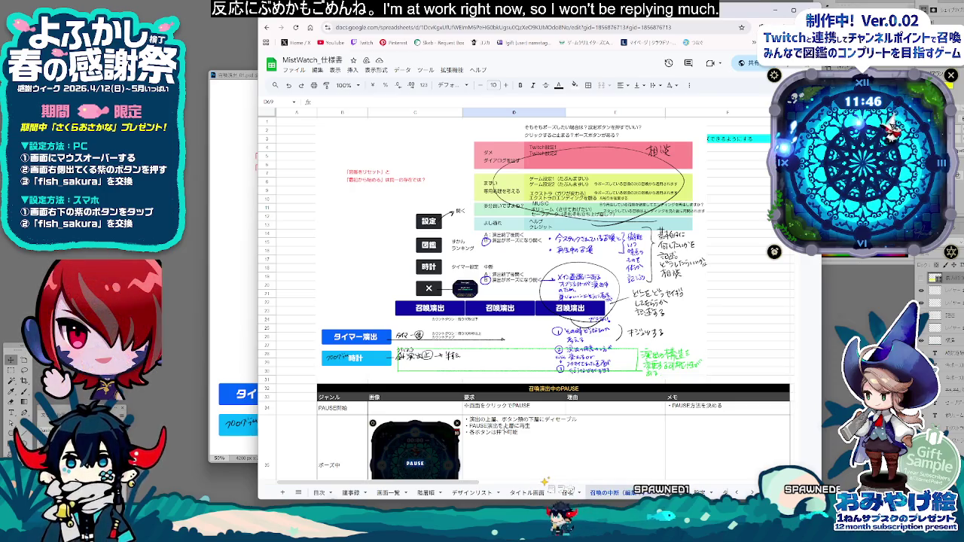
pyautogui.scroll(-2, 504, 429)
pyautogui.scroll(-5, 505, 428)
pyautogui.scroll(-5, 505, 429)
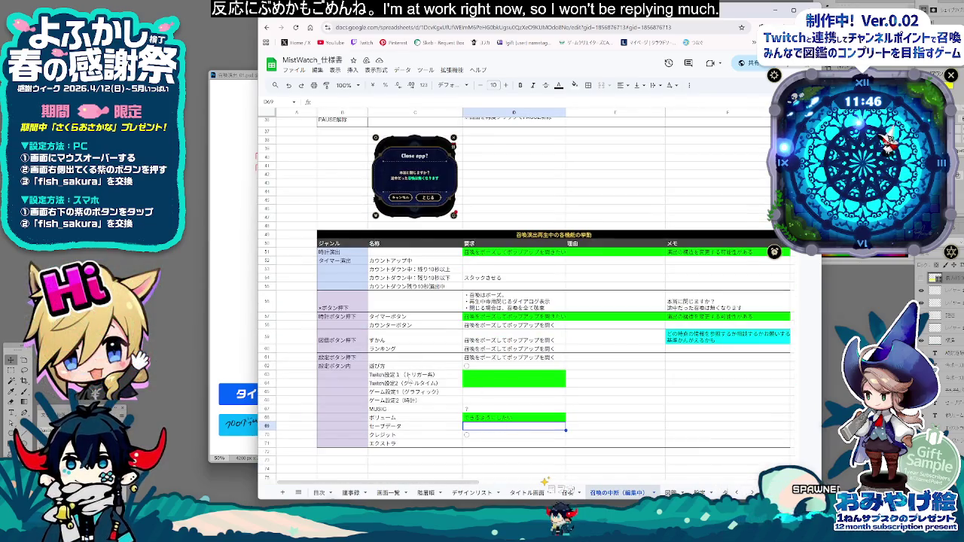
pyautogui.click(403, 384)
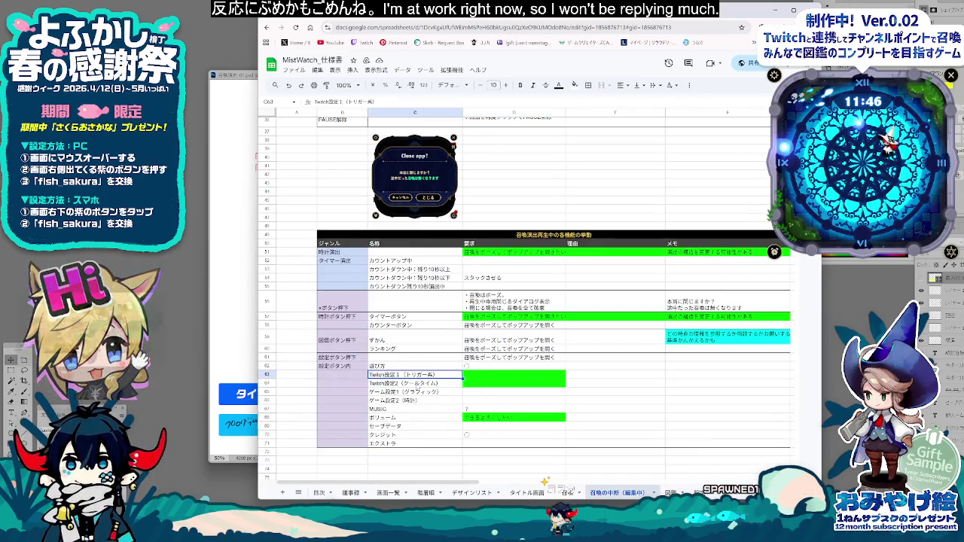
pyautogui.click(526, 404)
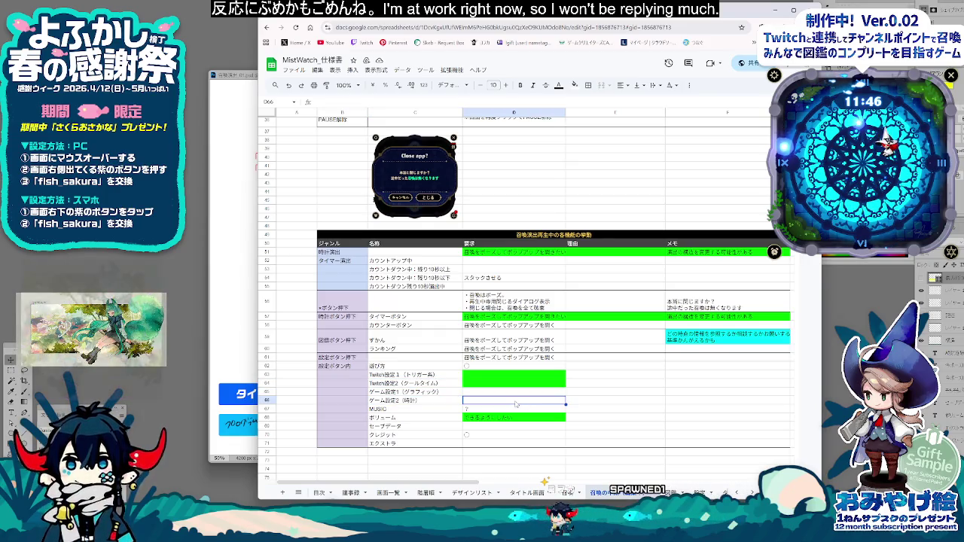
pyautogui.press('Down')
pyautogui.press('Down')
pyautogui.press('Down')
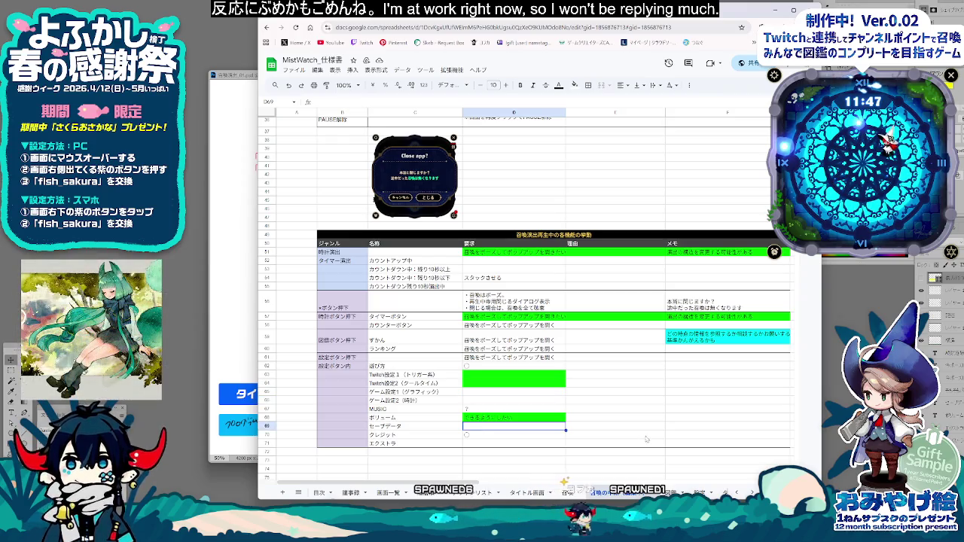
pyautogui.click(619, 434)
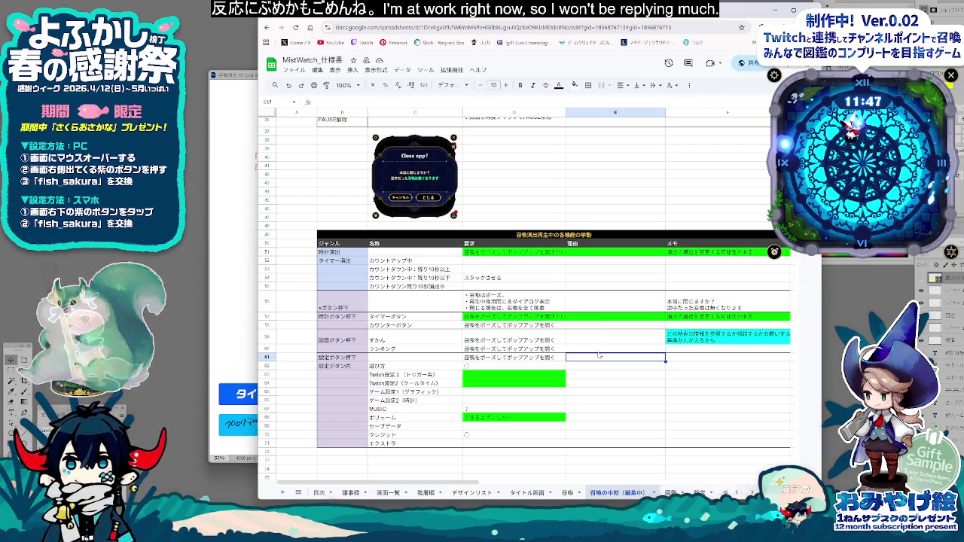
pyautogui.press('Up')
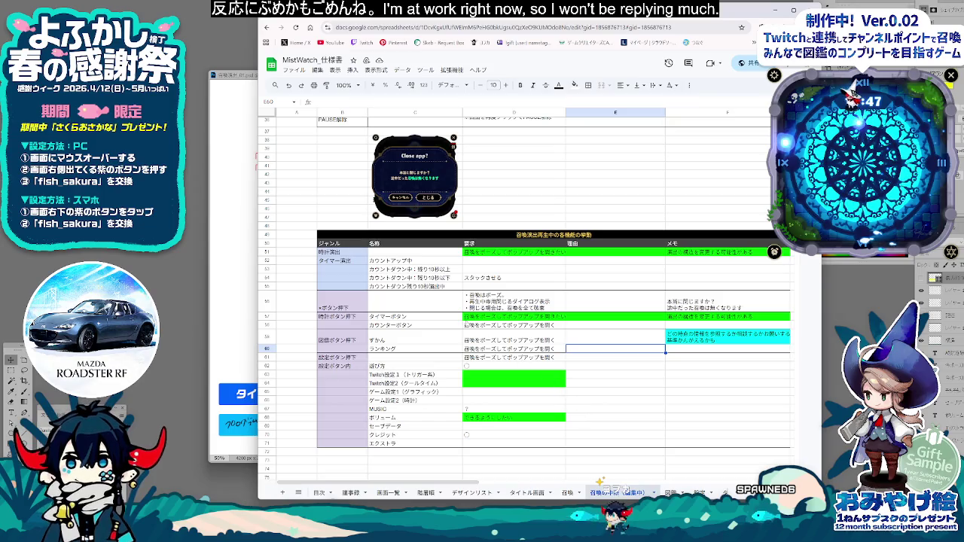
pyautogui.click(432, 306)
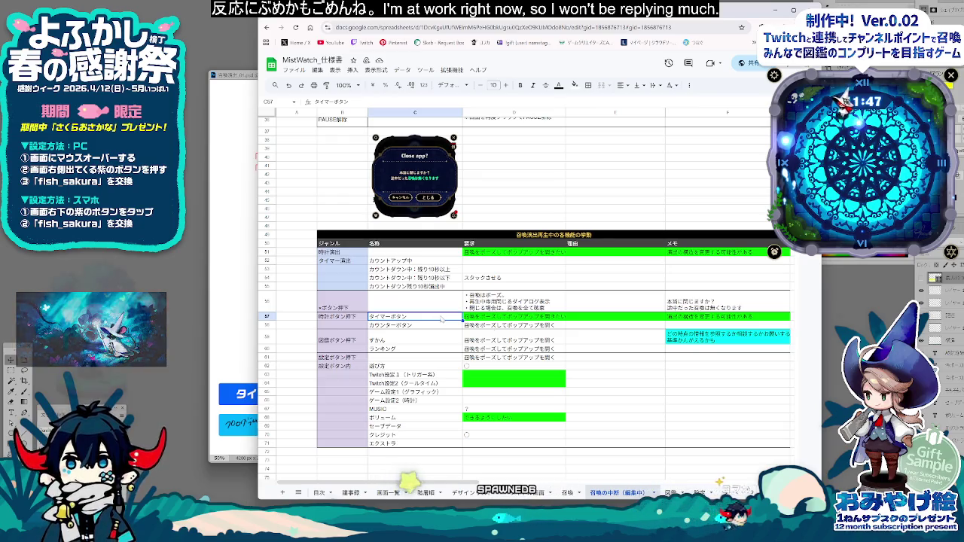
pyautogui.click(535, 337)
pyautogui.click(536, 327)
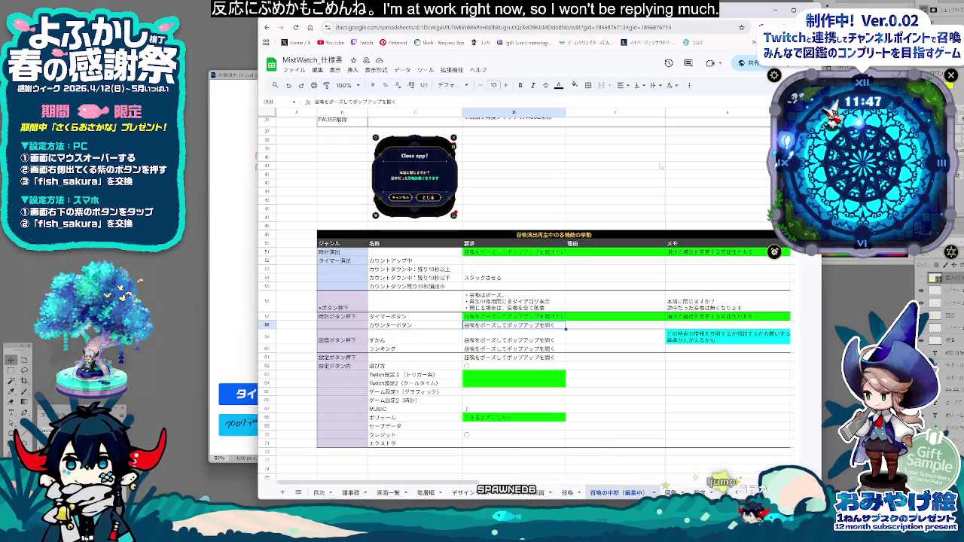
pyautogui.click(642, 264)
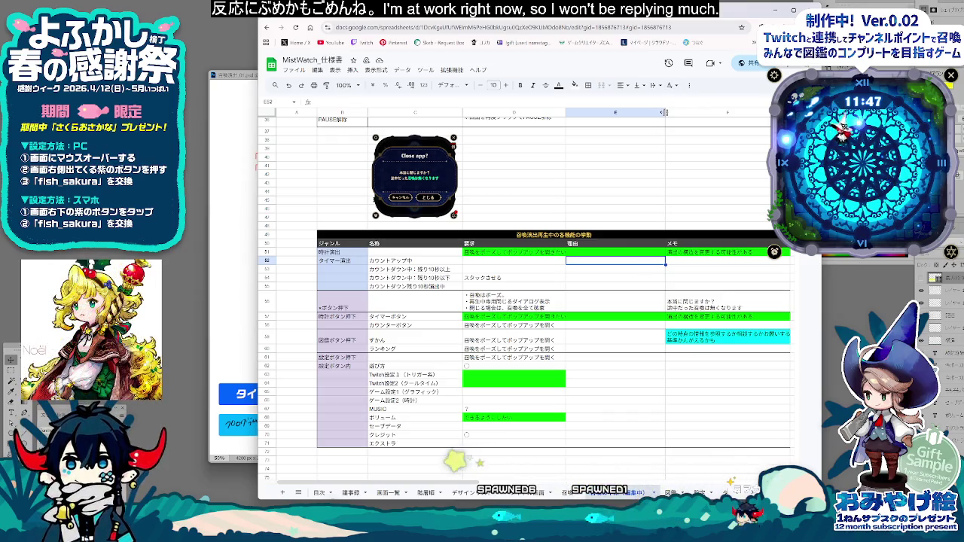
pyautogui.click(582, 417)
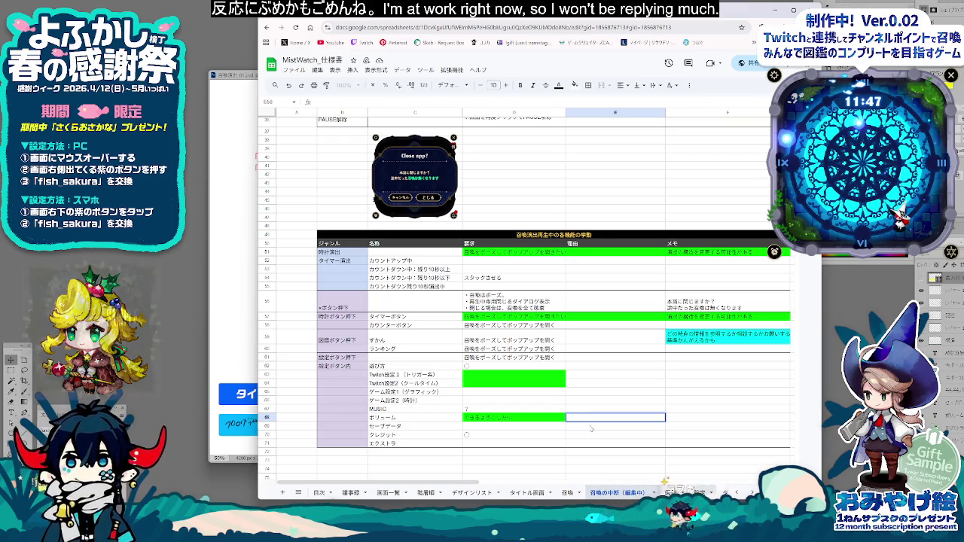
# Step: Write the volume reason in E68: 音いじりたいし and げームとの都合でくなったりする
pyautogui.write('音いじりたいし')
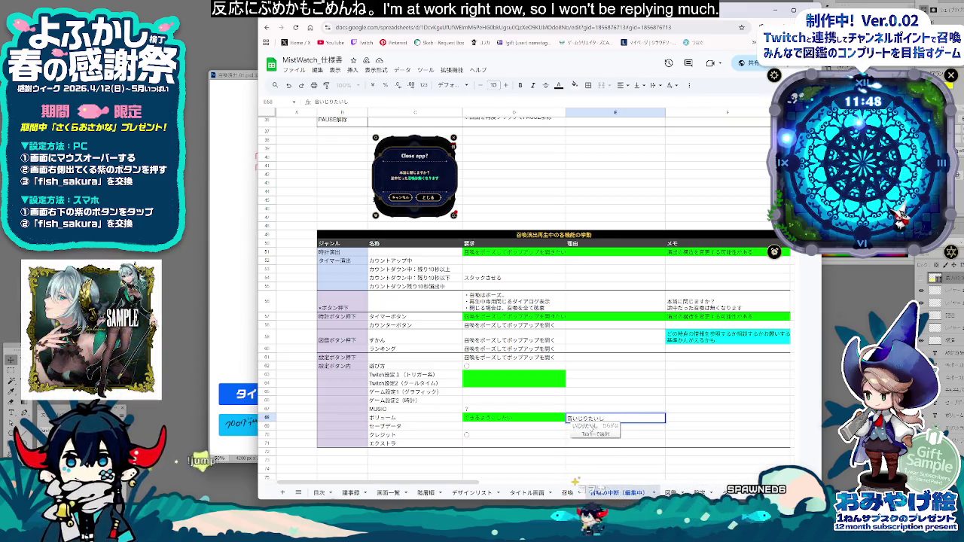
pyautogui.moveTo(592, 426); pyautogui.dragTo(605, 435)
pyautogui.press('Up')
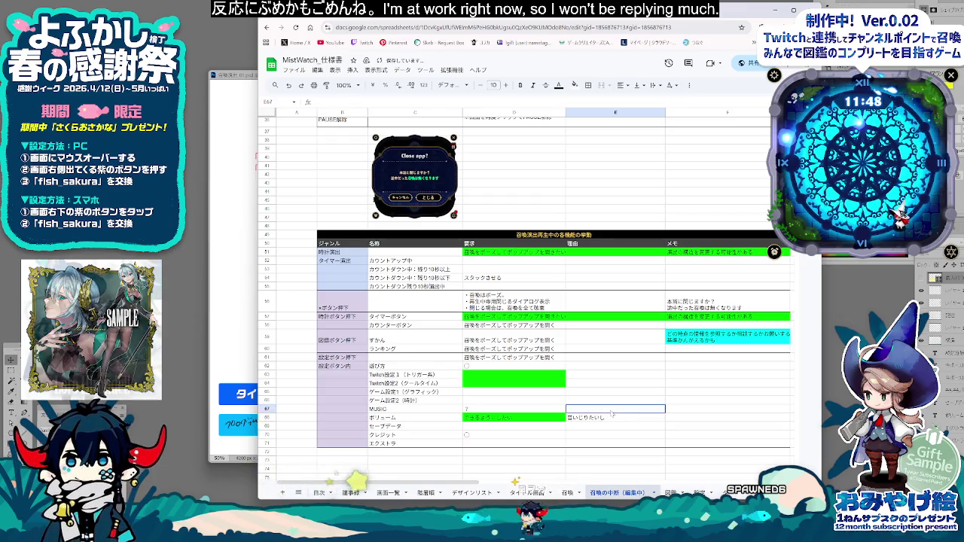
pyautogui.click(596, 436)
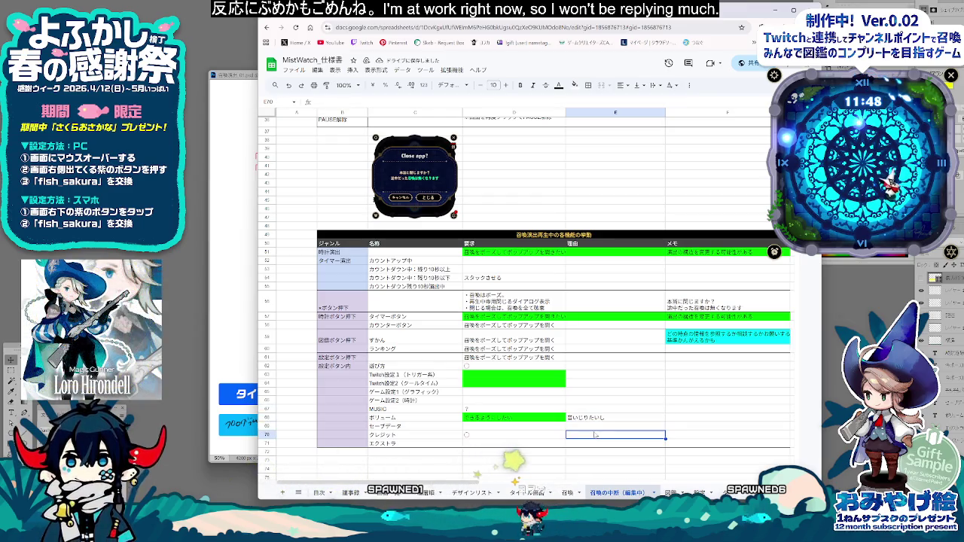
pyautogui.press('Up')
pyautogui.press('Up')
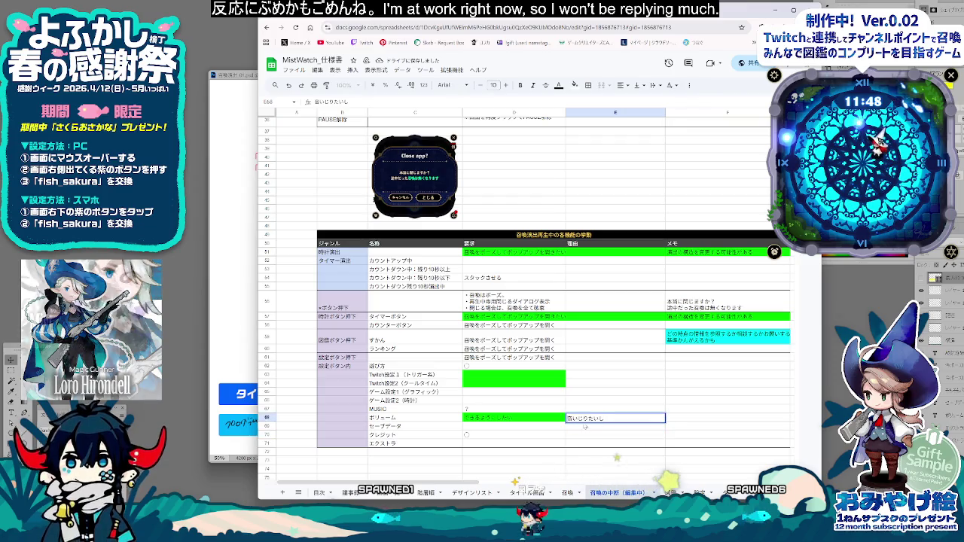
pyautogui.write('げ')
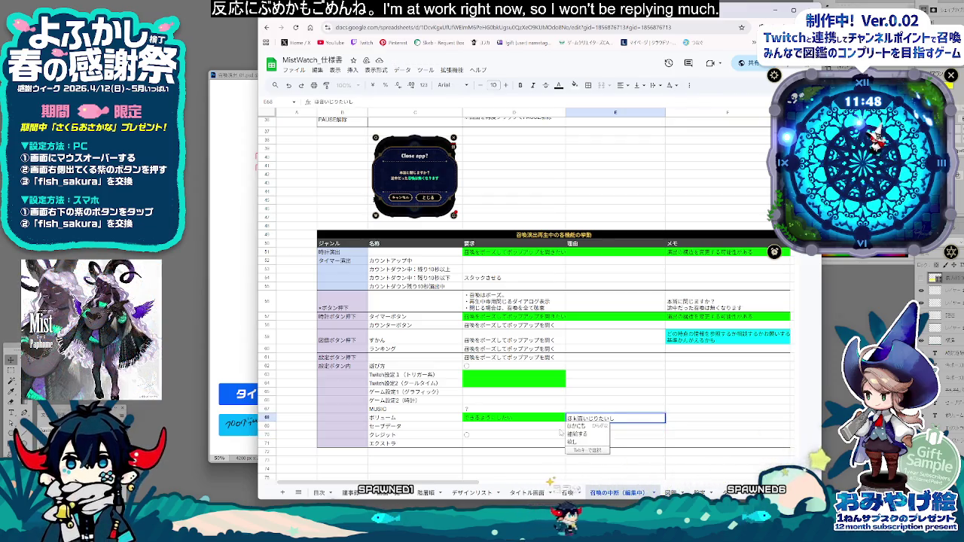
pyautogui.write('ームとの都合')
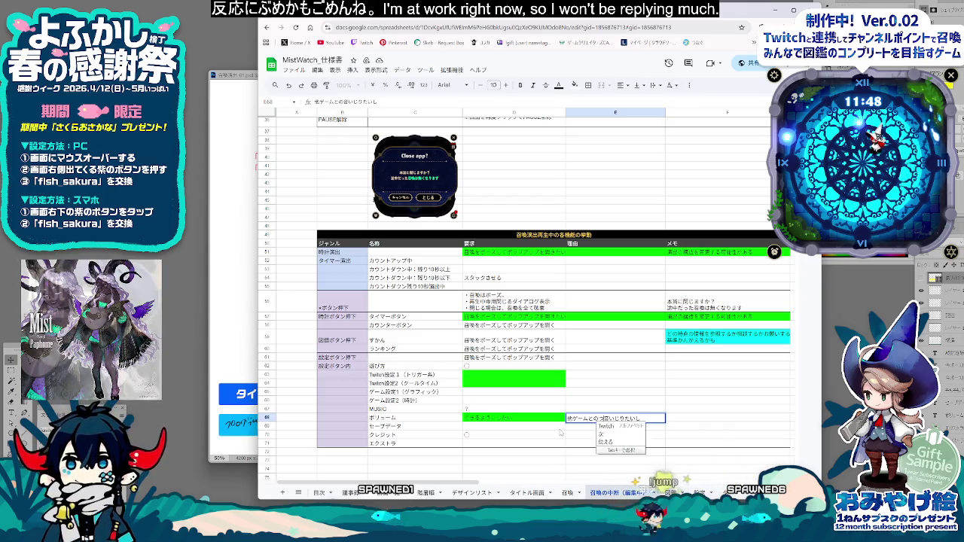
pyautogui.write('で')
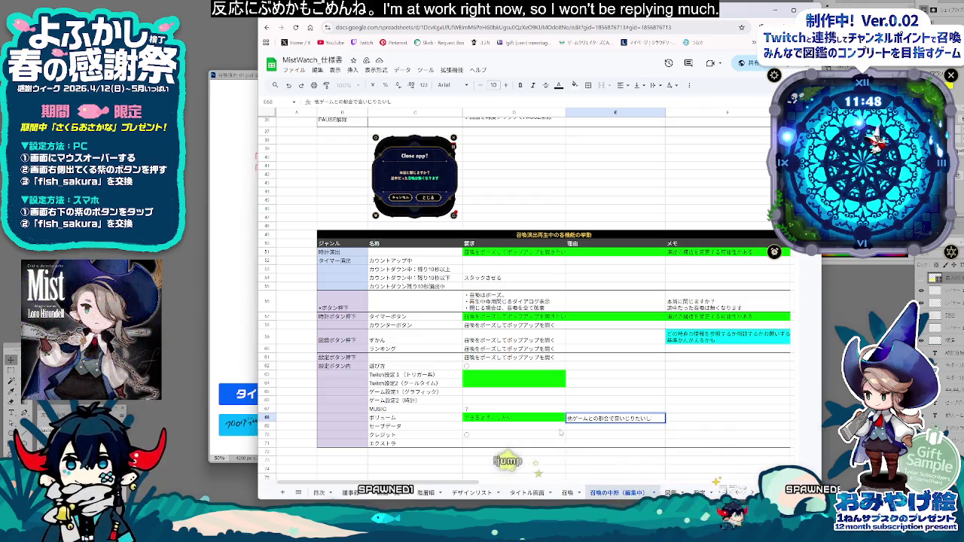
pyautogui.write('くなったりする')
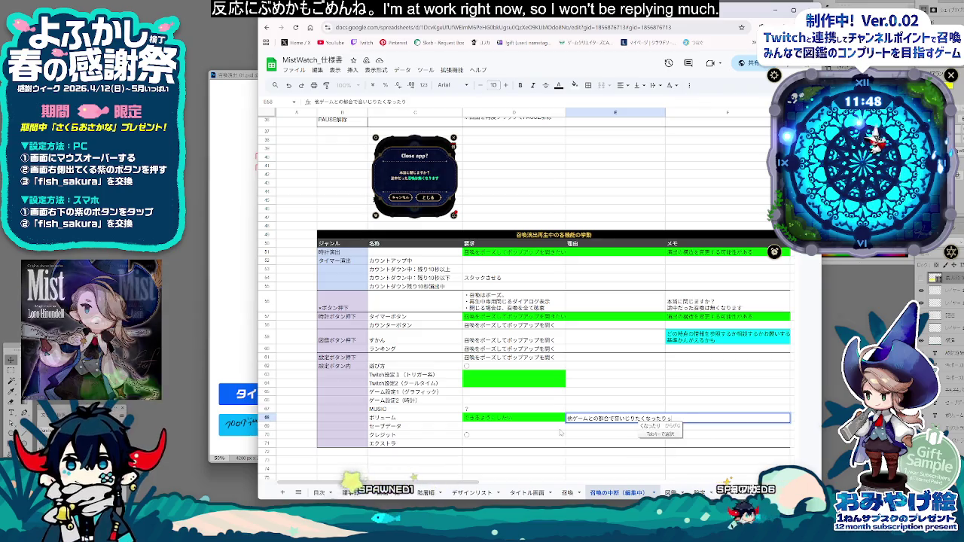
pyautogui.press('Return')
# Step: Widen column E and the browser window so the reason note fits
pyautogui.moveTo(665, 112); pyautogui.dragTo(685, 223)
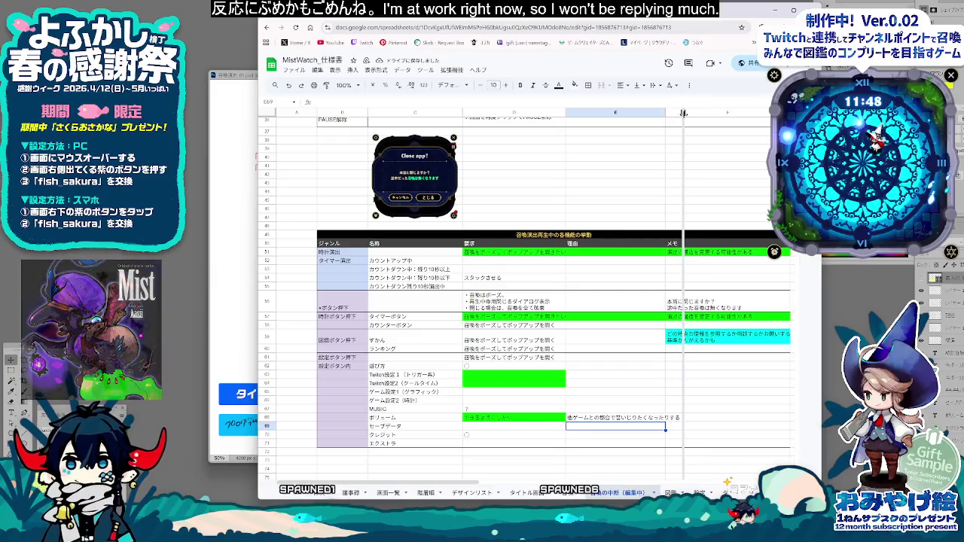
pyautogui.click(562, 444)
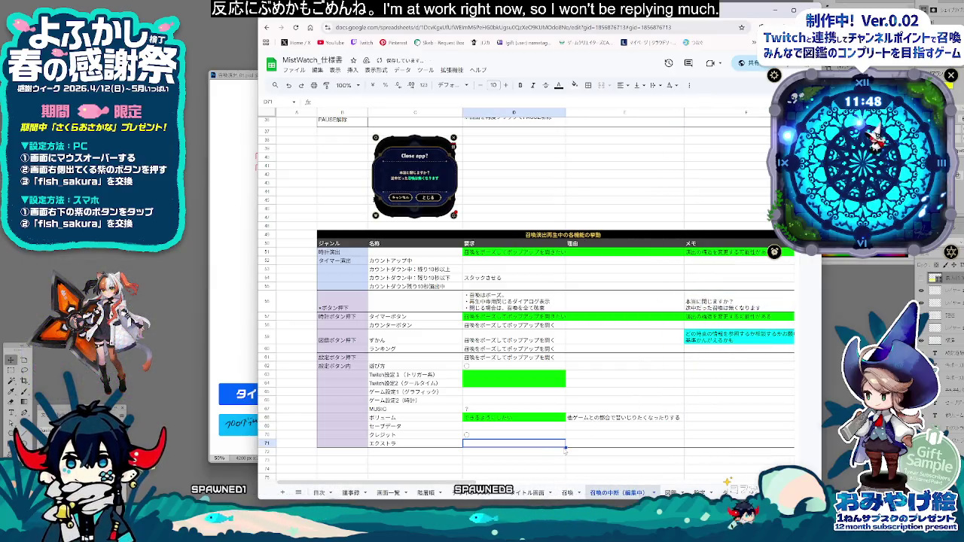
pyautogui.click(628, 434)
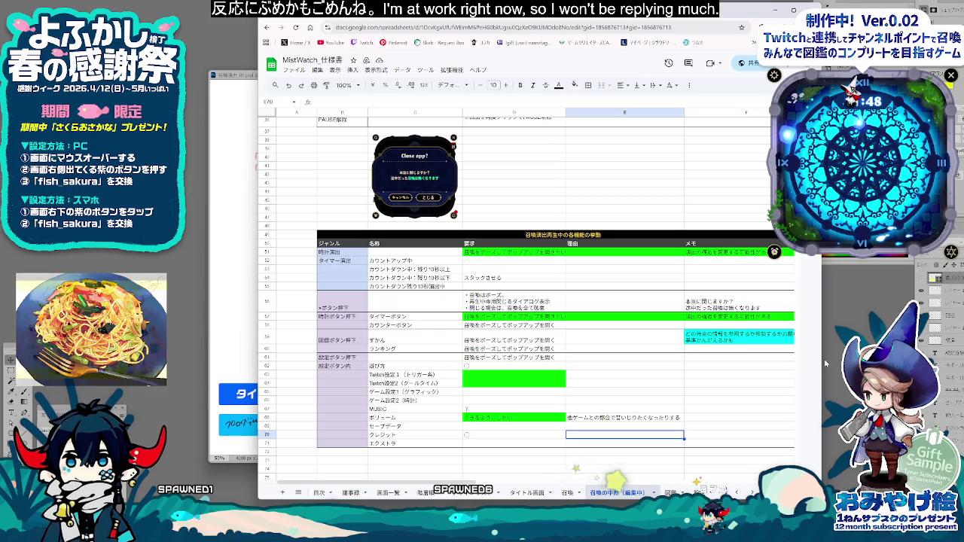
pyautogui.moveTo(824, 361); pyautogui.dragTo(851, 361)
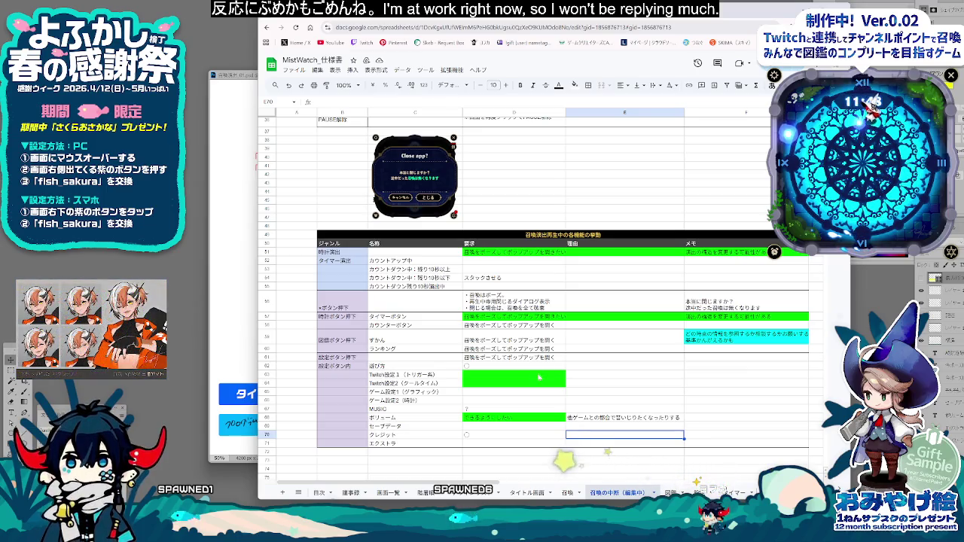
pyautogui.click(526, 377)
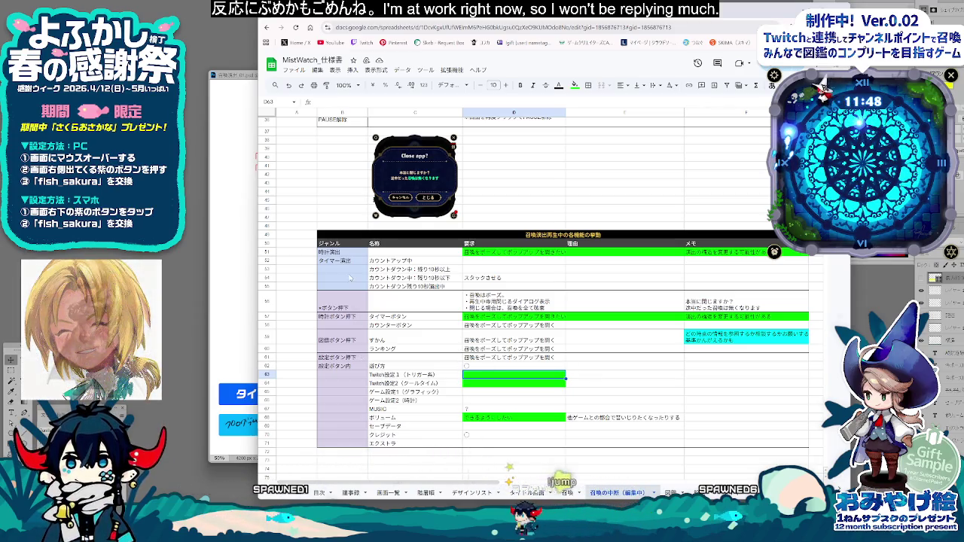
# Step: Select the memo column range F50:F71
pyautogui.click(343, 251)
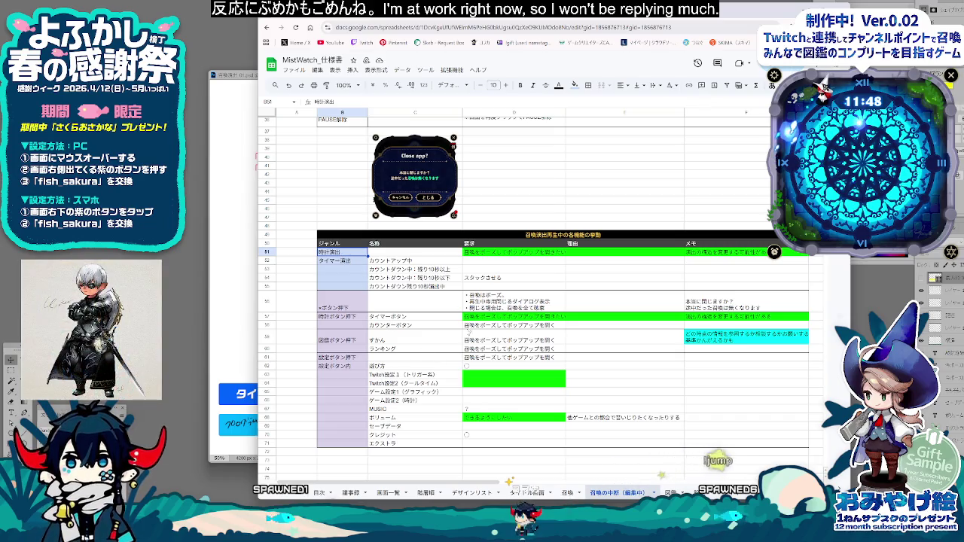
pyautogui.moveTo(343, 325); pyautogui.dragTo(386, 336)
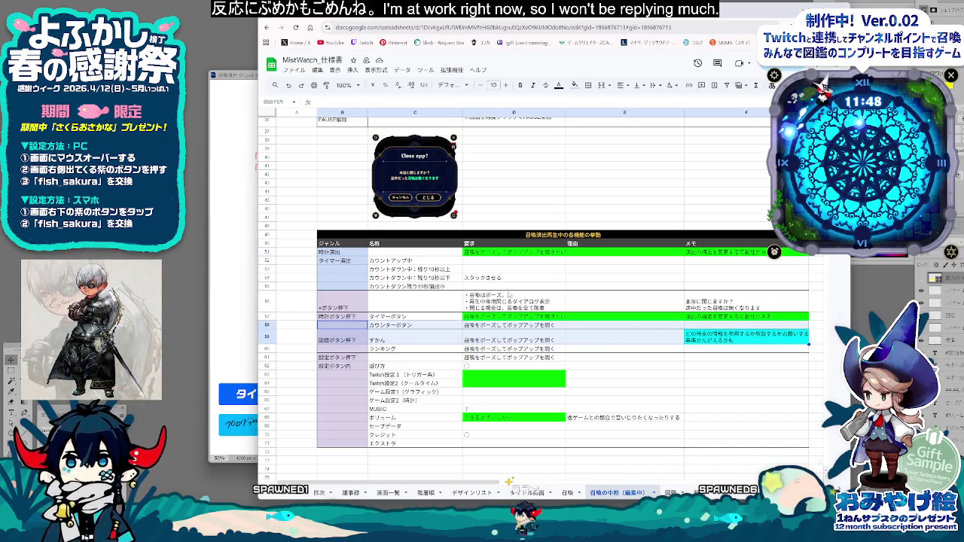
pyautogui.click(625, 377)
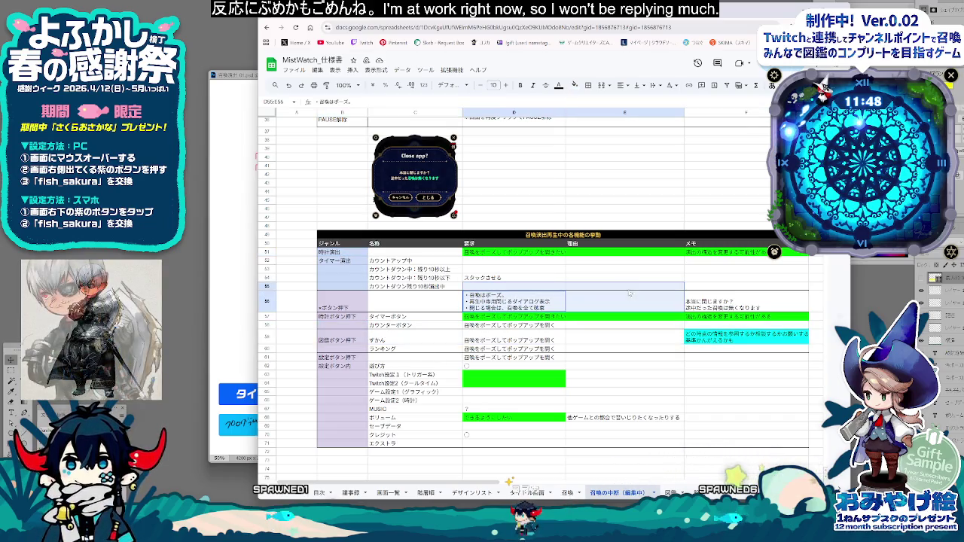
pyautogui.click(711, 428)
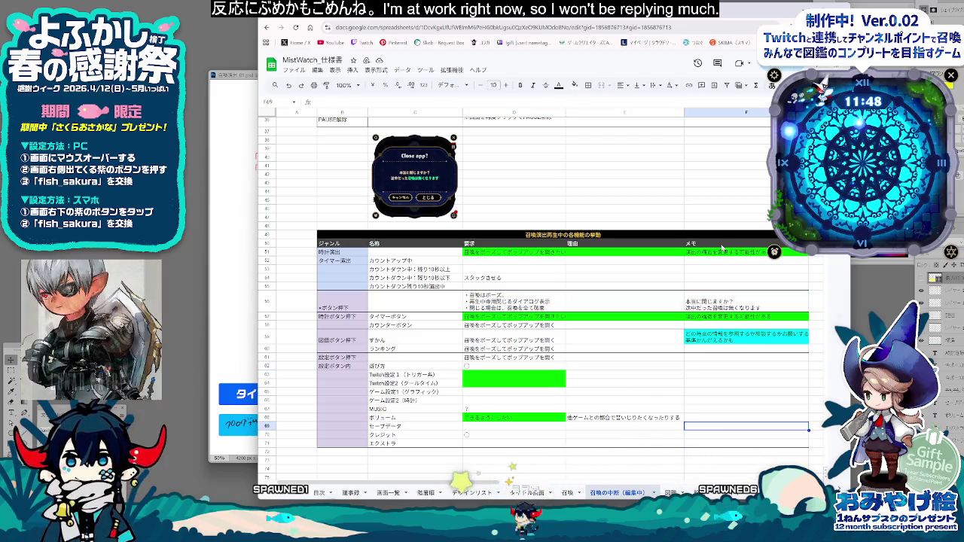
pyautogui.moveTo(725, 248); pyautogui.dragTo(746, 445)
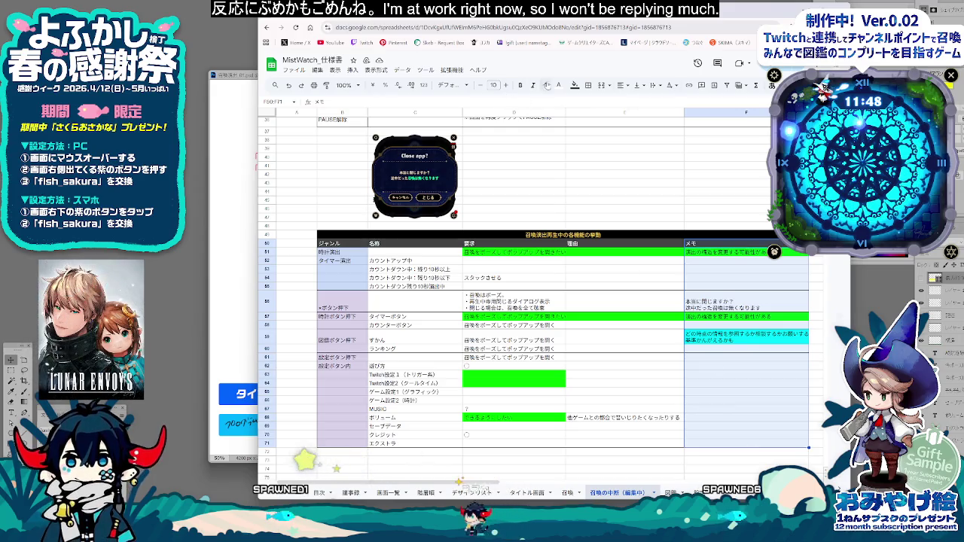
# Step: Drag column D's header border wider after dismissing the Borders options unused
pyautogui.click(588, 84)
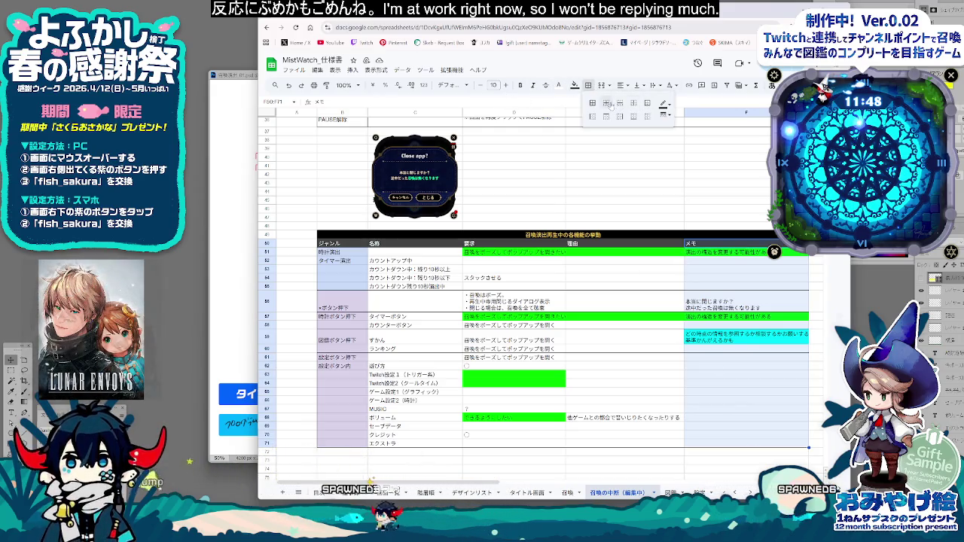
pyautogui.click(602, 383)
pyautogui.click(592, 337)
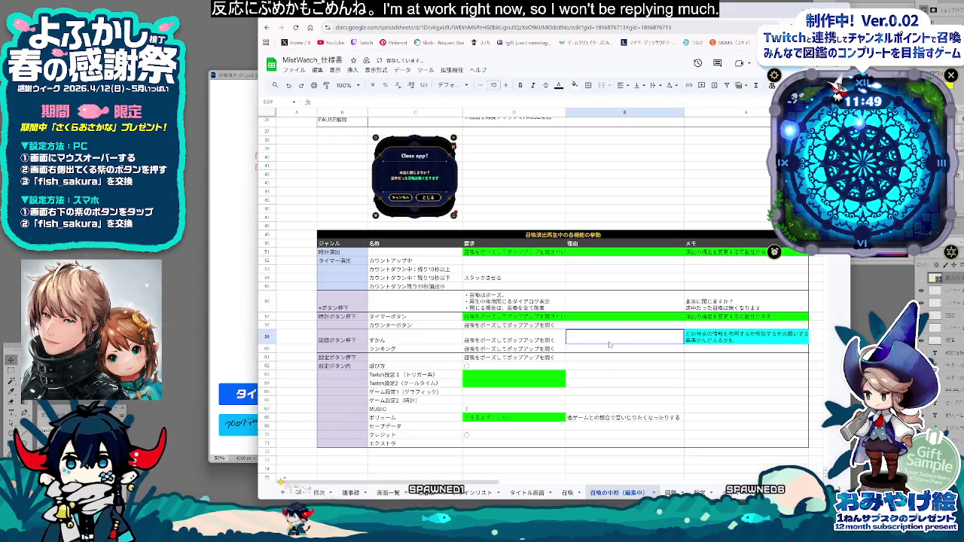
pyautogui.click(515, 417)
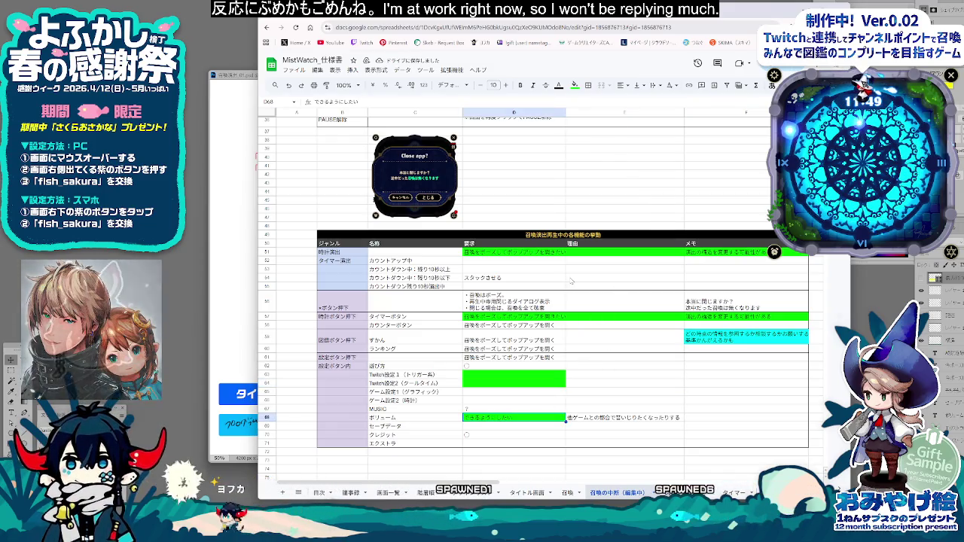
pyautogui.click(565, 112)
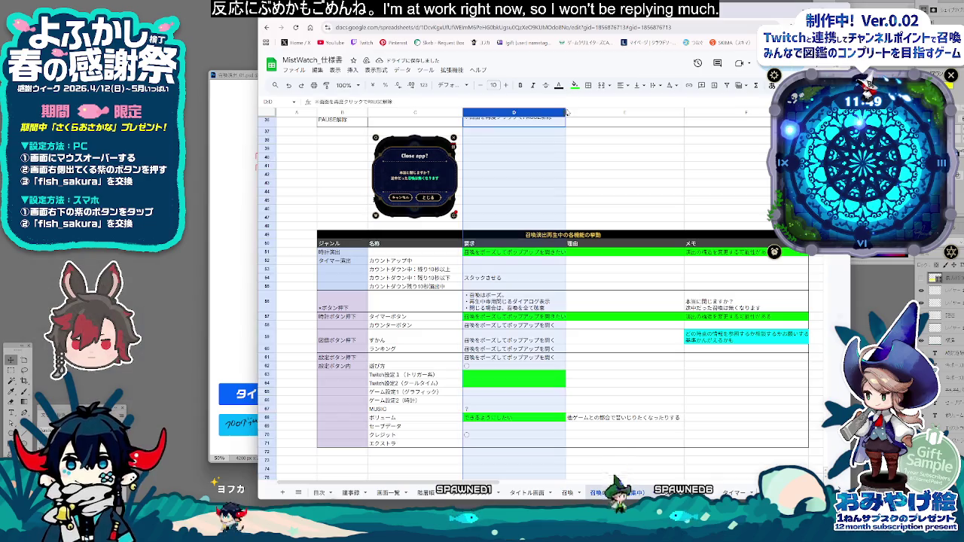
pyautogui.moveTo(570, 112); pyautogui.dragTo(570, 112)
pyautogui.click(615, 158)
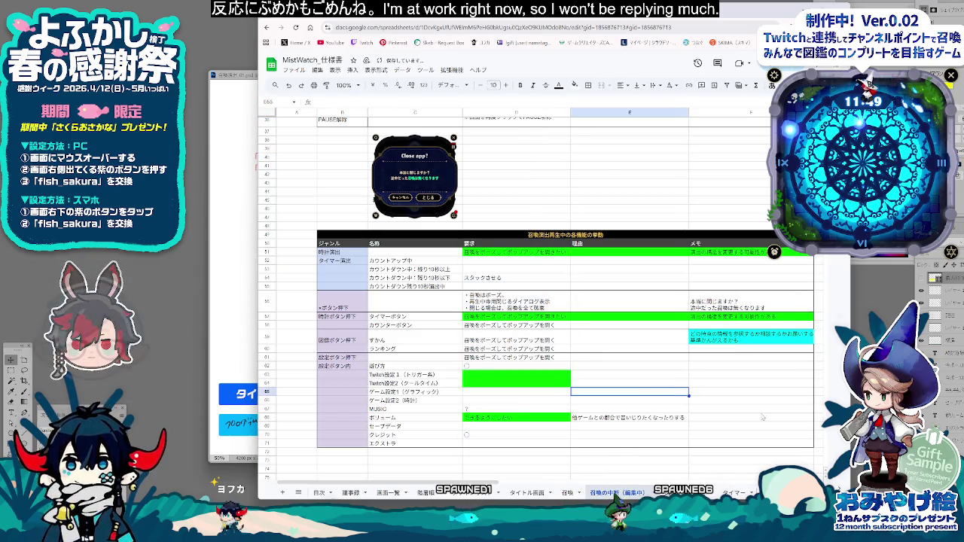
pyautogui.click(597, 470)
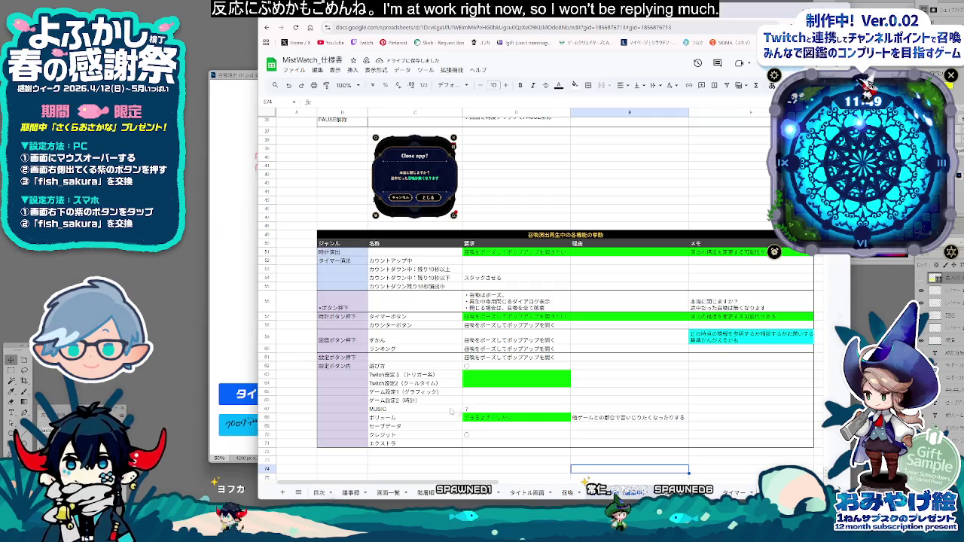
pyautogui.click(415, 326)
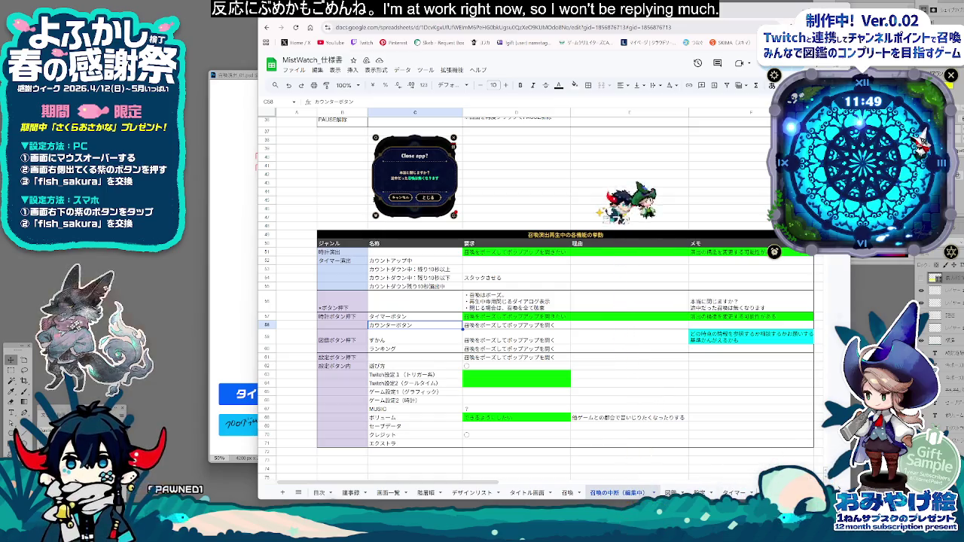
pyautogui.click(613, 375)
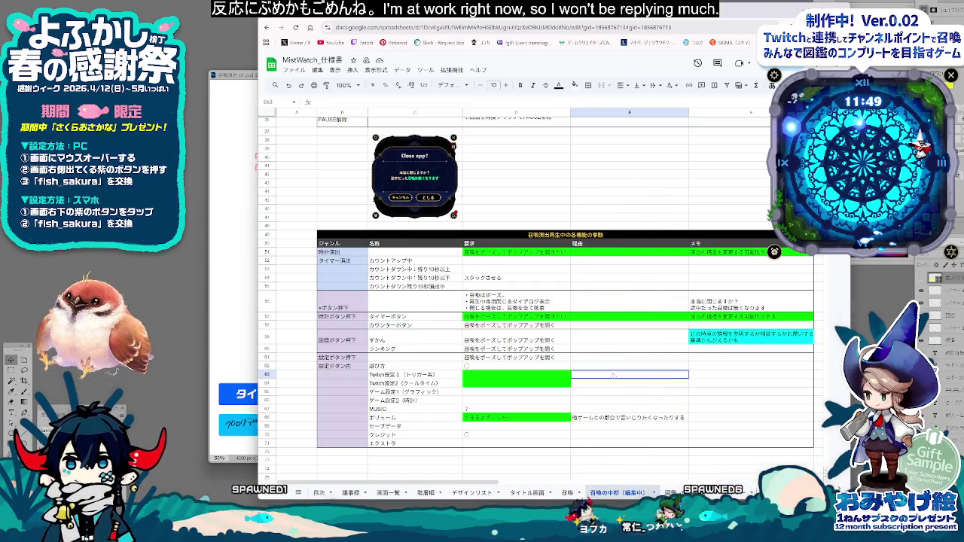
# Step: Nudge the flowchart sketch at the sheet's top slightly left, then undo the move
pyautogui.scroll(2, 614, 376)
pyautogui.scroll(5, 613, 375)
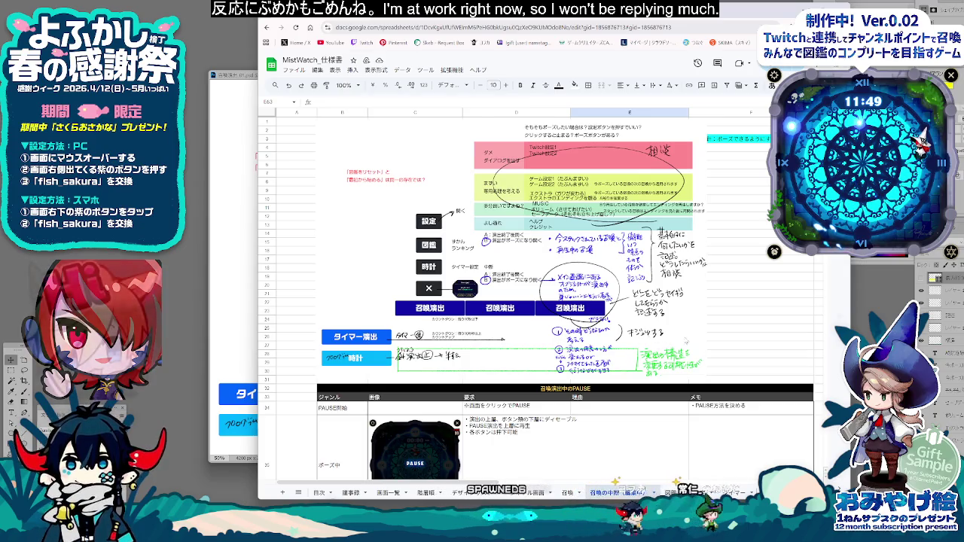
pyautogui.click(764, 312)
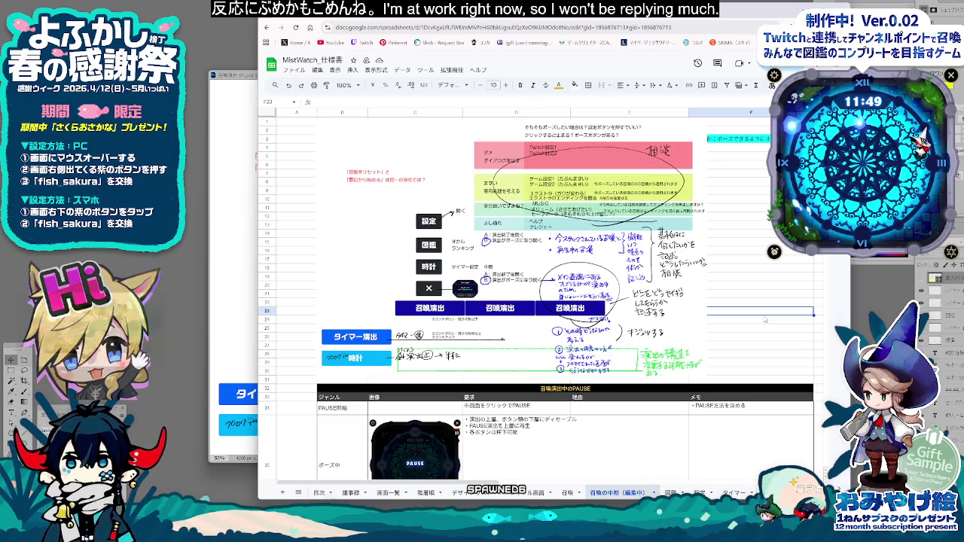
pyautogui.scroll(-5, 765, 319)
pyautogui.scroll(-2, 765, 320)
pyautogui.scroll(-5, 765, 319)
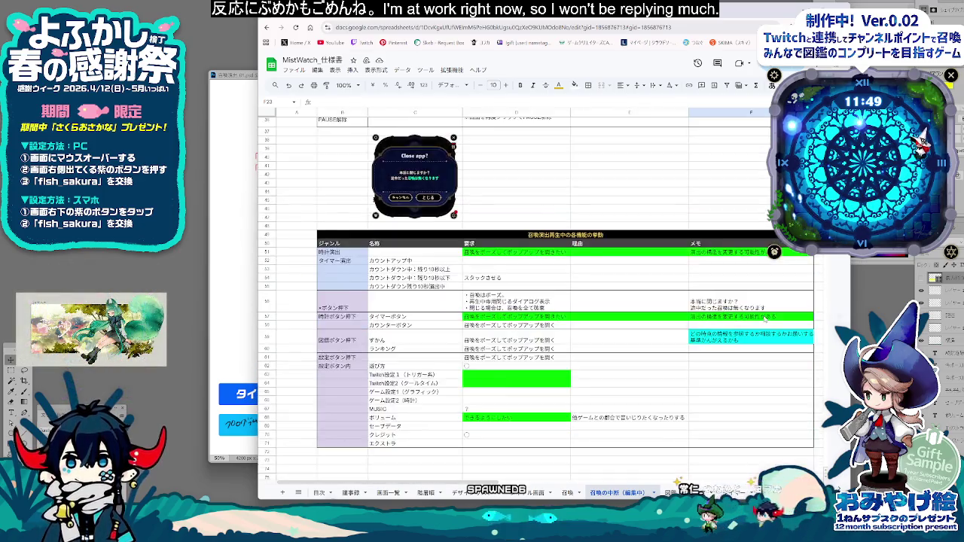
pyautogui.scroll(-3, 766, 320)
pyautogui.scroll(3, 654, 345)
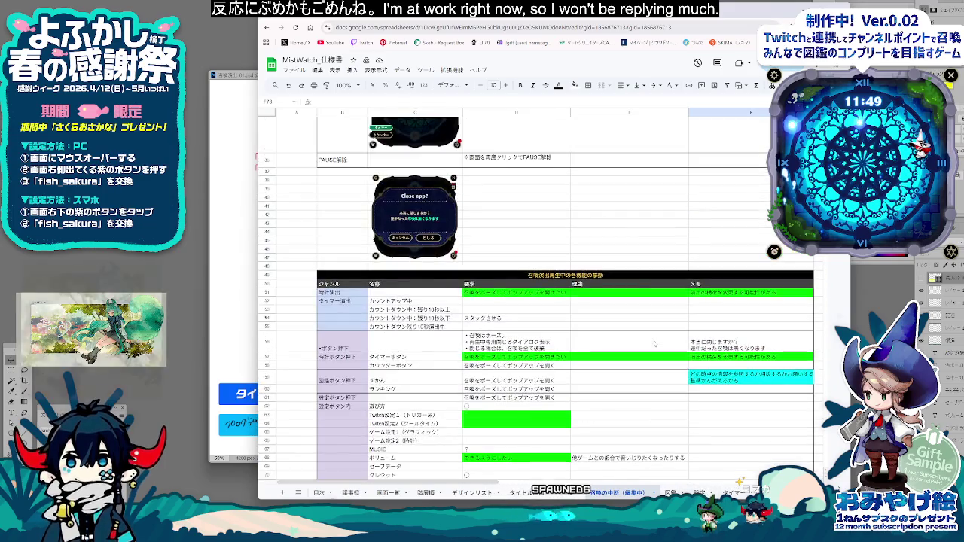
pyautogui.scroll(5, 654, 345)
pyautogui.scroll(5, 654, 345)
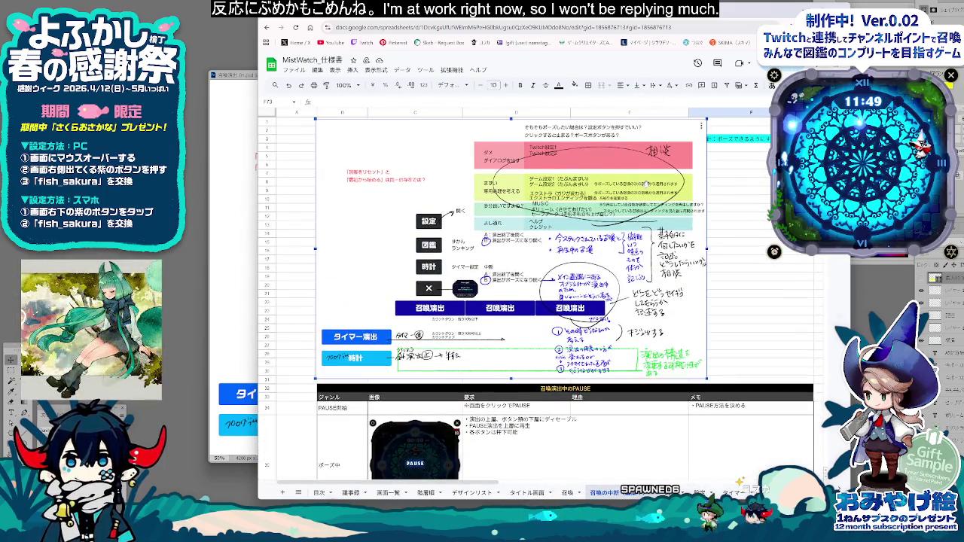
pyautogui.moveTo(644, 179); pyautogui.dragTo(605, 183)
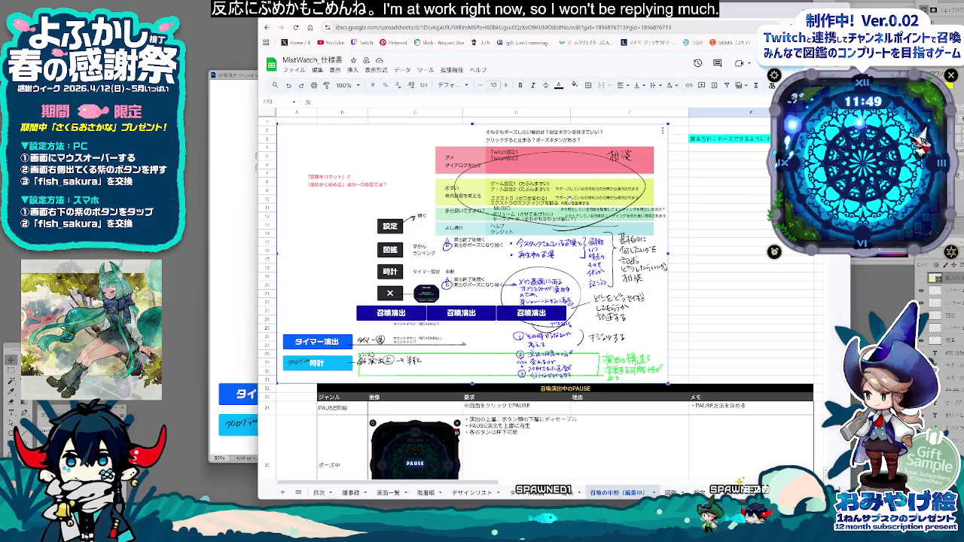
pyautogui.hotkey('ctrl', 'z')
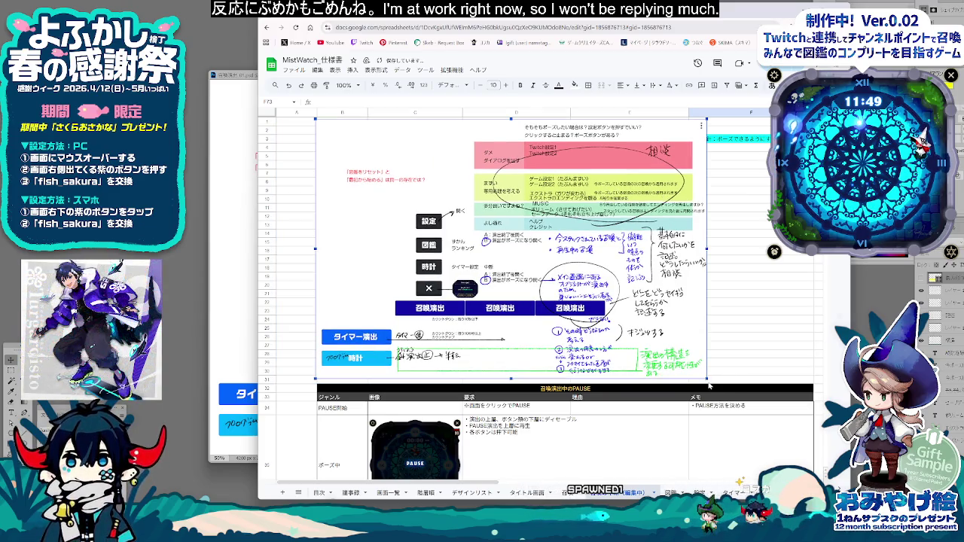
# Step: Paste F3's pause policy text into C2, then clear F3 and reset its cyan fill
pyautogui.hotkey('ctrl', 'z')
pyautogui.click(751, 346)
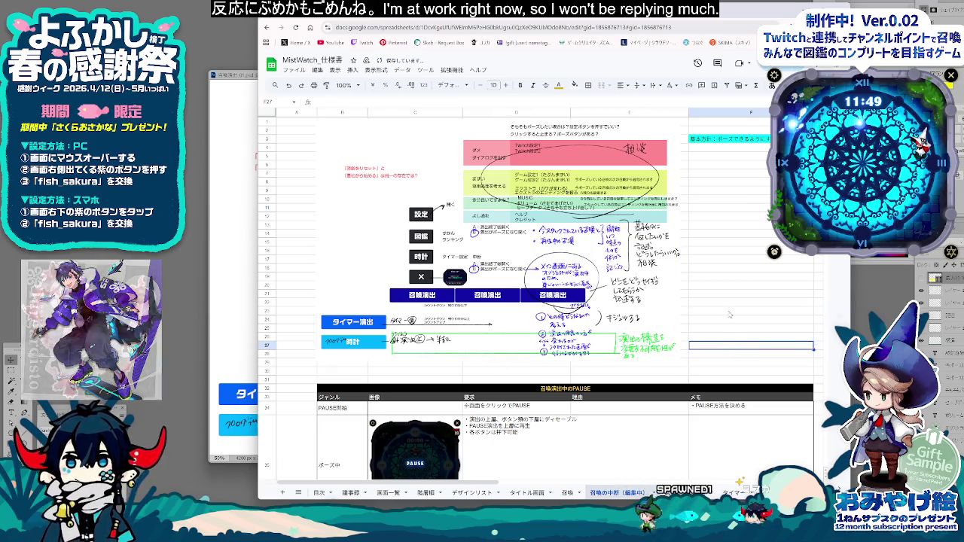
pyautogui.hotkey('ctrl', 'y')
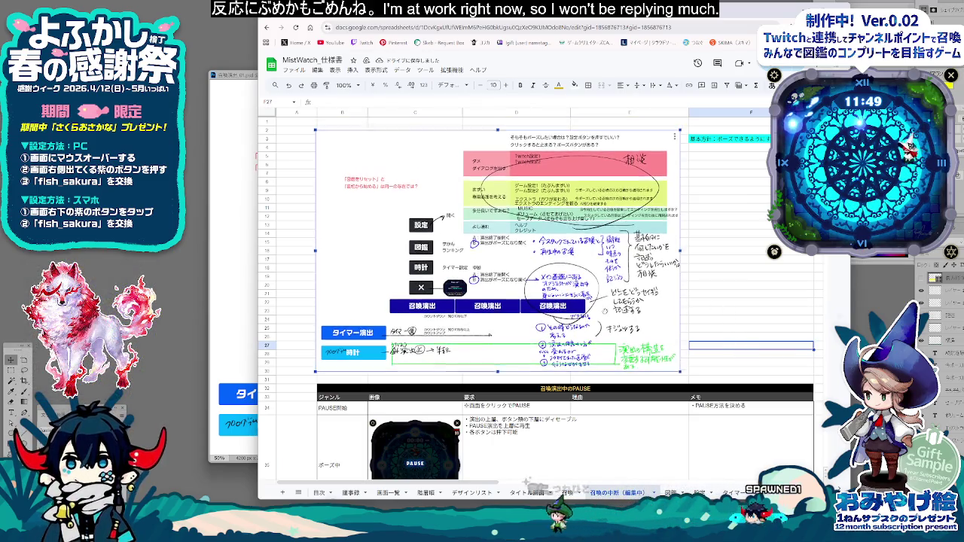
pyautogui.click(728, 139)
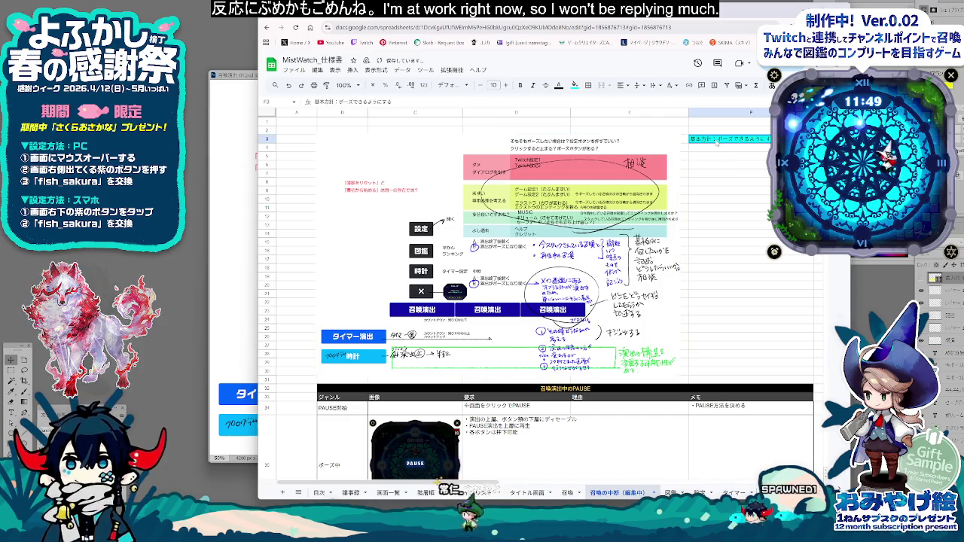
pyautogui.click(373, 123)
pyautogui.hotkey('ctrl', 'v')
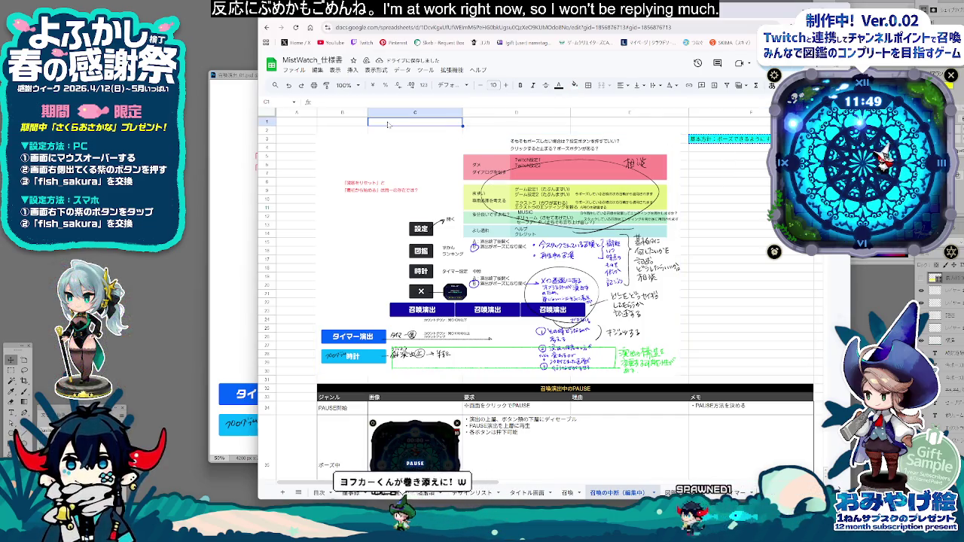
pyautogui.press('Delete')
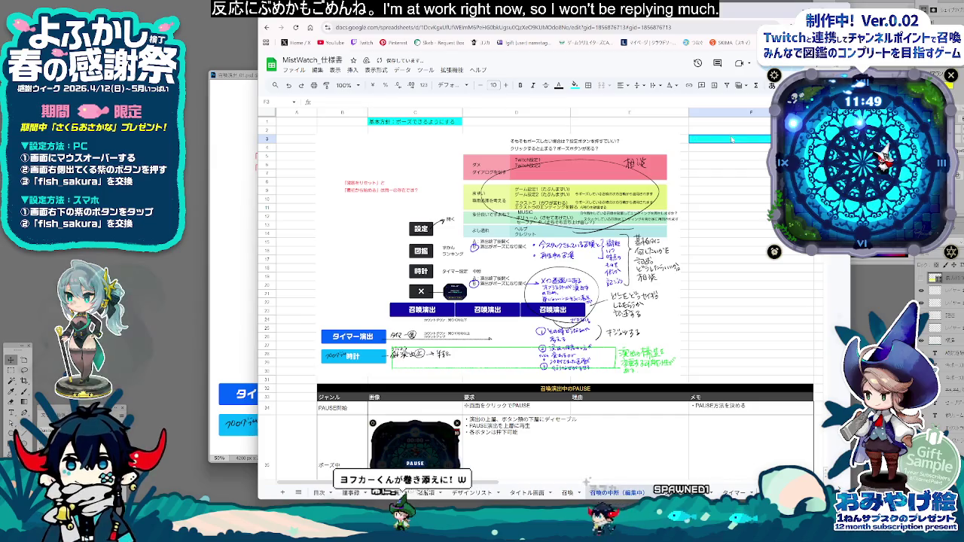
pyautogui.click(574, 84)
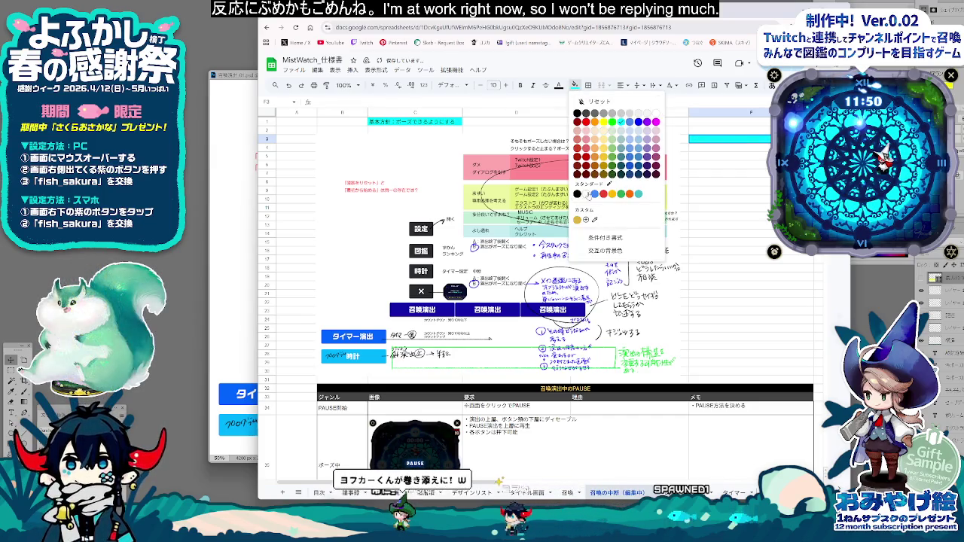
pyautogui.click(600, 101)
pyautogui.click(467, 123)
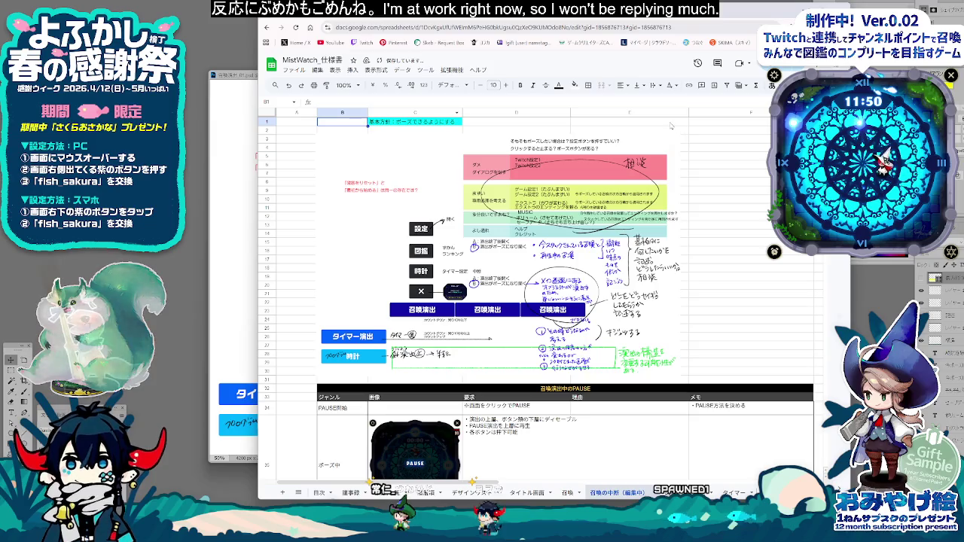
# Step: Give the row 1 heading cyan text and a cyan fill band across B–E
pyautogui.click(344, 123)
pyautogui.click(559, 85)
pyautogui.click(604, 122)
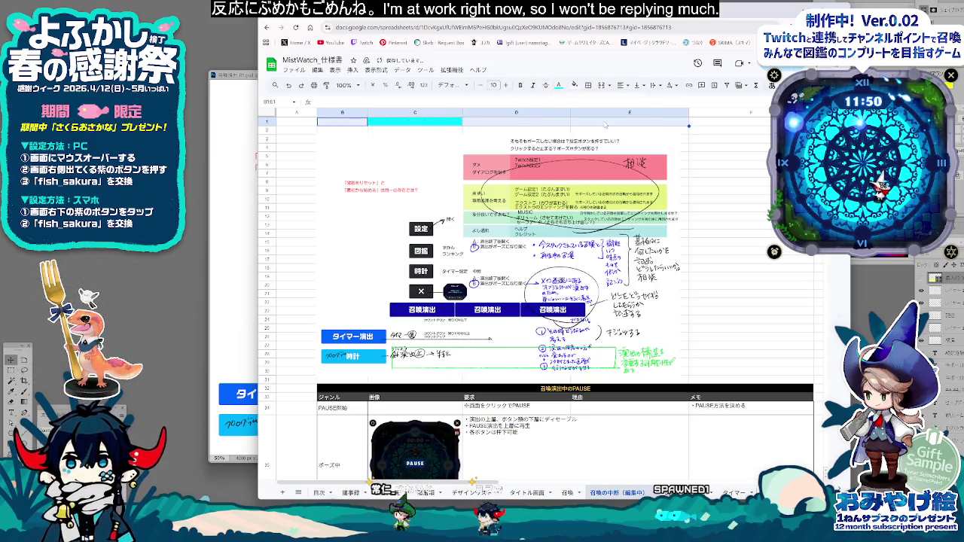
pyautogui.click(574, 84)
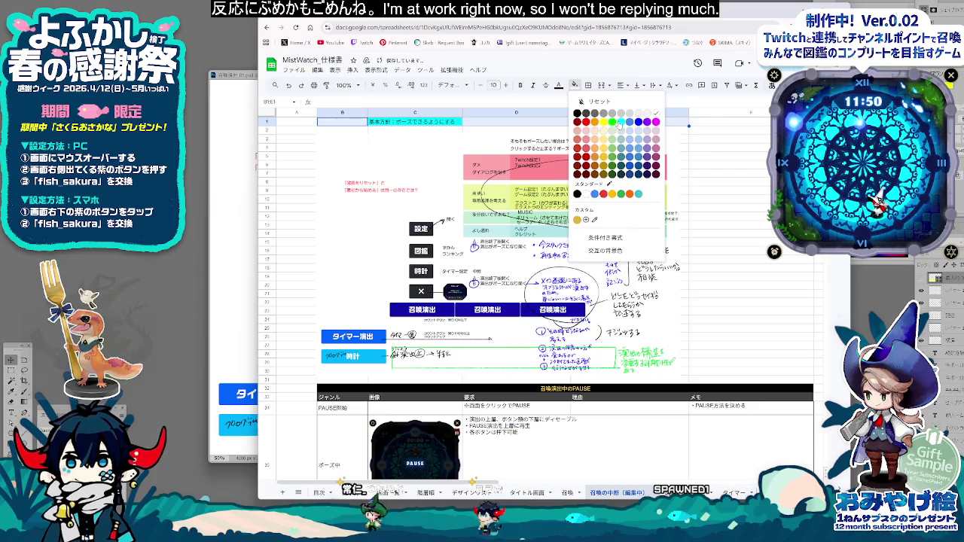
pyautogui.click(619, 122)
pyautogui.click(727, 173)
pyautogui.click(727, 199)
pyautogui.click(671, 248)
pyautogui.scroll(-5, 753, 271)
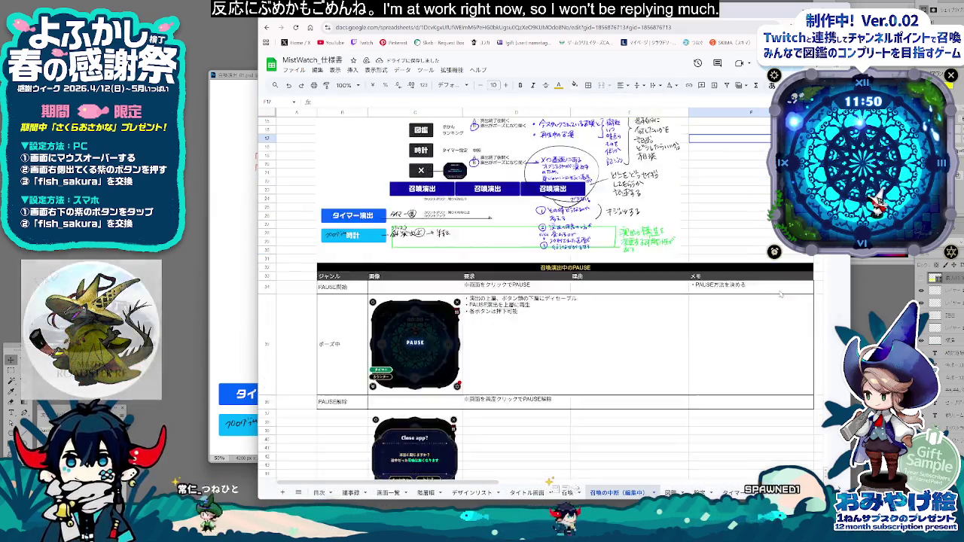
# Step: Scroll down to the settings rows and select the request cell beside 遊び方
pyautogui.scroll(-1, 781, 293)
pyautogui.scroll(-3, 781, 292)
pyautogui.click(516, 232)
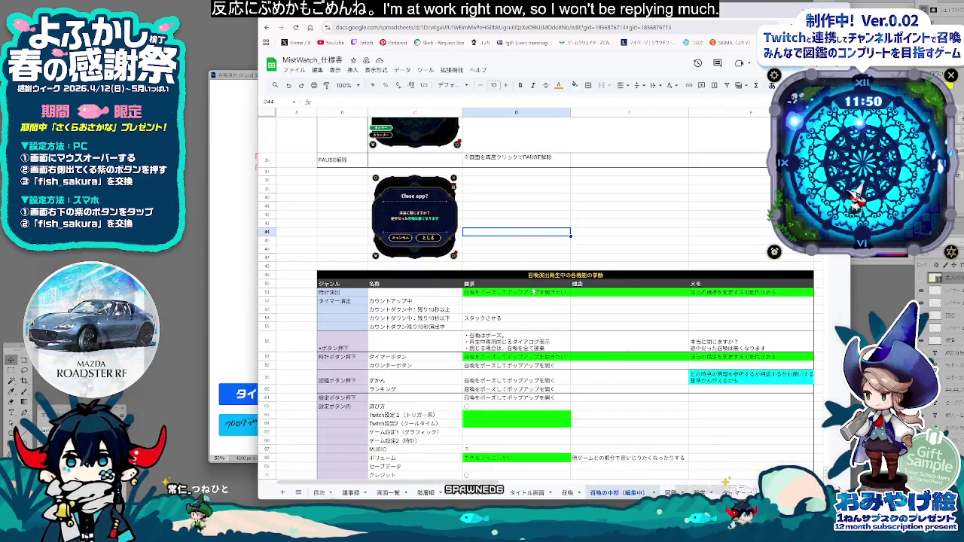
pyautogui.click(352, 348)
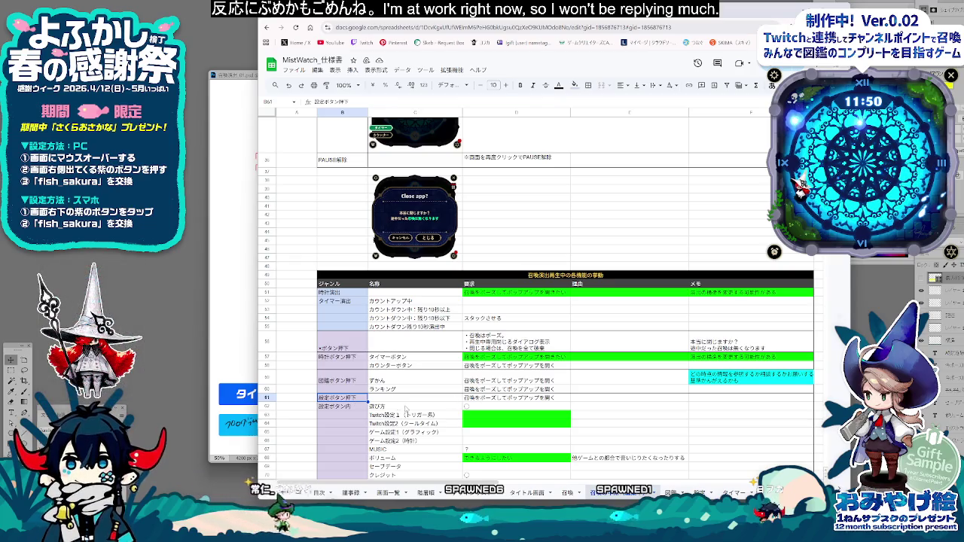
pyautogui.click(405, 408)
pyautogui.scroll(-2, 540, 385)
pyautogui.click(511, 324)
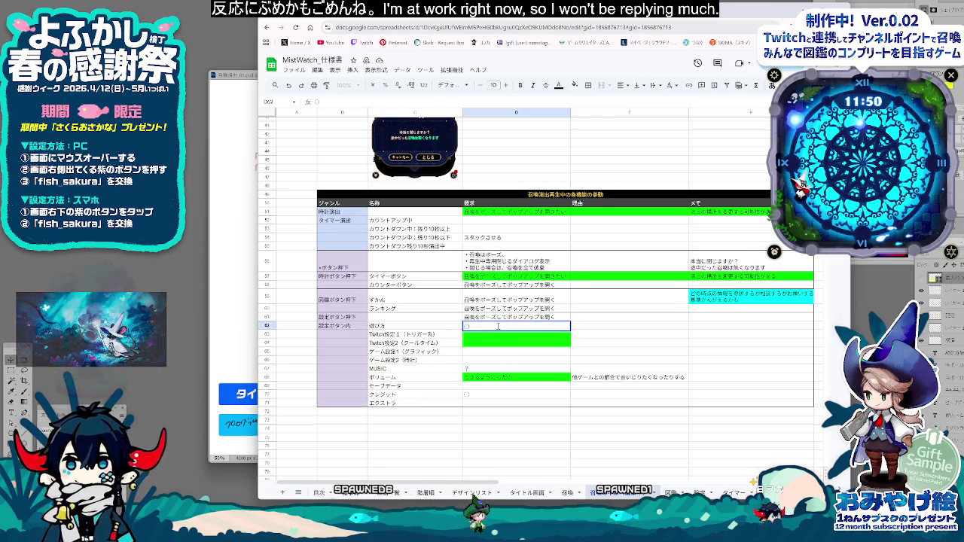
# Step: Enter 見れるようにする as the request for 遊び方 in D62 and for クレジット
pyautogui.moveTo(498, 326); pyautogui.dragTo(392, 325)
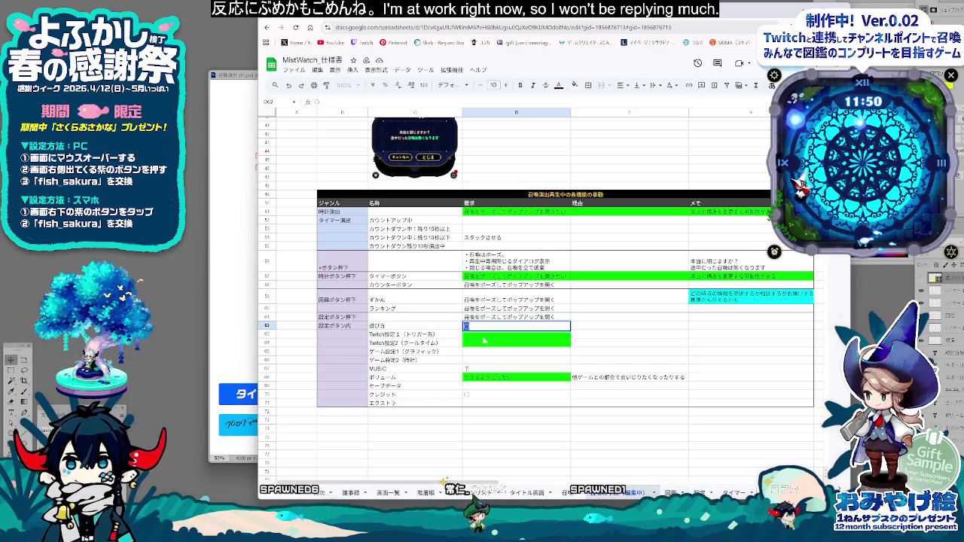
pyautogui.write('mi')
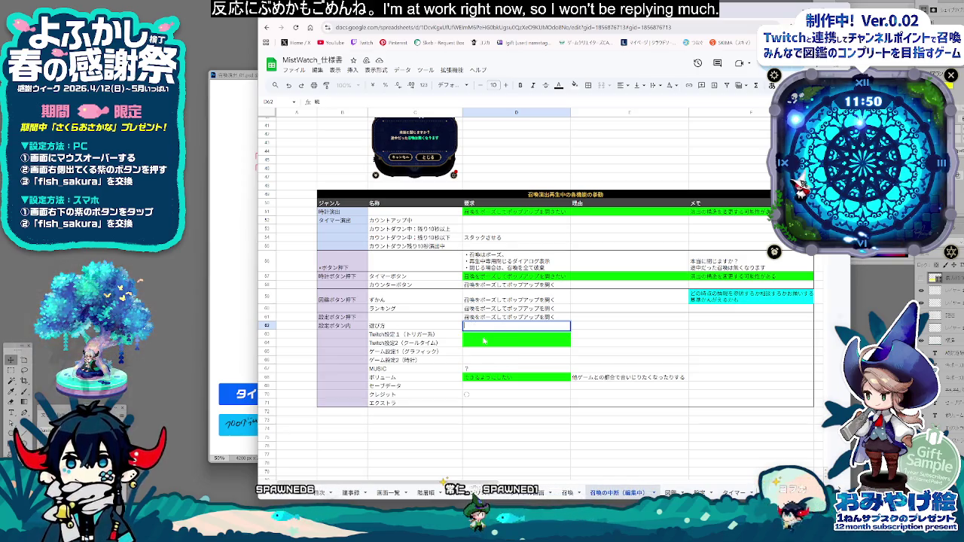
pyautogui.press('space')
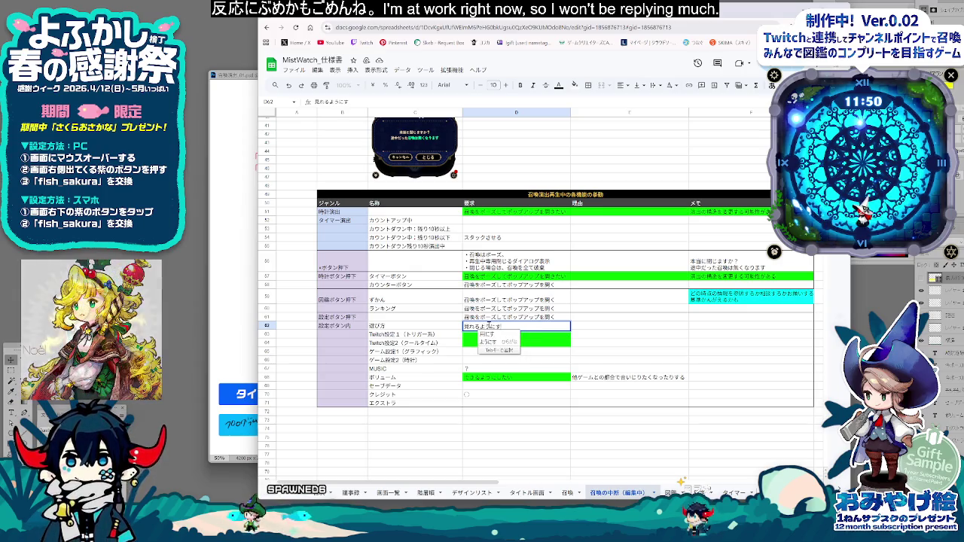
pyautogui.write('うにする')
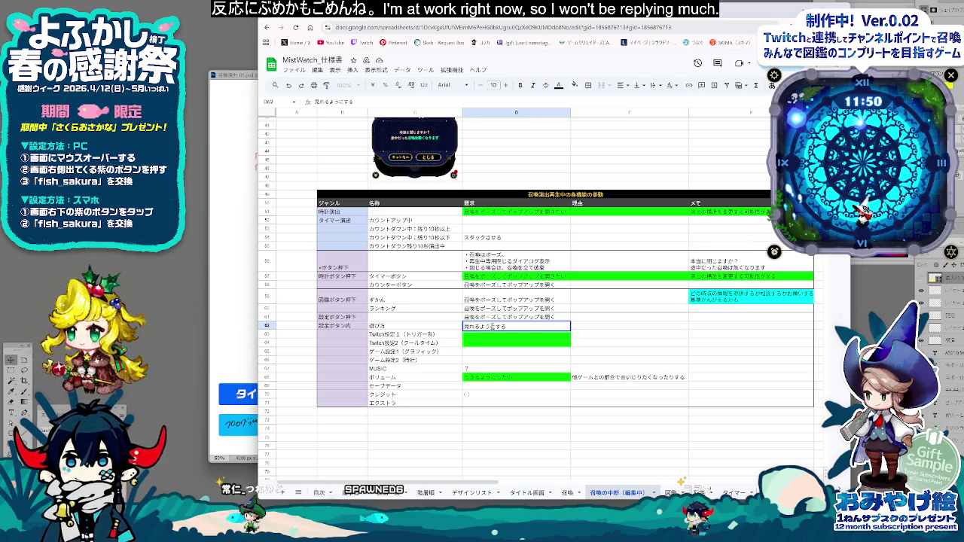
pyautogui.click(471, 395)
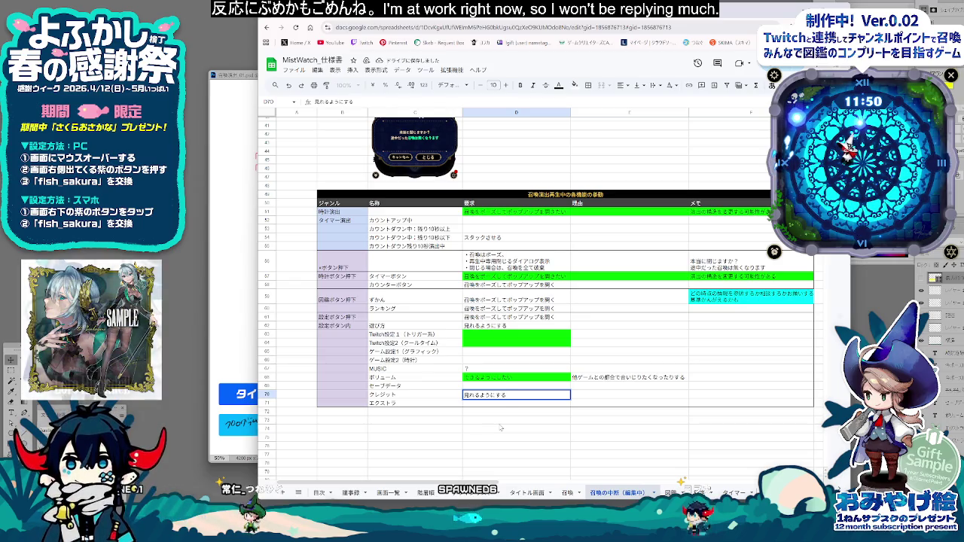
pyautogui.click(489, 421)
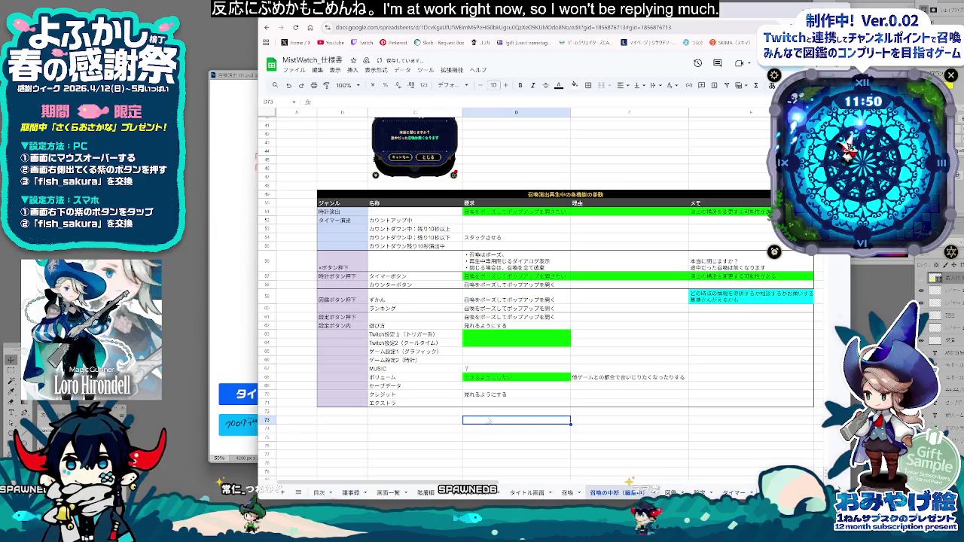
# Step: Apply a text colour to E63:F64 and fill D63:F66 bright green
pyautogui.moveTo(543, 334); pyautogui.dragTo(557, 344)
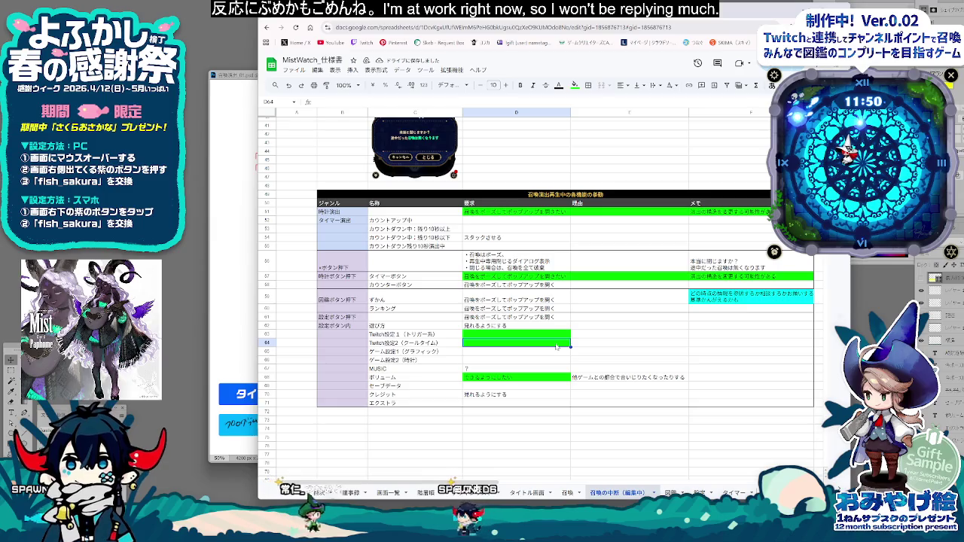
pyautogui.click(708, 339)
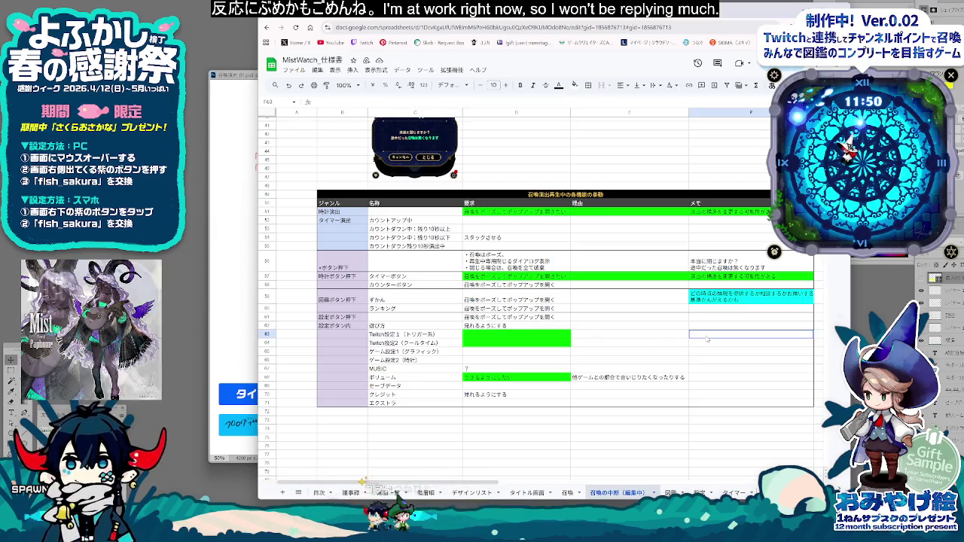
pyautogui.moveTo(707, 339); pyautogui.dragTo(573, 345)
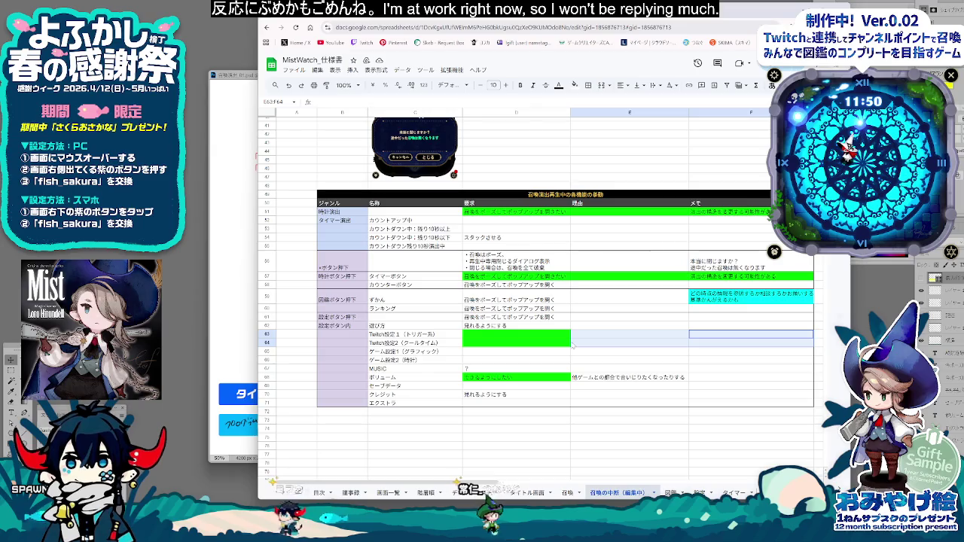
pyautogui.click(557, 89)
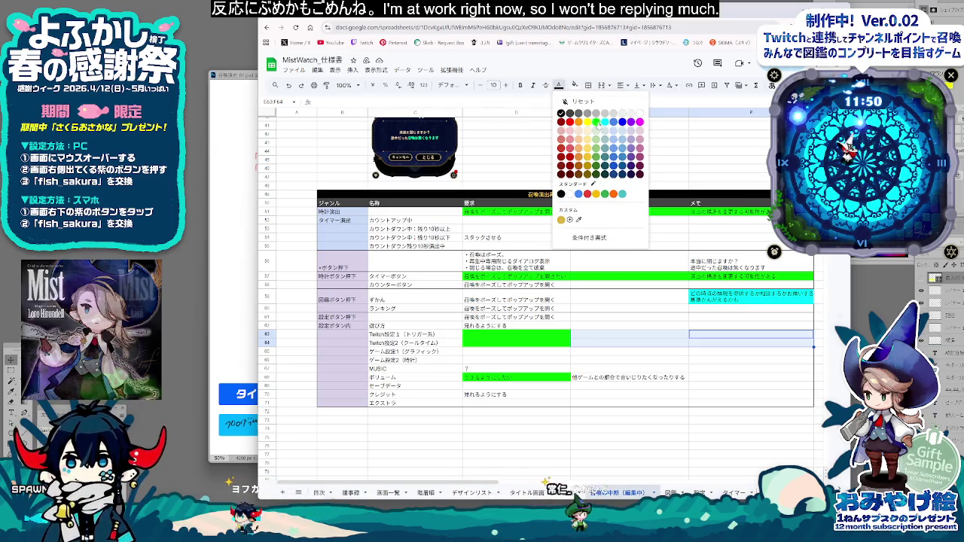
pyautogui.click(562, 158)
pyautogui.moveTo(480, 352); pyautogui.dragTo(600, 354)
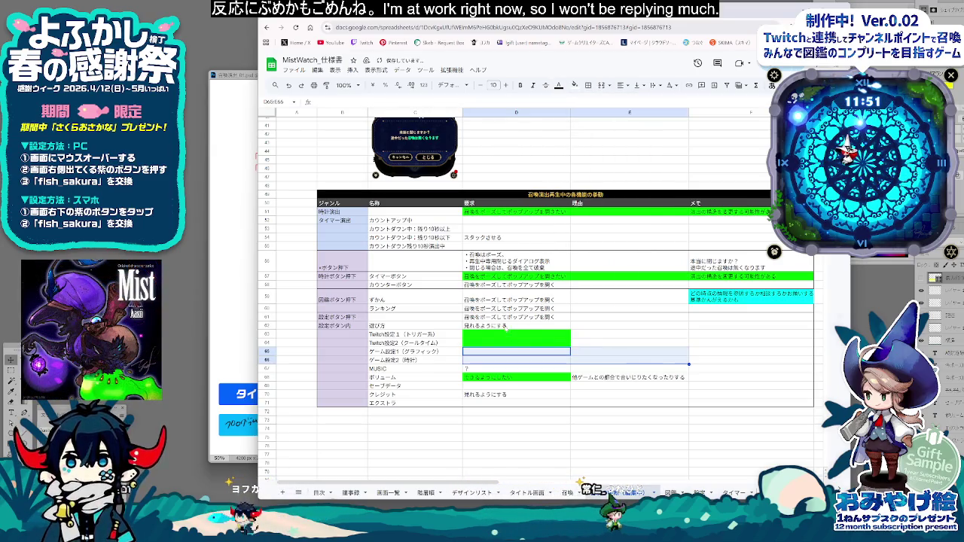
pyautogui.moveTo(508, 332); pyautogui.dragTo(762, 364)
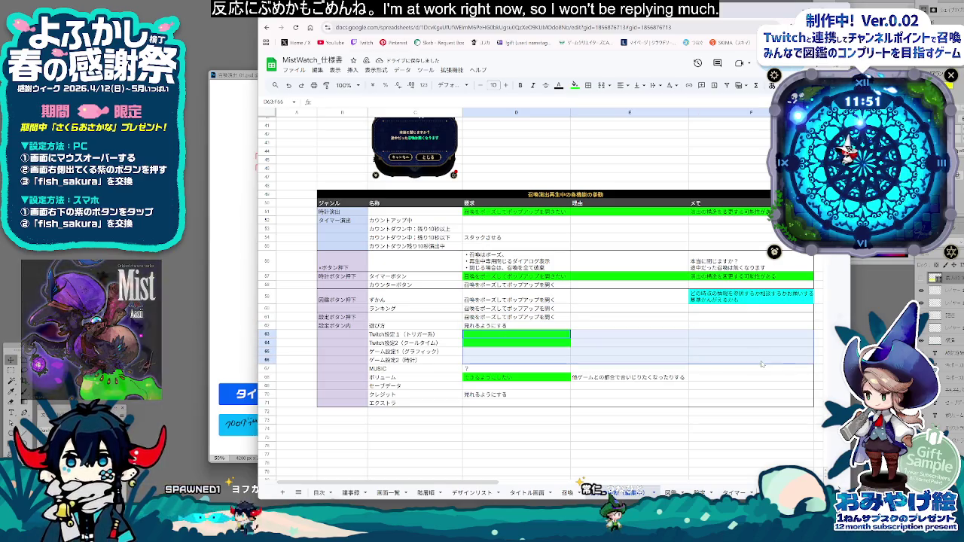
pyautogui.click(574, 85)
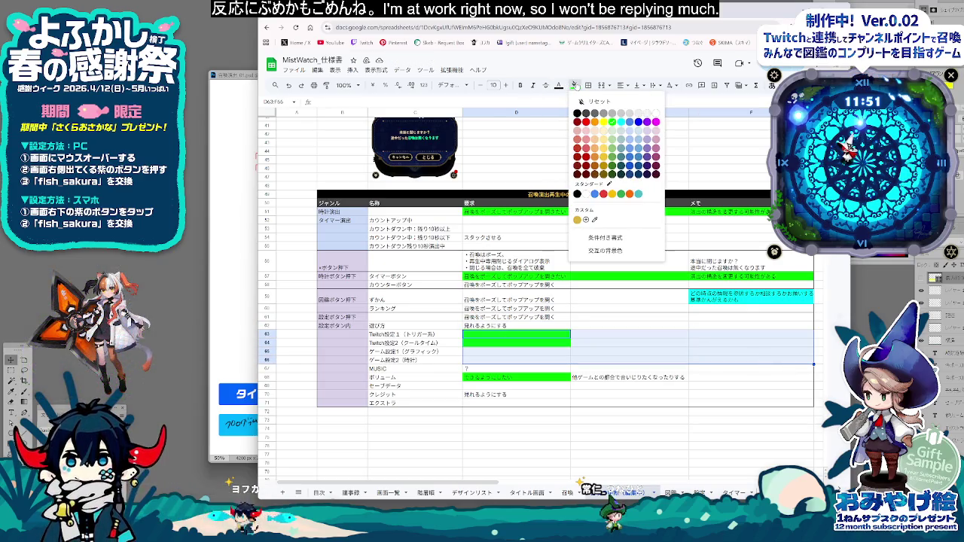
pyautogui.click(612, 121)
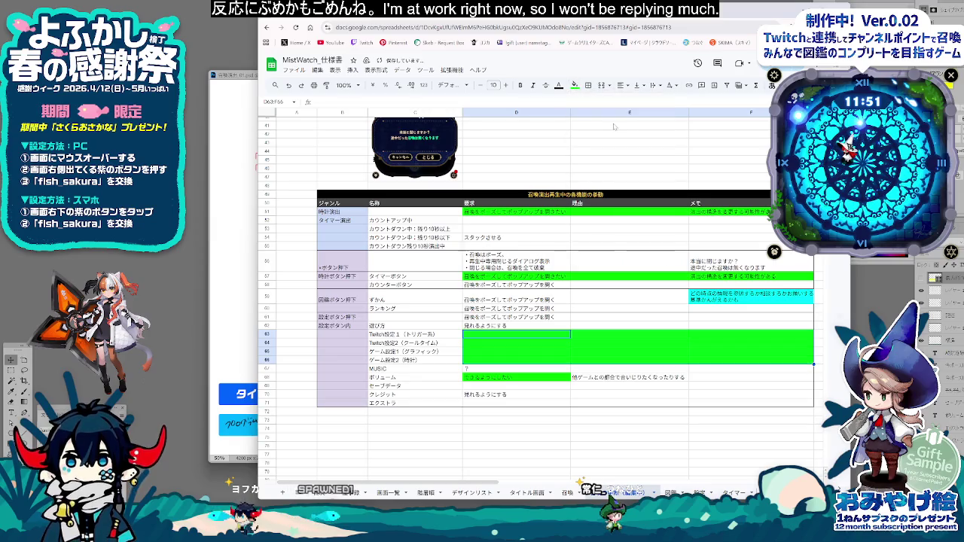
# Step: Fill the セーブデータ and エクストラ rows bright green across D–F
pyautogui.click(505, 387)
pyautogui.moveTo(508, 391); pyautogui.dragTo(720, 390)
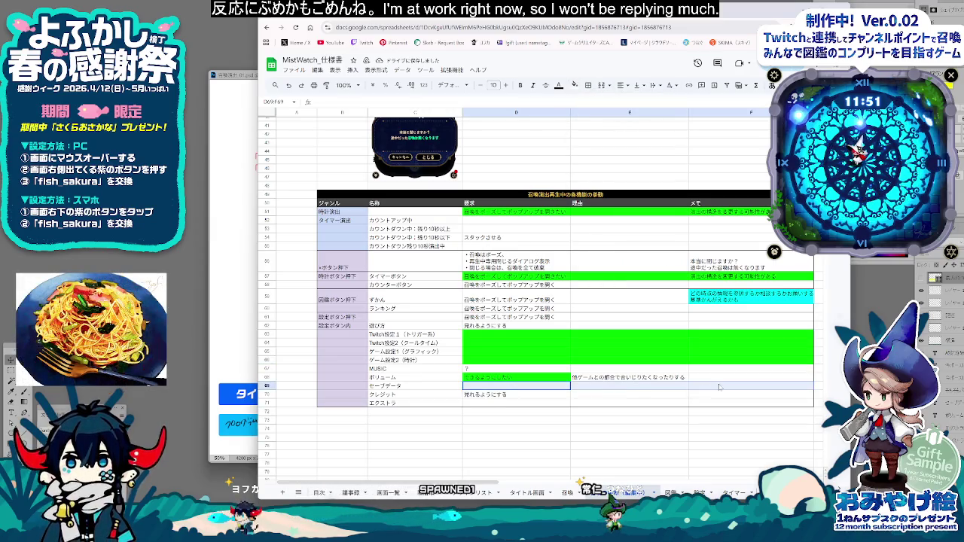
pyautogui.click(575, 85)
pyautogui.click(612, 122)
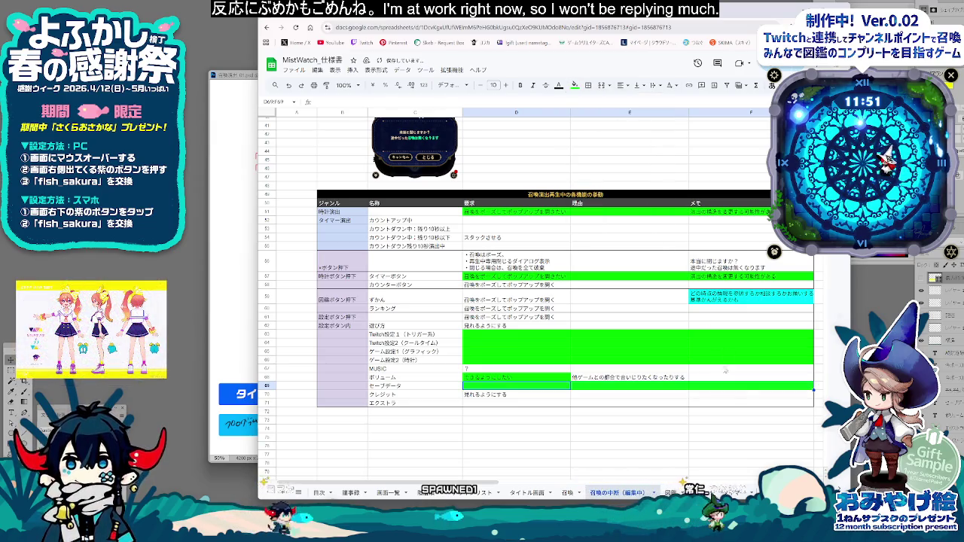
pyautogui.click(504, 404)
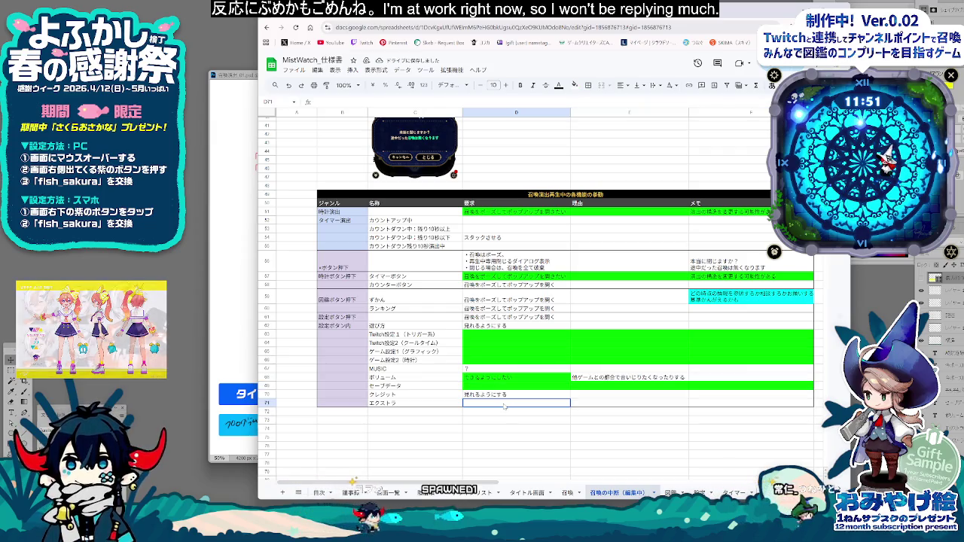
pyautogui.moveTo(504, 404); pyautogui.dragTo(753, 403)
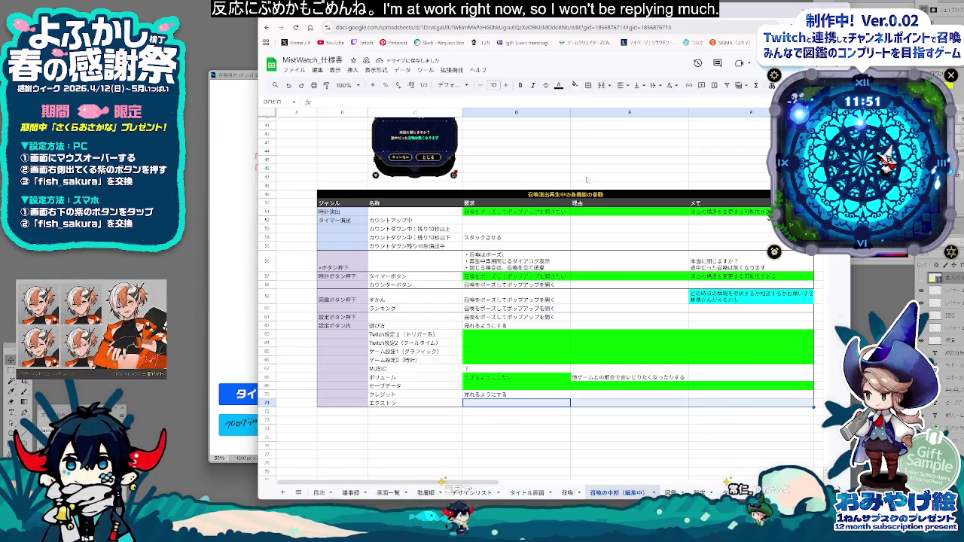
pyautogui.click(575, 84)
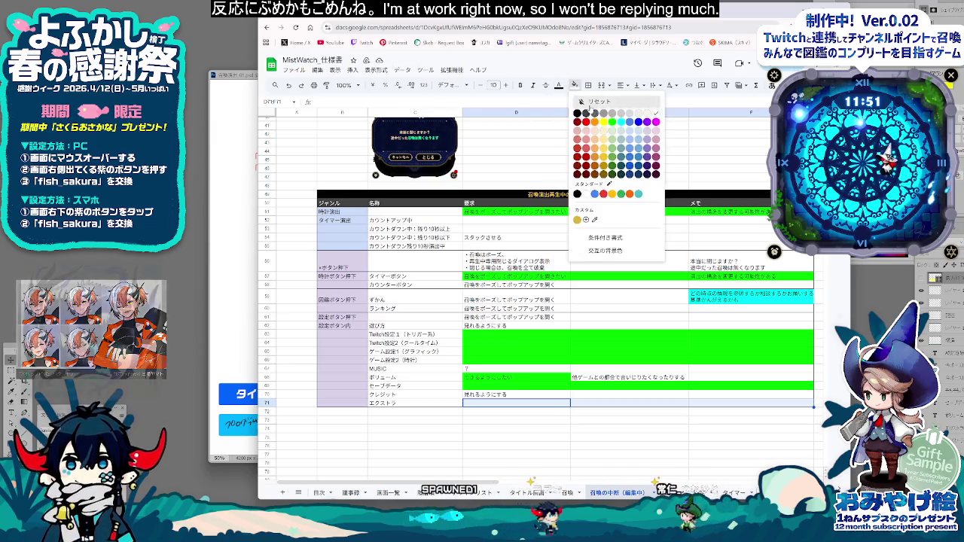
pyautogui.click(609, 172)
pyautogui.click(746, 397)
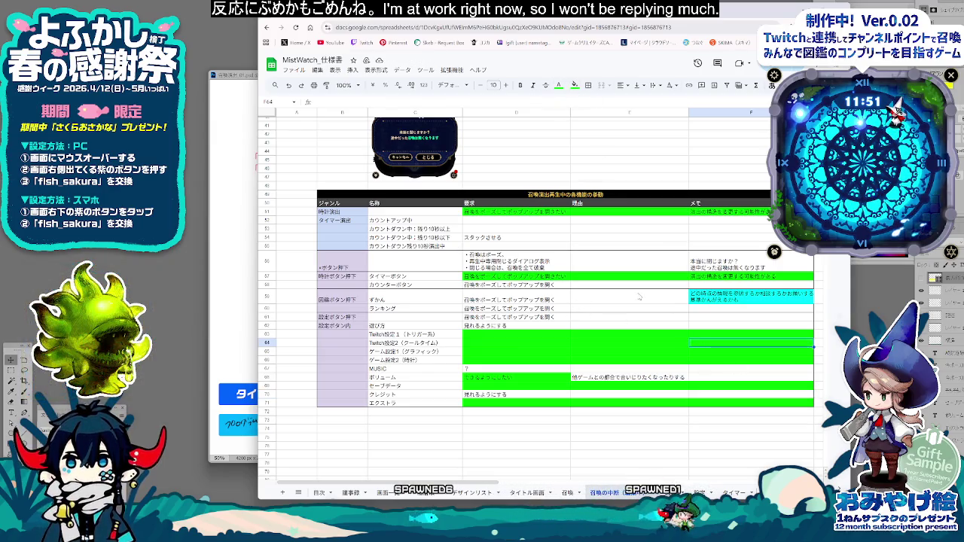
# Step: Open the cyan memo in F59 for editing and commit it unchanged
pyautogui.scroll(2, 676, 305)
pyautogui.scroll(3, 565, 286)
pyautogui.scroll(-3, 452, 271)
pyautogui.click(697, 368)
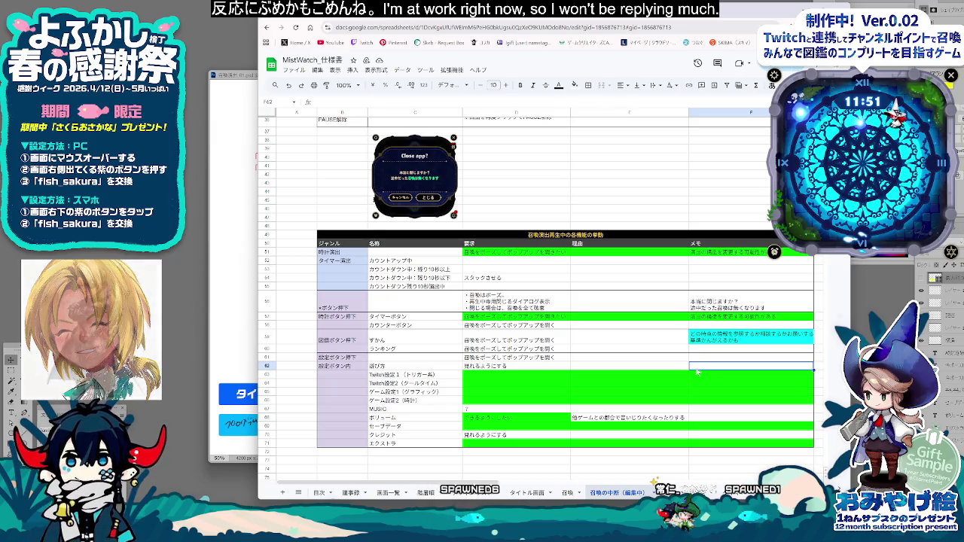
pyautogui.click(707, 341)
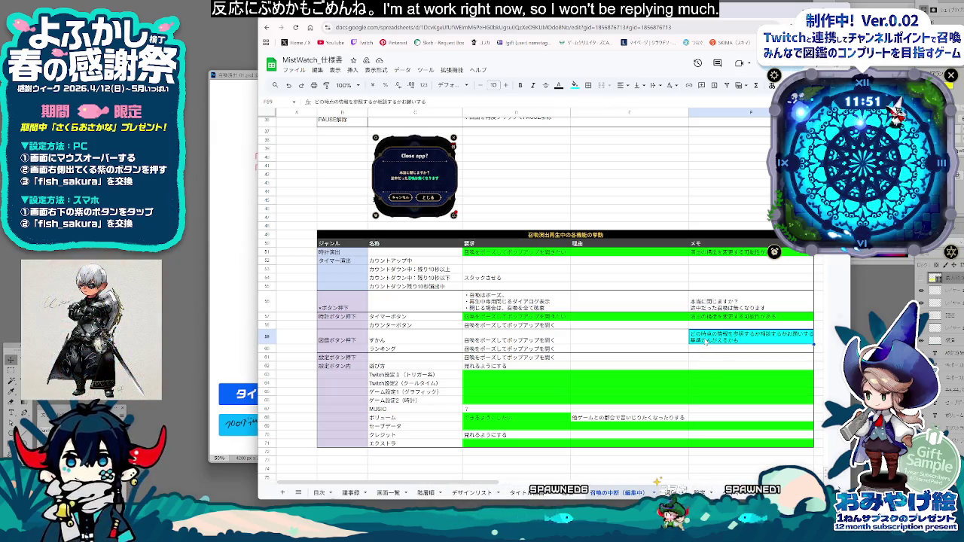
pyautogui.doubleClick(730, 343)
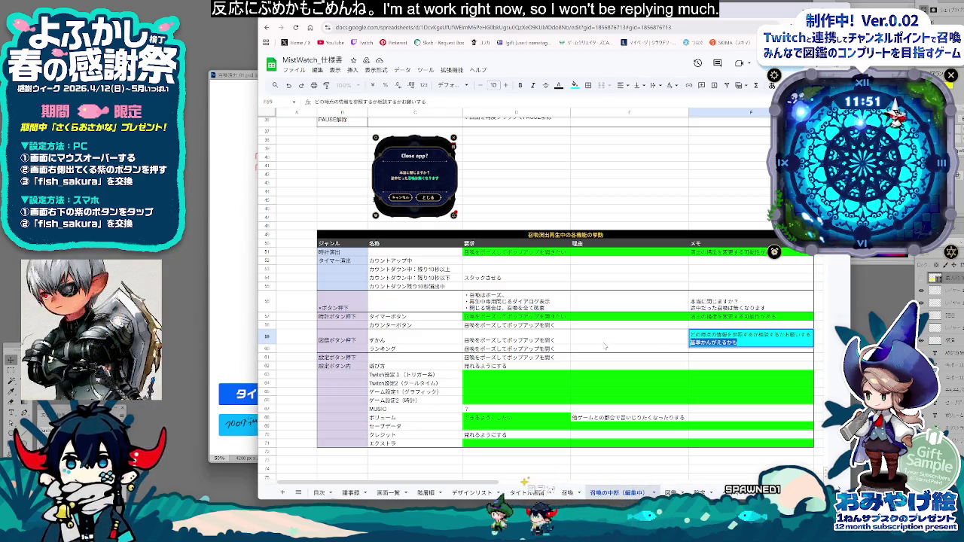
pyautogui.click(604, 346)
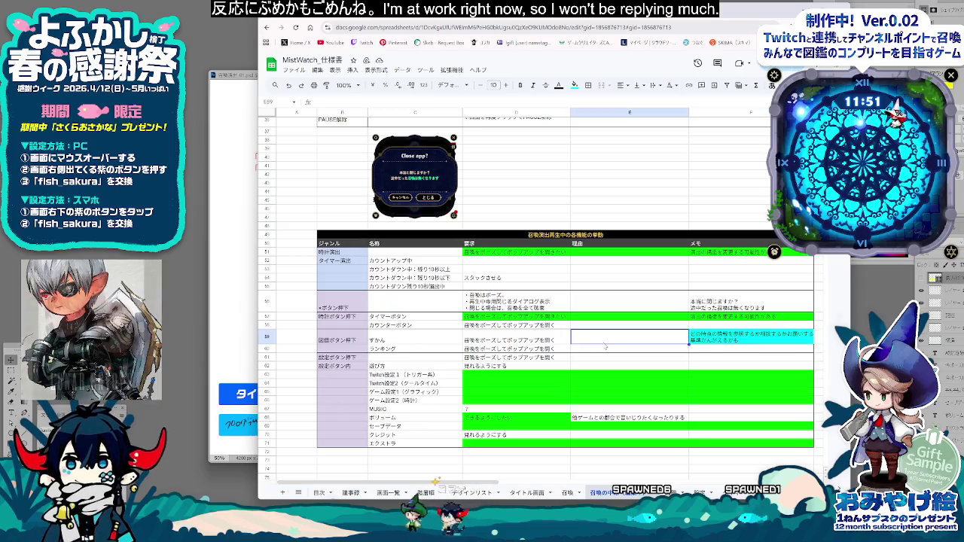
# Step: Scroll up through the 召喚演出中のPAUSE table and select an empty cell beside its notes
pyautogui.scroll(3, 605, 347)
pyautogui.scroll(3, 611, 347)
pyautogui.scroll(3, 621, 347)
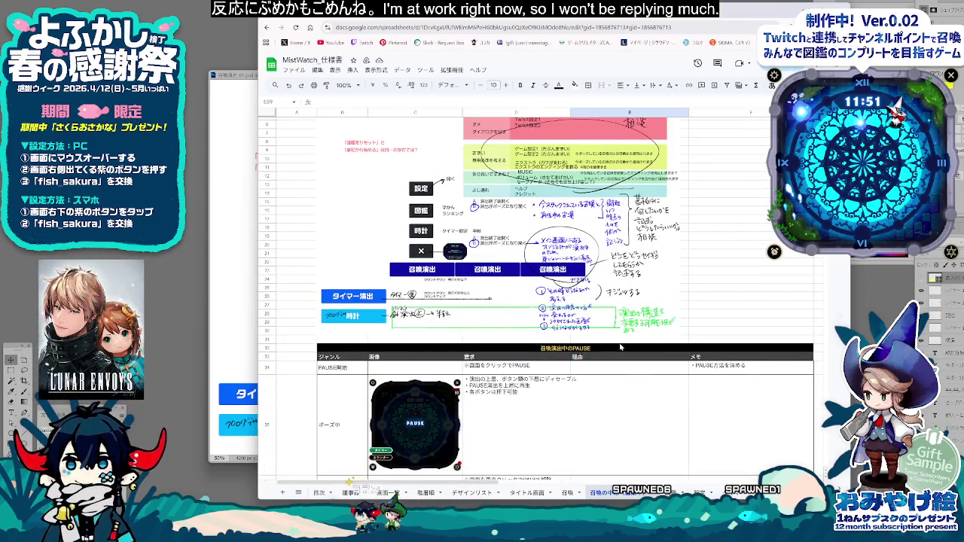
pyautogui.scroll(2, 621, 347)
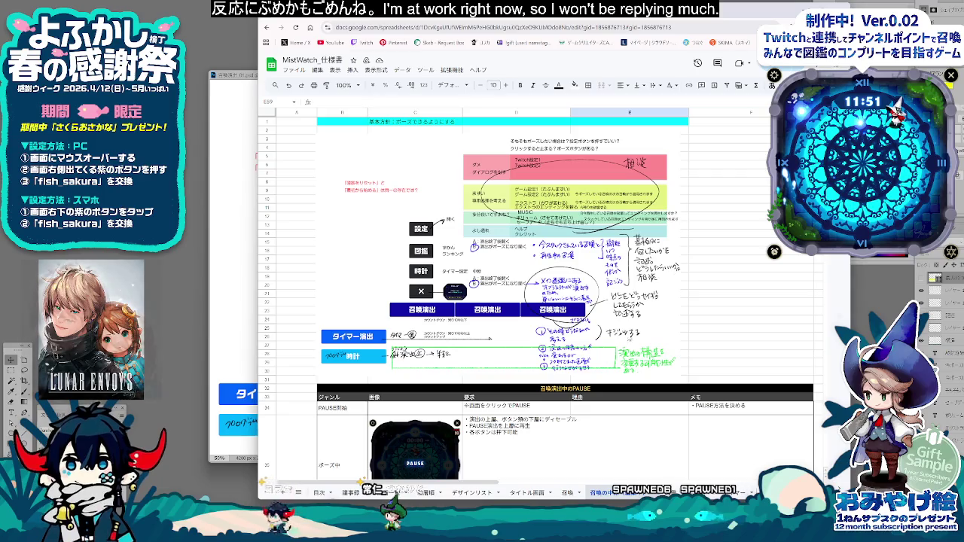
pyautogui.scroll(-1, 541, 299)
pyautogui.scroll(1, 541, 299)
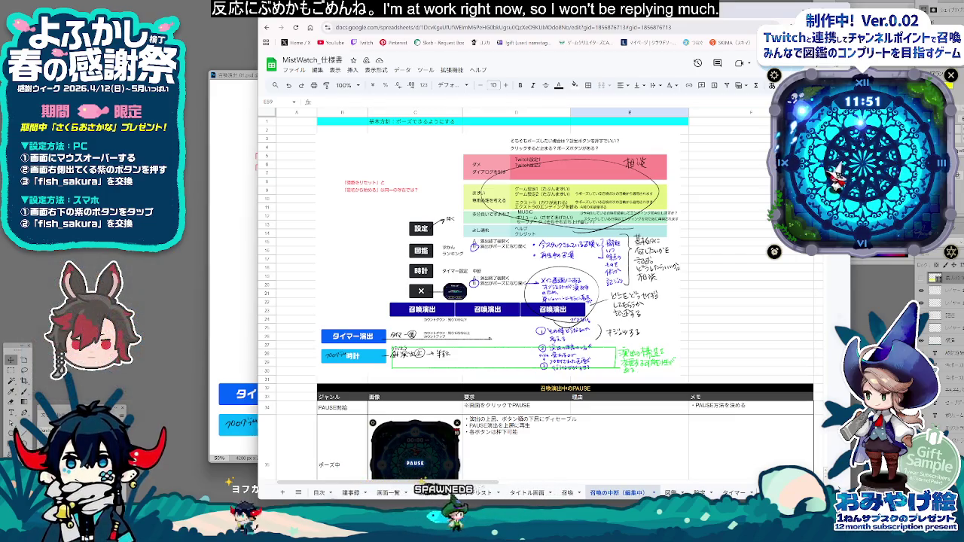
pyautogui.click(729, 173)
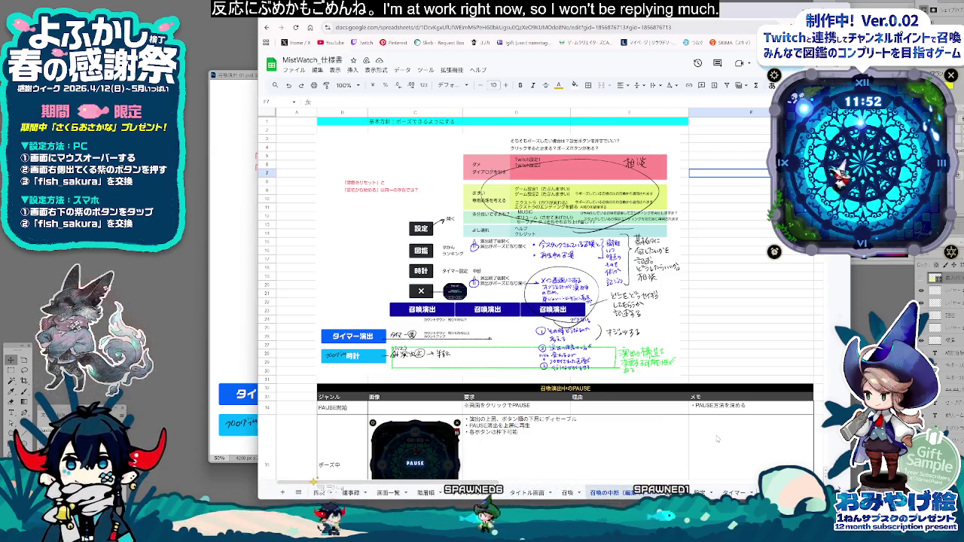
# Step: Scroll around the PAUSE section and select a few empty cells, ending at D47
pyautogui.scroll(-3, 718, 439)
pyautogui.scroll(-2, 718, 439)
pyautogui.scroll(-1, 718, 439)
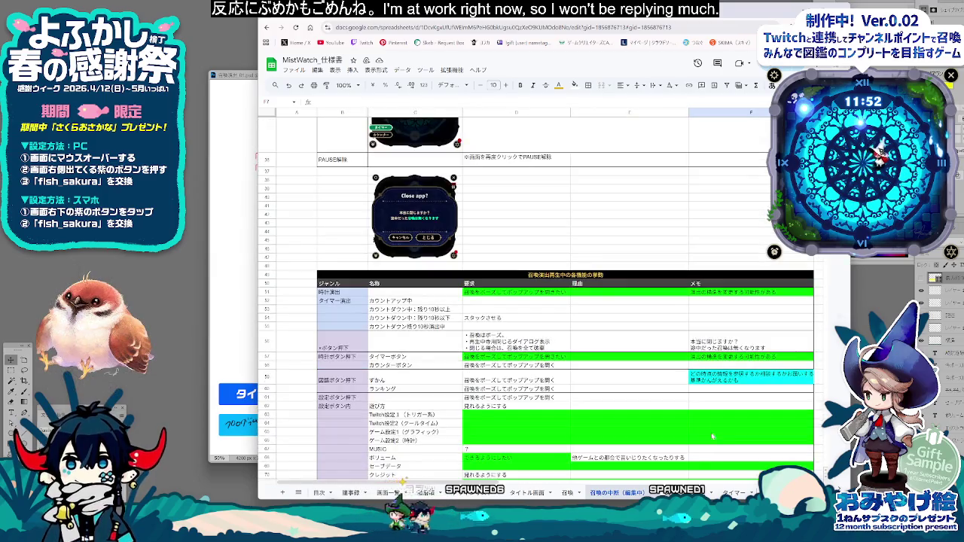
pyautogui.scroll(2, 716, 438)
pyautogui.scroll(3, 708, 435)
pyautogui.click(666, 334)
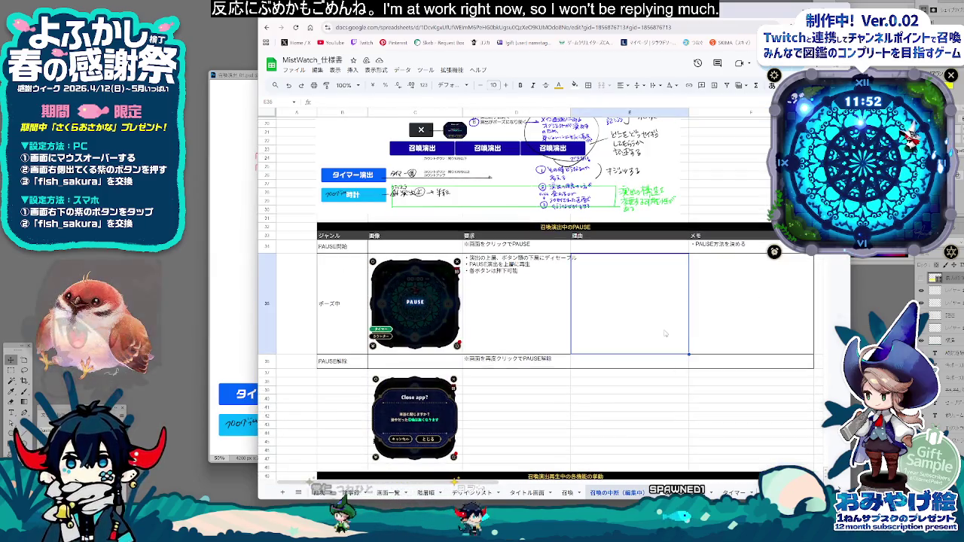
pyautogui.click(339, 248)
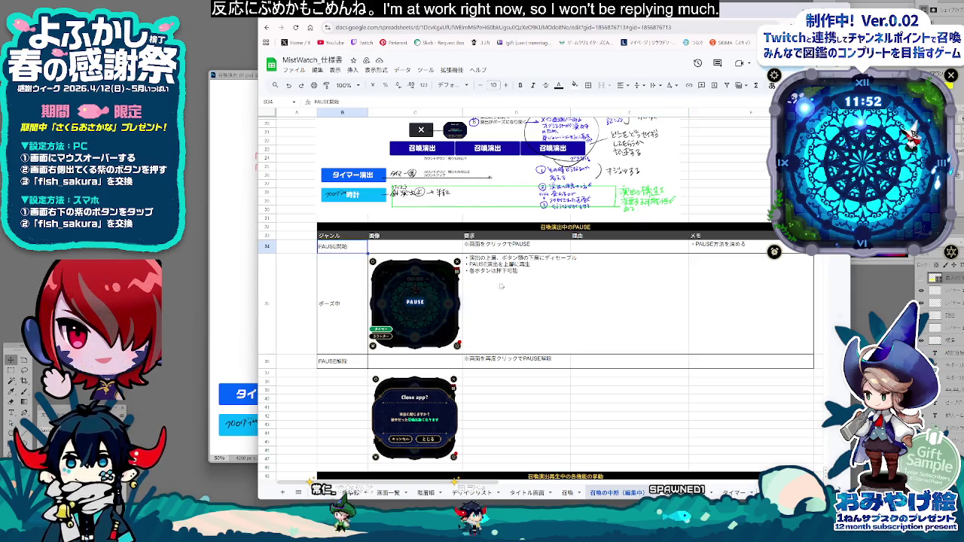
pyautogui.click(625, 406)
pyautogui.scroll(-2, 545, 419)
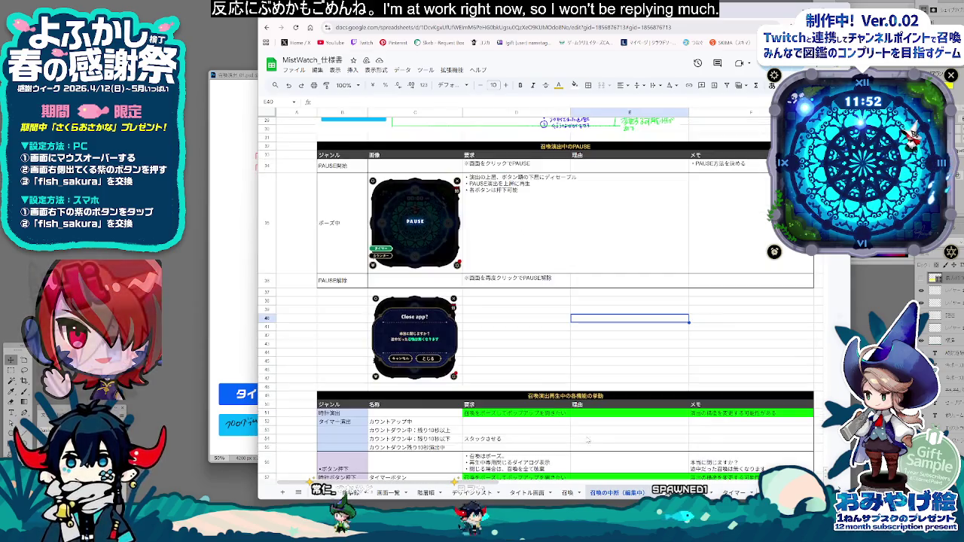
pyautogui.click(536, 381)
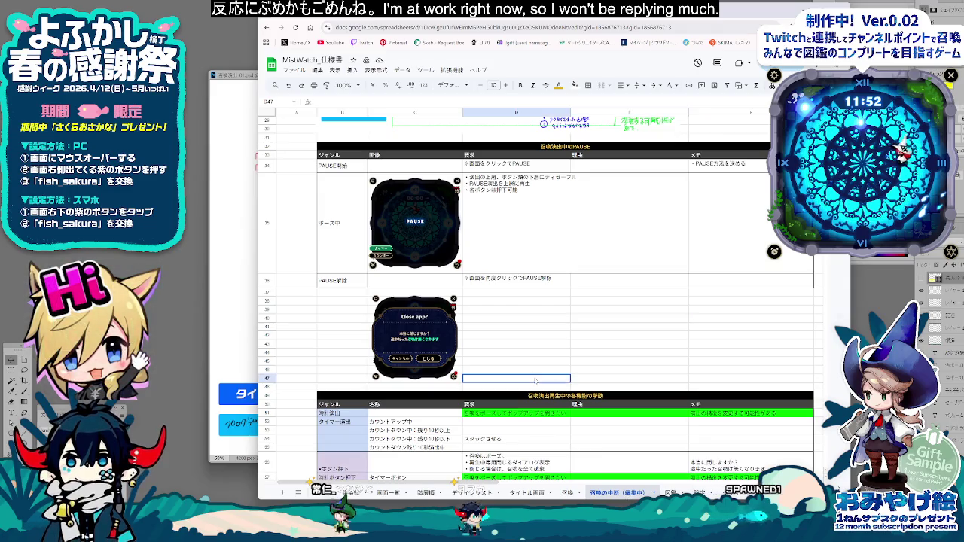
pyautogui.click(566, 492)
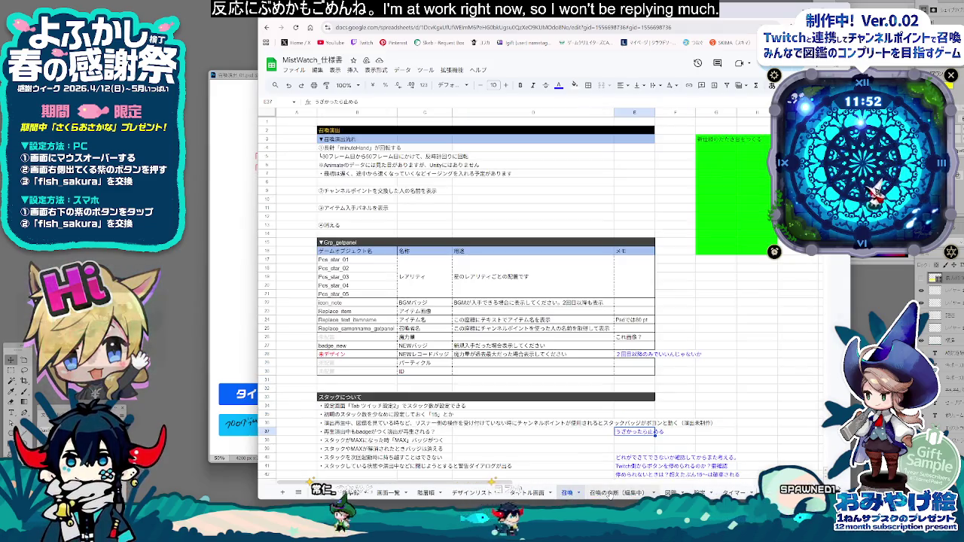
pyautogui.click(614, 493)
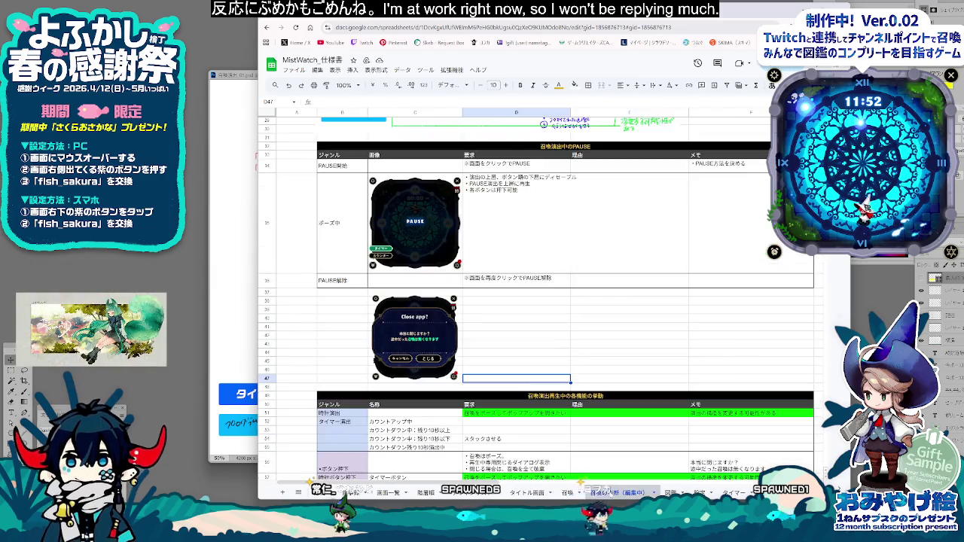
pyautogui.click(566, 493)
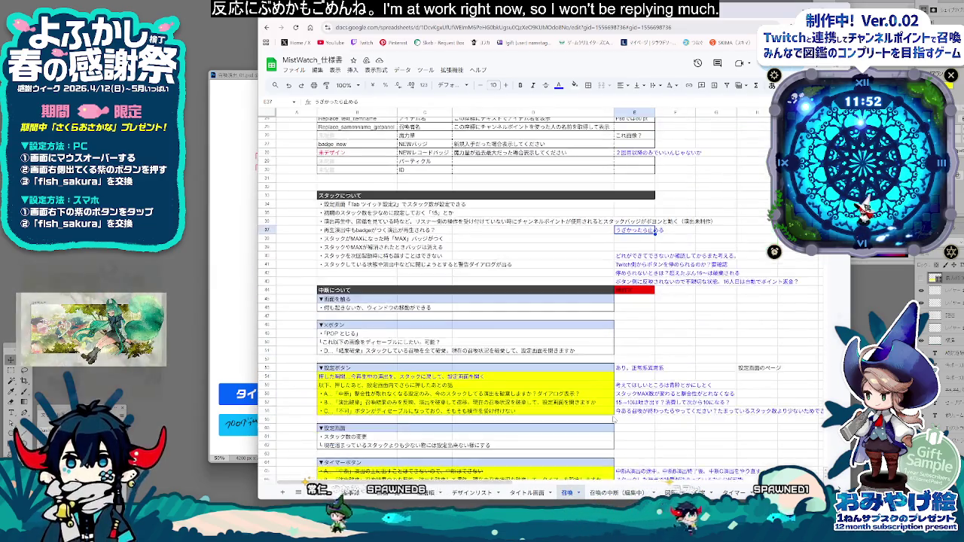
pyautogui.scroll(-3, 611, 420)
pyautogui.scroll(-3, 599, 423)
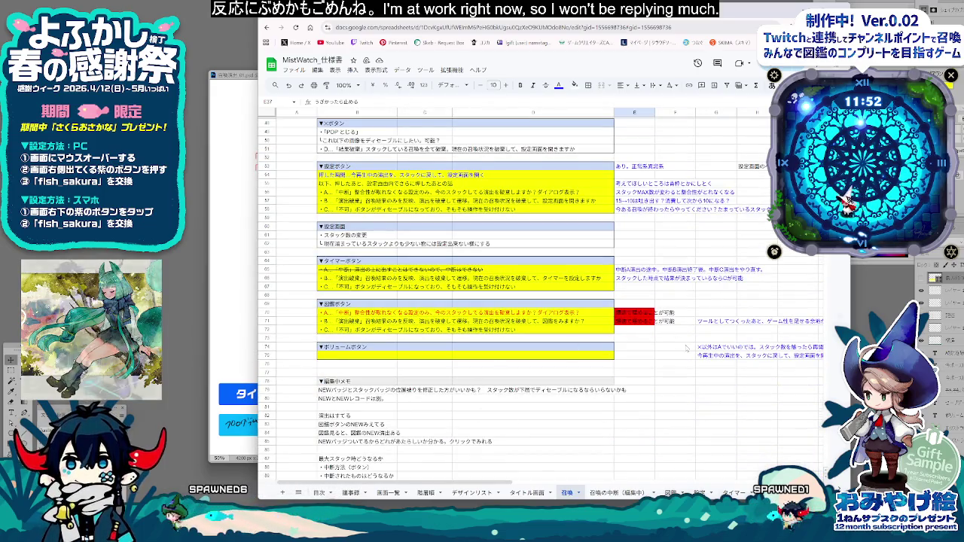
pyautogui.click(674, 389)
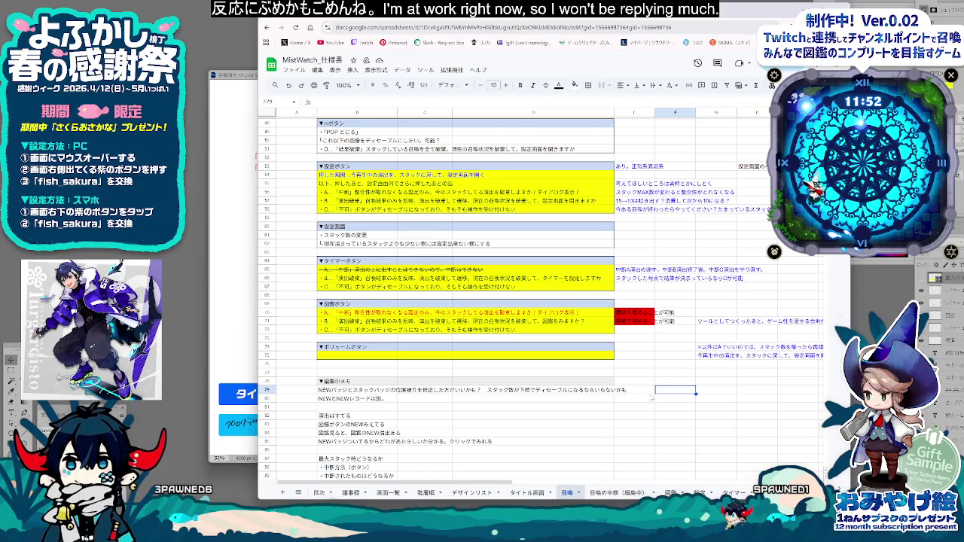
pyautogui.scroll(2, 574, 391)
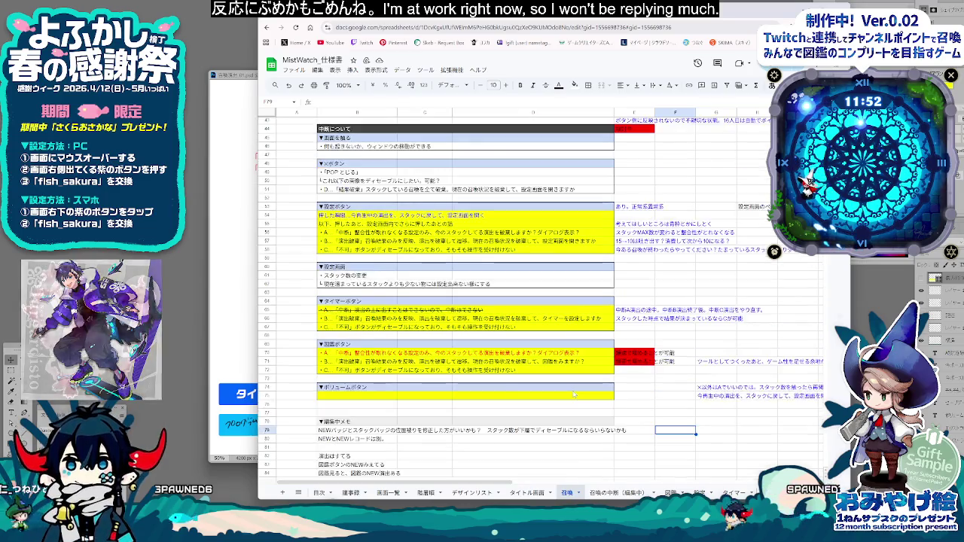
pyautogui.scroll(2, 574, 391)
pyautogui.scroll(3, 576, 394)
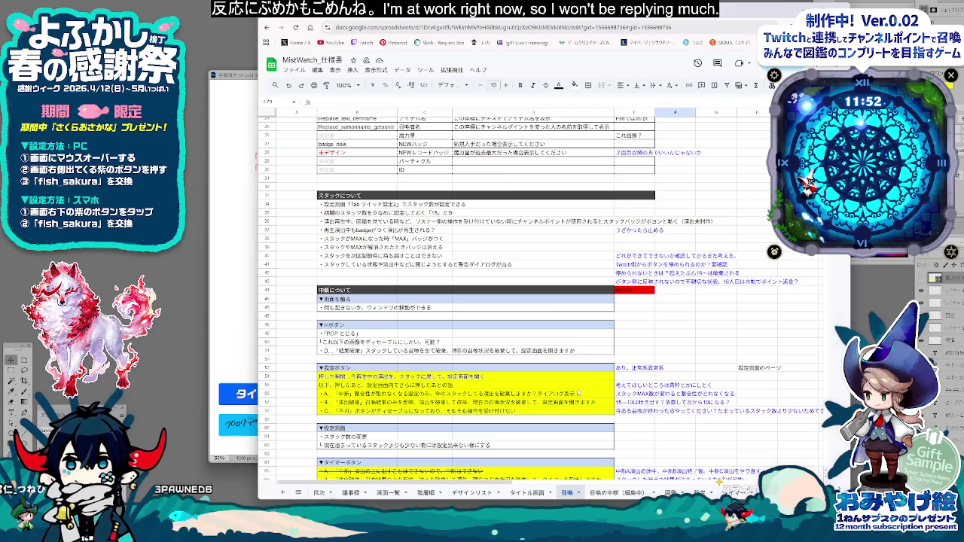
pyautogui.scroll(-2, 578, 392)
pyautogui.scroll(-2, 577, 391)
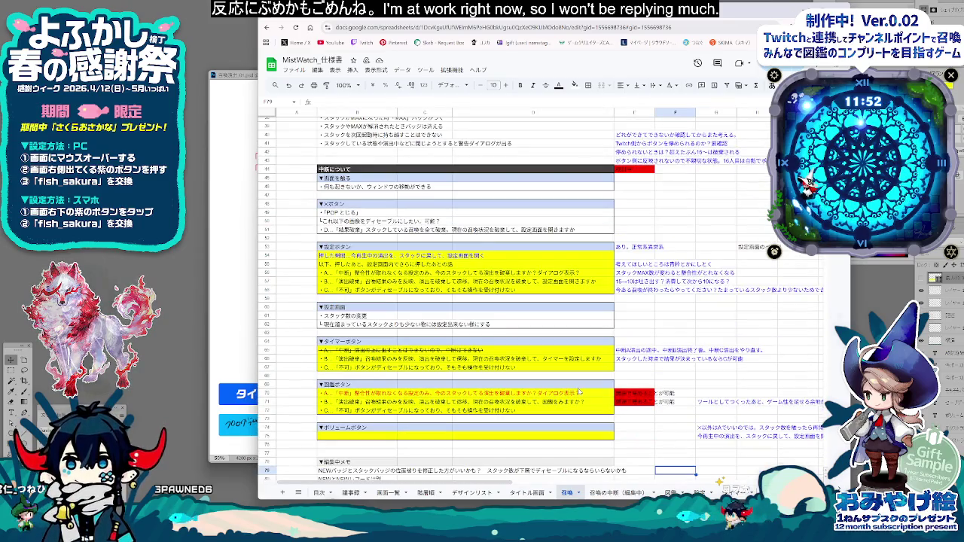
pyautogui.scroll(-2, 578, 391)
pyautogui.scroll(-1, 578, 391)
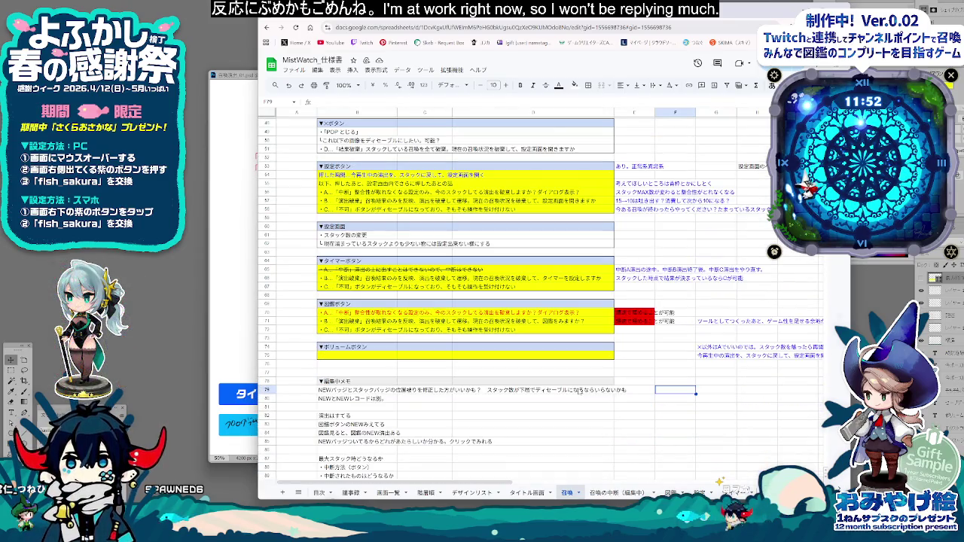
pyautogui.scroll(4, 580, 392)
pyautogui.scroll(4, 580, 391)
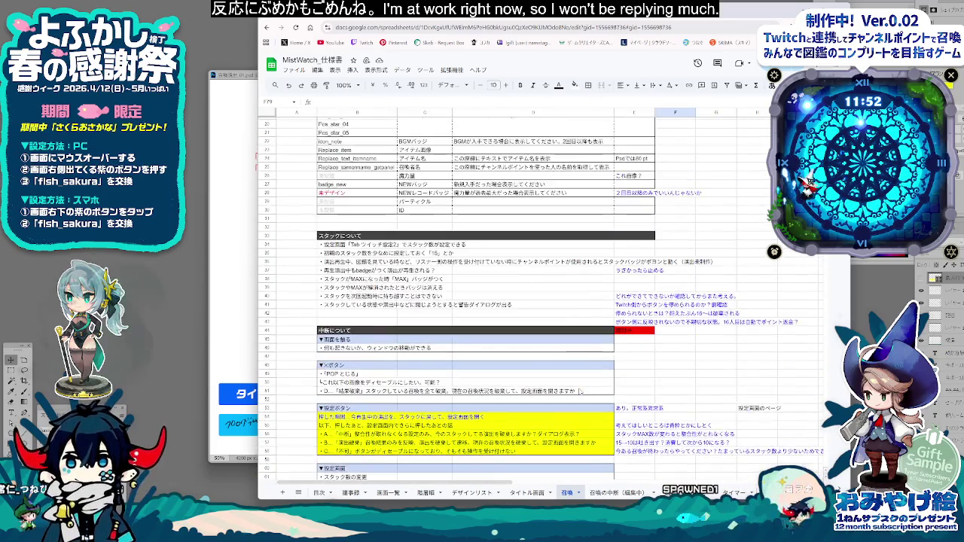
pyautogui.scroll(3, 579, 391)
pyautogui.scroll(-5, 579, 391)
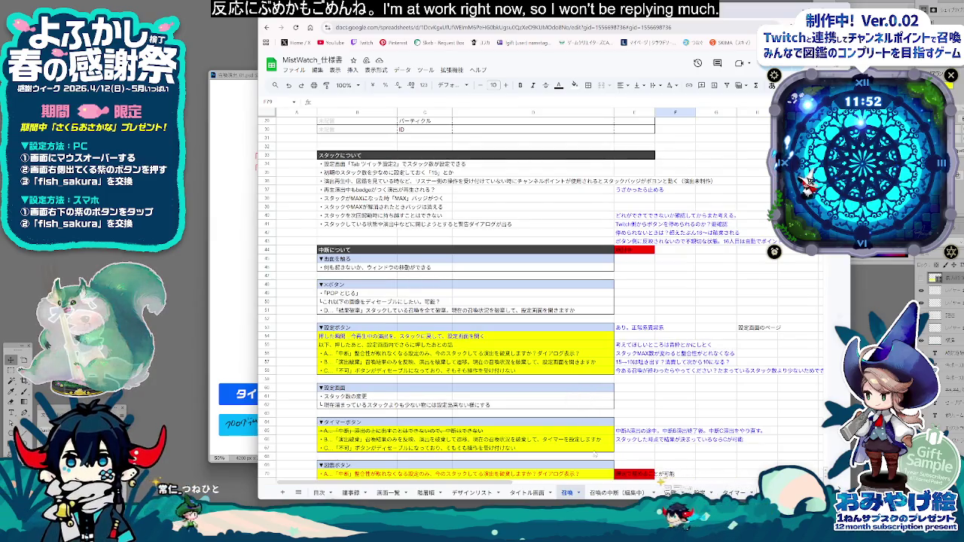
pyautogui.click(378, 345)
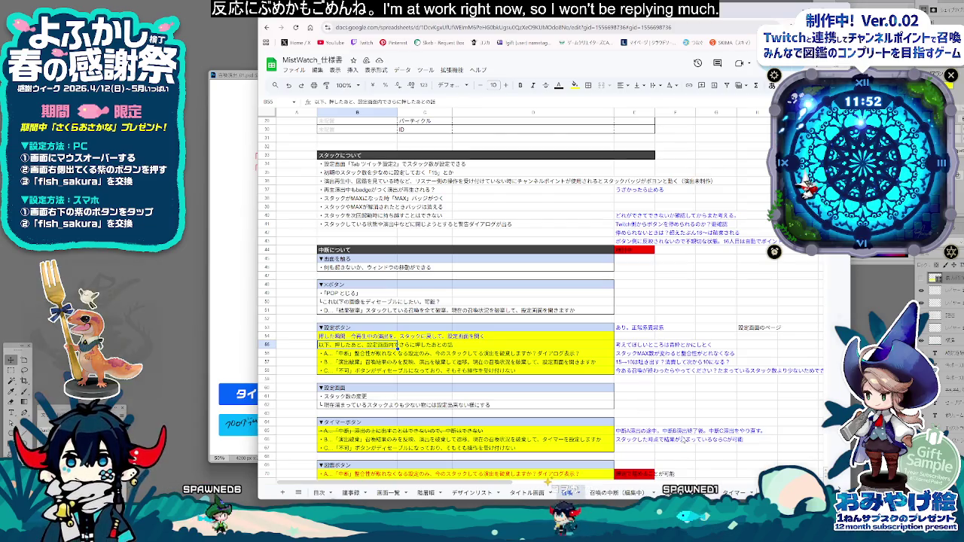
pyautogui.scroll(-3, 429, 392)
pyautogui.click(676, 375)
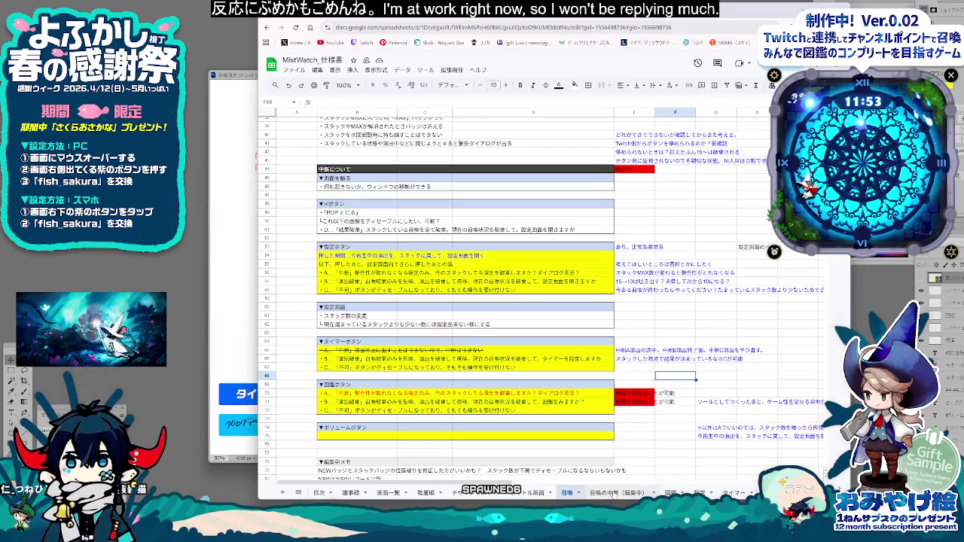
pyautogui.click(616, 492)
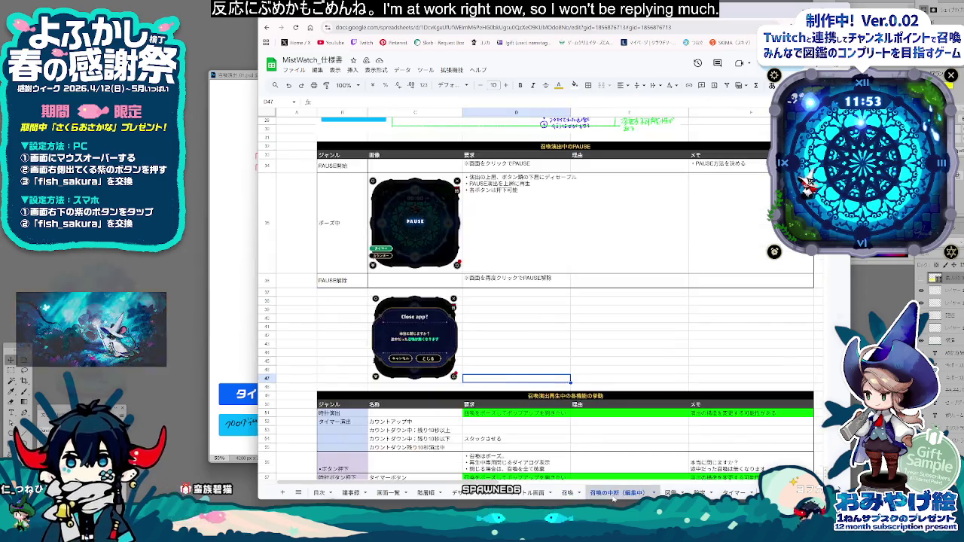
# Step: Add a right border to F59, the cyan memo cell of the 図鑑ボタン押下 row
pyautogui.scroll(-3, 601, 443)
pyautogui.scroll(-5, 602, 443)
pyautogui.scroll(-2, 601, 443)
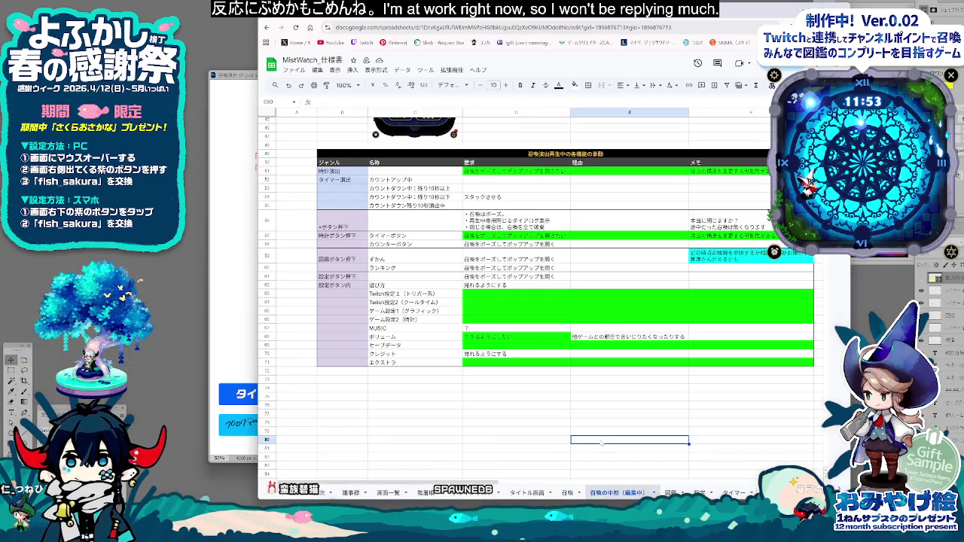
pyautogui.scroll(2, 633, 429)
pyautogui.scroll(2, 657, 418)
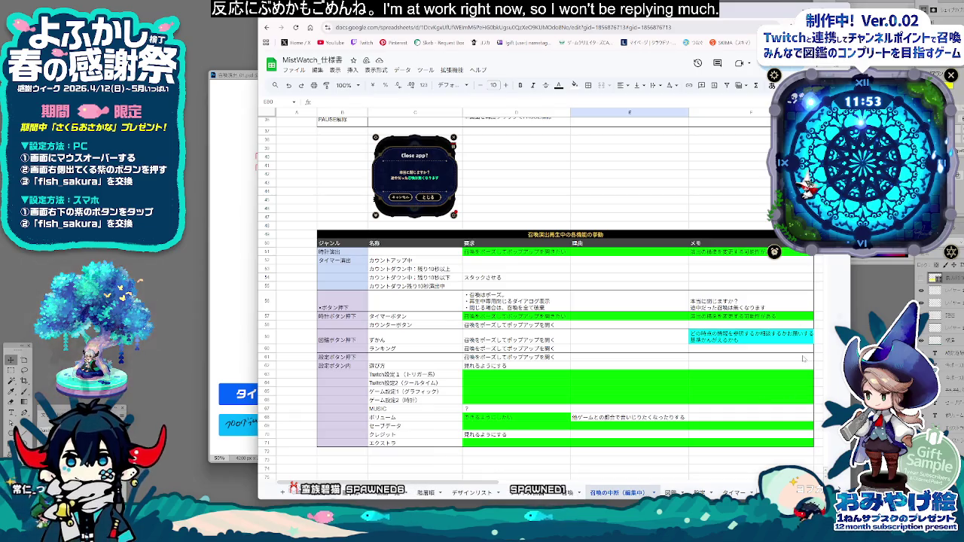
pyautogui.click(749, 336)
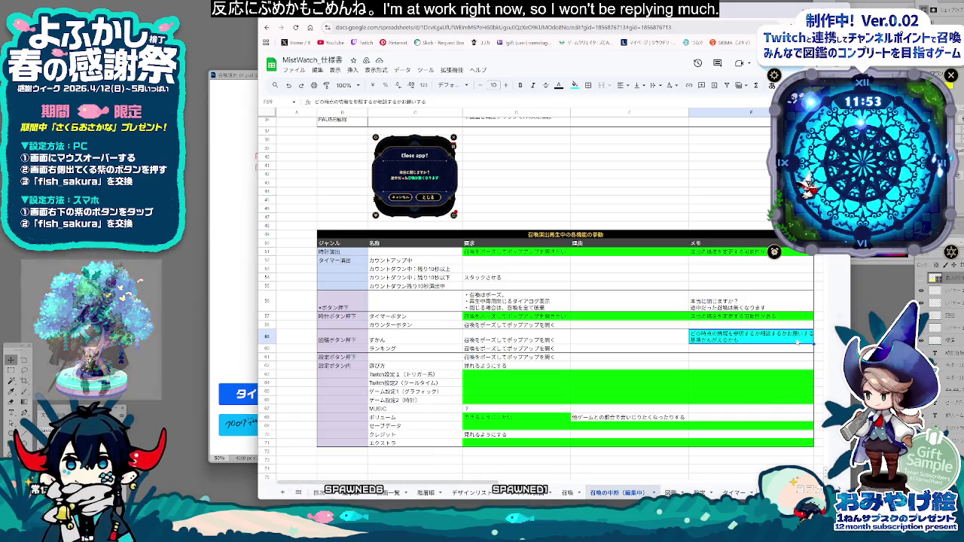
pyautogui.click(588, 85)
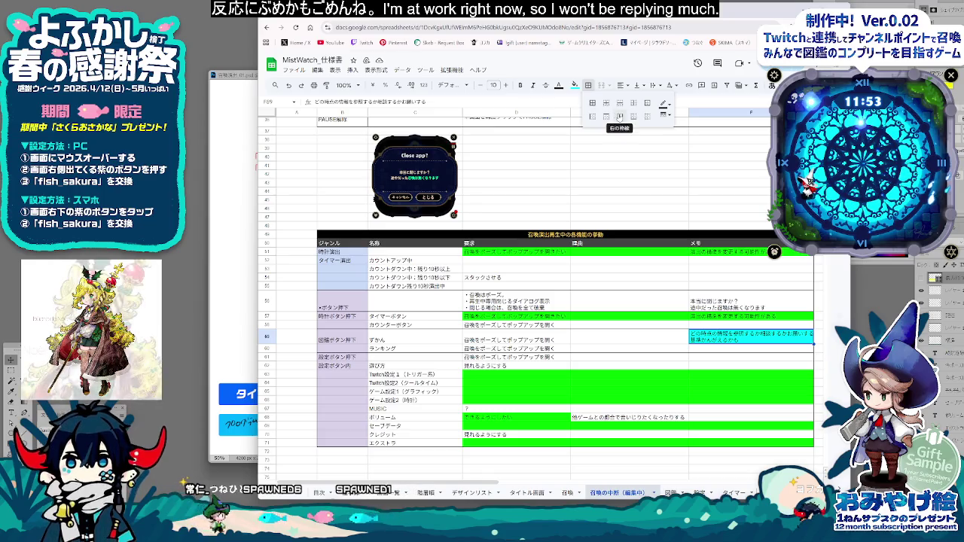
pyautogui.click(779, 375)
pyautogui.press('Up')
pyautogui.press('Up')
pyautogui.press('Up')
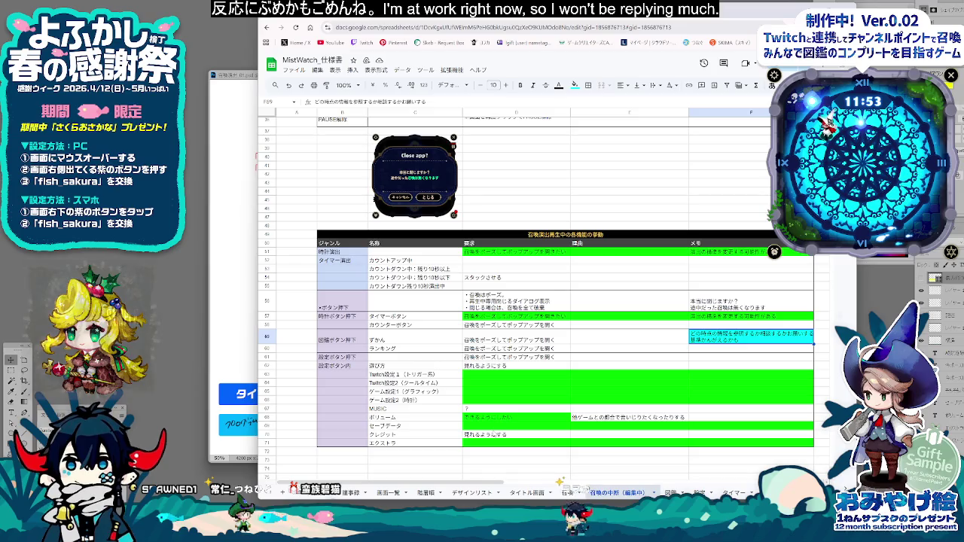
pyautogui.scroll(-1, 527, 429)
pyautogui.click(660, 430)
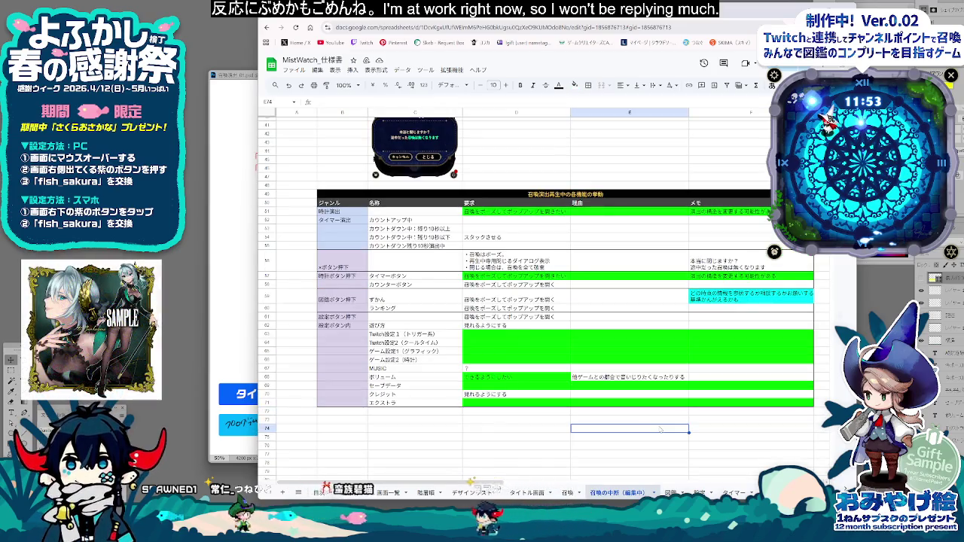
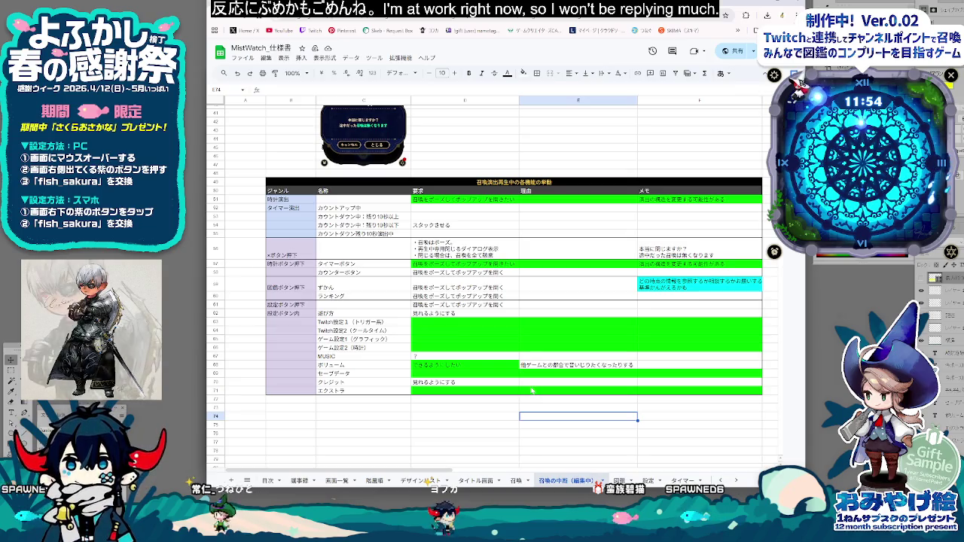
# Step: Scroll through the pause-during-summon tables, checking the paused-state row's memo cell
pyautogui.click(483, 416)
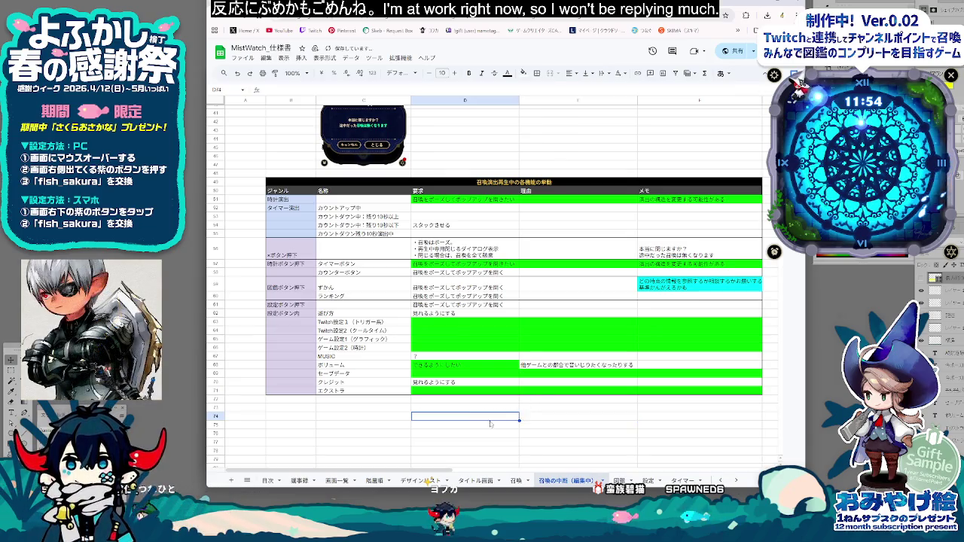
pyautogui.scroll(5, 483, 416)
pyautogui.scroll(5, 481, 420)
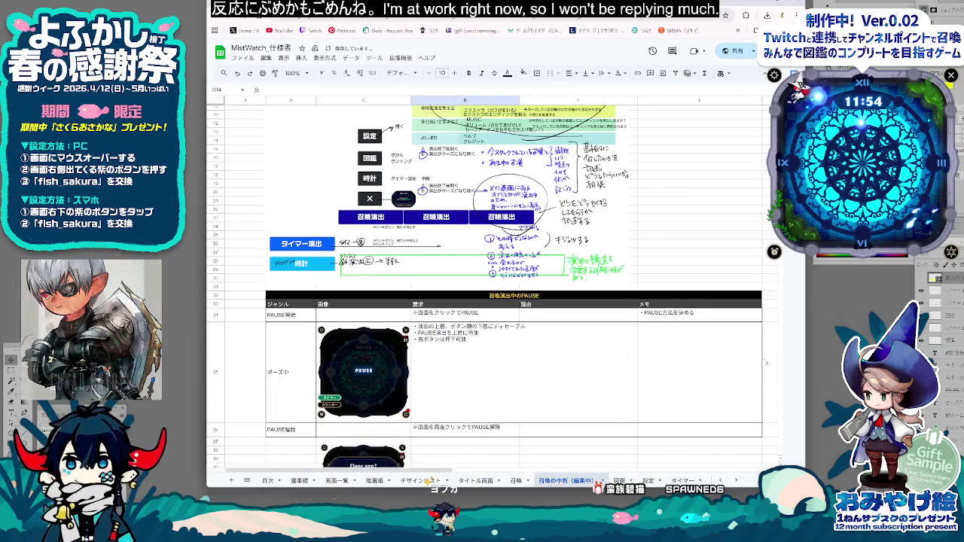
pyautogui.click(668, 368)
pyautogui.scroll(3, 667, 368)
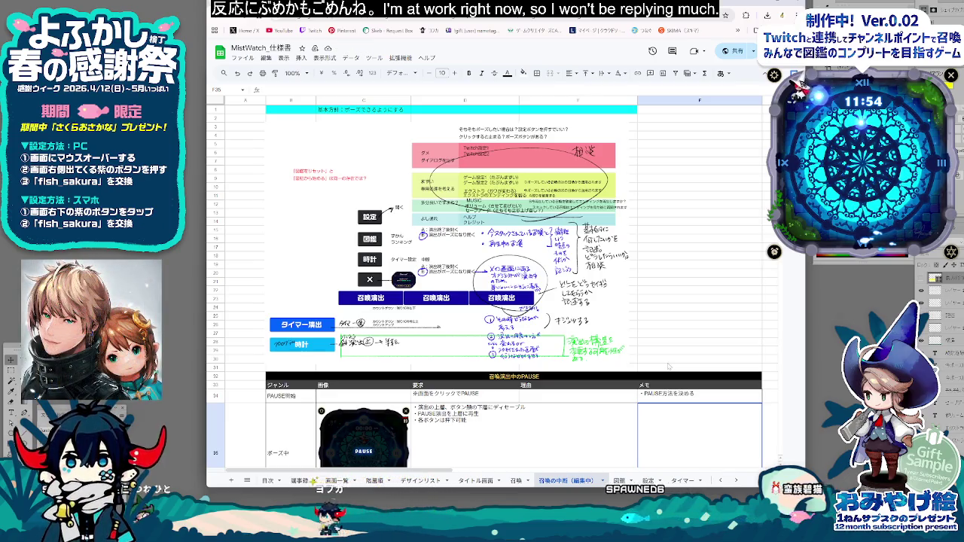
pyautogui.scroll(-2, 667, 367)
pyautogui.scroll(-1, 668, 367)
pyautogui.scroll(-1, 667, 367)
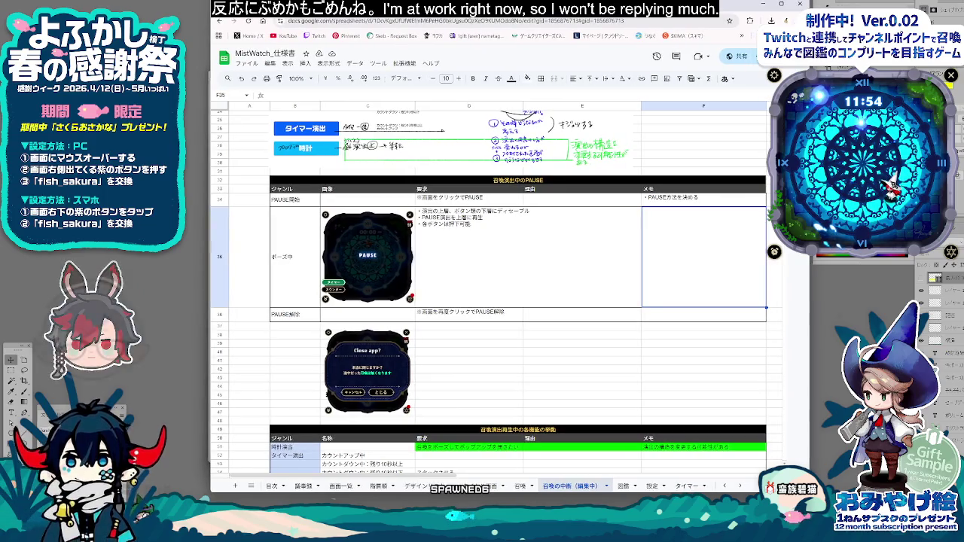
# Step: Review the feature table below, then switch to the 議事録 meeting-notes sheet
pyautogui.click(633, 413)
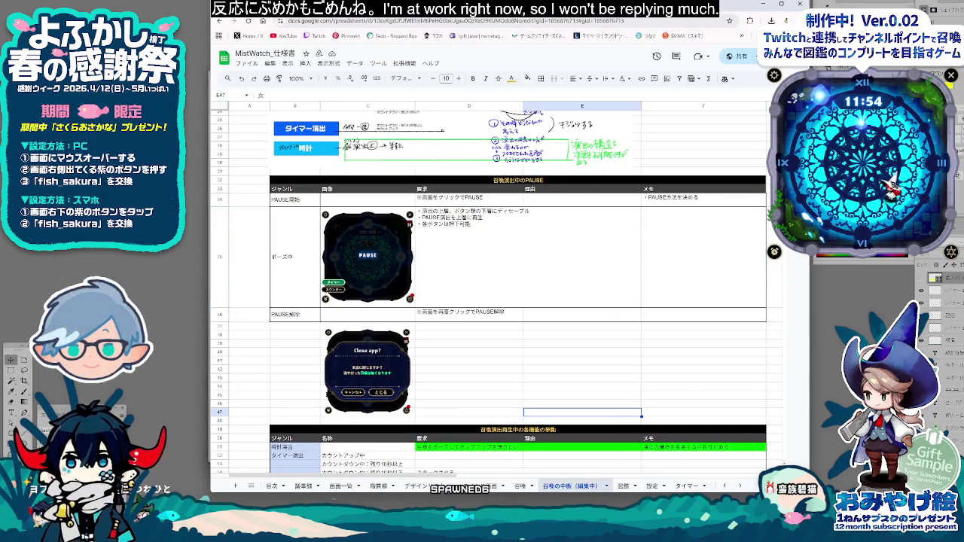
pyautogui.scroll(-1, 497, 294)
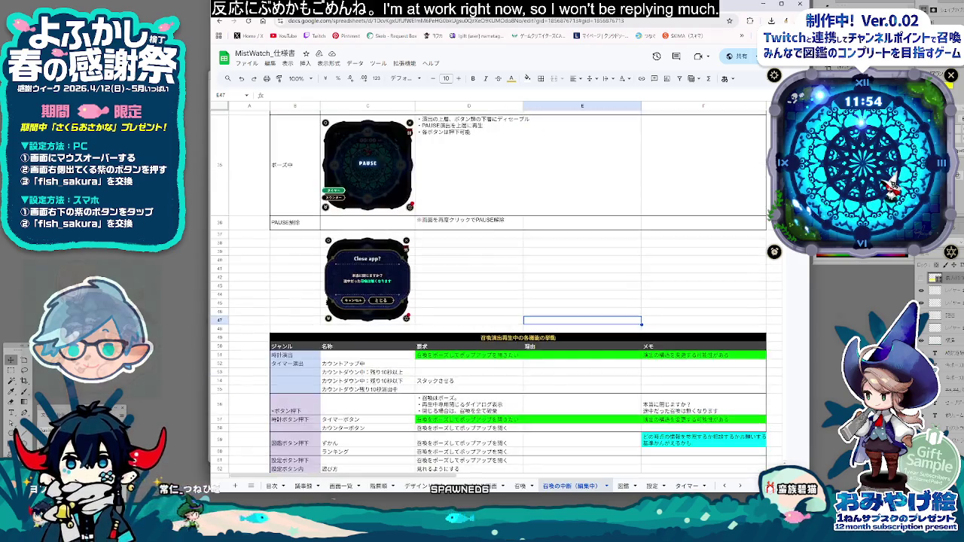
pyautogui.scroll(-3, 498, 294)
pyautogui.scroll(6, 497, 294)
pyautogui.scroll(2, 497, 294)
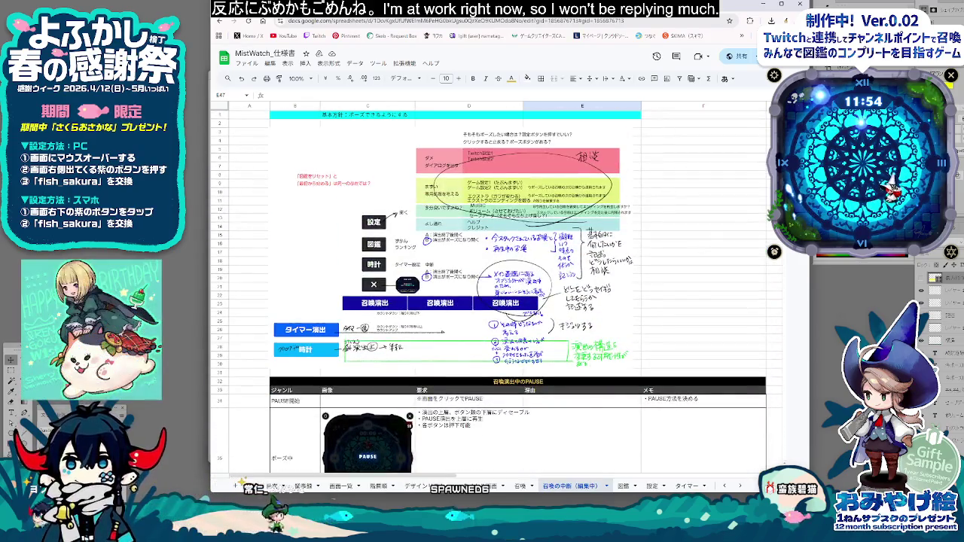
pyautogui.scroll(-3, 497, 293)
pyautogui.scroll(-2, 497, 294)
pyautogui.scroll(-3, 497, 293)
pyautogui.scroll(-2, 498, 294)
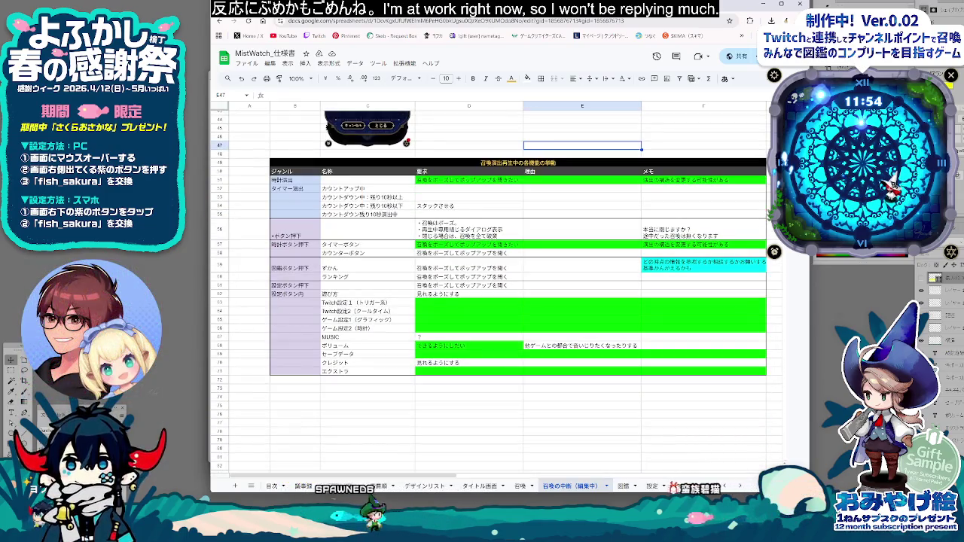
pyautogui.click(704, 457)
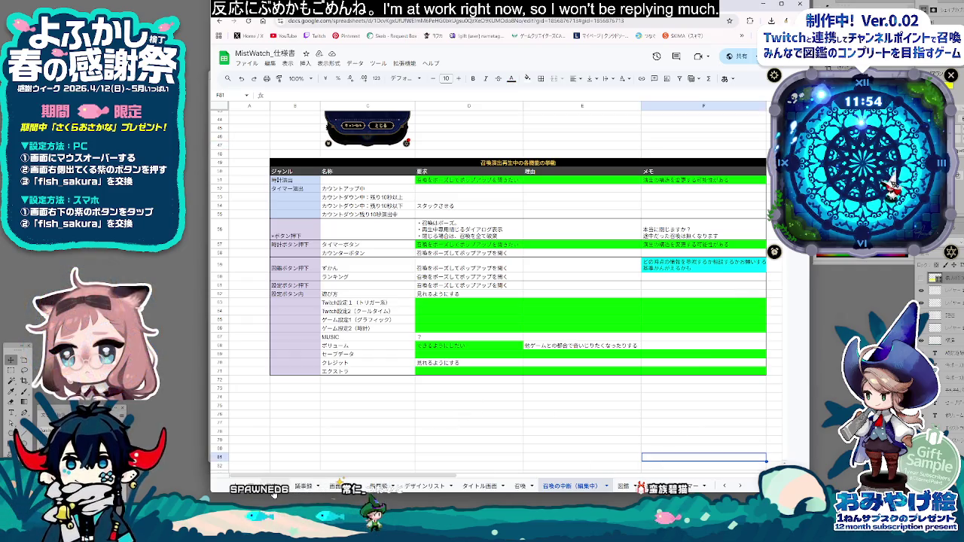
pyautogui.click(302, 486)
# Step: Read the latest 議事録 note, glance at the 召喚 sheet, then return to 召喚の中断（編集中）
pyautogui.click(368, 156)
pyautogui.click(337, 156)
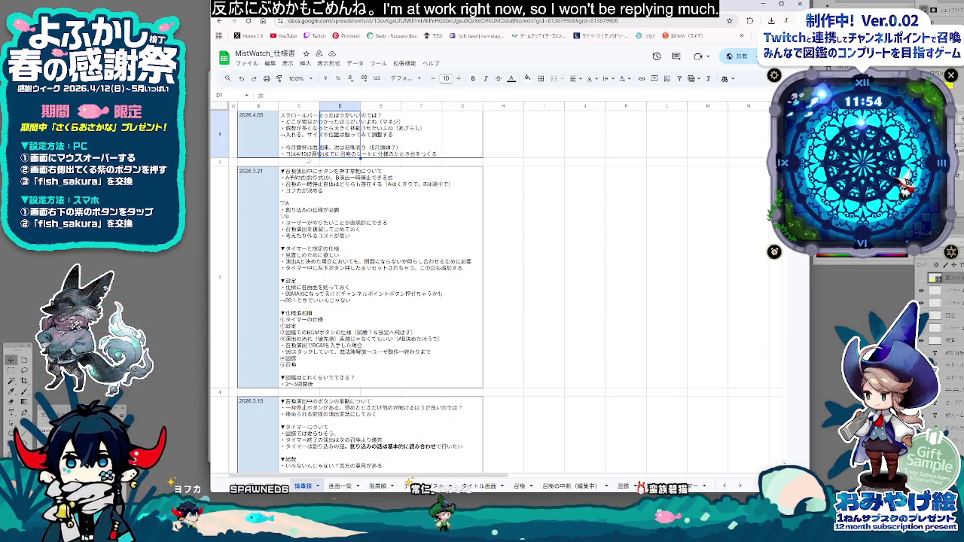
pyautogui.click(304, 156)
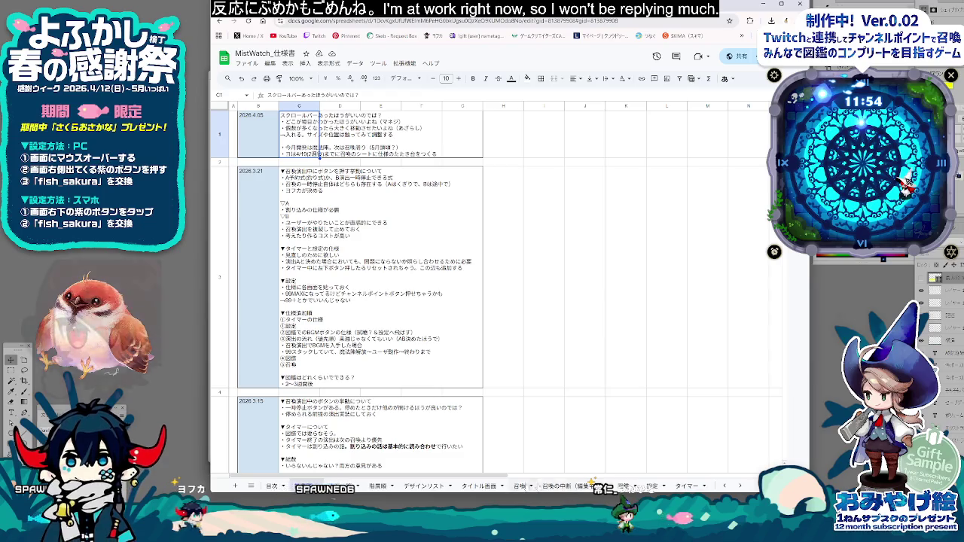
pyautogui.click(520, 486)
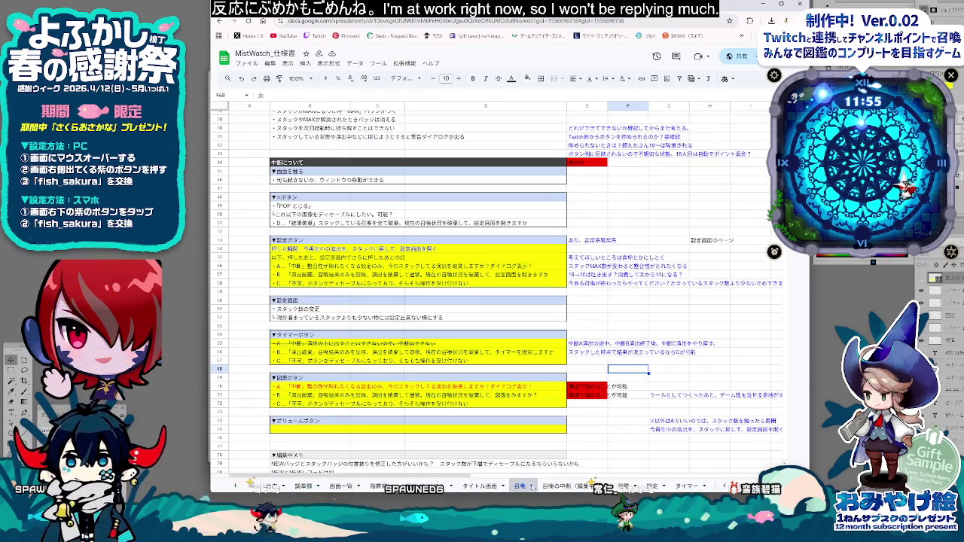
pyautogui.click(561, 486)
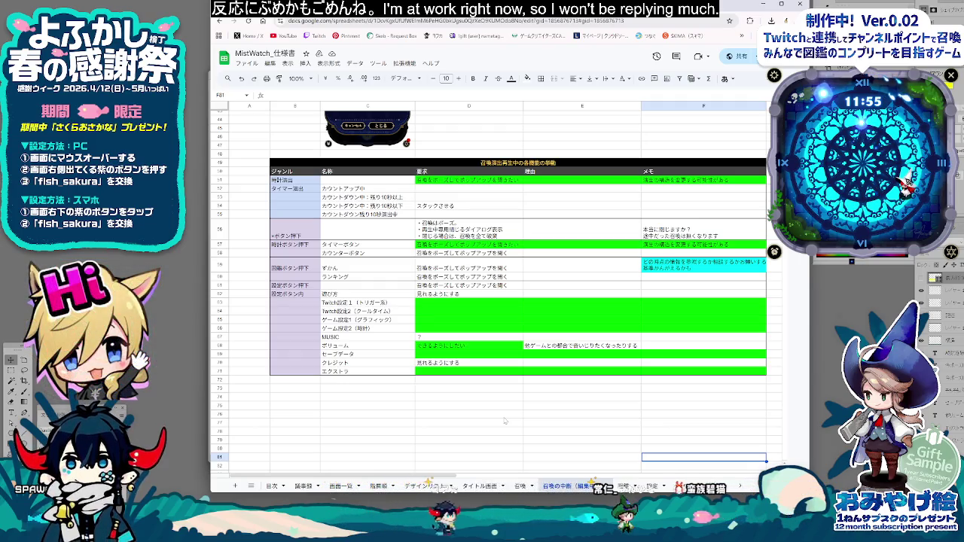
pyautogui.scroll(5, 678, 361)
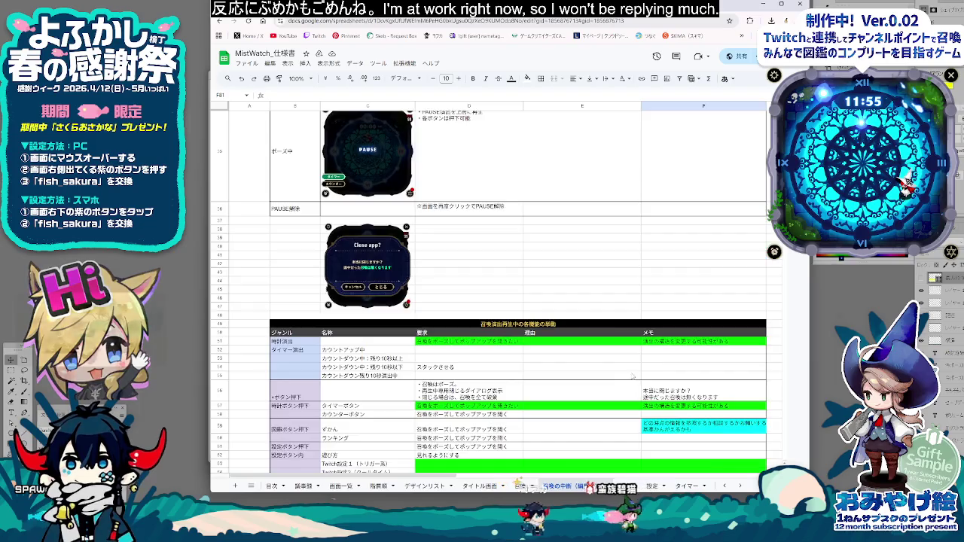
# Step: Review the annotated pause-policy diagram and the feature and PAUSE tables below it
pyautogui.scroll(5, 656, 370)
pyautogui.scroll(5, 637, 377)
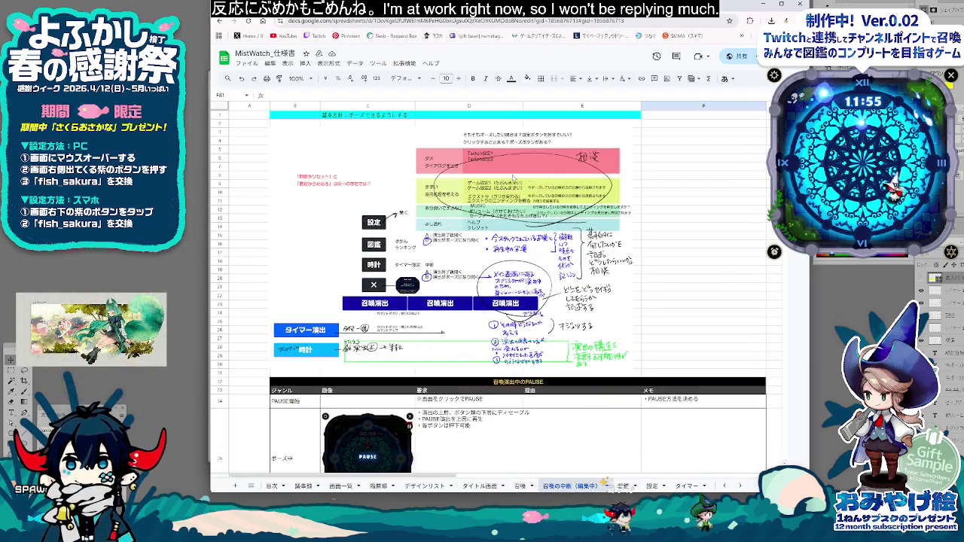
pyautogui.click(663, 209)
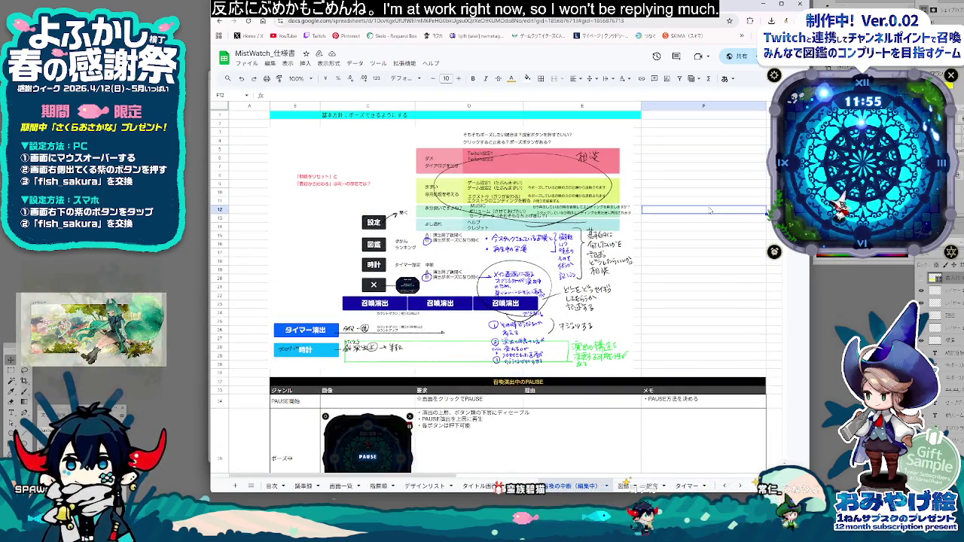
pyautogui.scroll(-3, 705, 377)
pyautogui.scroll(-5, 706, 378)
pyautogui.scroll(-3, 706, 380)
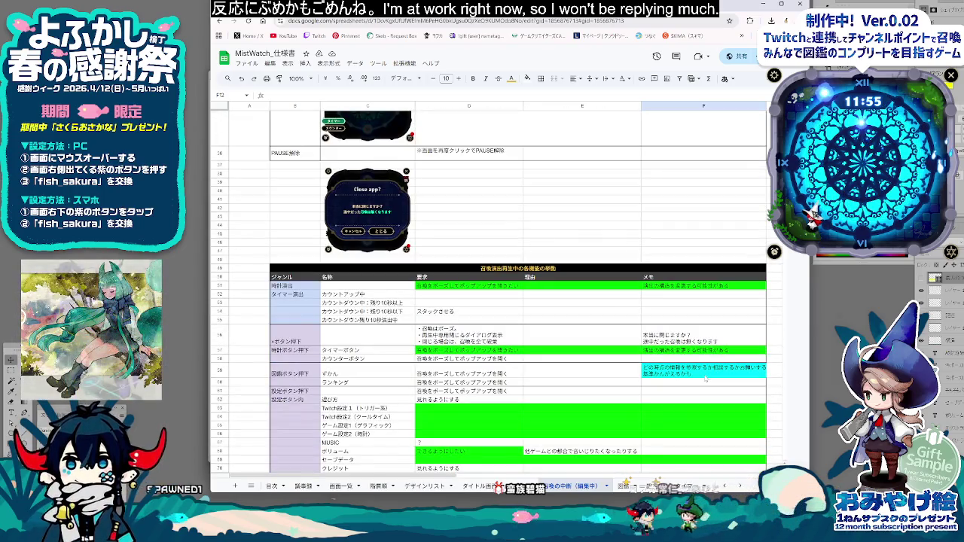
pyautogui.click(625, 320)
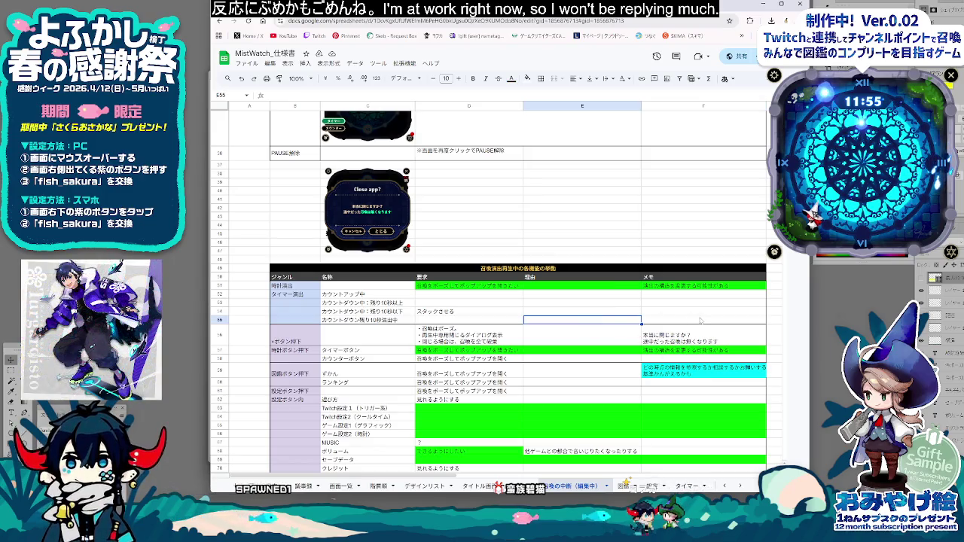
pyautogui.scroll(2, 697, 324)
pyautogui.scroll(5, 690, 335)
pyautogui.scroll(4, 678, 347)
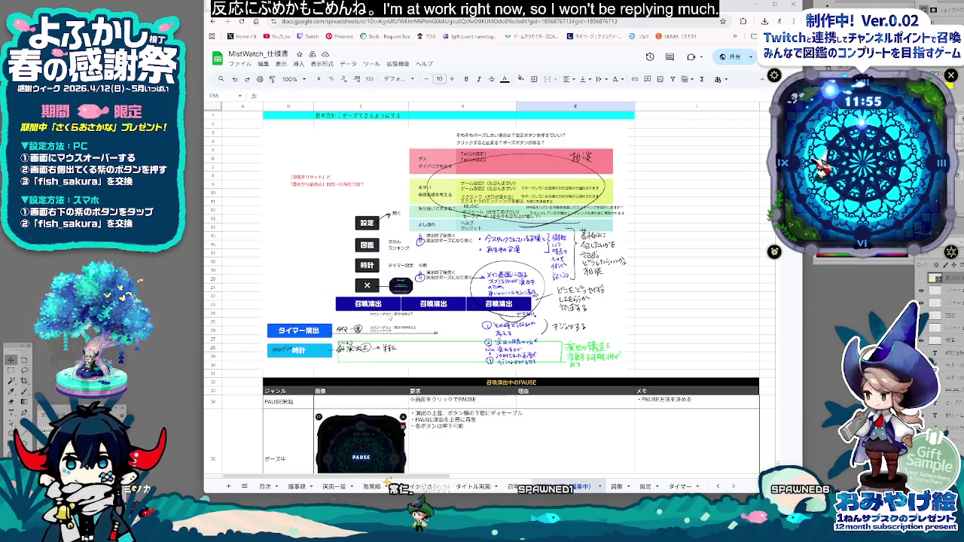
pyautogui.click(697, 339)
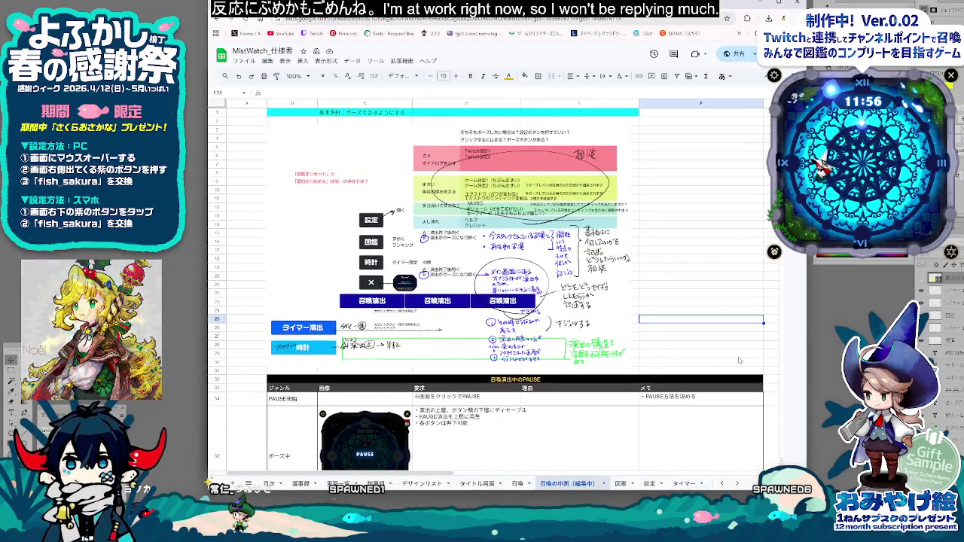
pyautogui.click(723, 362)
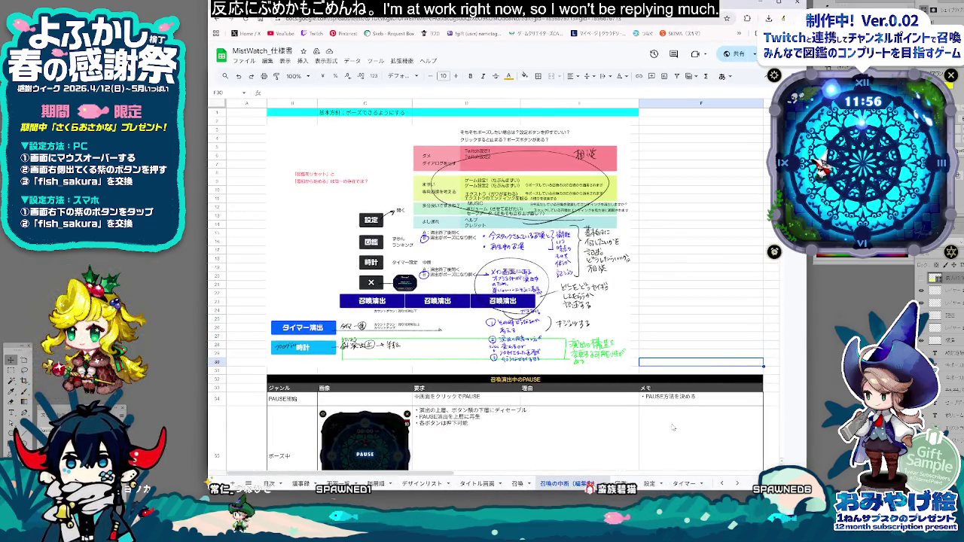
pyautogui.scroll(-3, 643, 387)
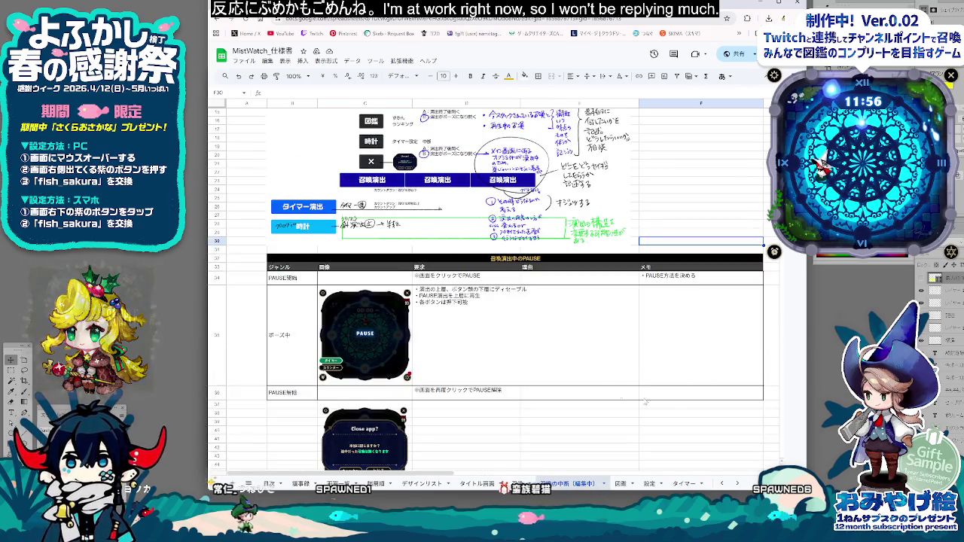
pyautogui.scroll(3, 648, 407)
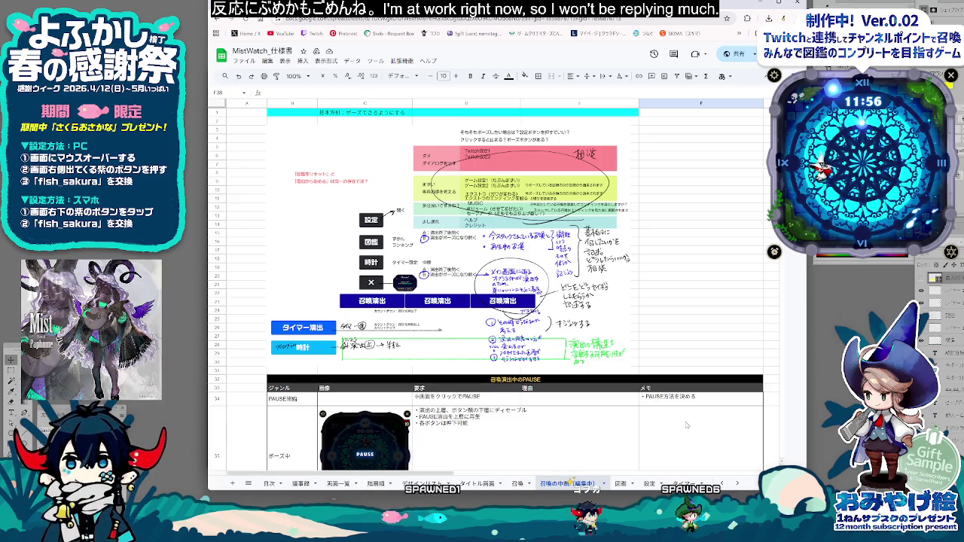
# Step: Compare with the design mockup in Photoshop, then move on to the 図鑑 sheet
pyautogui.hotkey('alt', 'Tab')
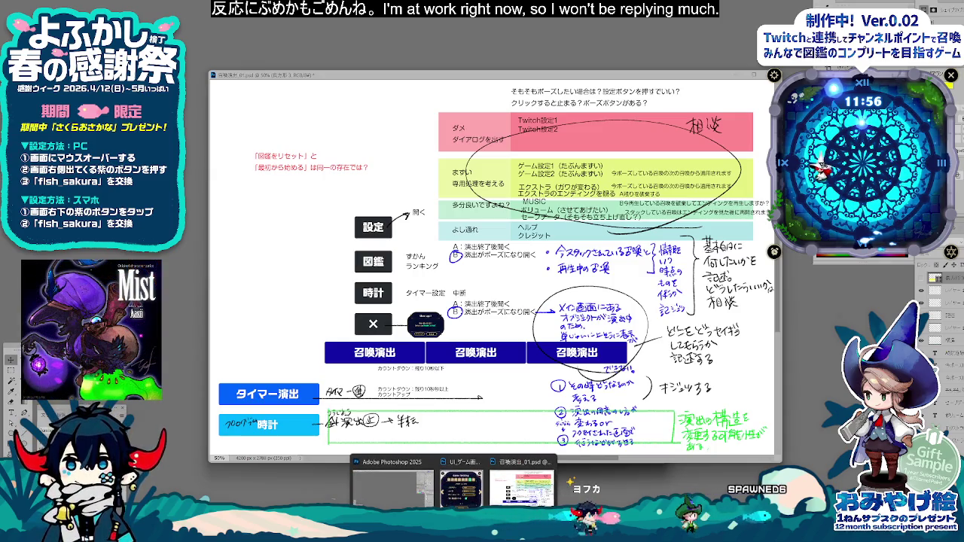
pyautogui.hotkey('alt', 'Tab')
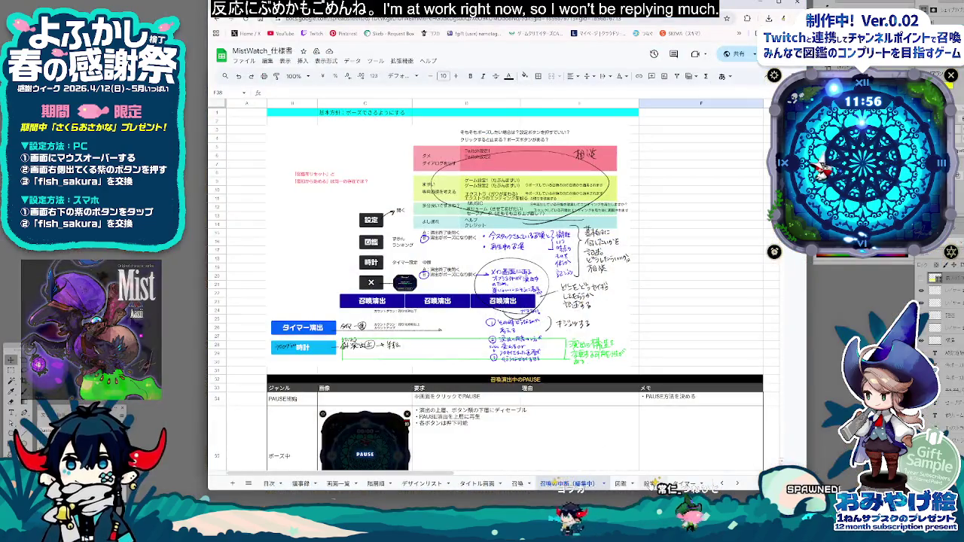
pyautogui.hotkey('ctrl', 'pagedown')
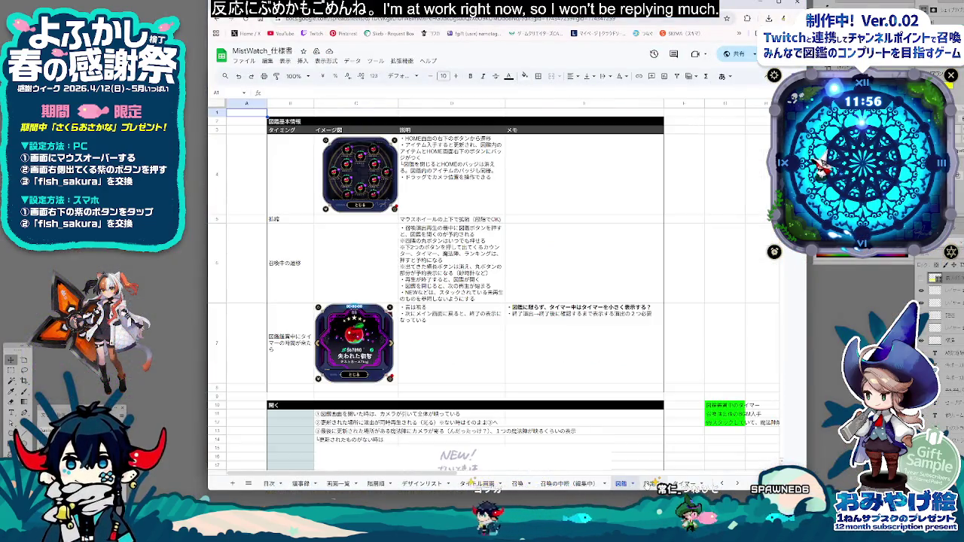
# Step: Go to the 設定 sheet and move its tab ahead of 図鑑
pyautogui.hotkey('ctrl', 'pagedown')
pyautogui.moveTo(652, 484); pyautogui.dragTo(621, 484)
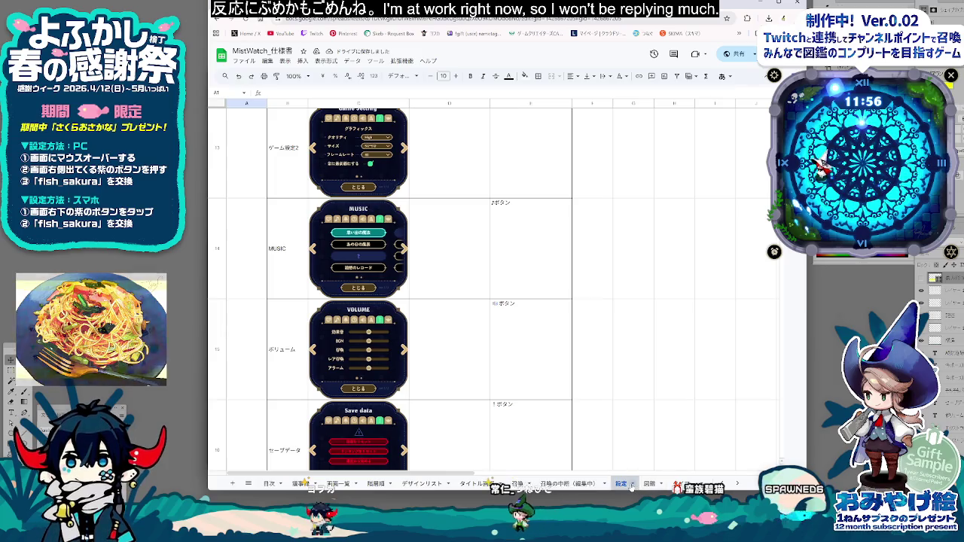
pyautogui.scroll(5, 497, 286)
pyautogui.scroll(5, 493, 384)
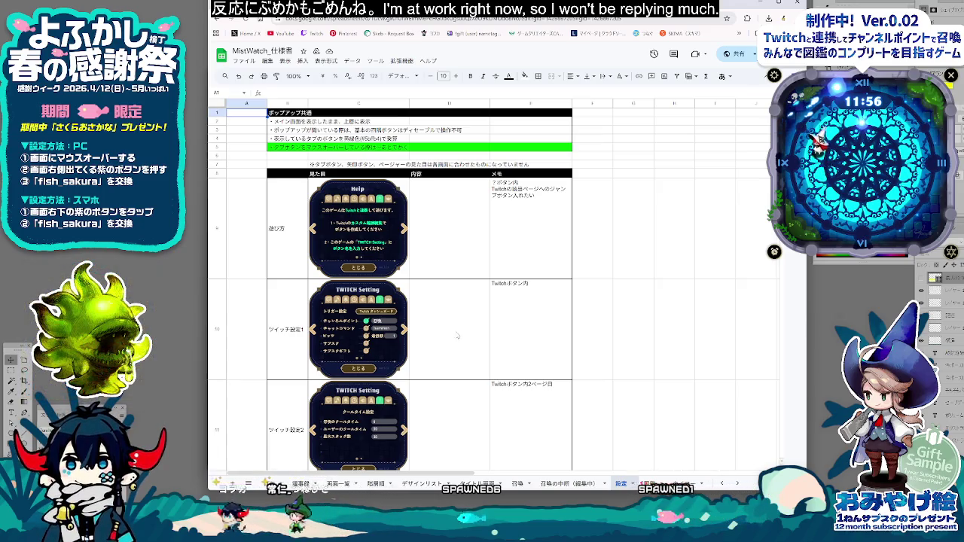
# Step: Review the 設定 sheet from the Twitchボタン内 memo downward
pyautogui.click(501, 335)
pyautogui.scroll(-1, 507, 346)
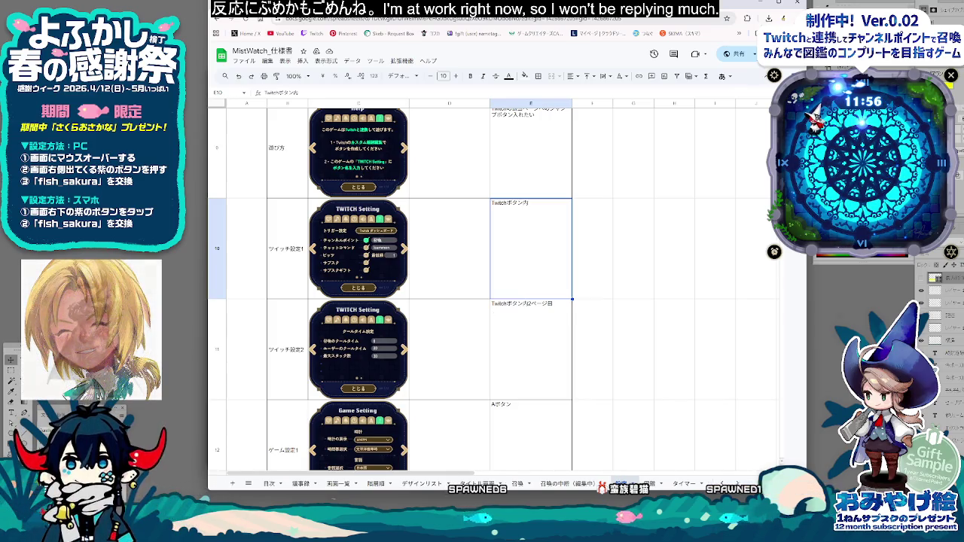
pyautogui.moveTo(452, 9); pyautogui.dragTo(487, 15)
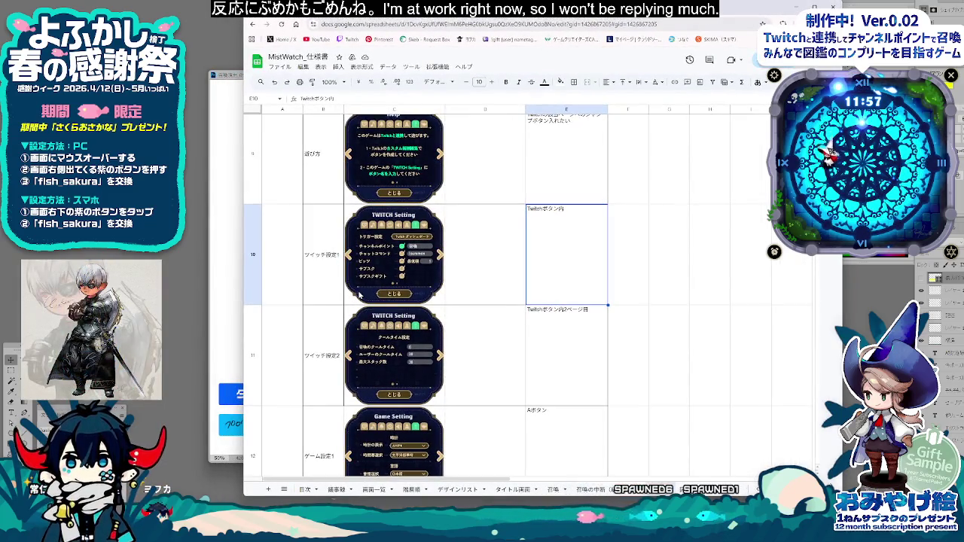
pyautogui.scroll(-1, 483, 364)
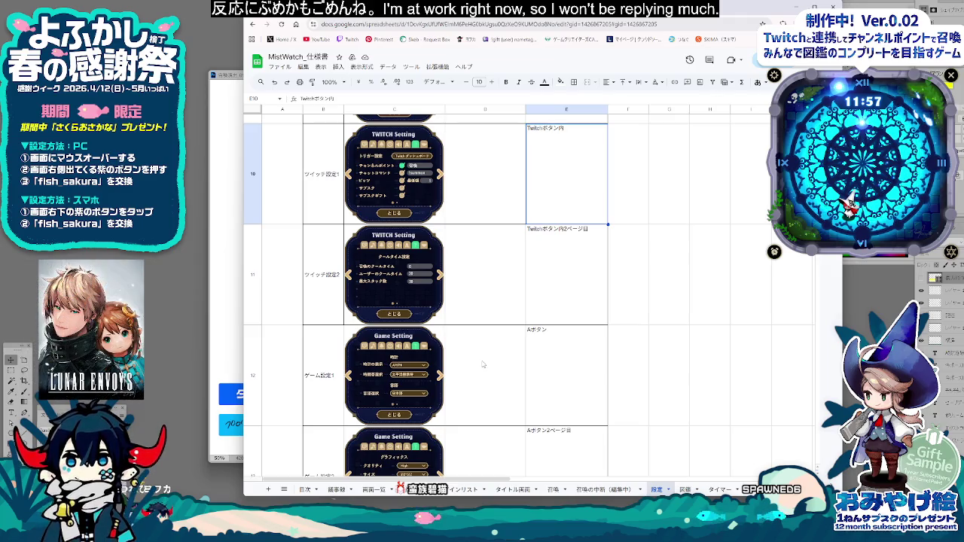
pyautogui.scroll(-1, 483, 364)
pyautogui.scroll(-1, 483, 365)
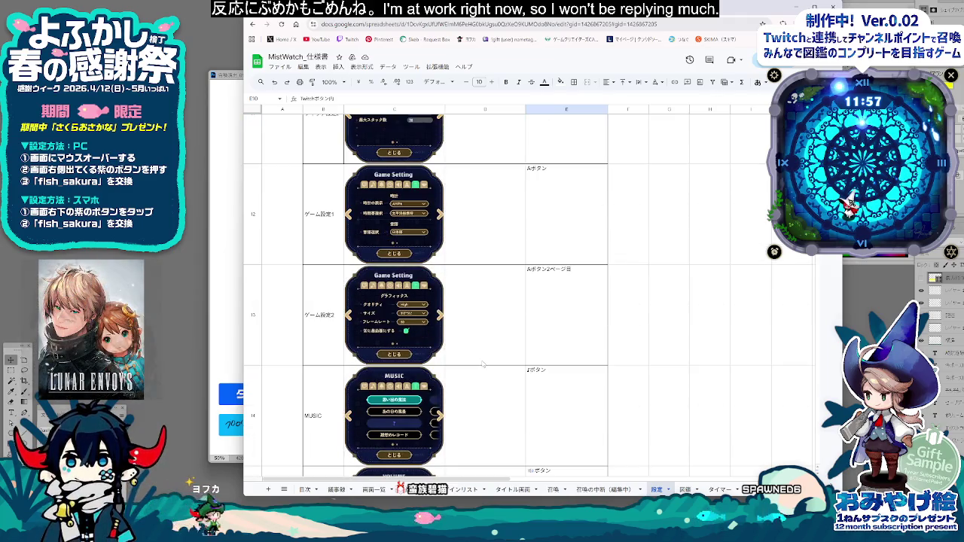
pyautogui.scroll(-2, 483, 365)
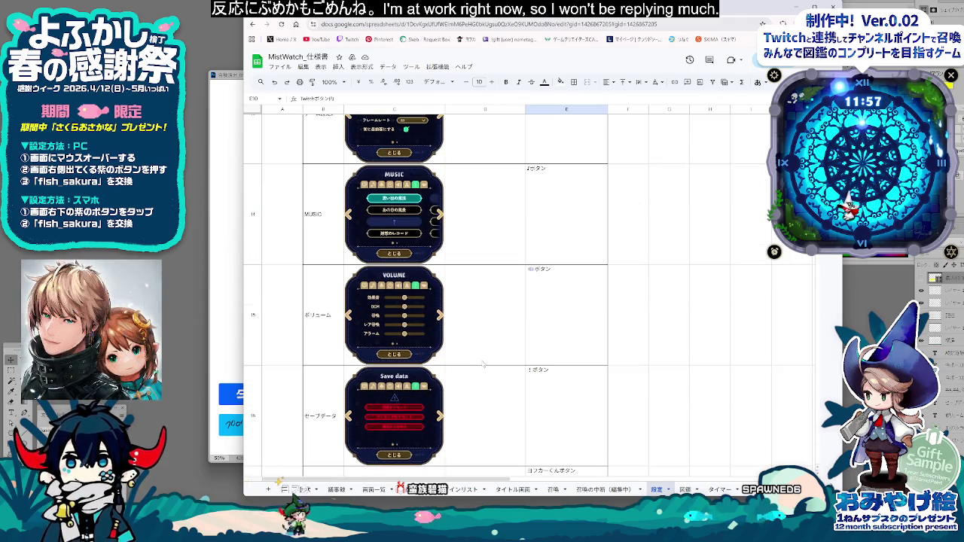
pyautogui.scroll(-1, 483, 365)
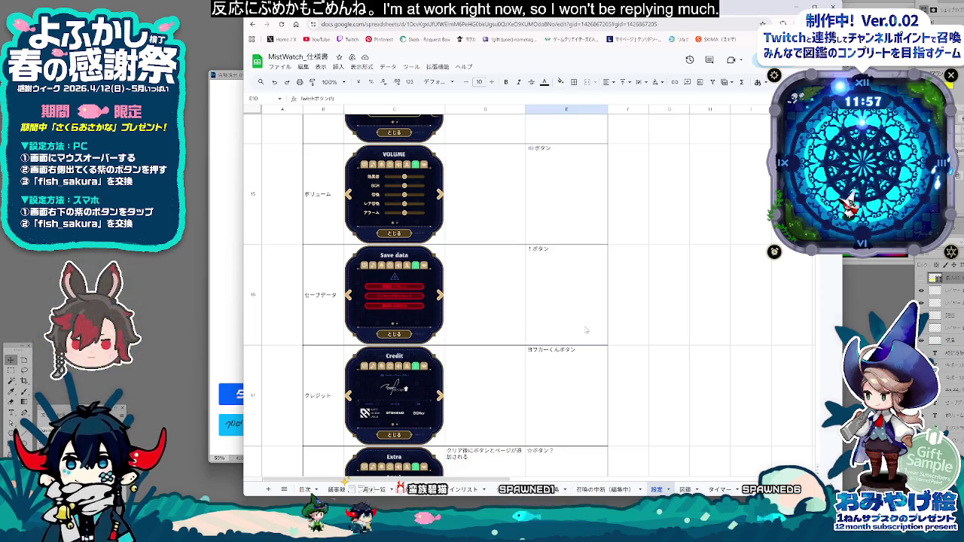
# Step: Select the Save data and Extra screen rows (B–E) and cell E18 to inspect them
pyautogui.moveTo(586, 330); pyautogui.dragTo(346, 265)
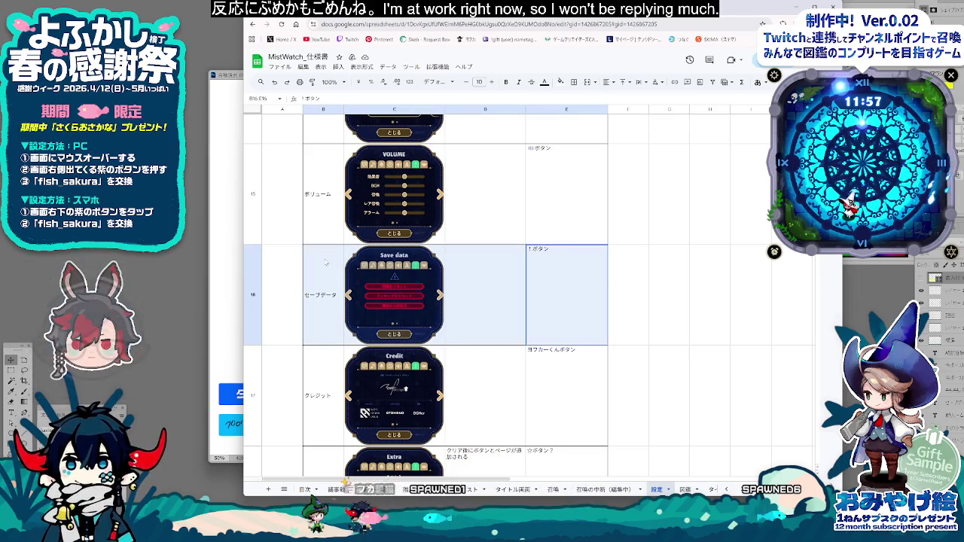
pyautogui.scroll(-2, 516, 329)
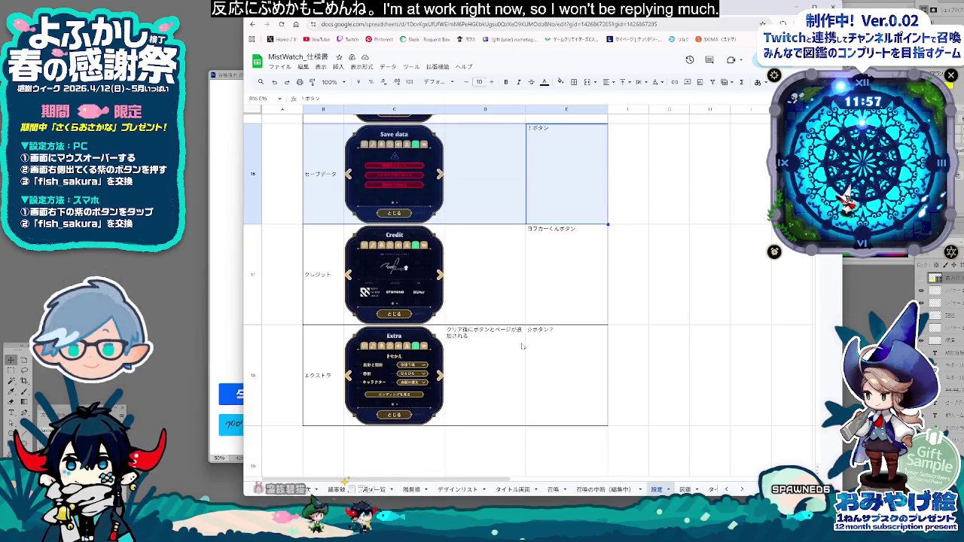
pyautogui.moveTo(573, 377); pyautogui.dragTo(345, 355)
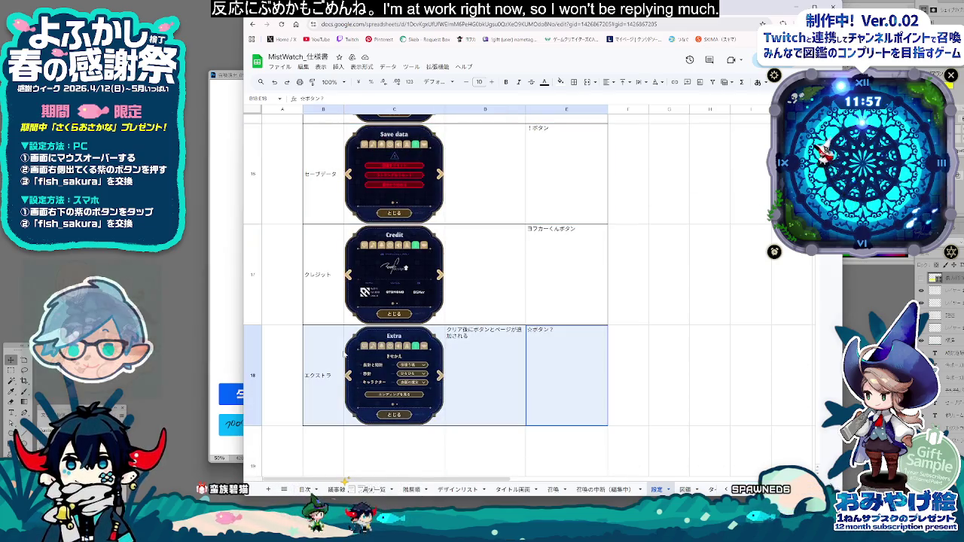
pyautogui.scroll(2, 546, 339)
pyautogui.scroll(2, 546, 339)
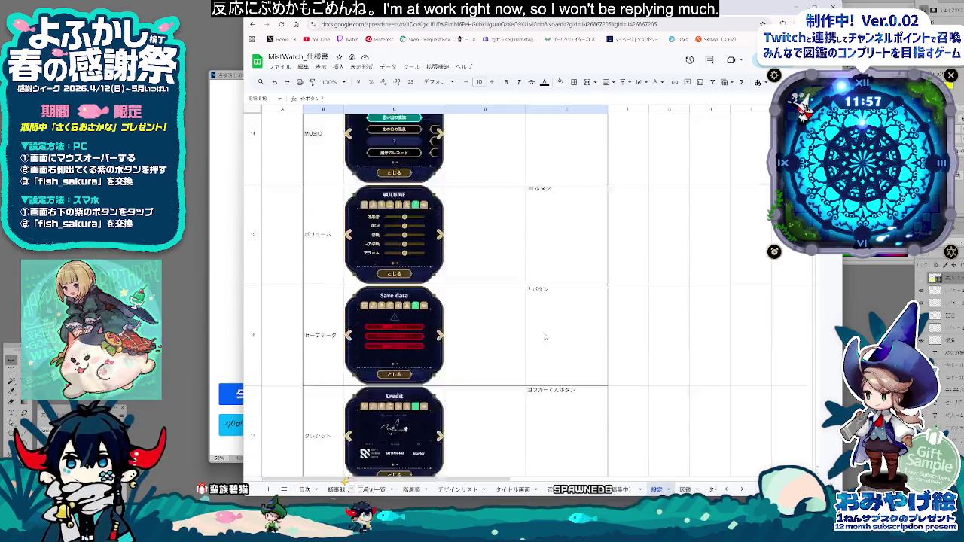
pyautogui.scroll(-5, 547, 347)
pyautogui.click(556, 366)
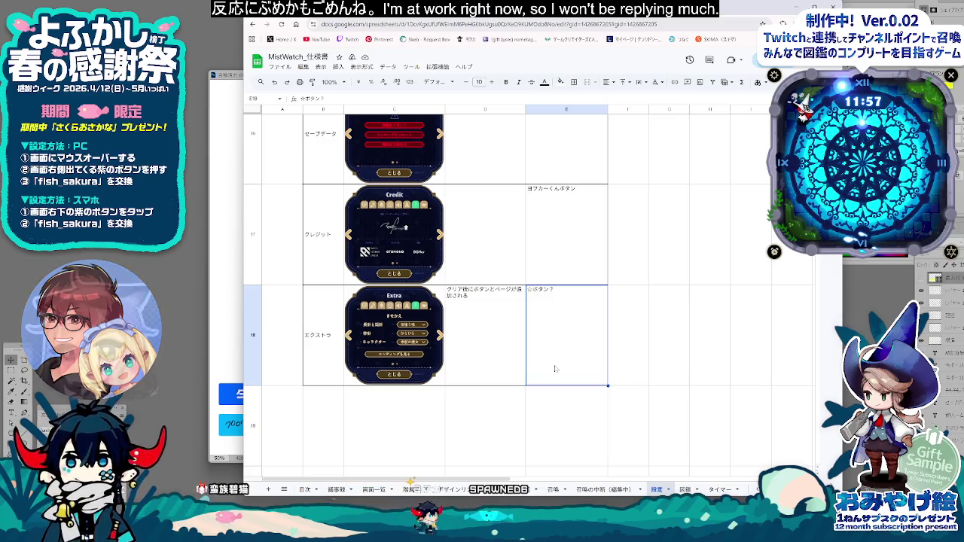
# Step: Check the hand-drawn pause notes window, then open the 召喚の中断（編集中） sheet
pyautogui.click(209, 358)
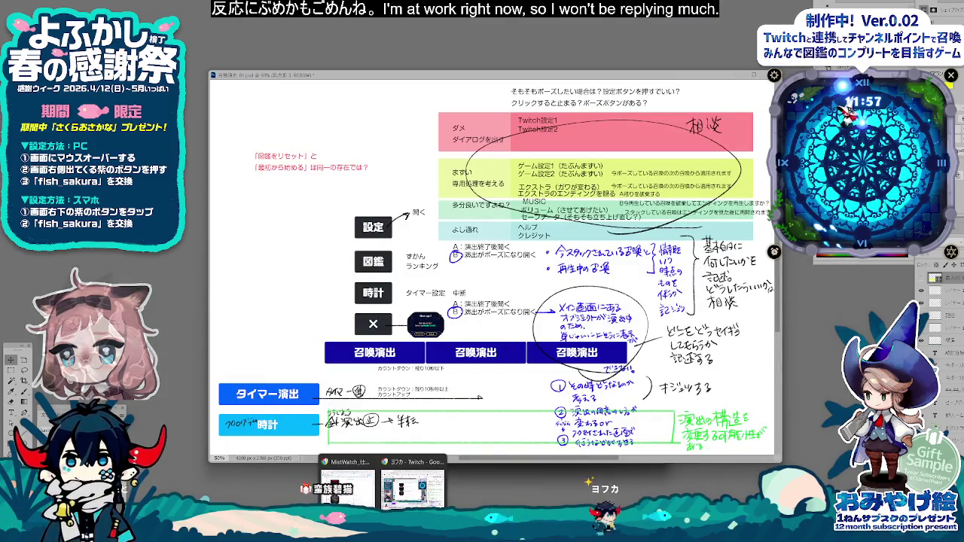
pyautogui.click(348, 489)
pyautogui.click(590, 490)
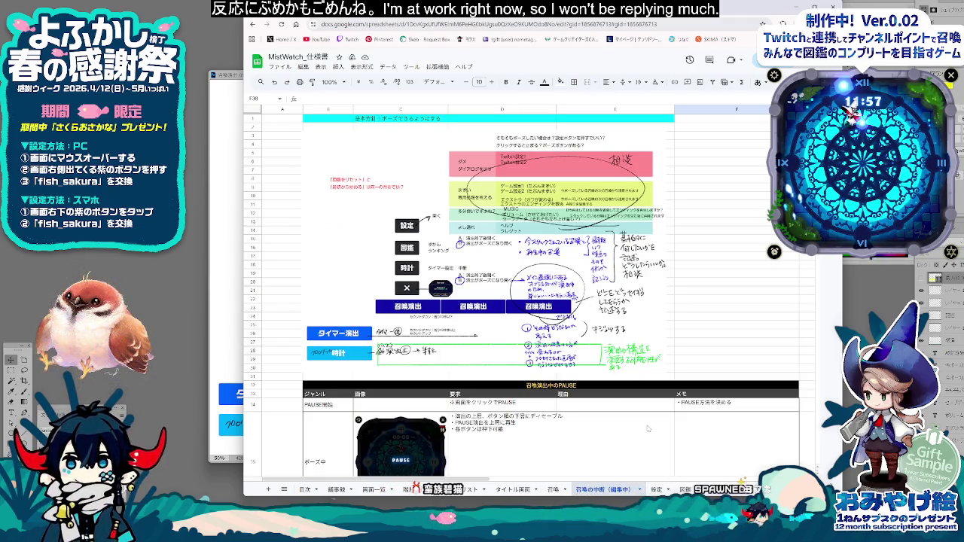
pyautogui.scroll(-5, 647, 429)
pyautogui.scroll(-5, 565, 421)
pyautogui.scroll(-5, 491, 412)
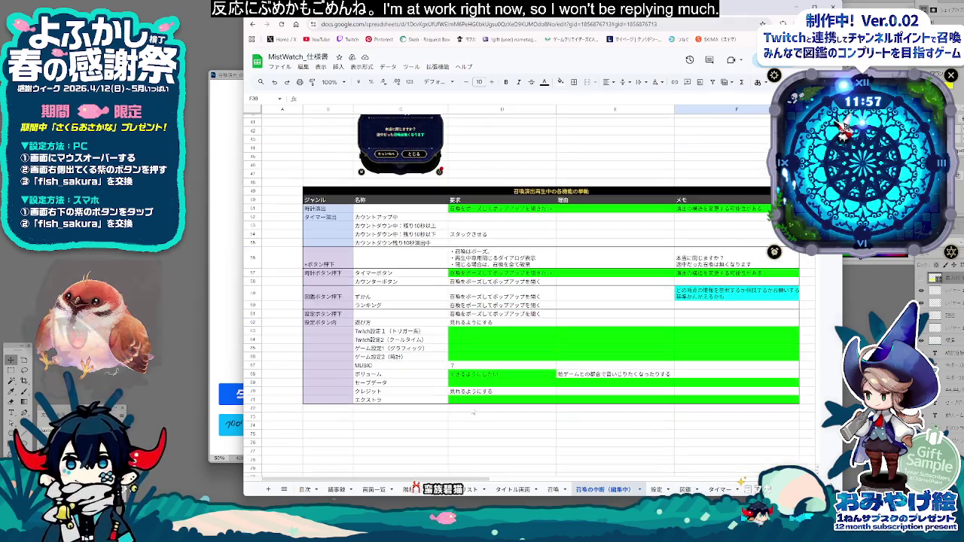
pyautogui.click(493, 334)
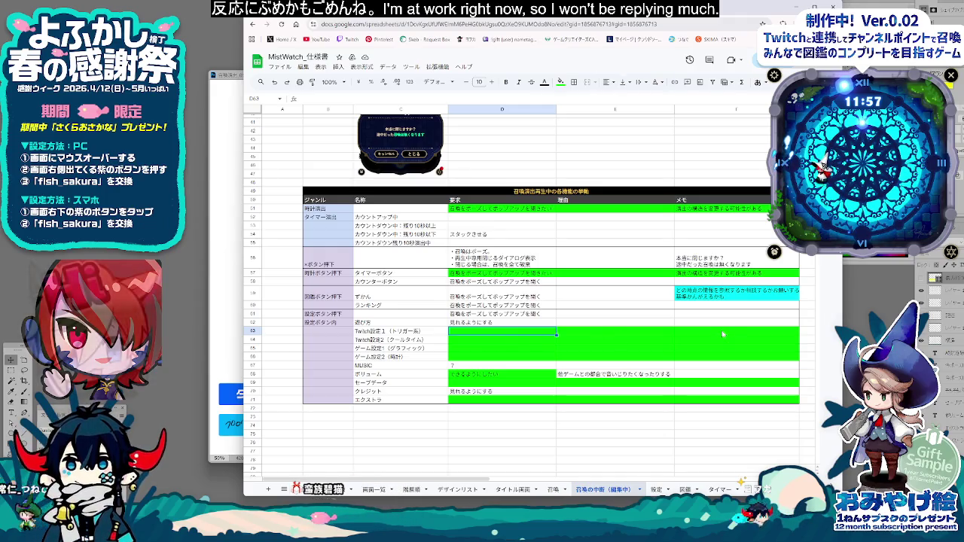
pyautogui.scroll(5, 724, 334)
pyautogui.scroll(5, 716, 339)
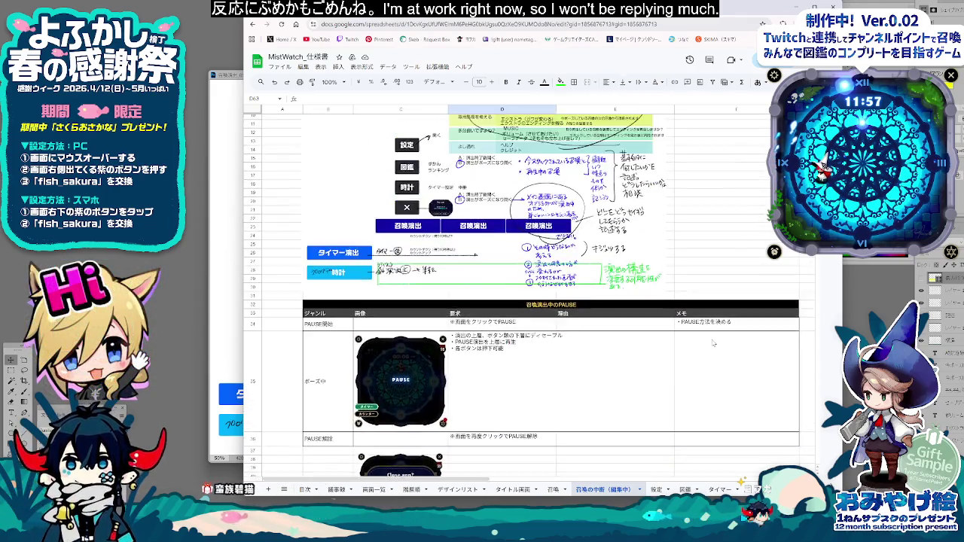
pyautogui.scroll(3, 713, 343)
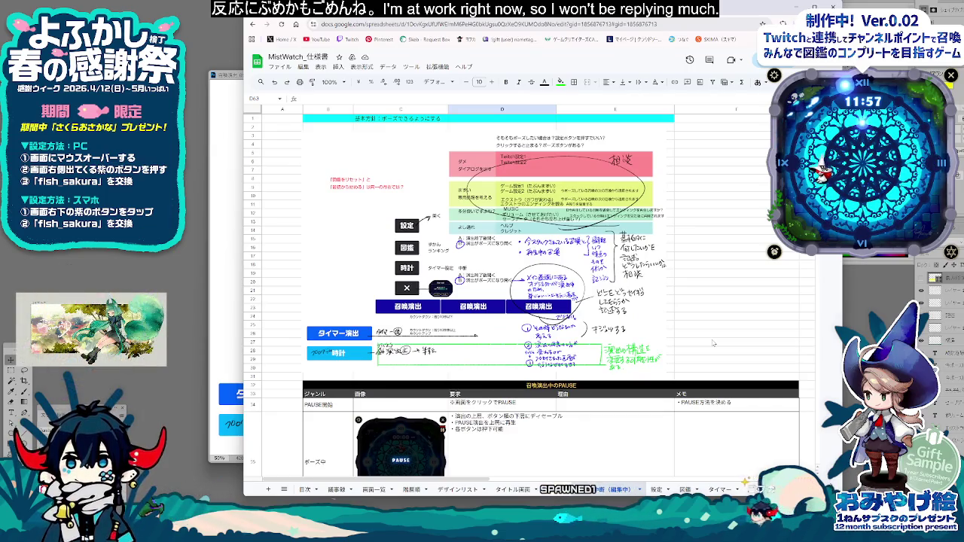
pyautogui.scroll(-5, 713, 343)
pyautogui.scroll(-5, 713, 342)
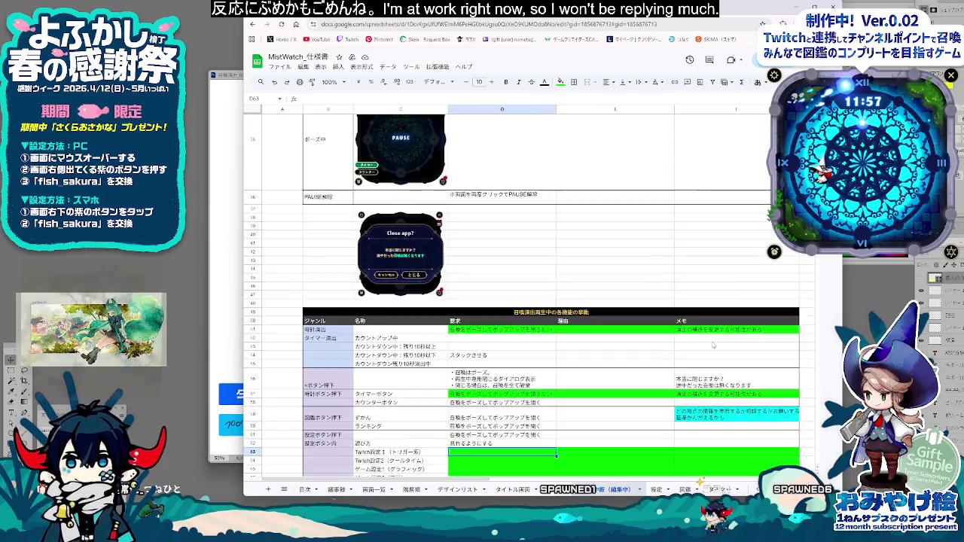
pyautogui.scroll(-5, 714, 343)
pyautogui.click(583, 277)
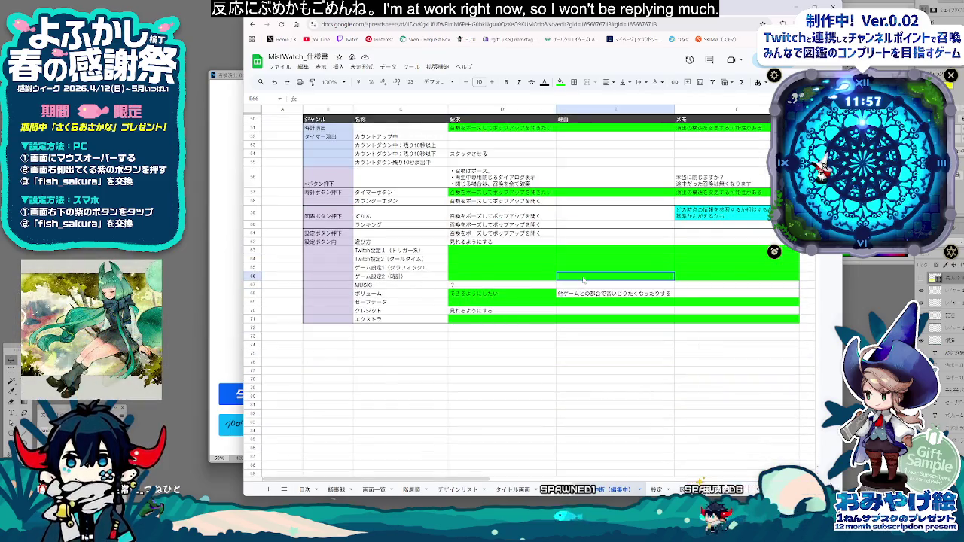
# Step: Fill memo cells F66 (ゲーム設定2 row) and F71 (エクストラ row) with cyan
pyautogui.click(698, 278)
pyautogui.click(561, 81)
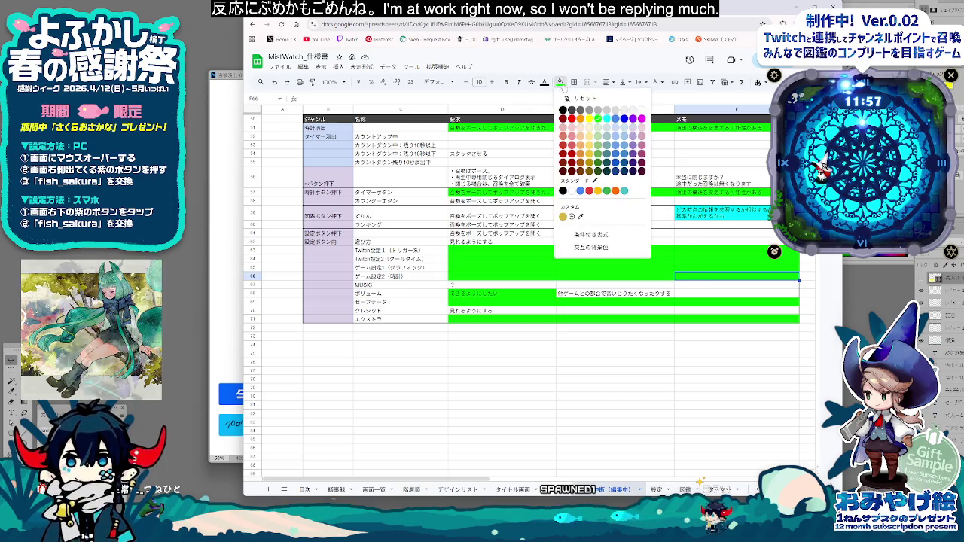
pyautogui.click(606, 119)
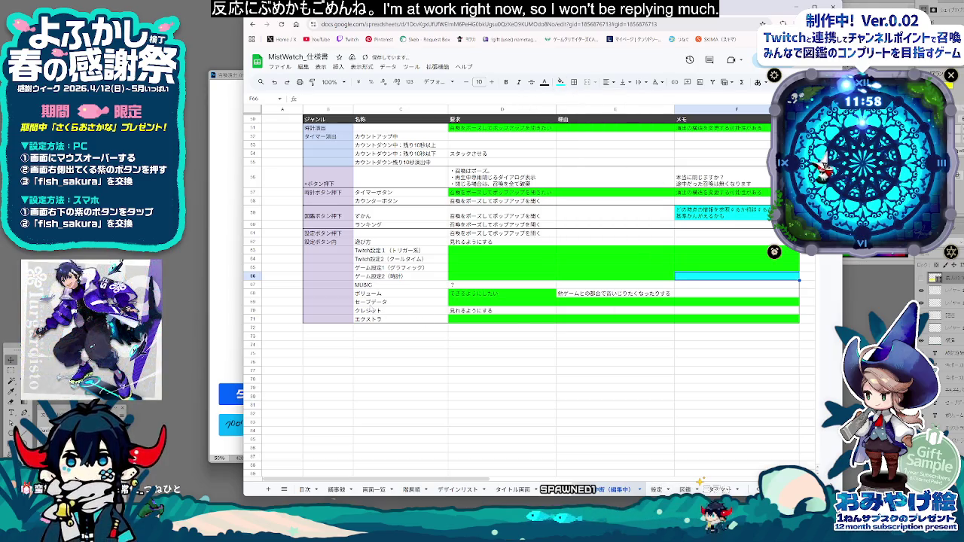
pyautogui.click(561, 81)
pyautogui.click(606, 118)
pyautogui.click(726, 361)
pyautogui.click(708, 320)
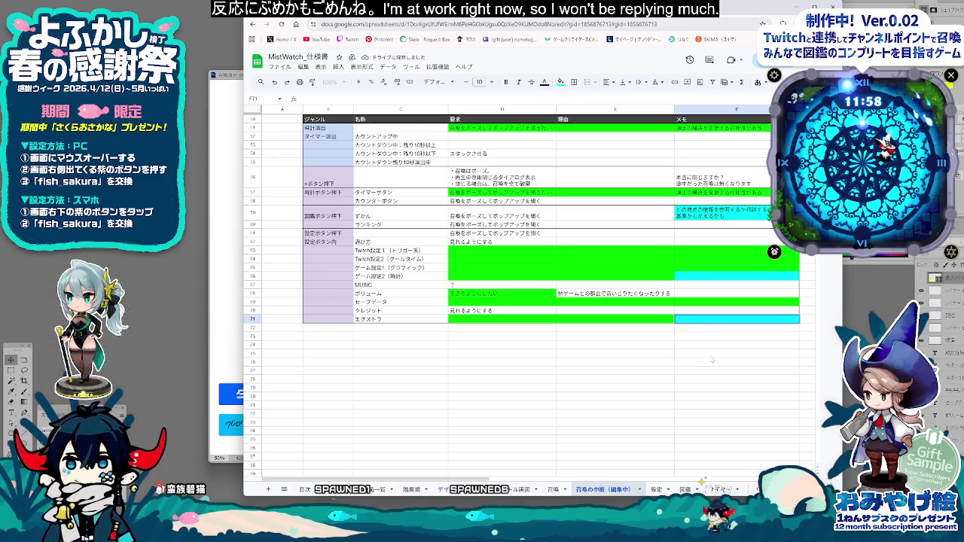
# Step: Type 今ポーズしている召喚の次の召喚から適用されます into the F71 memo via IME conversion
pyautogui.write('いま')
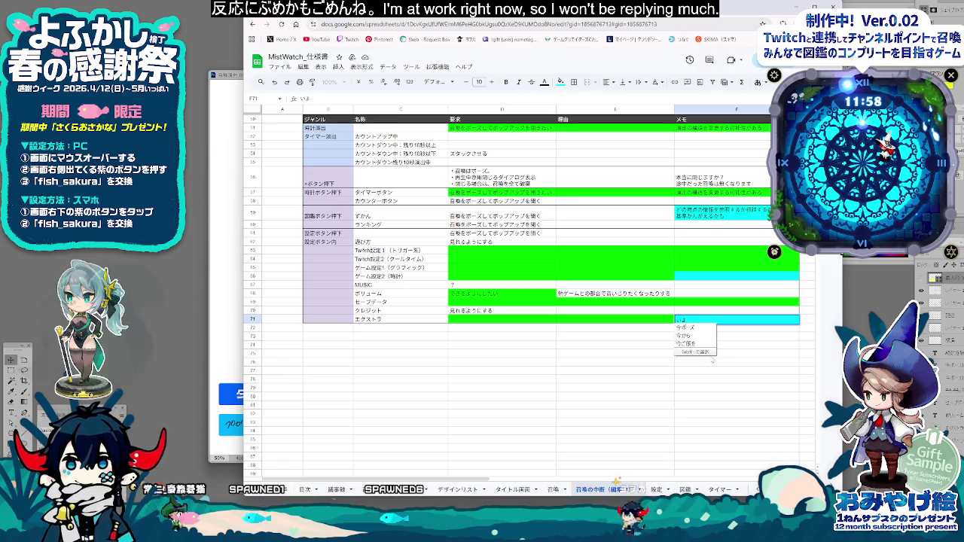
pyautogui.press('space')
pyautogui.scroll(3, 714, 329)
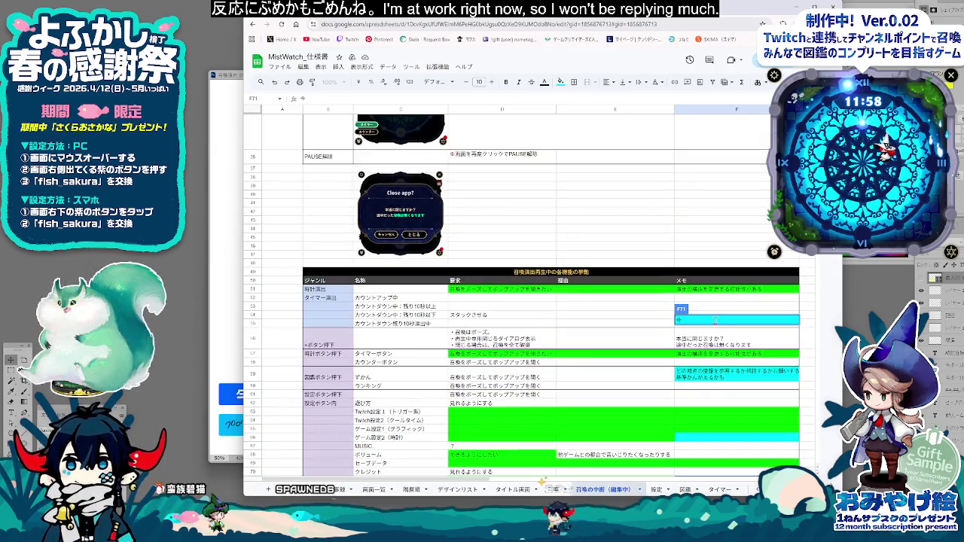
pyautogui.scroll(2, 716, 317)
pyautogui.scroll(2, 727, 279)
pyautogui.scroll(2, 735, 256)
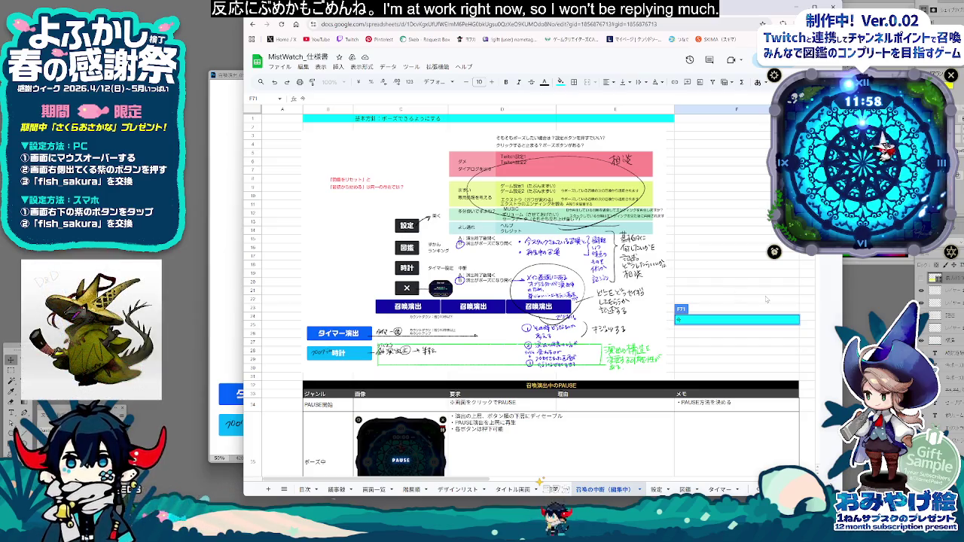
pyautogui.press('space')
pyautogui.write('今ポーズしている召喚の')
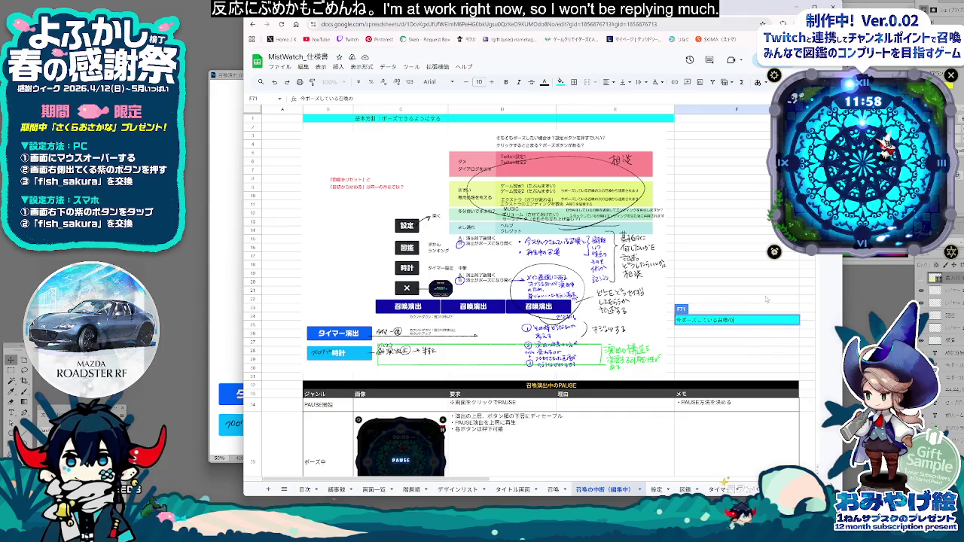
pyautogui.write('んのつぎ')
pyautogui.press('space')
pyautogui.press('Return')
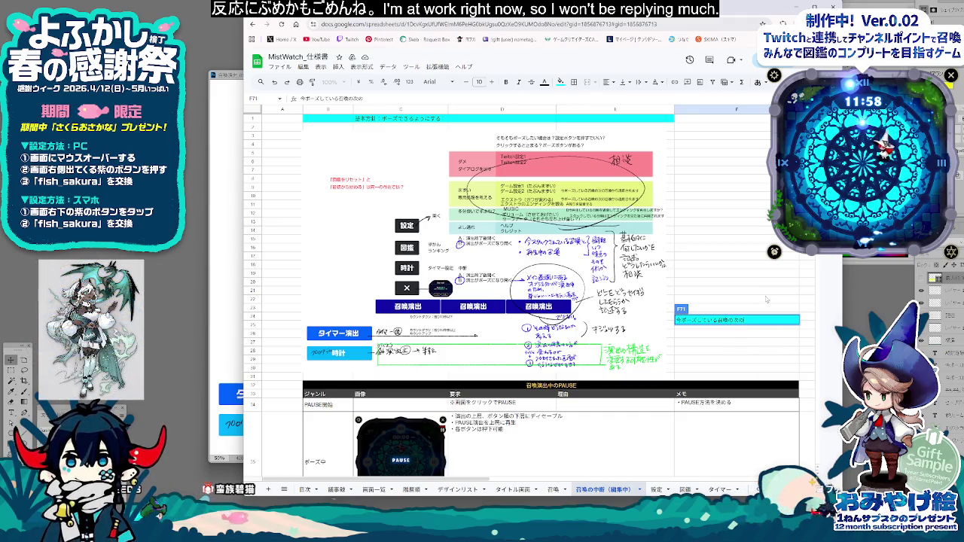
pyautogui.write('んから')
pyautogui.press('space')
pyautogui.press('Return')
pyautogui.write('ちき')
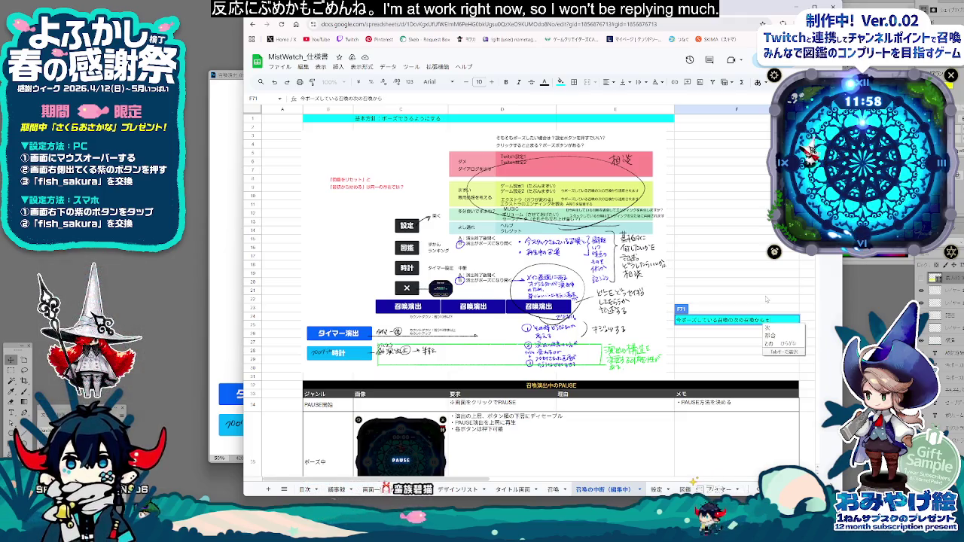
pyautogui.write('れます')
pyautogui.press('space')
pyautogui.press('Return')
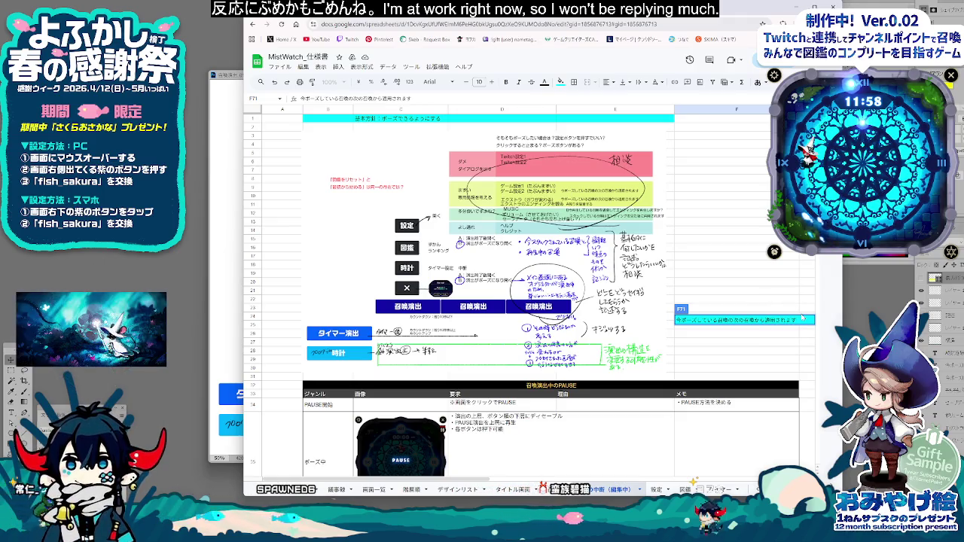
pyautogui.scroll(-5, 802, 336)
pyautogui.scroll(-5, 802, 343)
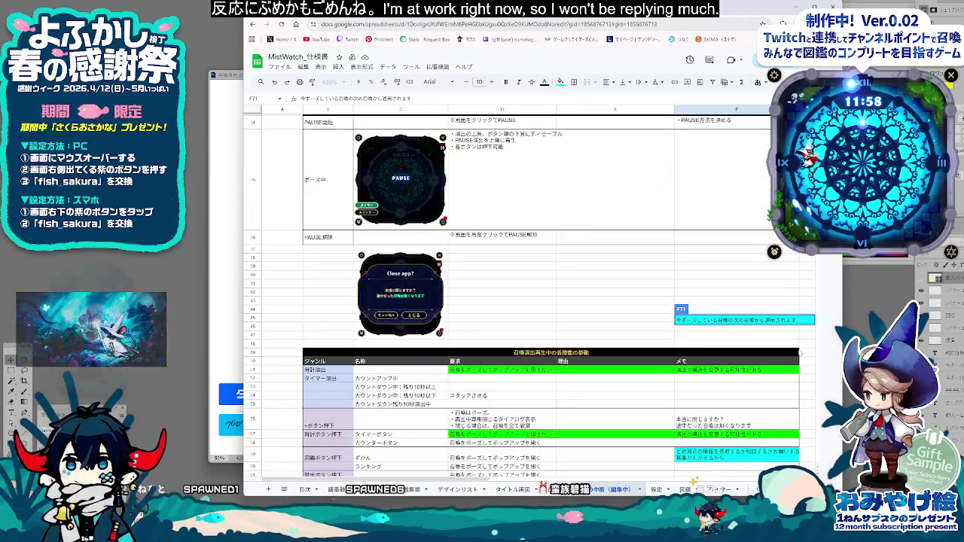
pyautogui.scroll(-5, 801, 350)
pyautogui.scroll(-5, 800, 359)
# Step: Wrap the F71 memo in 「」 brackets and append 可能ですか？
pyautogui.click(774, 356)
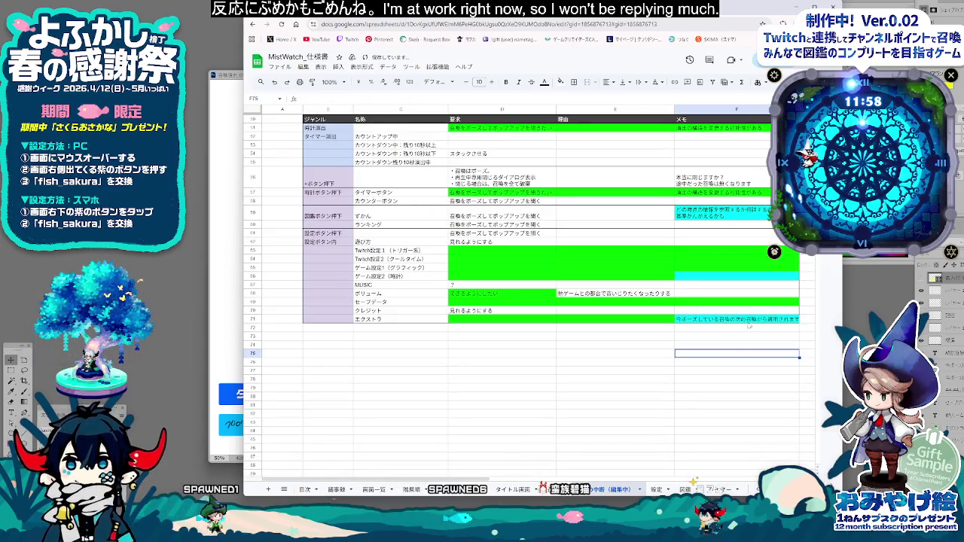
pyautogui.press('Home')
pyautogui.write('「')
pyautogui.press('End')
pyautogui.write('」')
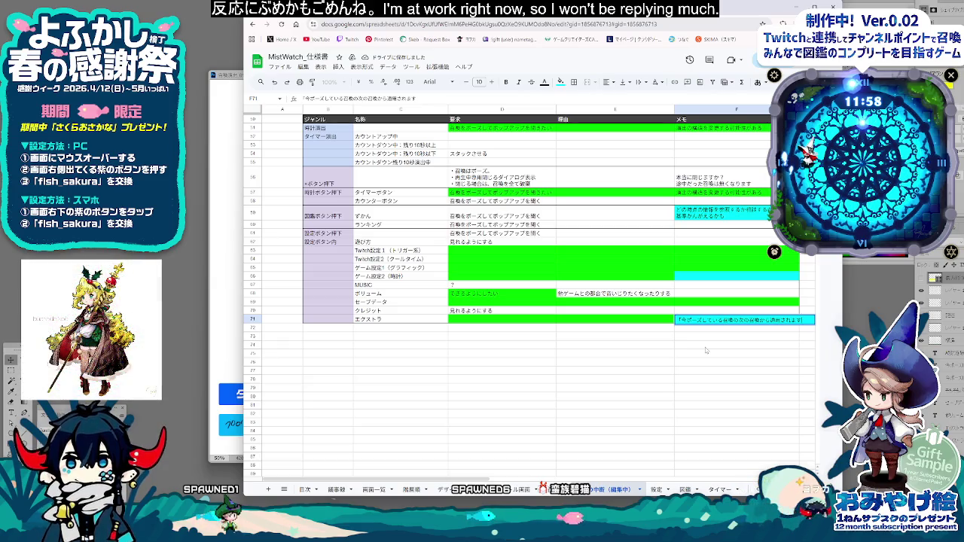
pyautogui.write('」可能ですか？')
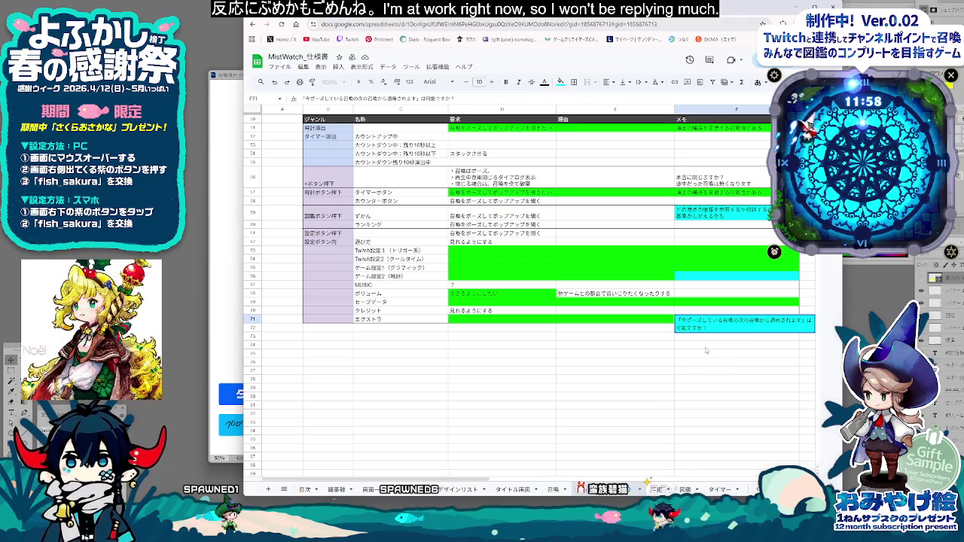
pyautogui.click(724, 362)
pyautogui.click(712, 319)
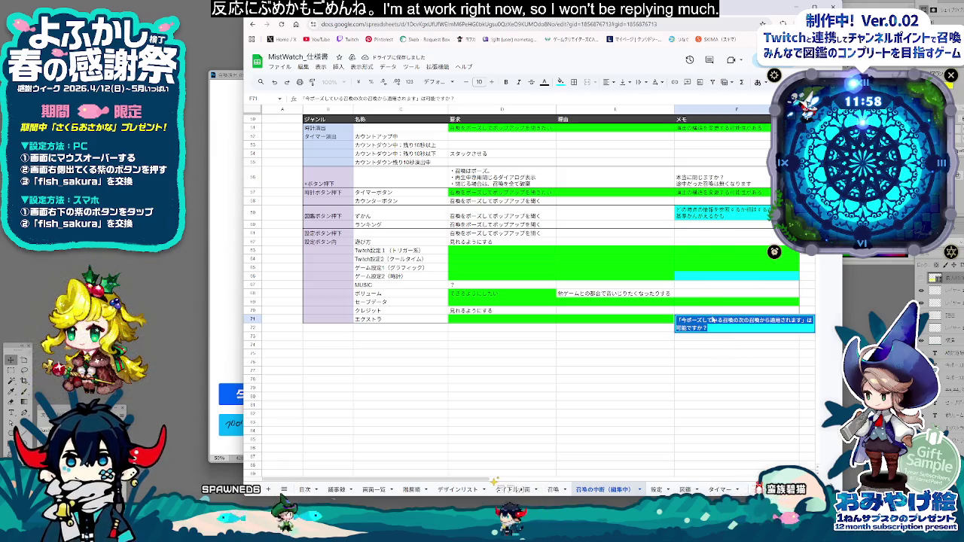
pyautogui.click(723, 360)
# Step: Widen memo column F to show the full F71 text
pyautogui.moveTo(799, 110); pyautogui.dragTo(816, 109)
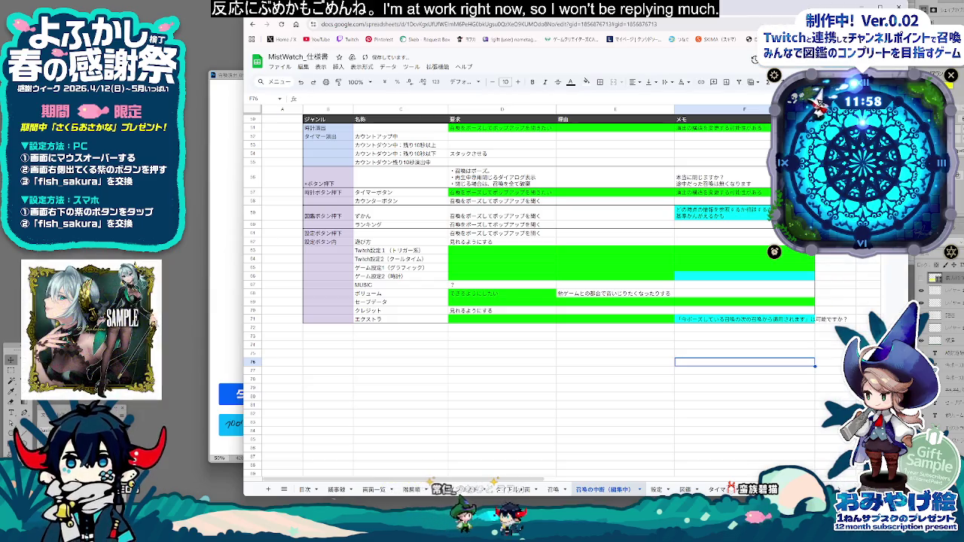
pyautogui.moveTo(816, 109); pyautogui.dragTo(857, 110)
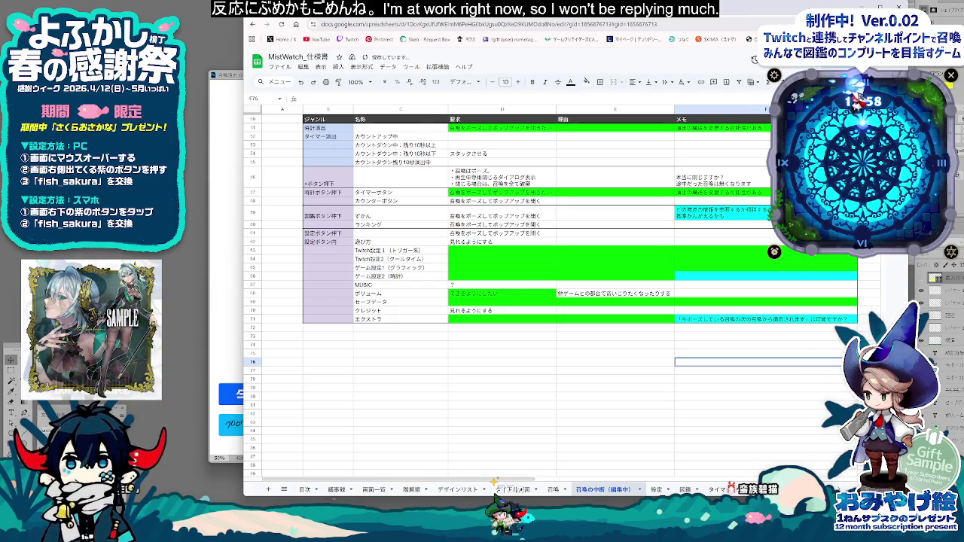
pyautogui.click(765, 320)
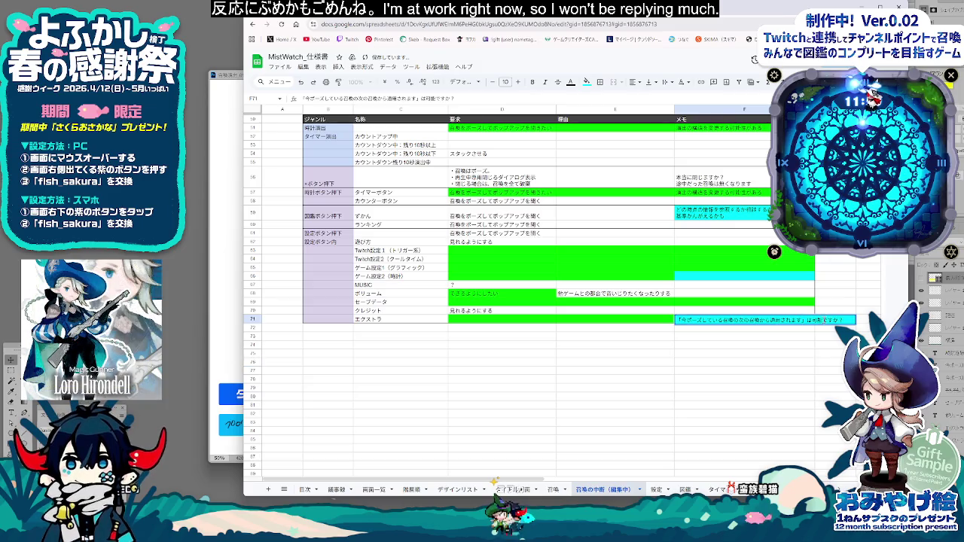
pyautogui.press('Return')
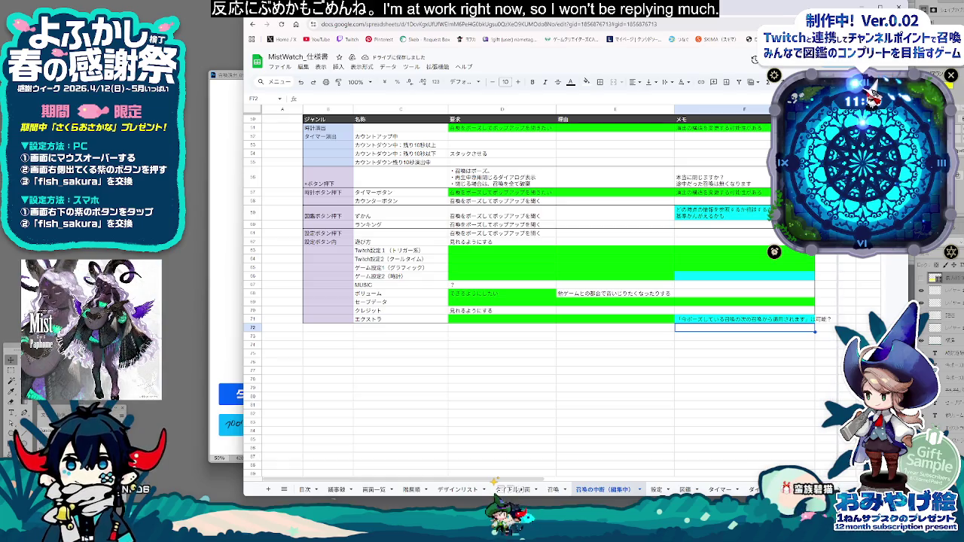
# Step: Copy the F71 memo into F66 and move its 適用されます sentence into requirement cell D66
pyautogui.click(708, 320)
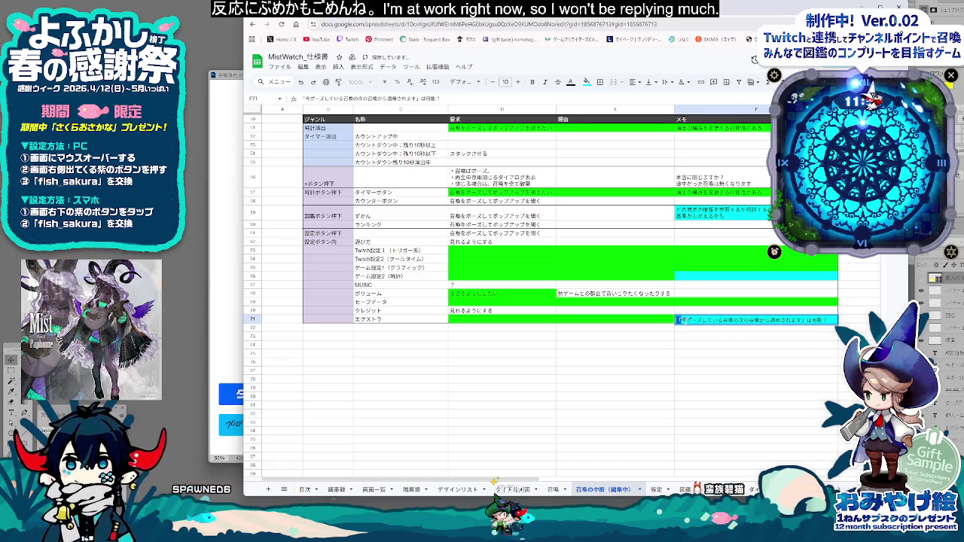
pyautogui.click(744, 277)
pyautogui.write('「今ポーズしている召喚の次の召喚から適用されます」は可能？')
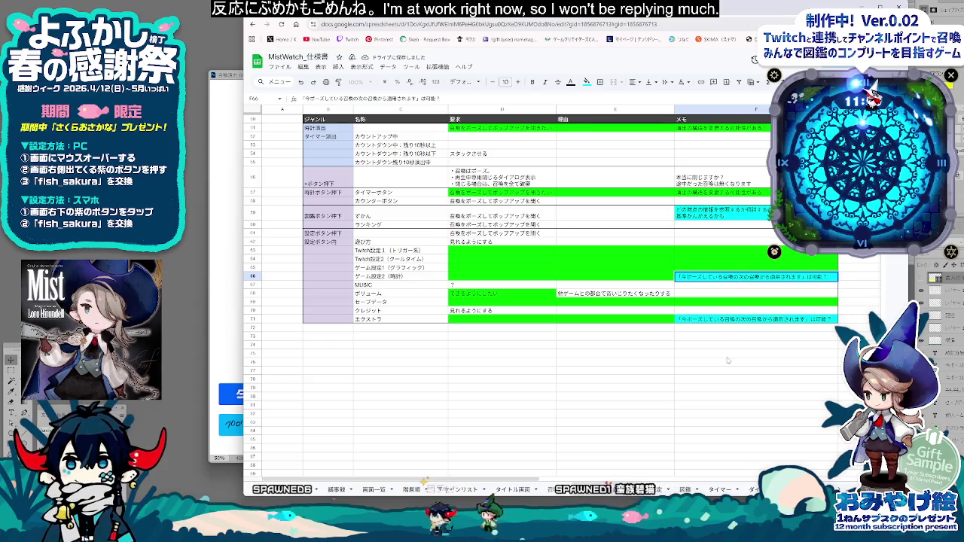
pyautogui.click(754, 344)
pyautogui.click(753, 276)
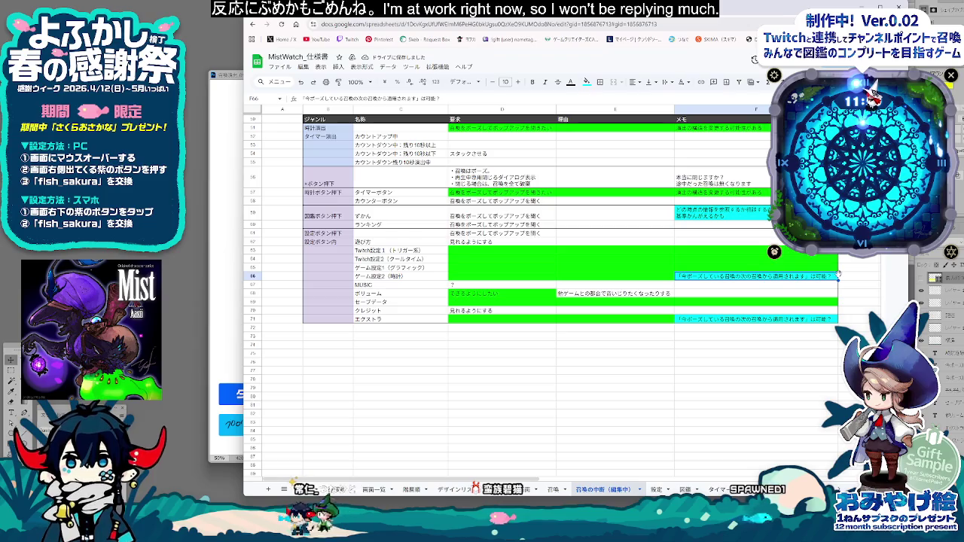
pyautogui.doubleClick(806, 277)
pyautogui.moveTo(761, 277); pyautogui.dragTo(538, 284)
pyautogui.hotkey('ctrl', 'c')
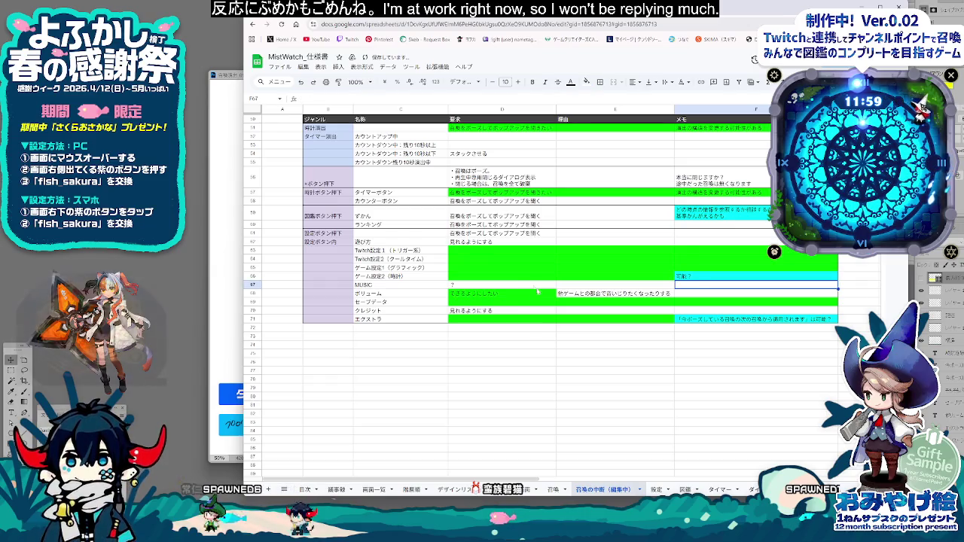
pyautogui.click(513, 277)
pyautogui.hotkey('ctrl', 'v')
pyautogui.click(552, 346)
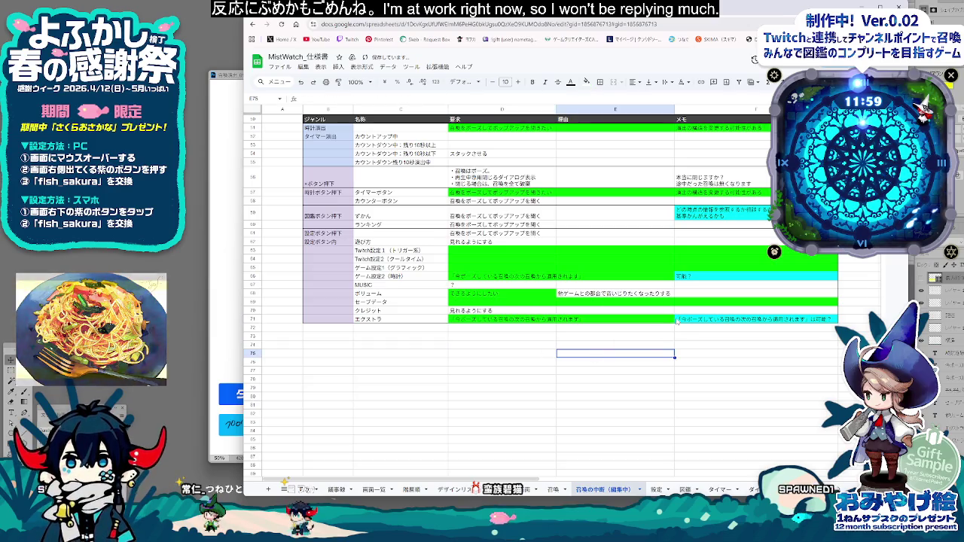
# Step: Replace the F71 memo with 可能？ and widen column D to fit the requirements
pyautogui.doubleClick(695, 277)
pyautogui.hotkey('ctrl', 'c')
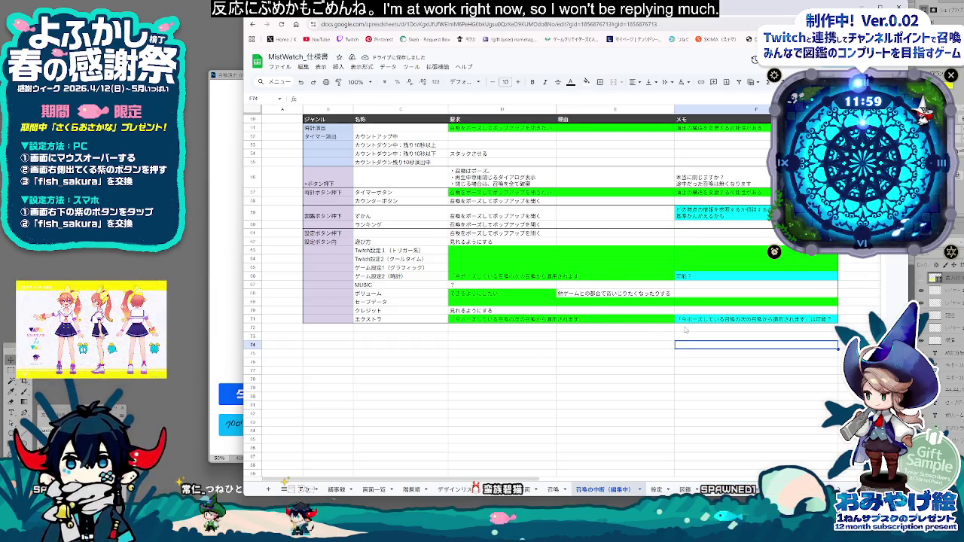
pyautogui.click(754, 320)
pyautogui.hotkey('ctrl', 'v')
pyautogui.click(753, 371)
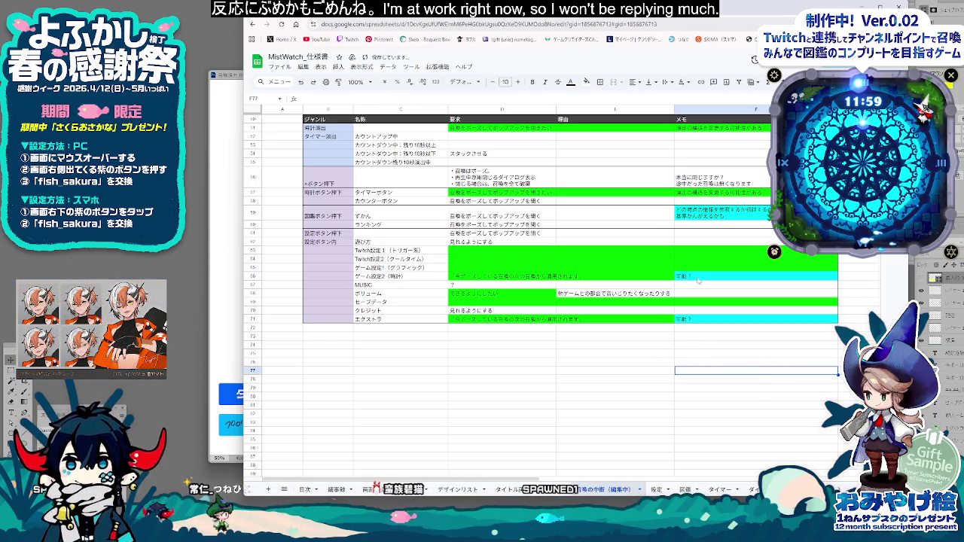
pyautogui.moveTo(556, 110); pyautogui.dragTo(587, 110)
pyautogui.click(528, 371)
pyautogui.click(633, 360)
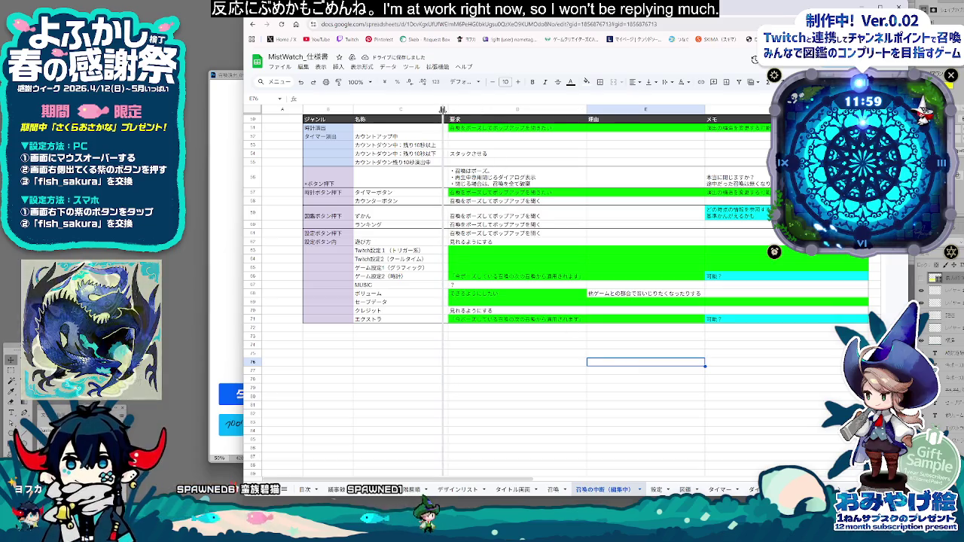
# Step: Narrow column C slightly and check the table layout
pyautogui.moveTo(448, 110); pyautogui.dragTo(442, 110)
pyautogui.click(528, 414)
pyautogui.click(663, 370)
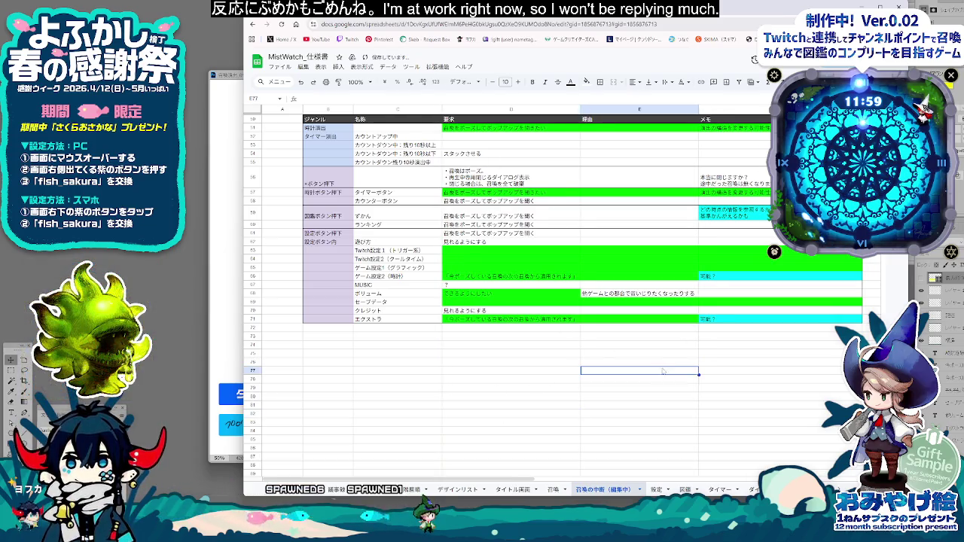
pyautogui.scroll(3, 633, 362)
pyautogui.scroll(2, 611, 381)
pyautogui.scroll(-3, 588, 399)
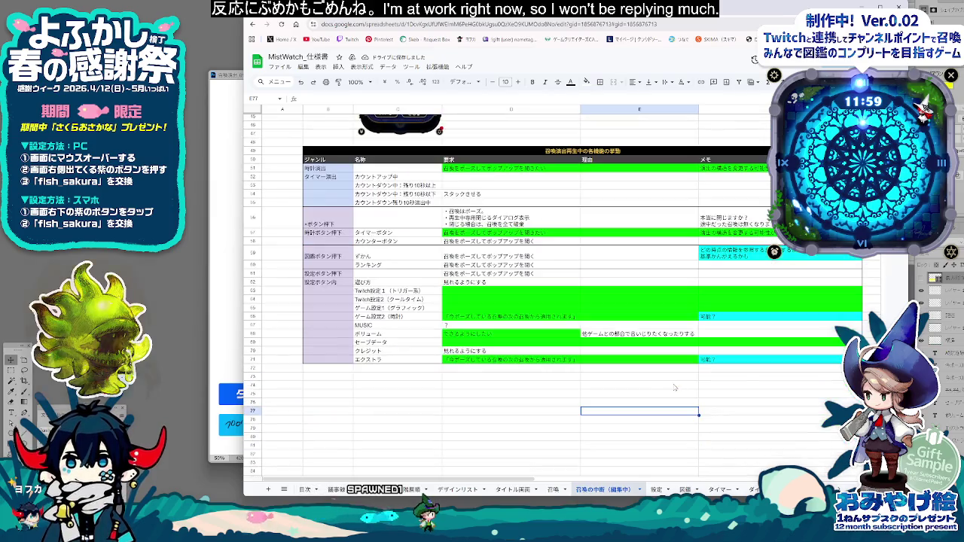
pyautogui.scroll(-1, 559, 424)
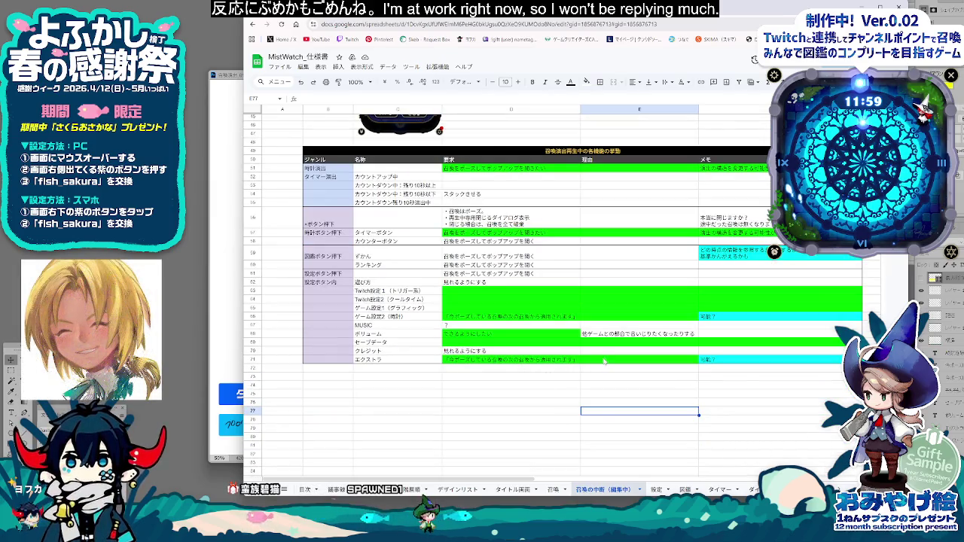
pyautogui.click(785, 394)
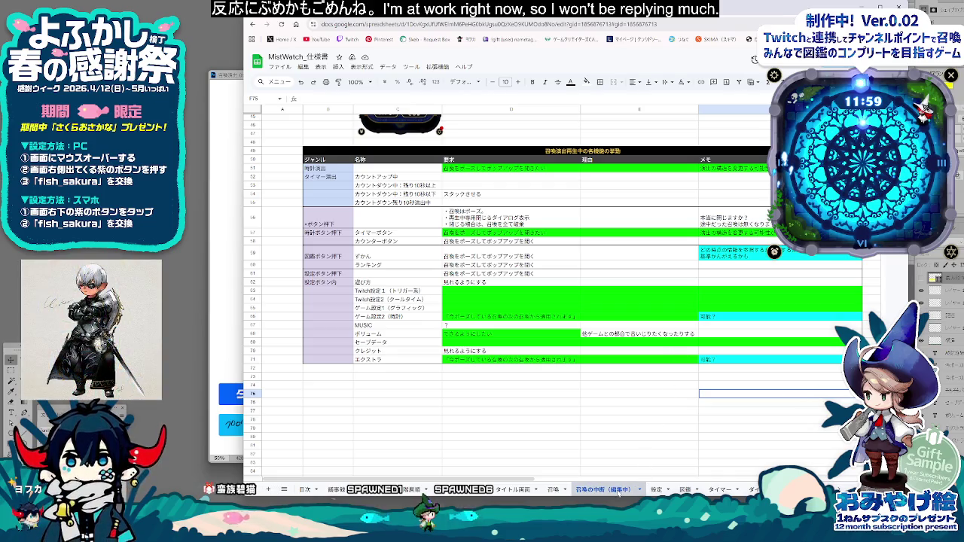
pyautogui.click(668, 432)
# Step: Check the row 59 and 63 memos and the sketches above, then return to the table
pyautogui.scroll(3, 716, 425)
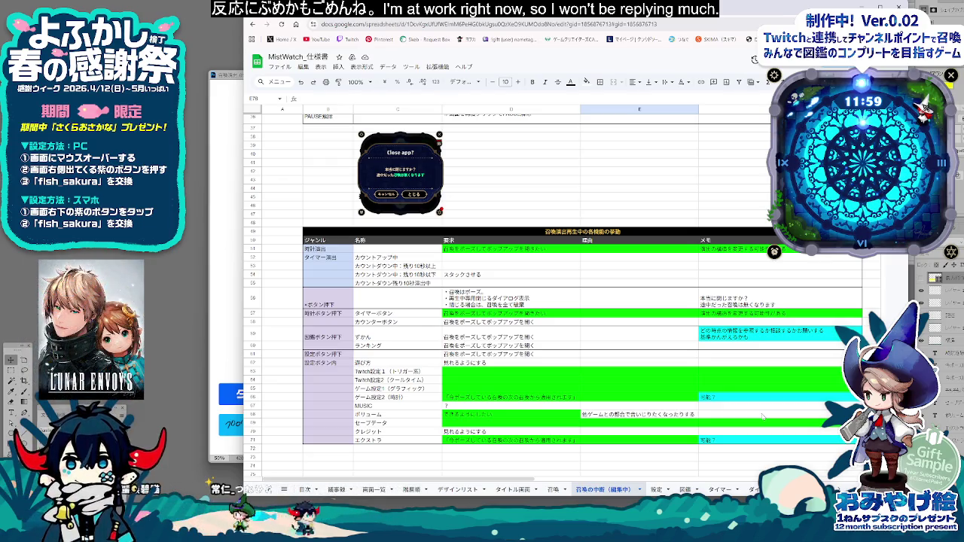
pyautogui.click(743, 343)
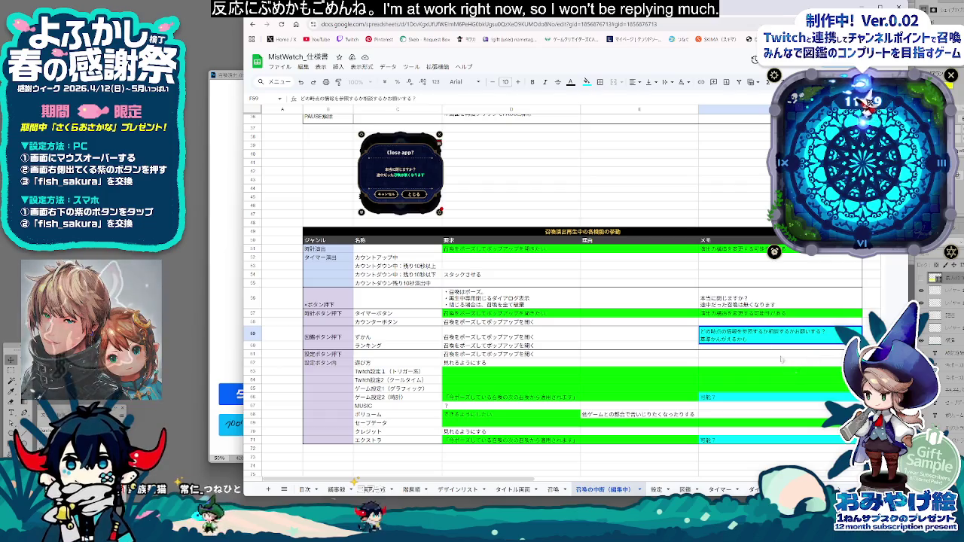
pyautogui.click(750, 372)
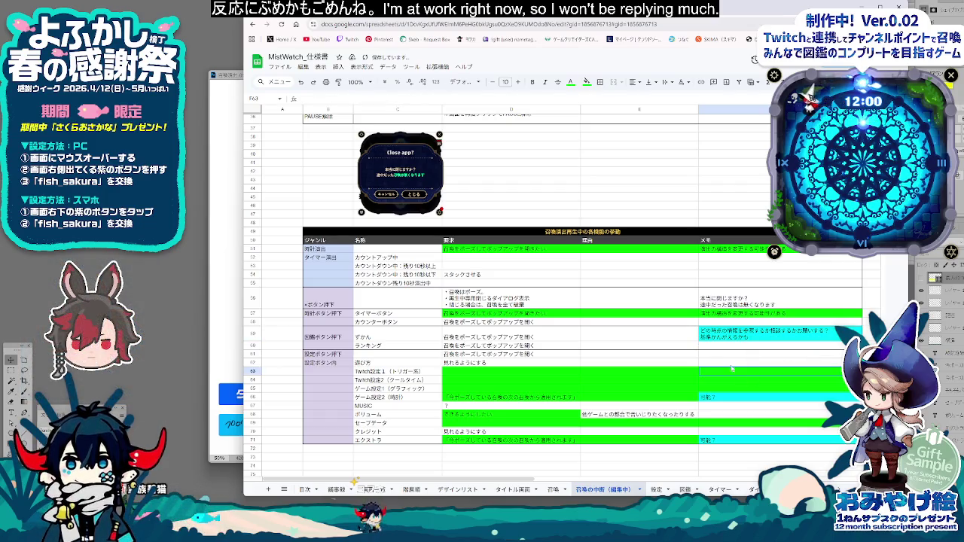
pyautogui.scroll(3, 673, 339)
pyautogui.scroll(5, 678, 354)
pyautogui.scroll(5, 685, 376)
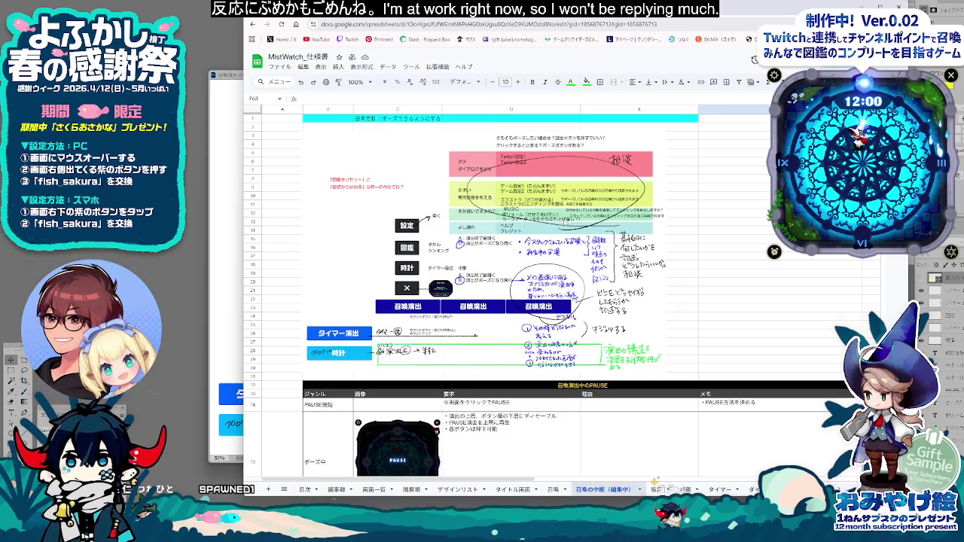
pyautogui.scroll(-5, 651, 388)
pyautogui.scroll(-5, 651, 388)
pyautogui.scroll(-5, 651, 388)
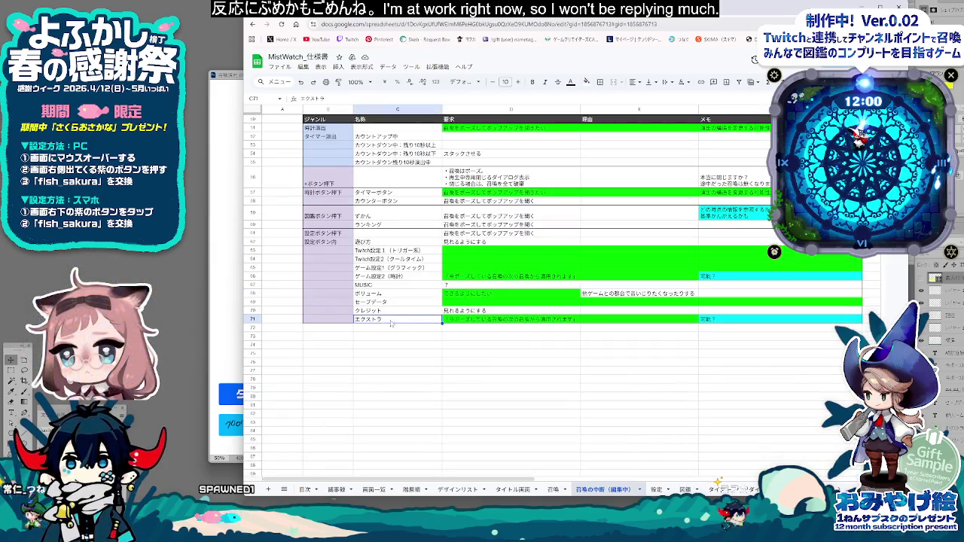
# Step: Insert a blank row 72 below the エクストラ row 71
pyautogui.click(715, 320)
pyautogui.click(253, 319)
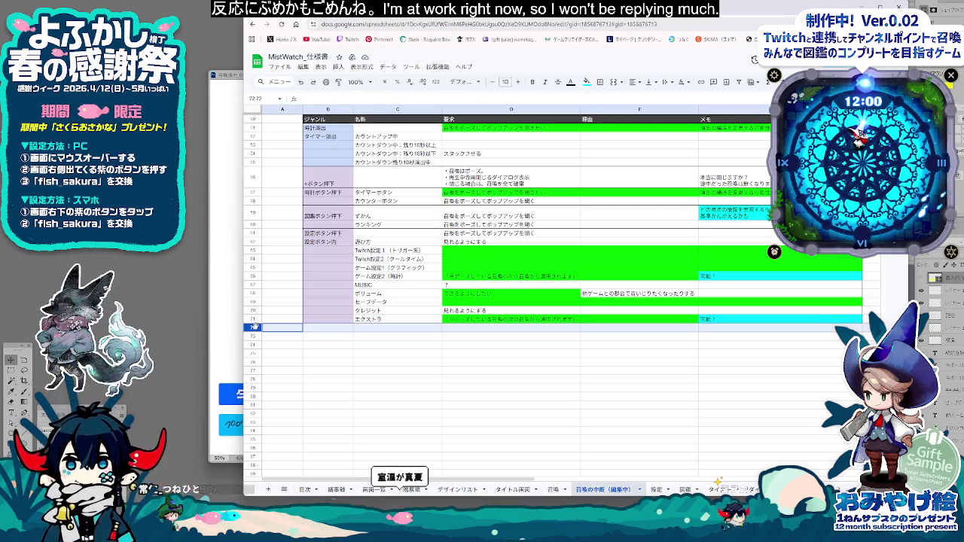
pyautogui.rightClick(253, 319)
pyautogui.click(288, 185)
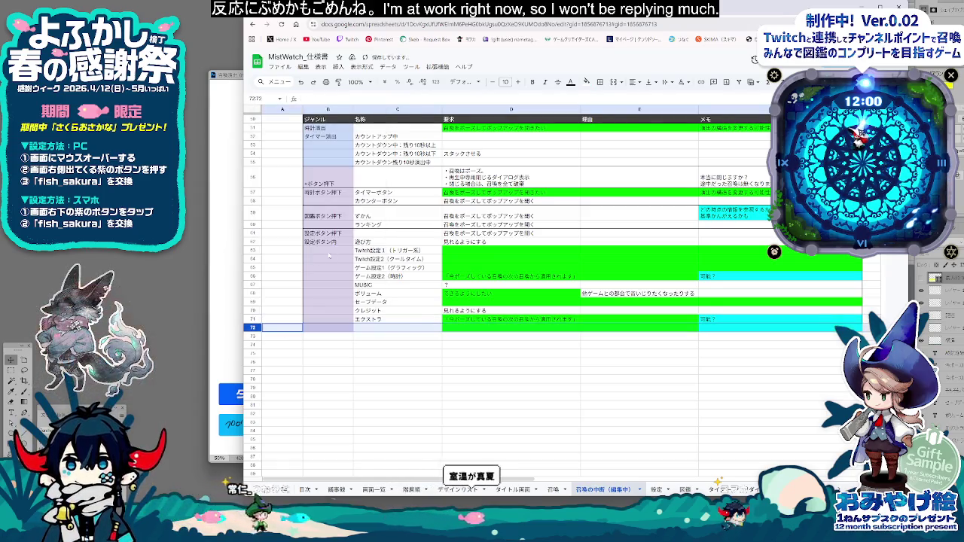
pyautogui.click(384, 320)
# Step: Name the new row エクストラ内「エンディングを観る」 in cell C72
pyautogui.doubleClick(384, 320)
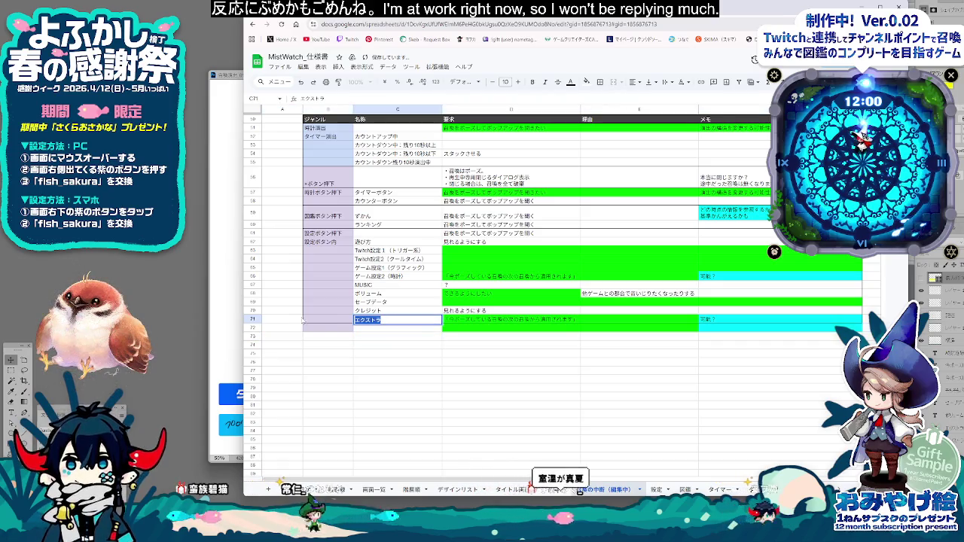
pyautogui.hotkey('ctrl', 'c')
pyautogui.click(381, 329)
pyautogui.hotkey('ctrl', 'v')
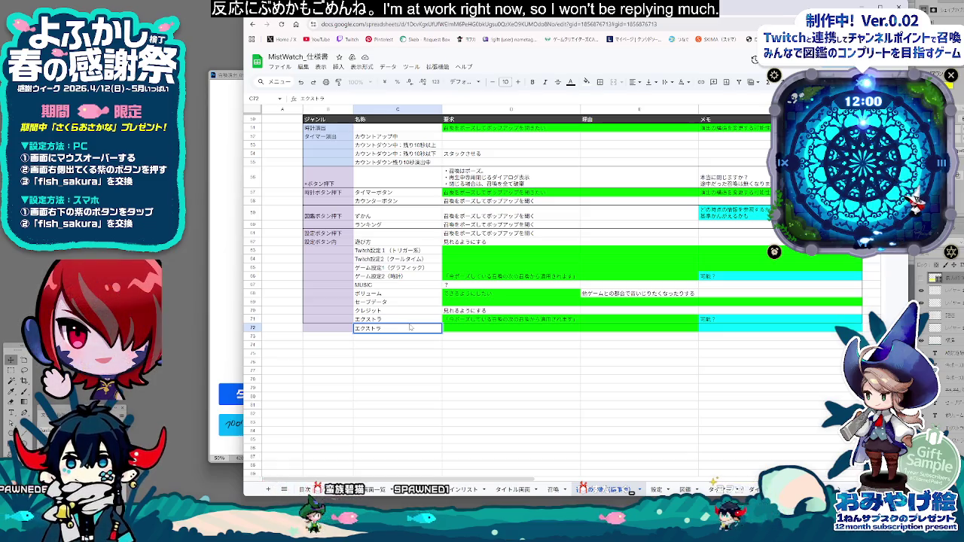
pyautogui.write('内「エンディングを観る')
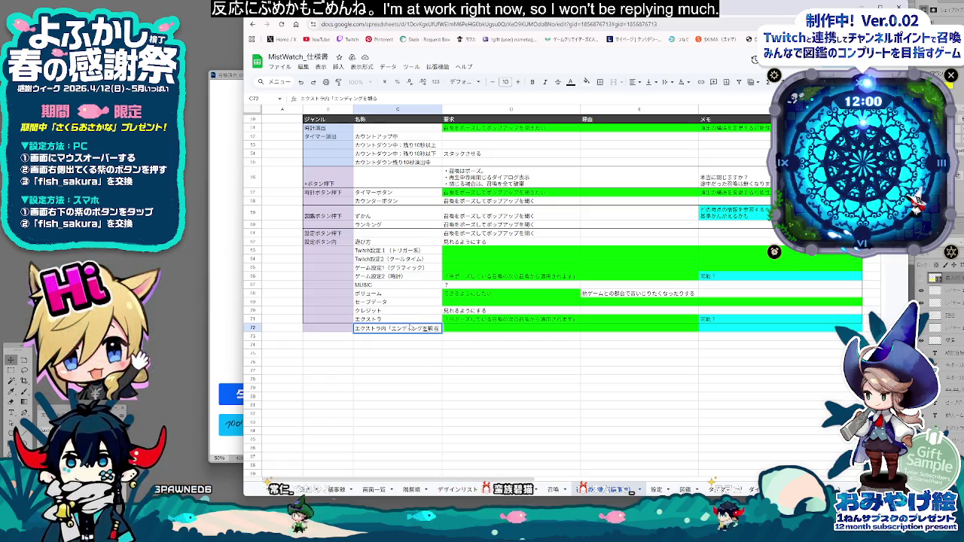
pyautogui.write('」')
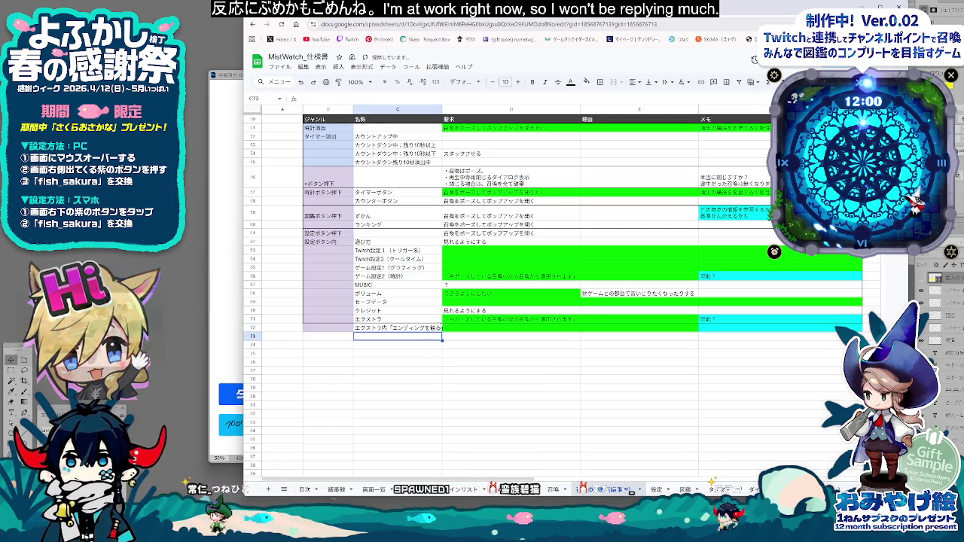
pyautogui.click(511, 363)
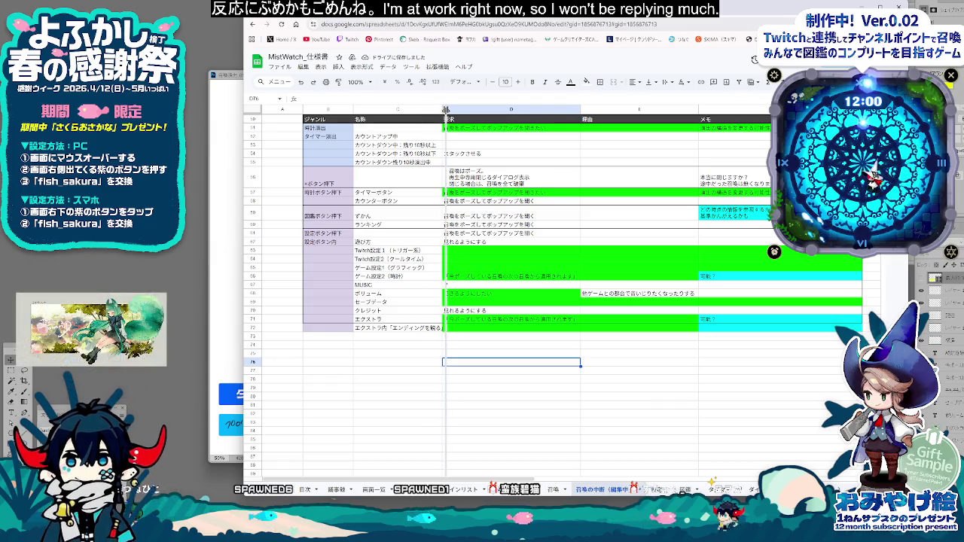
# Step: Adjust column C's width and open the border options for row 72's table cells
pyautogui.moveTo(445, 109); pyautogui.dragTo(447, 109)
pyautogui.click(328, 328)
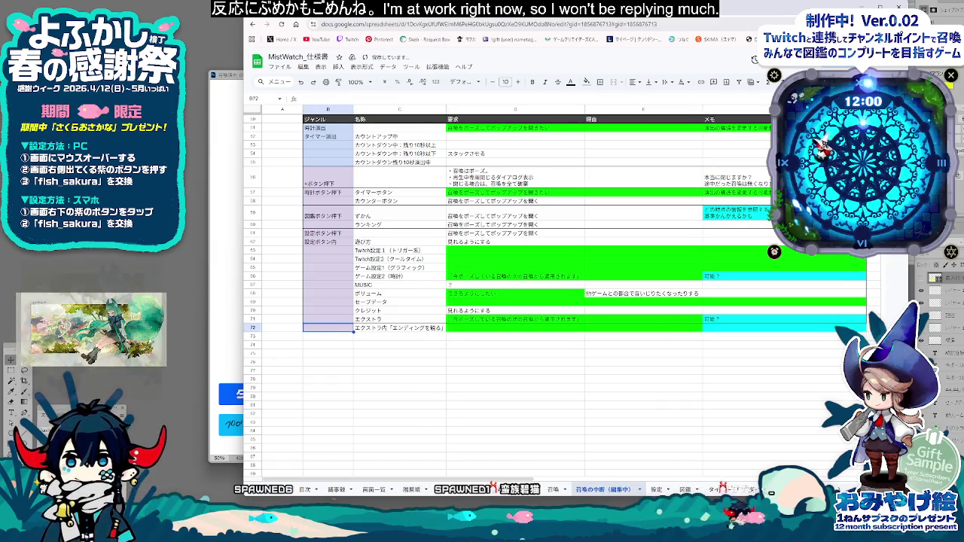
pyautogui.moveTo(328, 328); pyautogui.dragTo(754, 327)
pyautogui.click(601, 81)
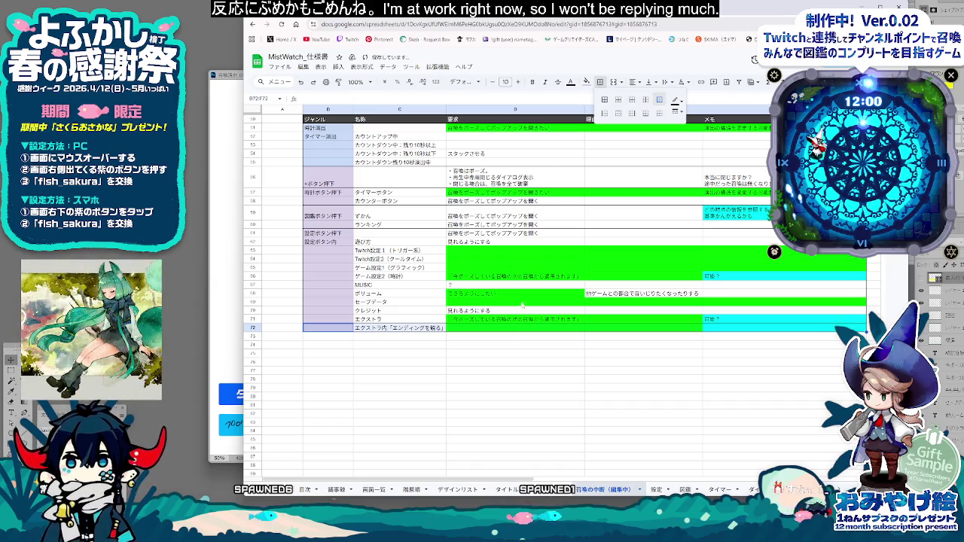
pyautogui.click(476, 328)
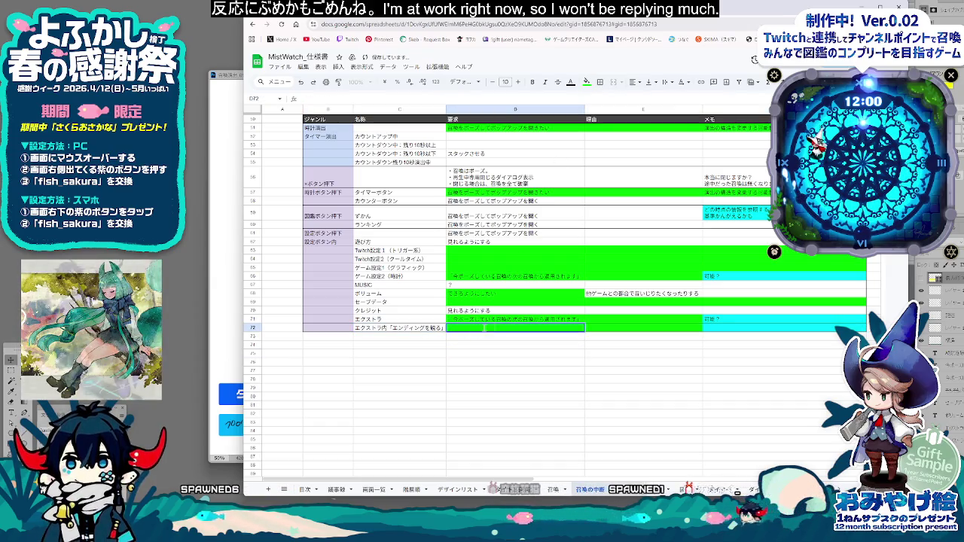
pyautogui.click(713, 330)
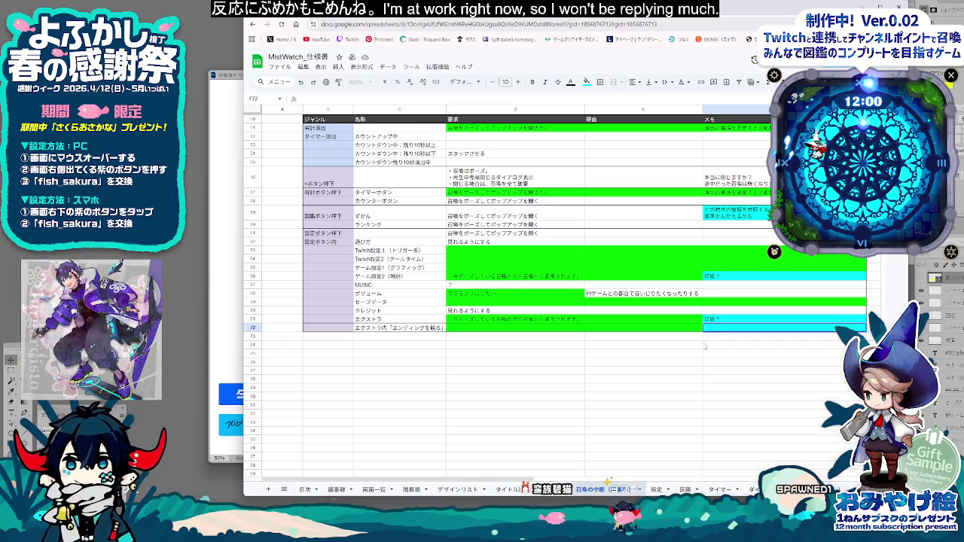
# Step: Enter 今ポーズしている演出を短縮。 as the first line of D72's requirement
pyautogui.scroll(5, 705, 346)
pyautogui.scroll(5, 709, 343)
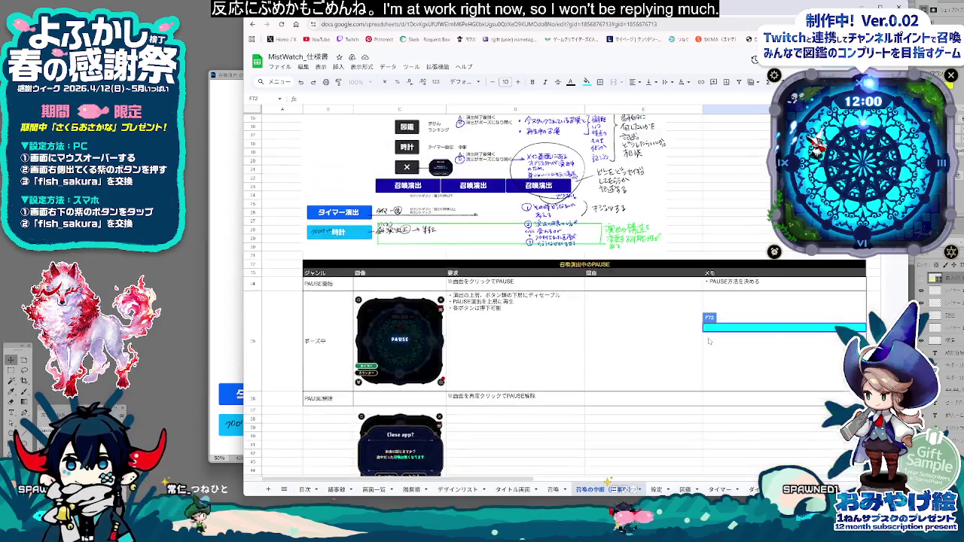
pyautogui.scroll(5, 709, 342)
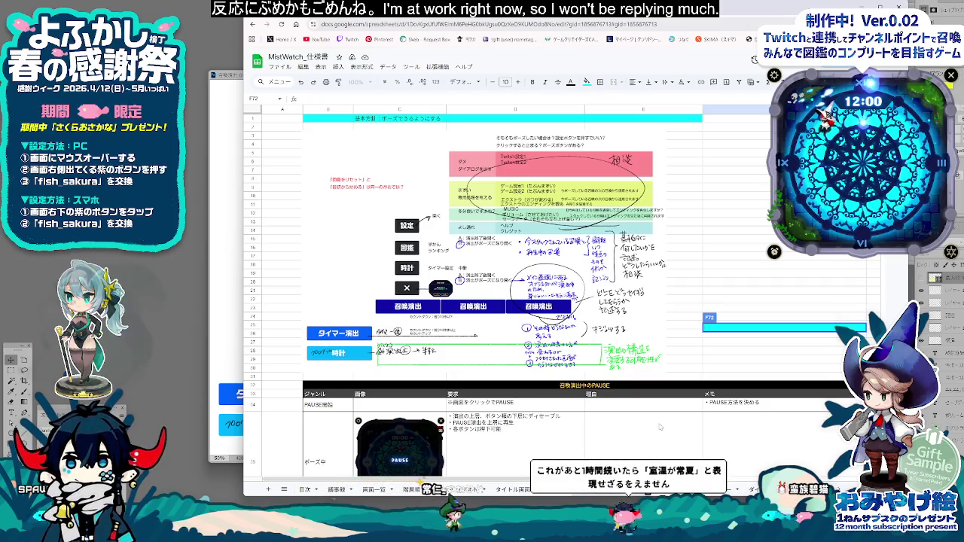
pyautogui.scroll(-5, 656, 423)
pyautogui.scroll(-5, 641, 414)
pyautogui.scroll(-5, 627, 407)
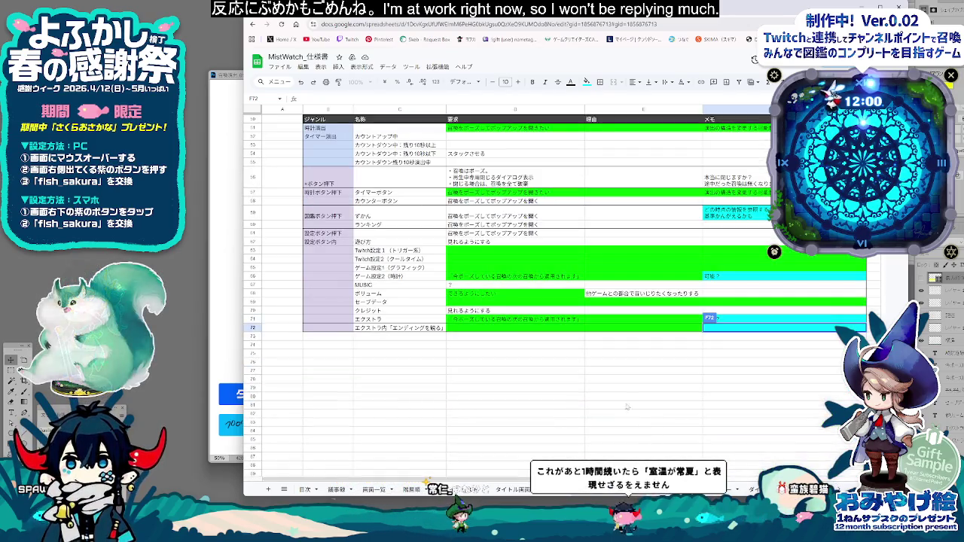
pyautogui.click(515, 329)
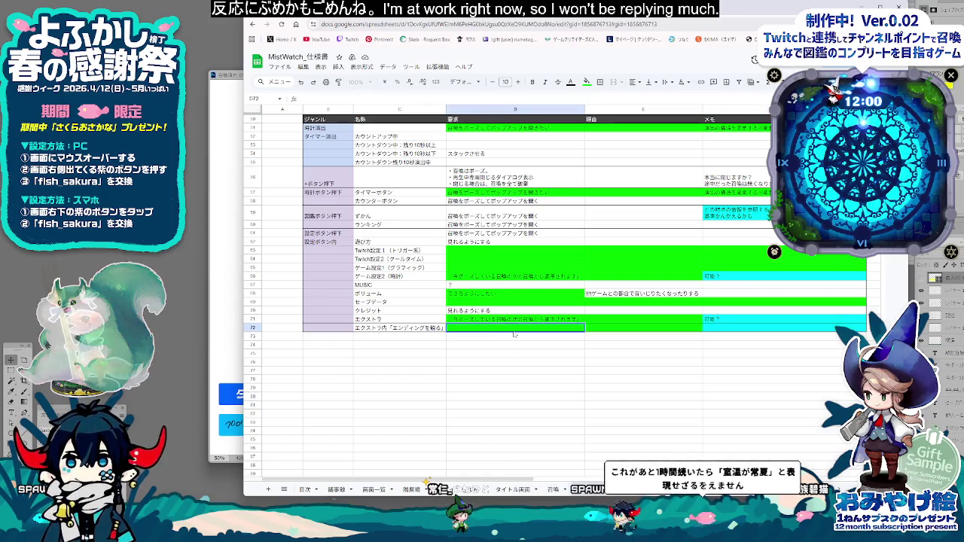
pyautogui.write('み')
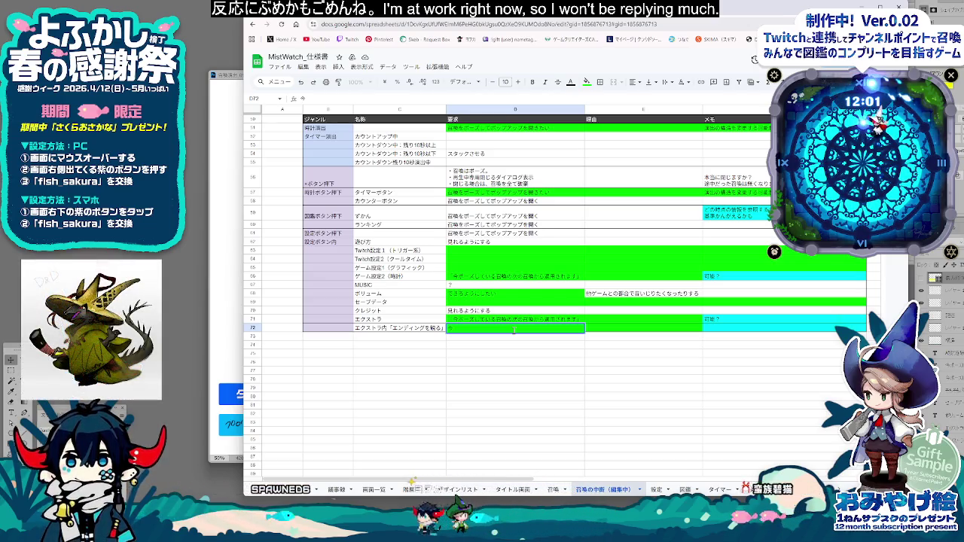
pyautogui.write('今ポーズしてい')
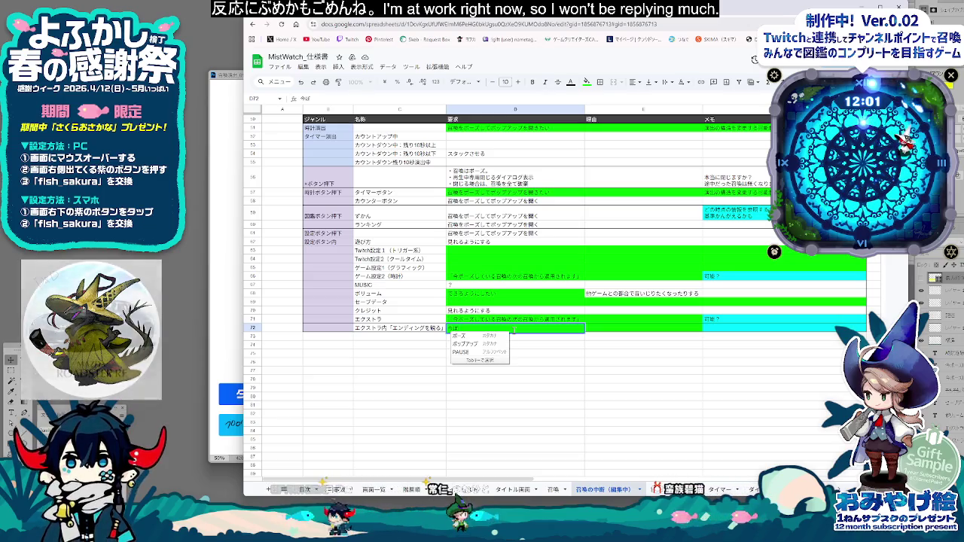
pyautogui.write('る')
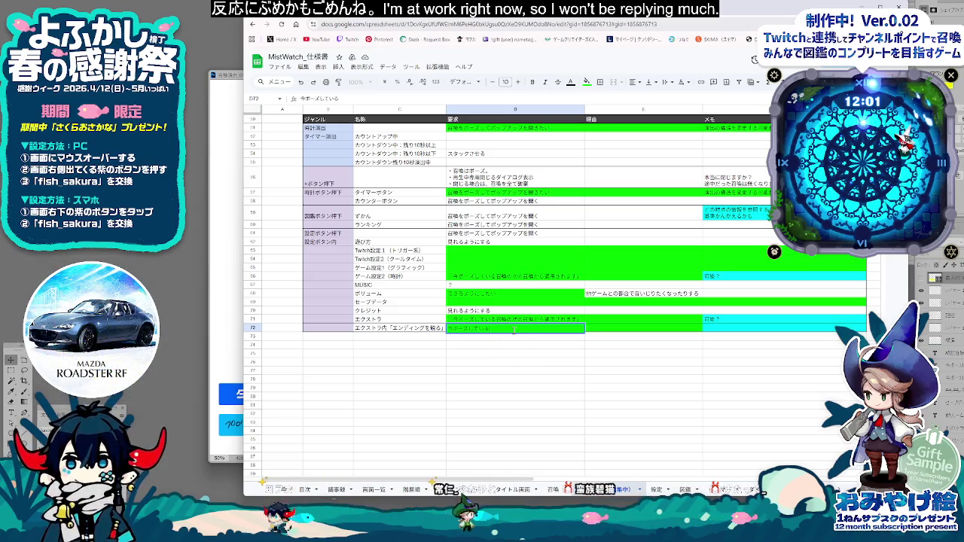
pyautogui.write('演出を省略')
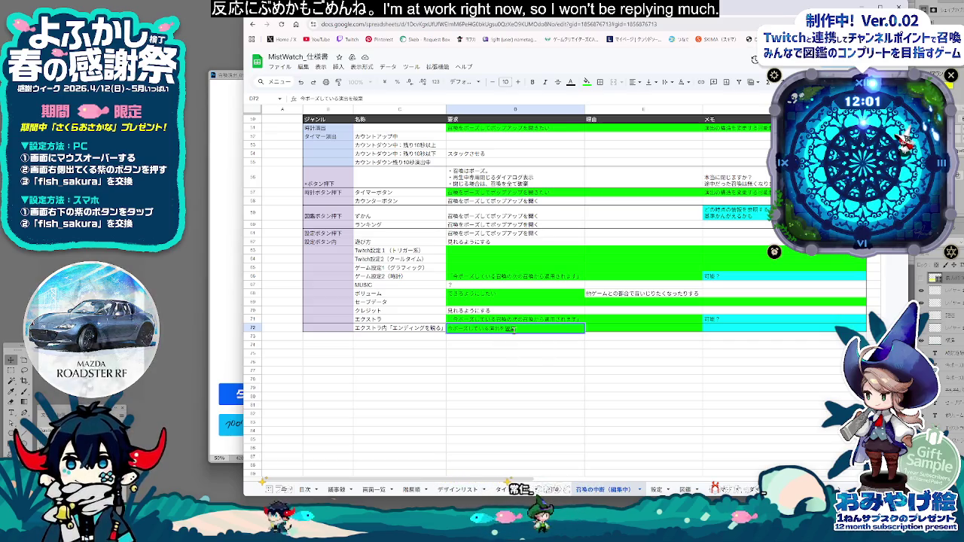
pyautogui.write('を短縮。')
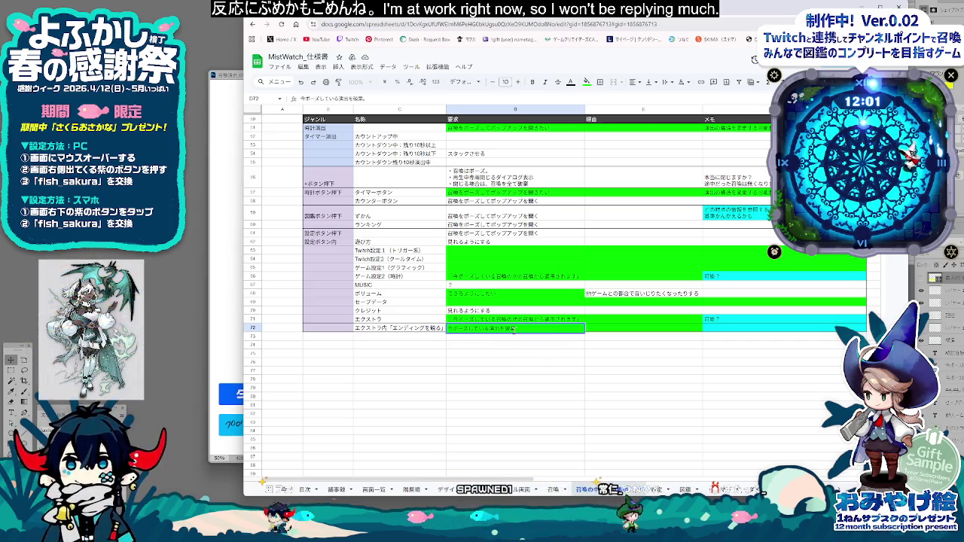
pyautogui.hotkey('alt', 'Return')
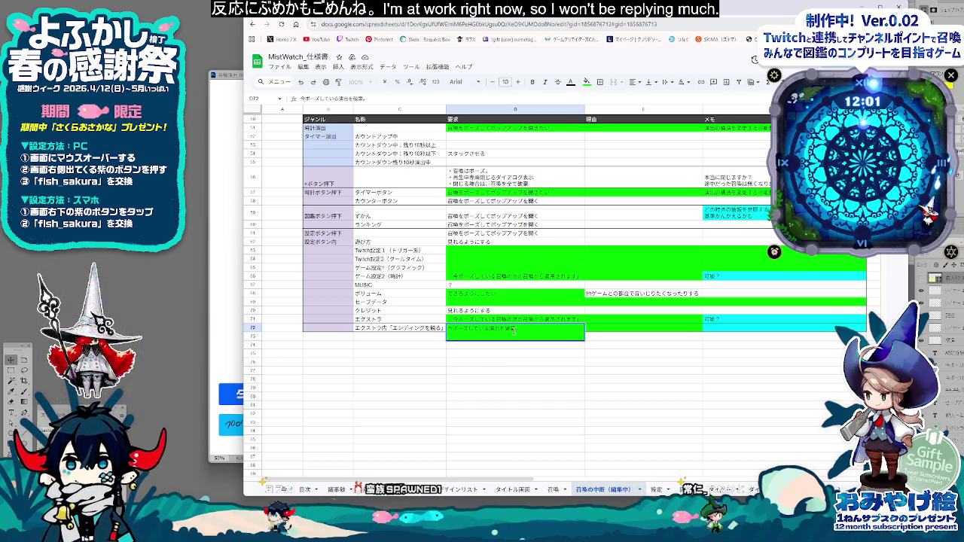
pyautogui.hotkey('shift', 'Return')
# Step: Add the second line: hold the effect and resume after the ending (エンディング) plays
pyautogui.click(528, 330)
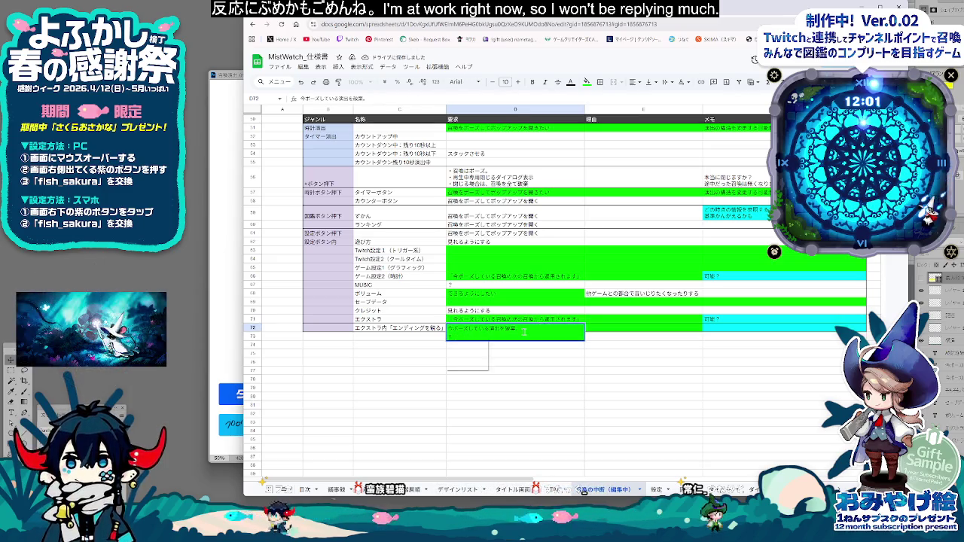
pyautogui.write('スタックしている')
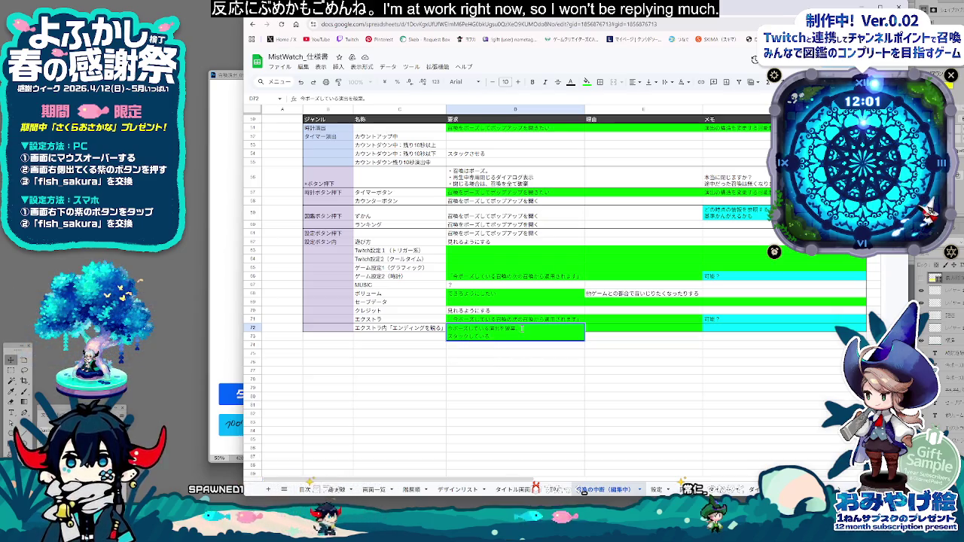
pyautogui.write('演出をえんでぃ')
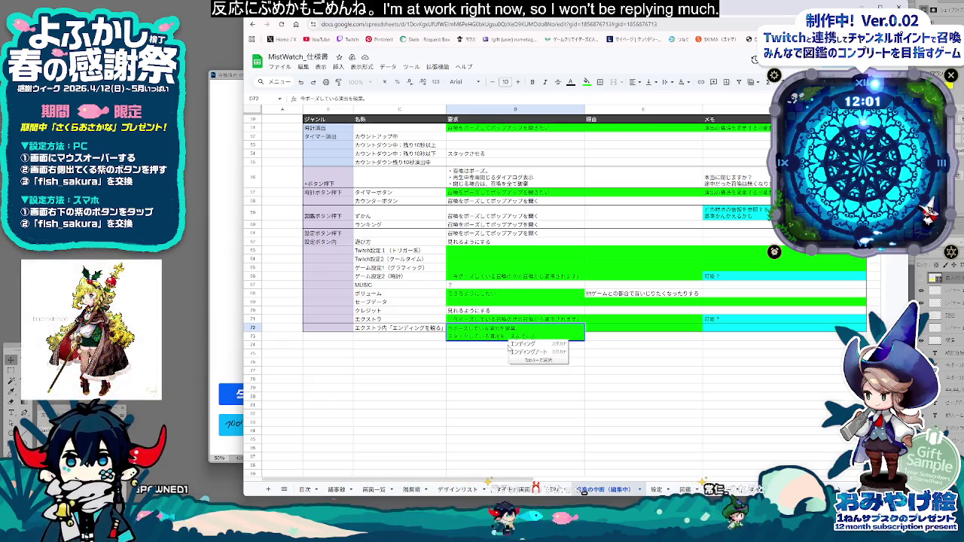
pyautogui.write('んぐきょく')
pyautogui.press('Return')
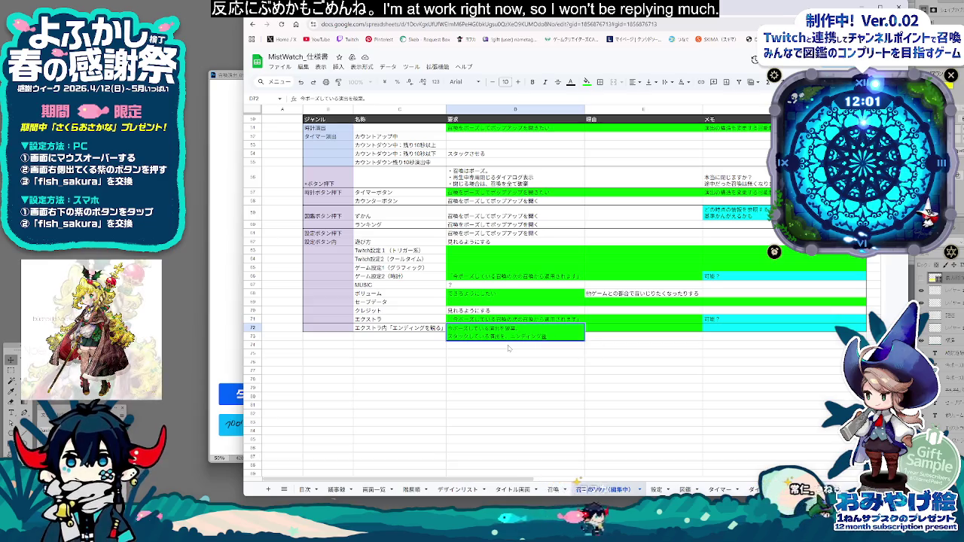
pyautogui.write('再生')
pyautogui.write('し')
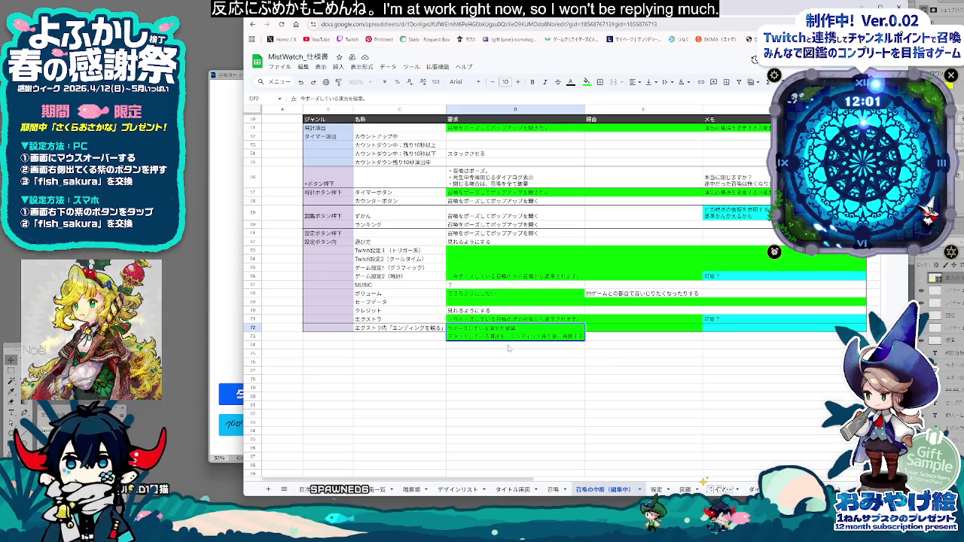
pyautogui.click(578, 378)
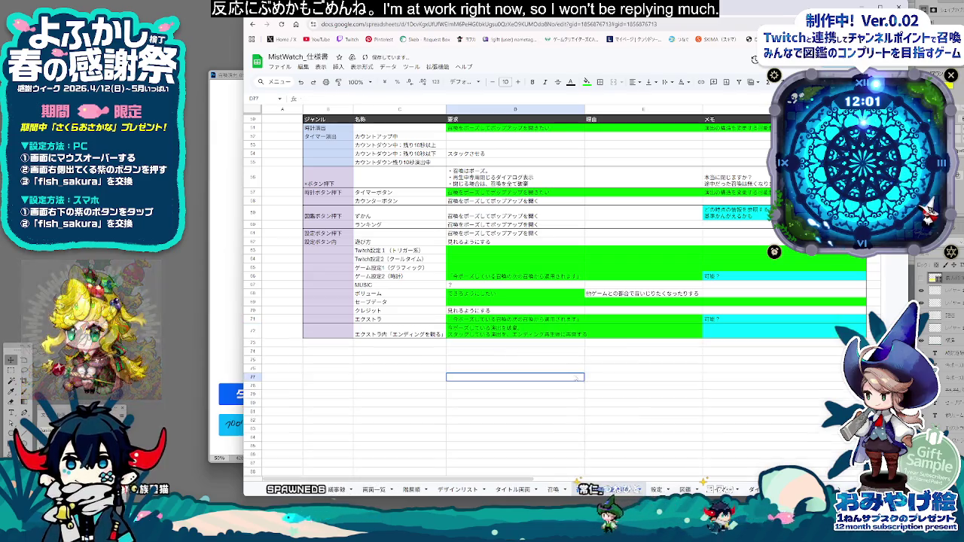
# Step: Copy the 可能？ memo from F71 down into the ending row's memo cell
pyautogui.click(712, 321)
pyautogui.moveTo(702, 336); pyautogui.dragTo(702, 338)
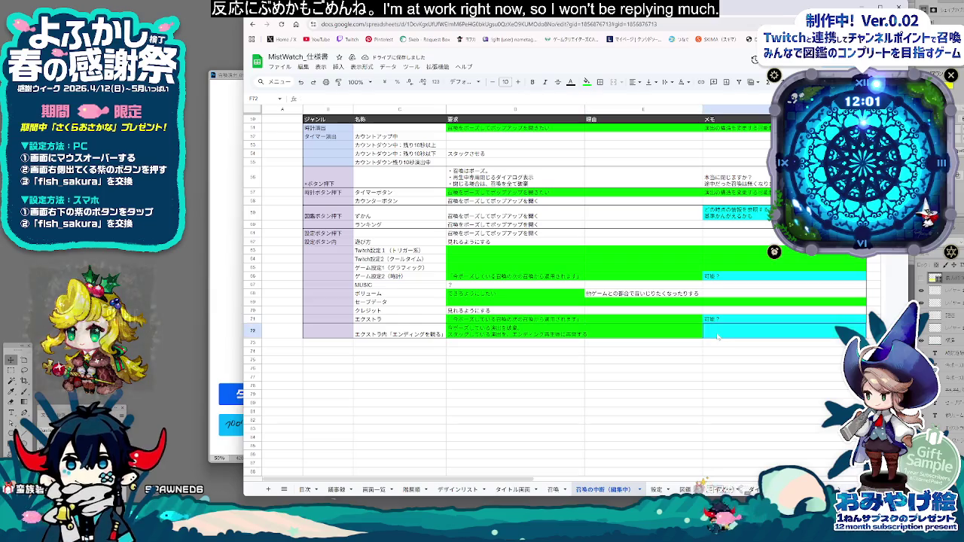
pyautogui.click(645, 360)
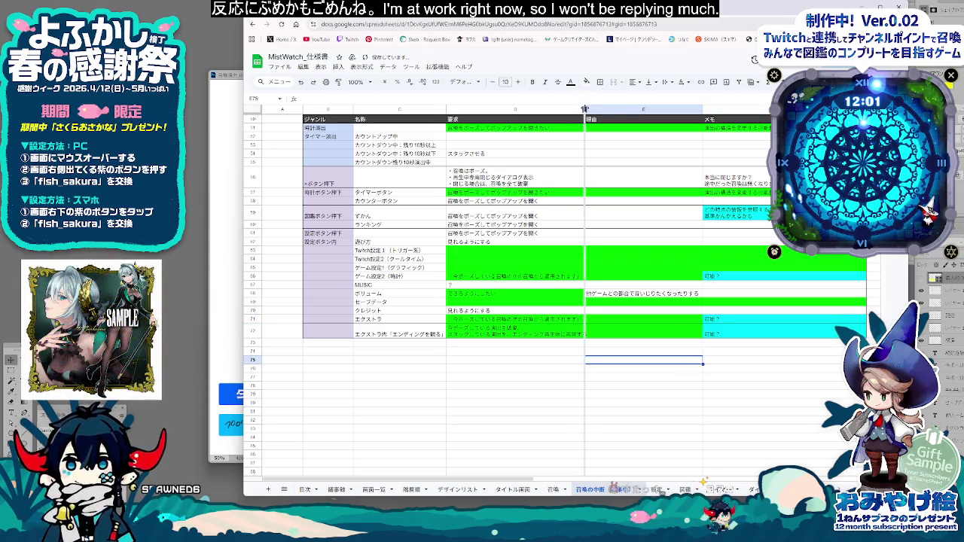
# Step: Widen the requirement column D slightly
pyautogui.moveTo(593, 109); pyautogui.dragTo(593, 110)
pyautogui.click(554, 351)
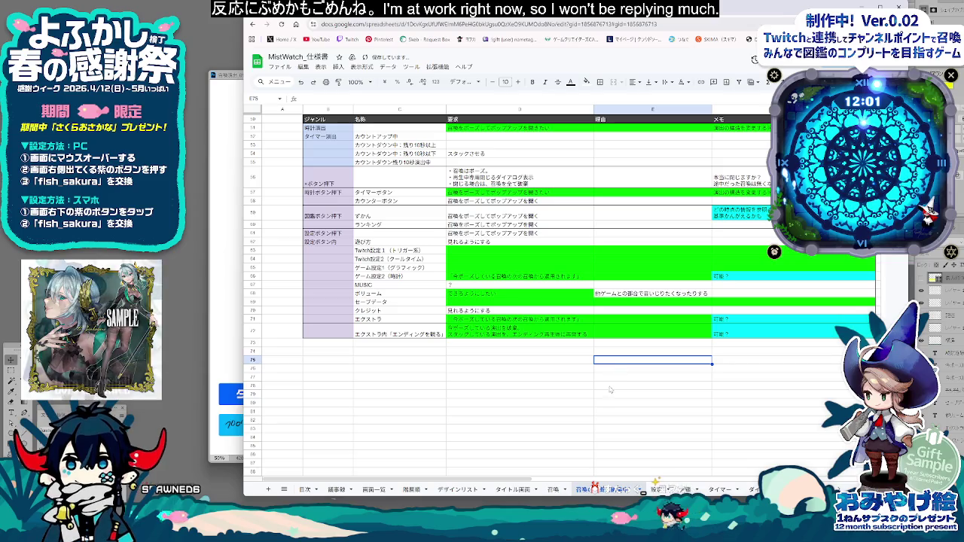
pyautogui.click(537, 377)
pyautogui.click(537, 411)
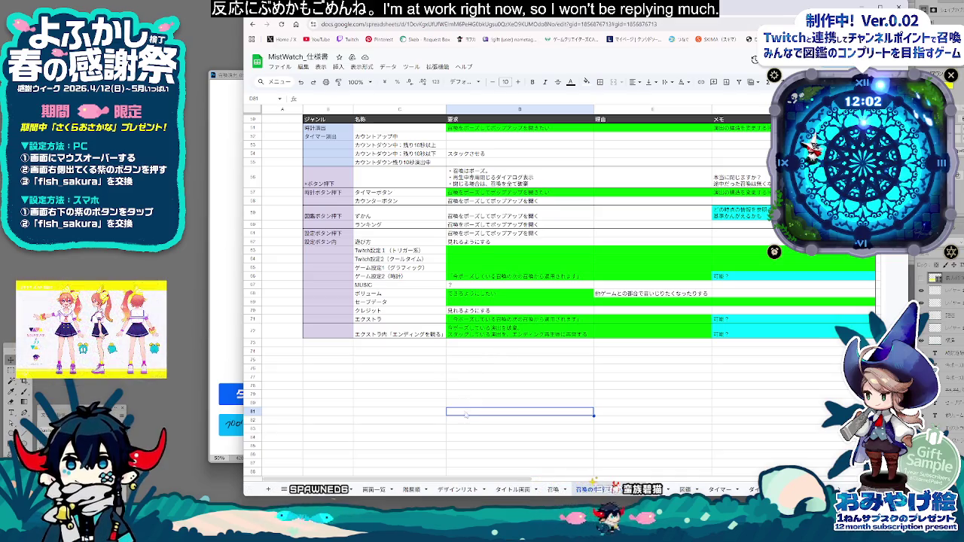
pyautogui.click(621, 393)
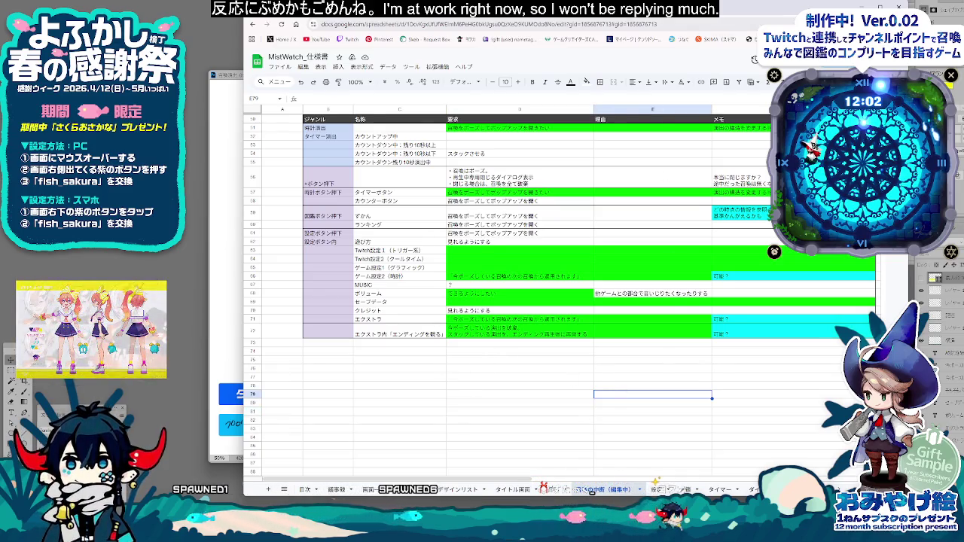
pyautogui.click(497, 368)
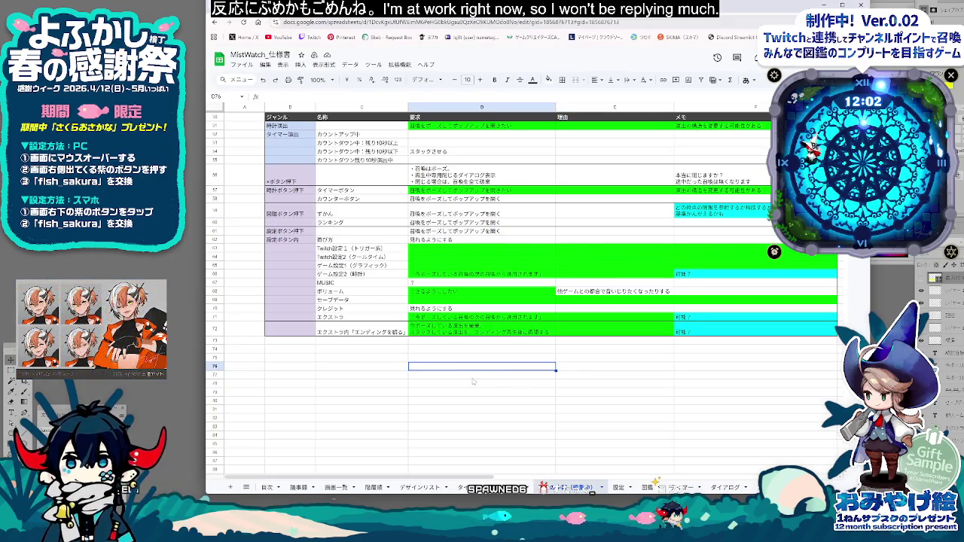
pyautogui.scroll(5, 467, 309)
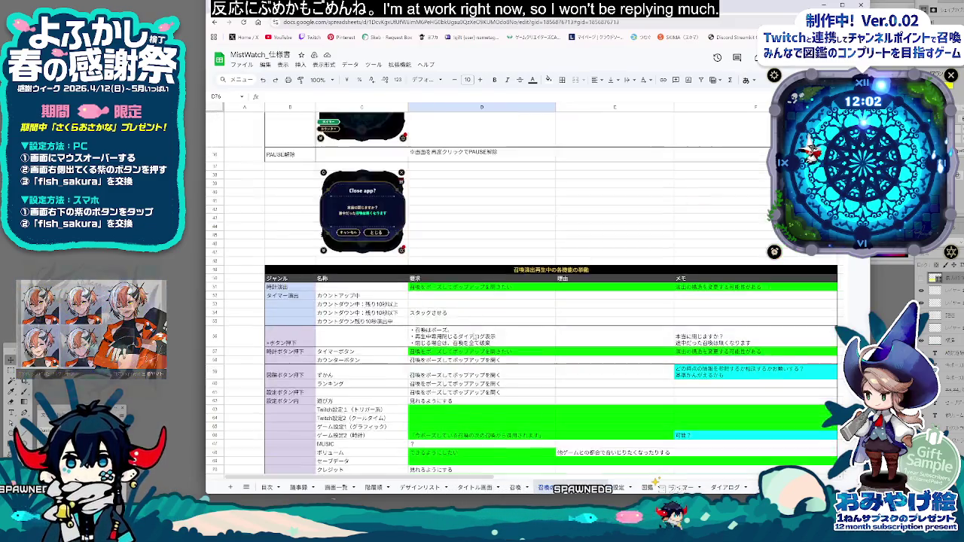
pyautogui.scroll(5, 467, 310)
pyautogui.scroll(5, 489, 339)
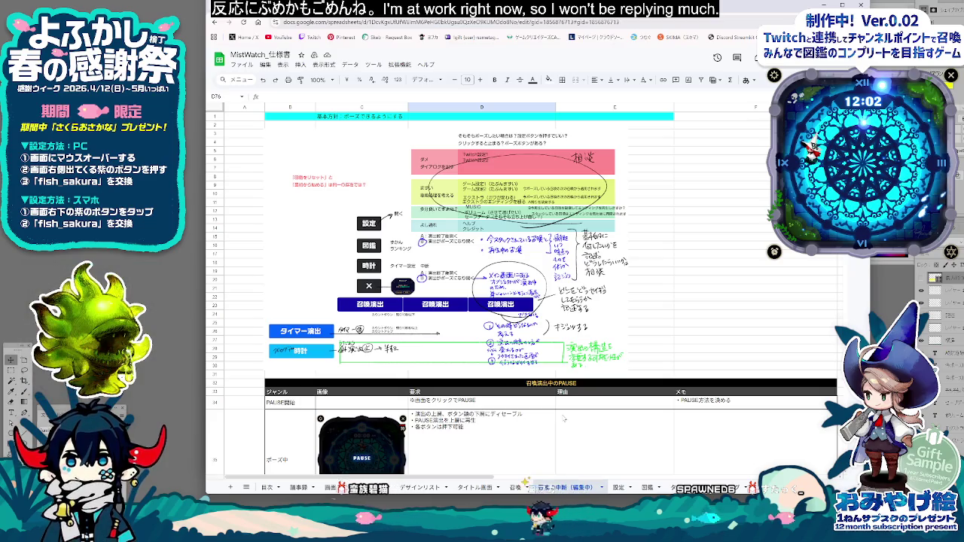
pyautogui.scroll(-5, 564, 419)
pyautogui.scroll(-5, 528, 407)
pyautogui.click(385, 375)
pyautogui.click(443, 372)
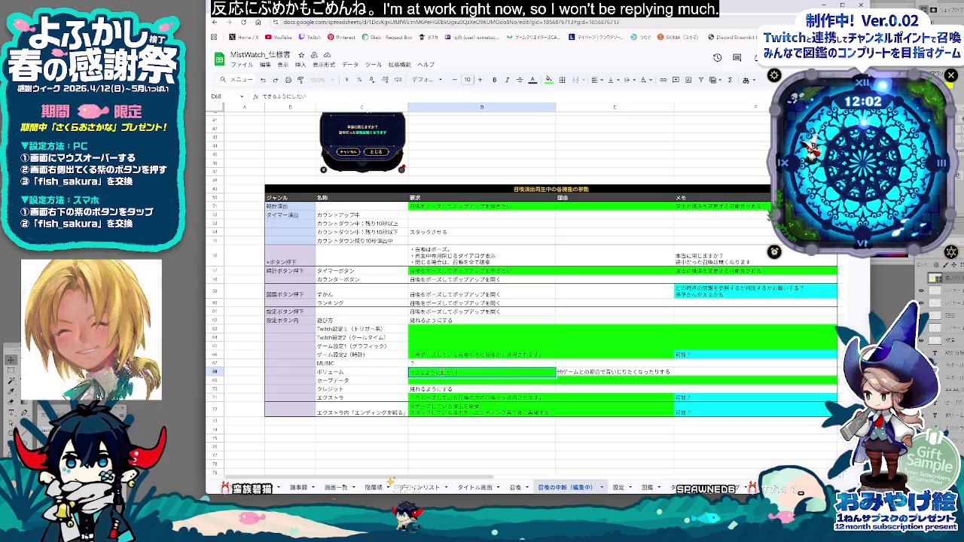
pyautogui.click(607, 373)
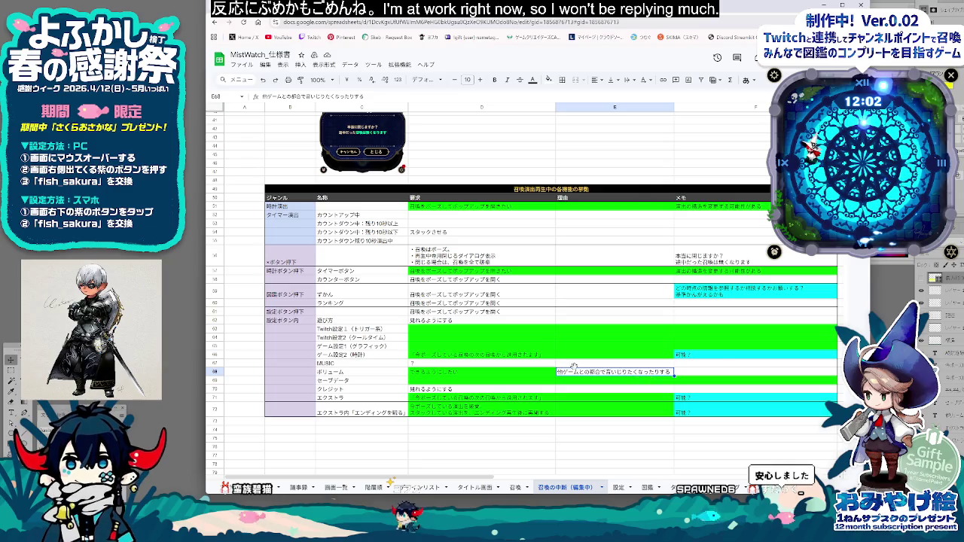
pyautogui.scroll(3, 574, 367)
pyautogui.scroll(3, 574, 367)
pyautogui.scroll(4, 574, 367)
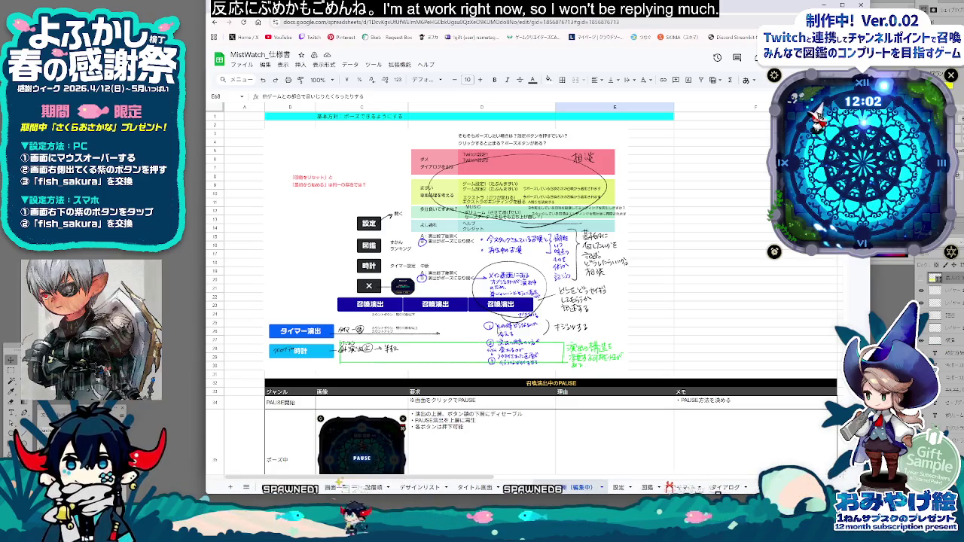
pyautogui.click(574, 367)
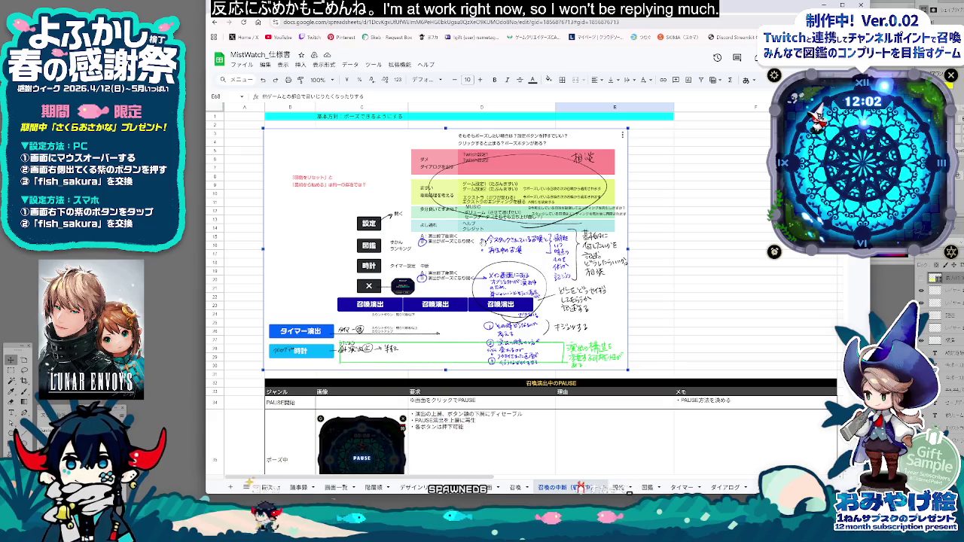
pyautogui.click(725, 317)
pyautogui.scroll(-10, 725, 316)
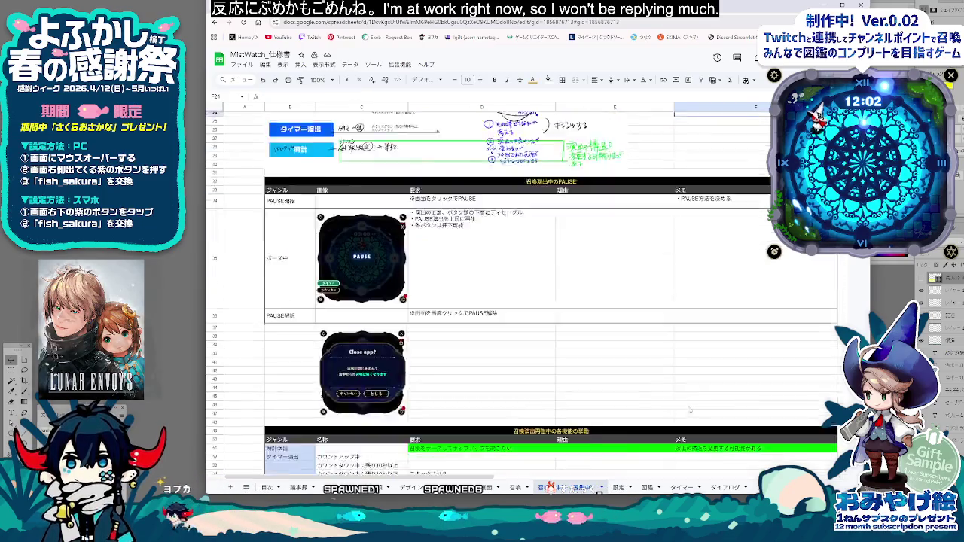
pyautogui.click(416, 340)
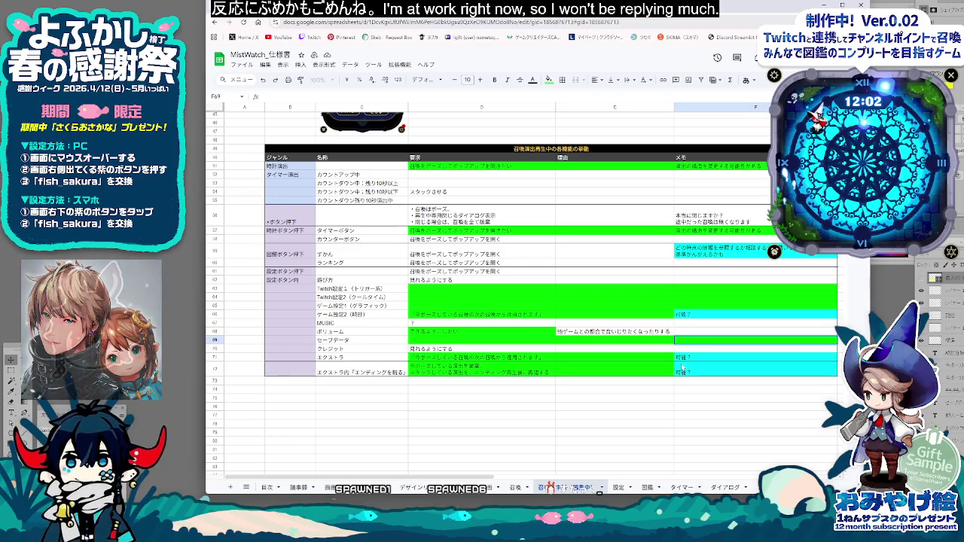
# Step: Enter the セーブデータ memo text and fill the memo cell cyan
pyautogui.write('そもそも')
pyautogui.write('た')
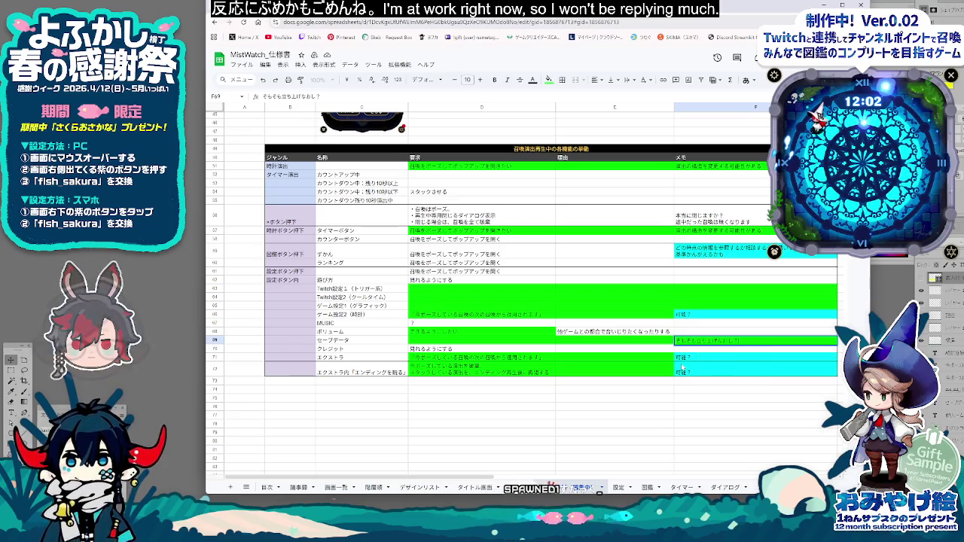
pyautogui.click(709, 423)
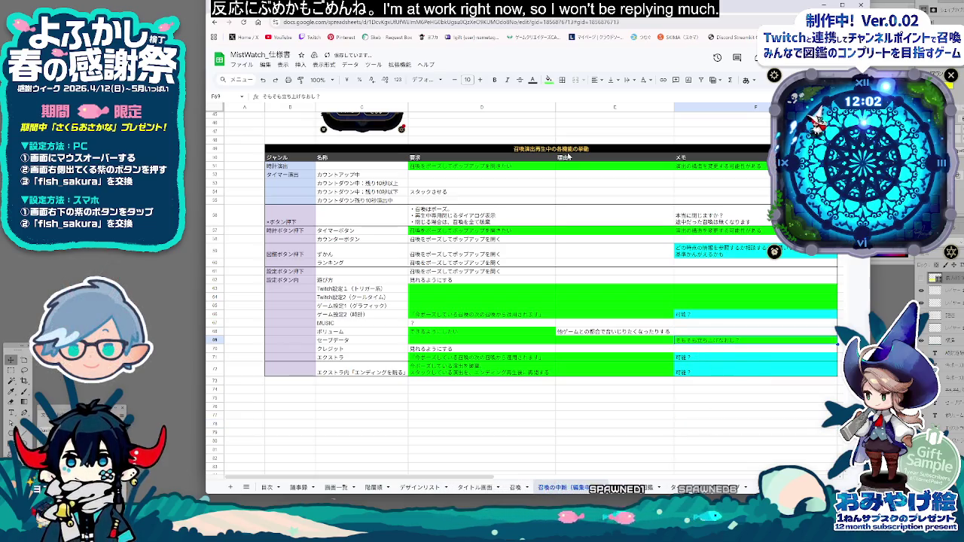
pyautogui.click(549, 80)
pyautogui.click(595, 117)
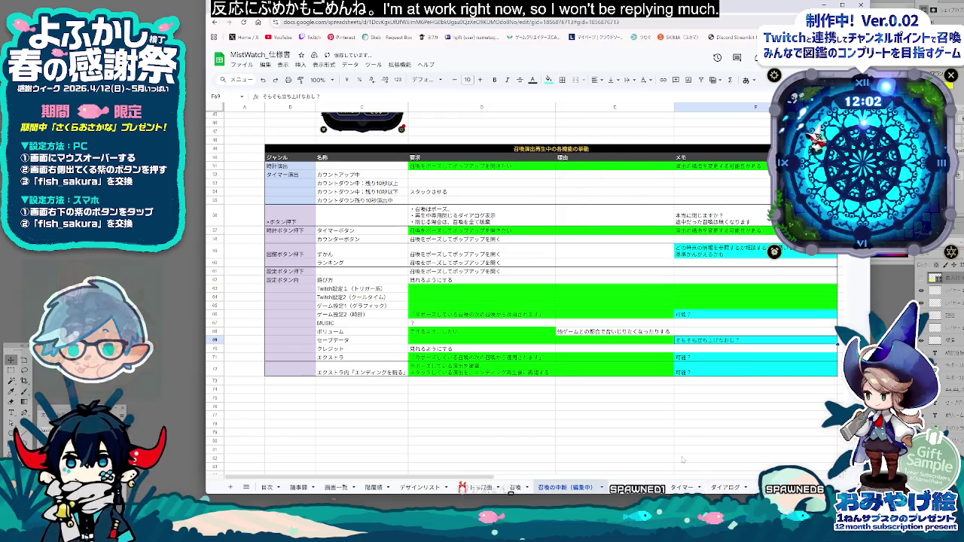
# Step: Write やりたければやれば・・？ in the セーブデータ requirement cell D69
pyautogui.click(480, 341)
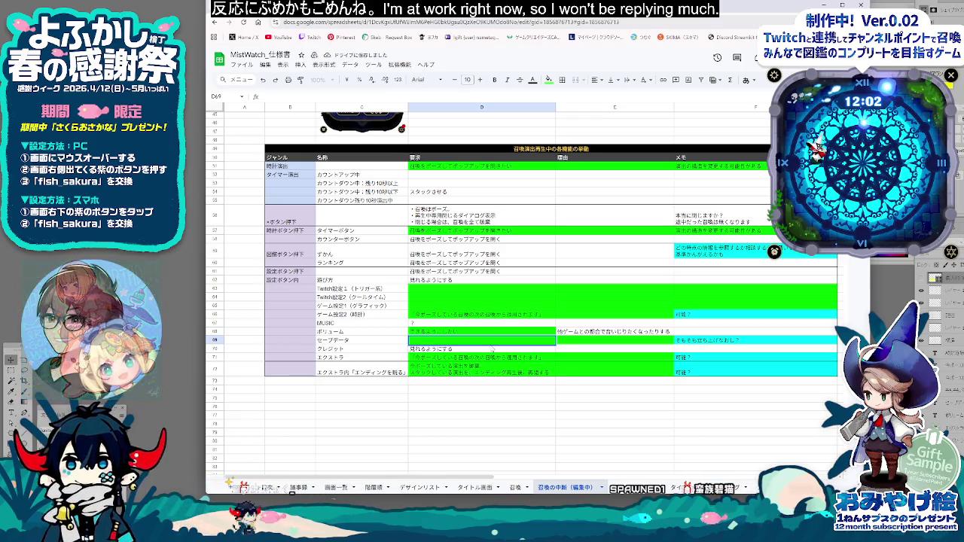
pyautogui.write('やりたけ')
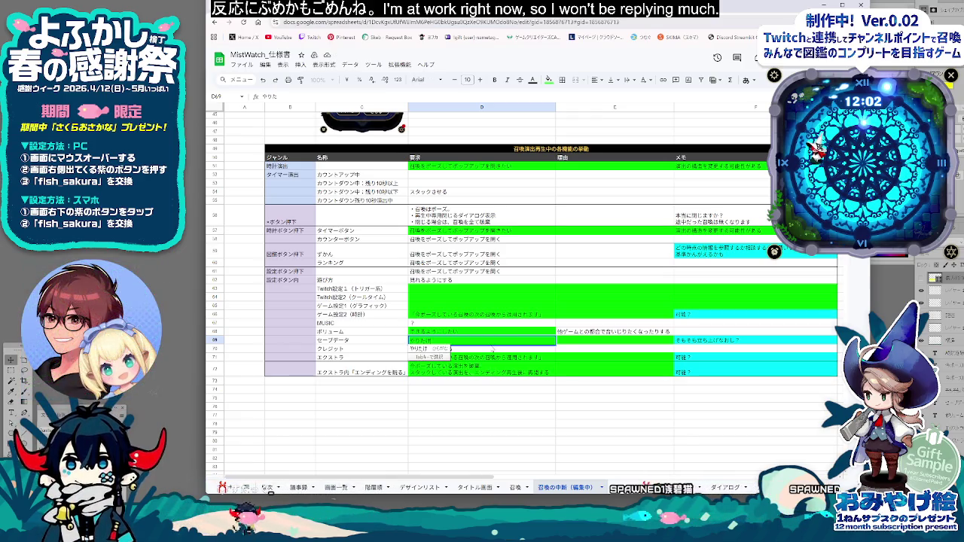
pyautogui.write('？')
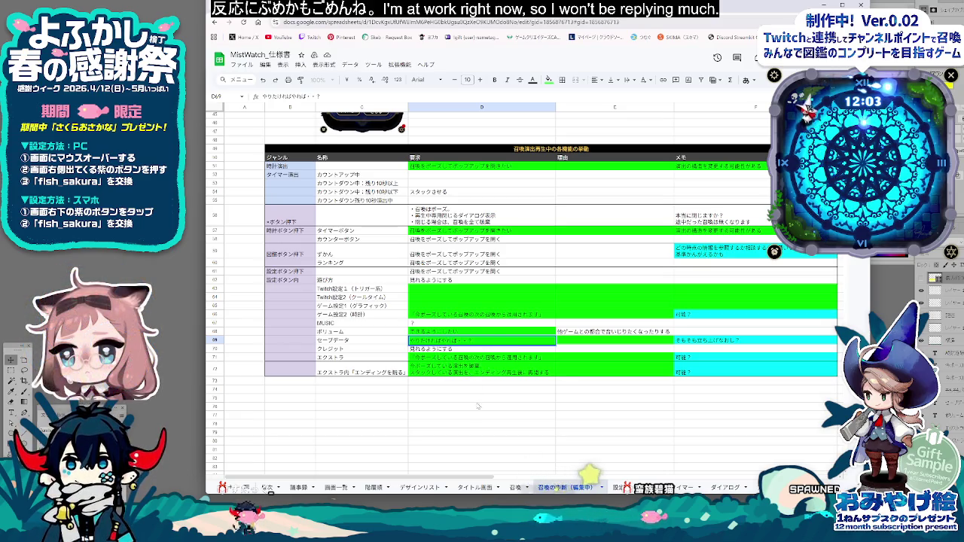
pyautogui.moveTo(478, 405); pyautogui.dragTo(479, 397)
pyautogui.click(483, 341)
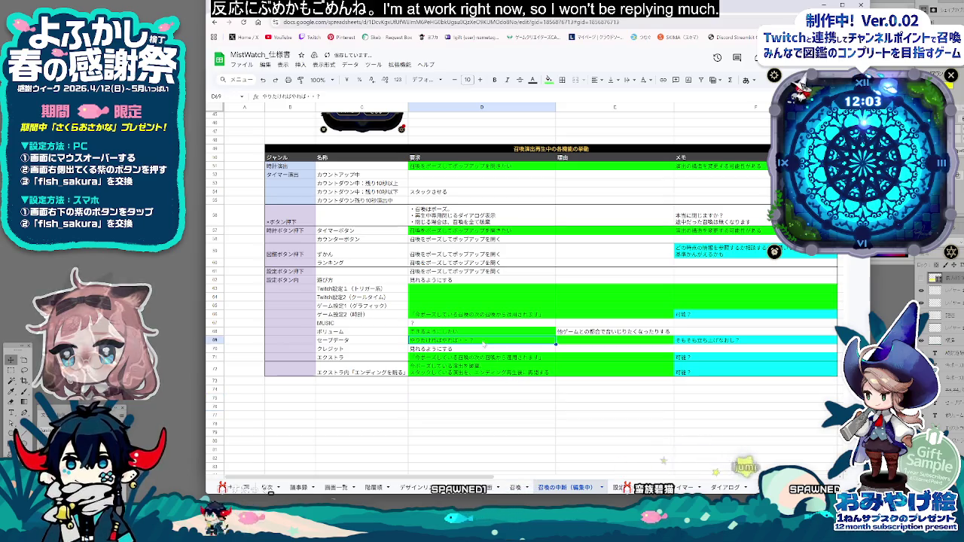
pyautogui.moveTo(596, 398); pyautogui.dragTo(595, 407)
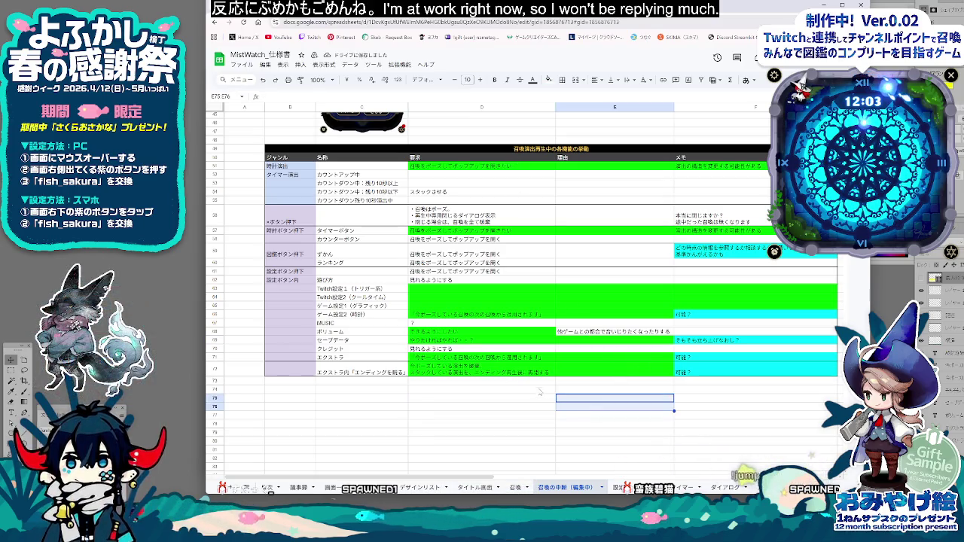
pyautogui.press('Up')
pyautogui.press('Up')
pyautogui.press('Up')
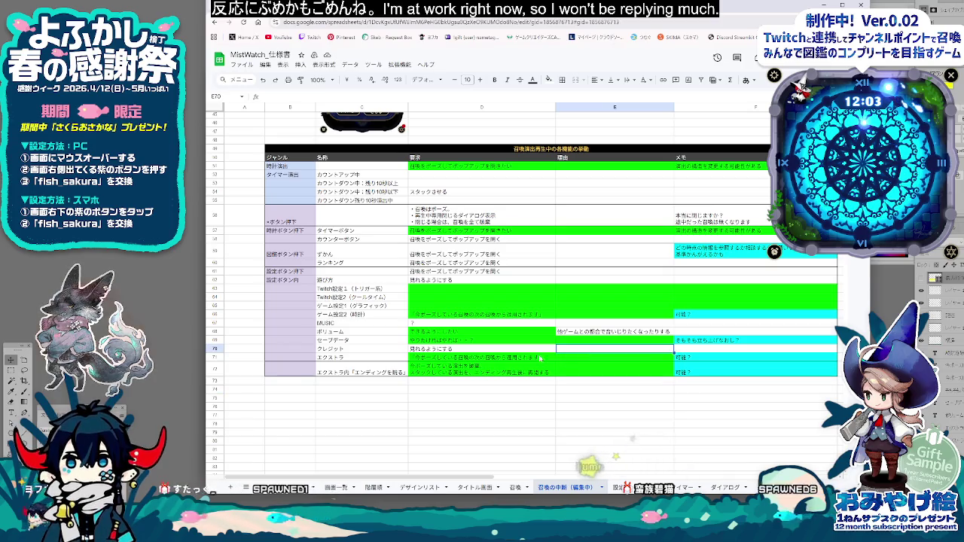
# Step: Fill the エクストラ requirement, the ゲーム設定2 cells and the ending-viewing row cyan
pyautogui.click(622, 360)
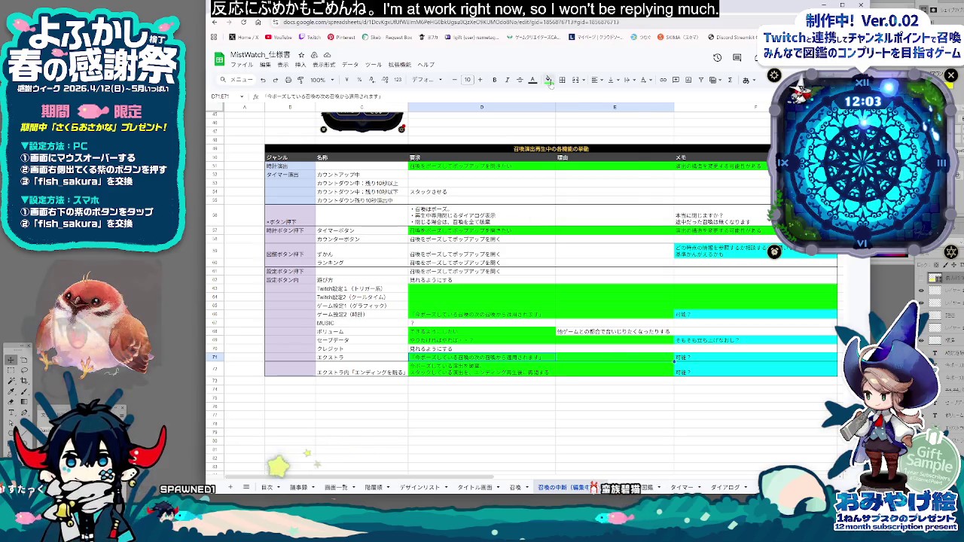
pyautogui.click(551, 81)
pyautogui.click(600, 127)
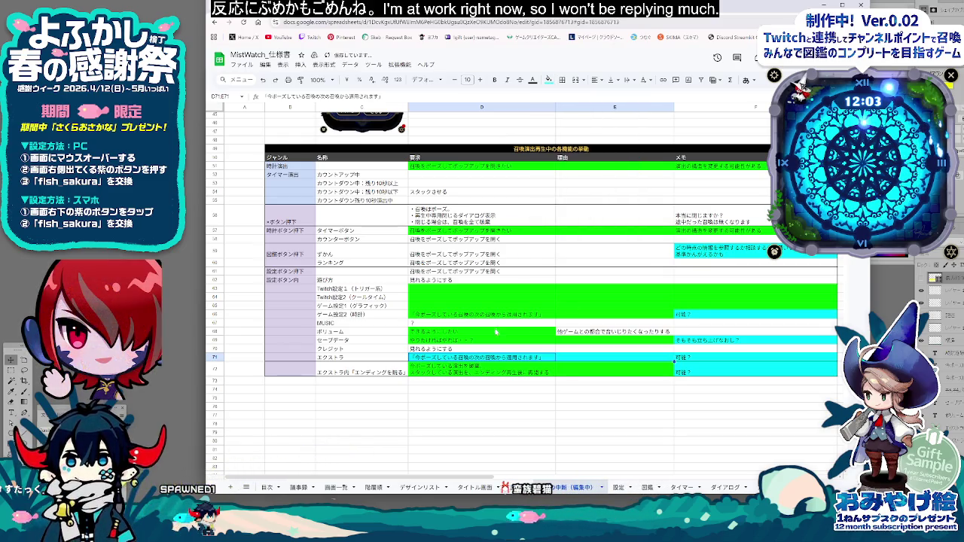
pyautogui.moveTo(454, 315); pyautogui.dragTo(716, 315)
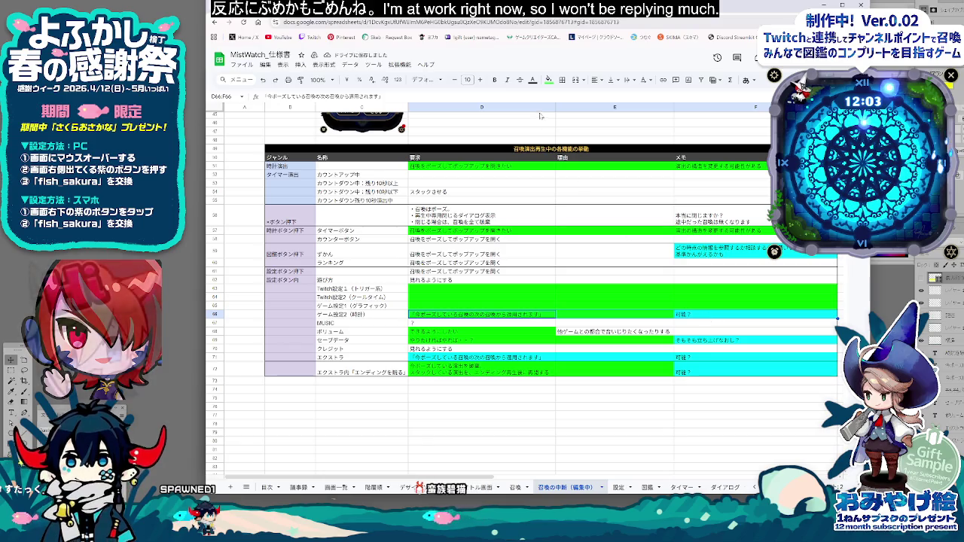
pyautogui.click(549, 80)
pyautogui.click(596, 116)
pyautogui.click(499, 434)
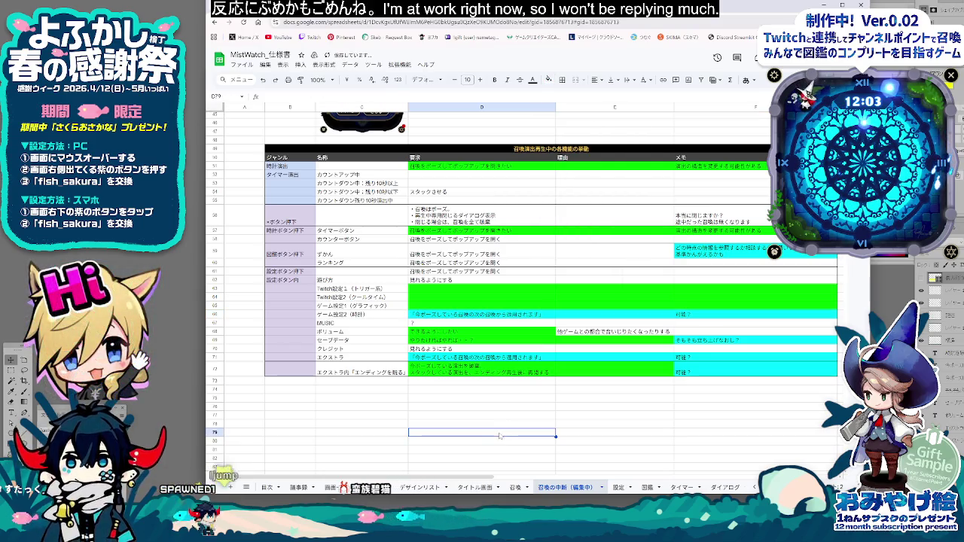
pyautogui.click(462, 374)
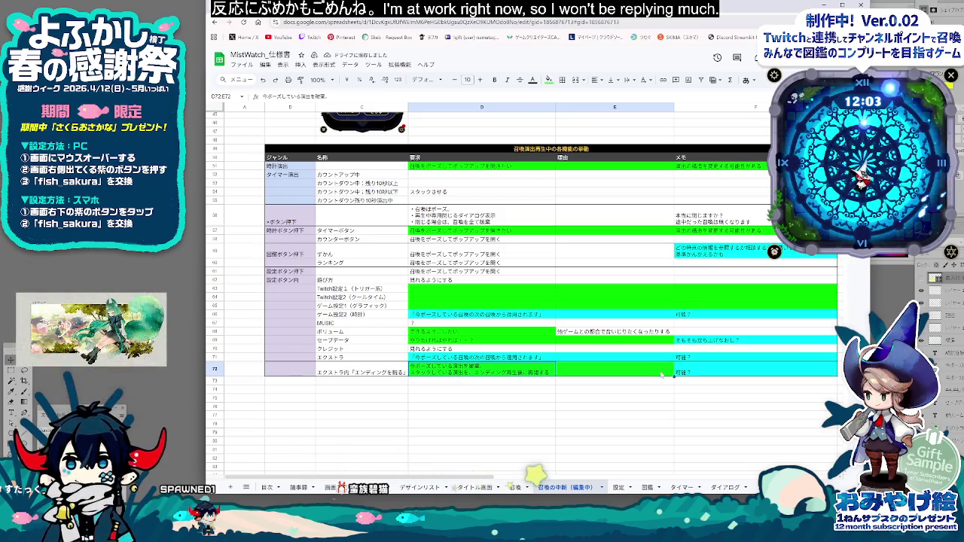
pyautogui.click(549, 80)
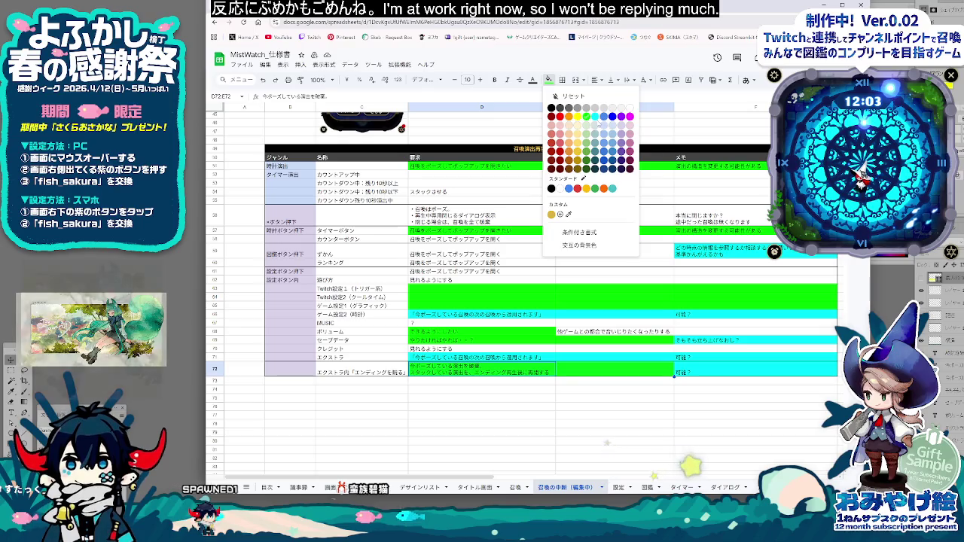
pyautogui.click(595, 116)
pyautogui.click(526, 411)
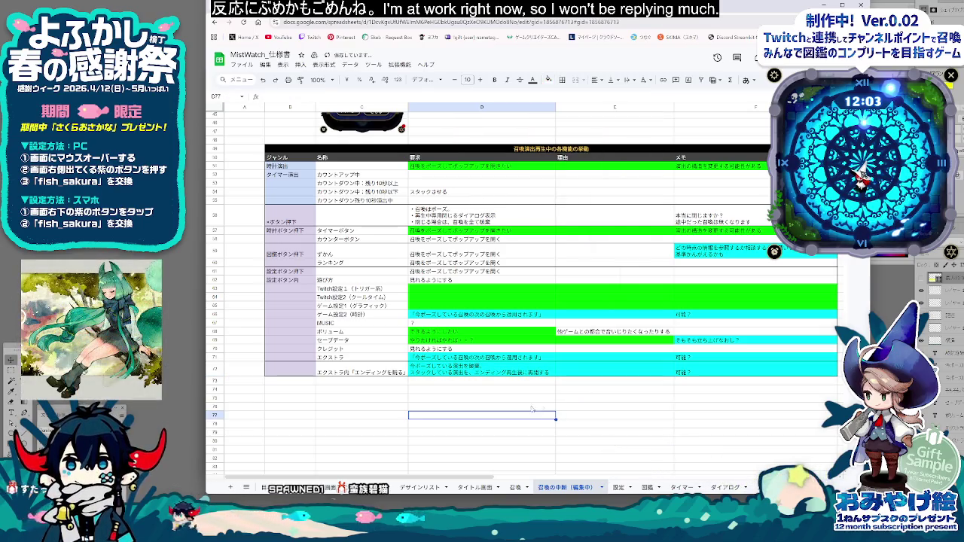
pyautogui.scroll(3, 526, 412)
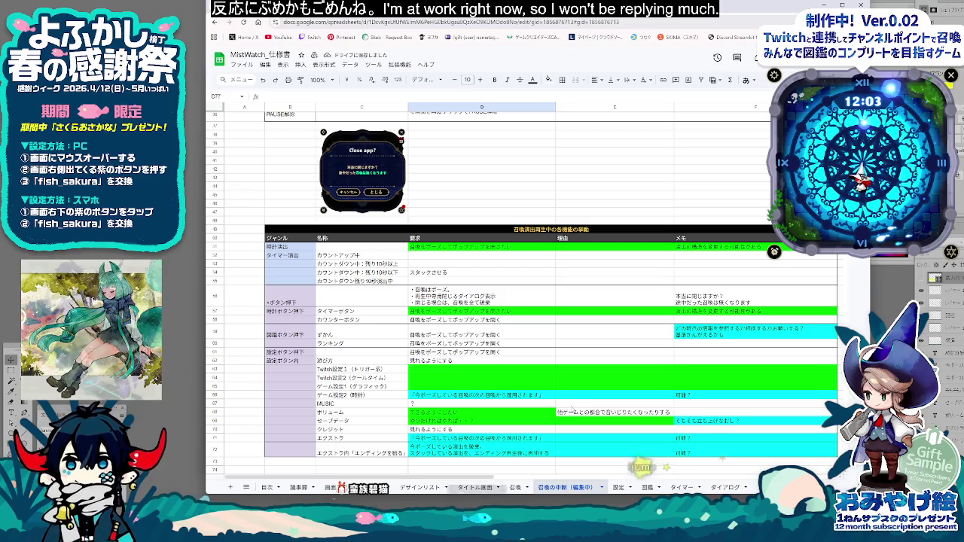
# Step: Enter 開いてリセット可能 as the カウントアップ中 requirement in D52
pyautogui.click(415, 256)
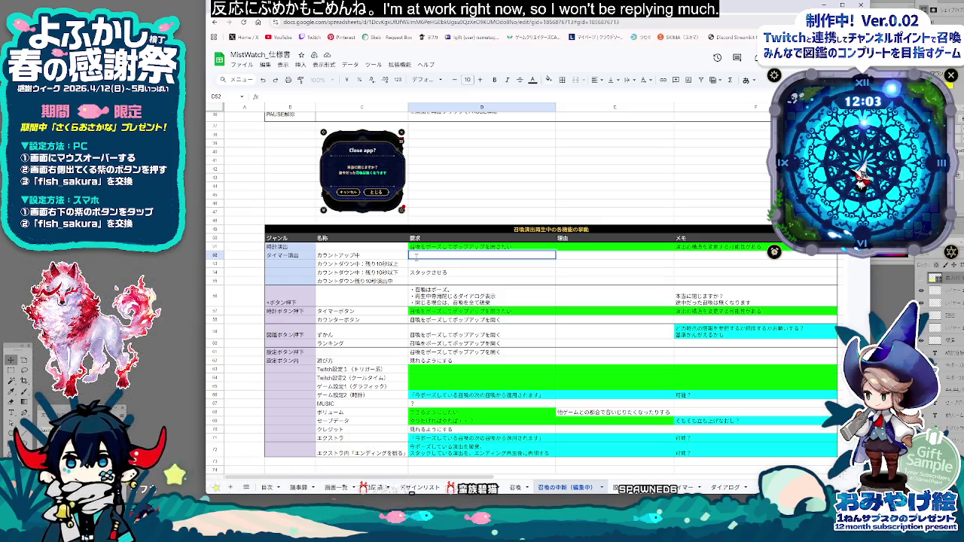
pyautogui.write('開いて')
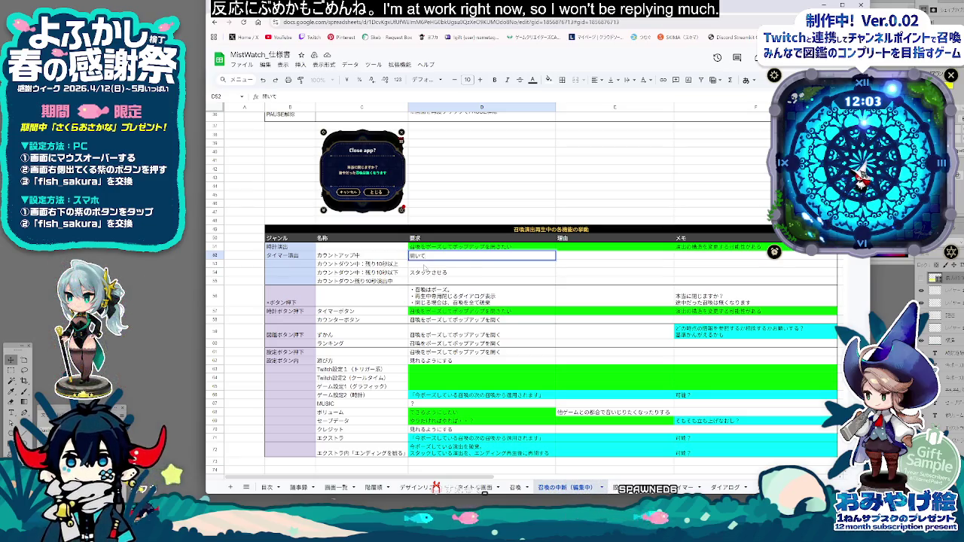
pyautogui.write('リセット')
pyautogui.write('かのう')
pyautogui.press('Return')
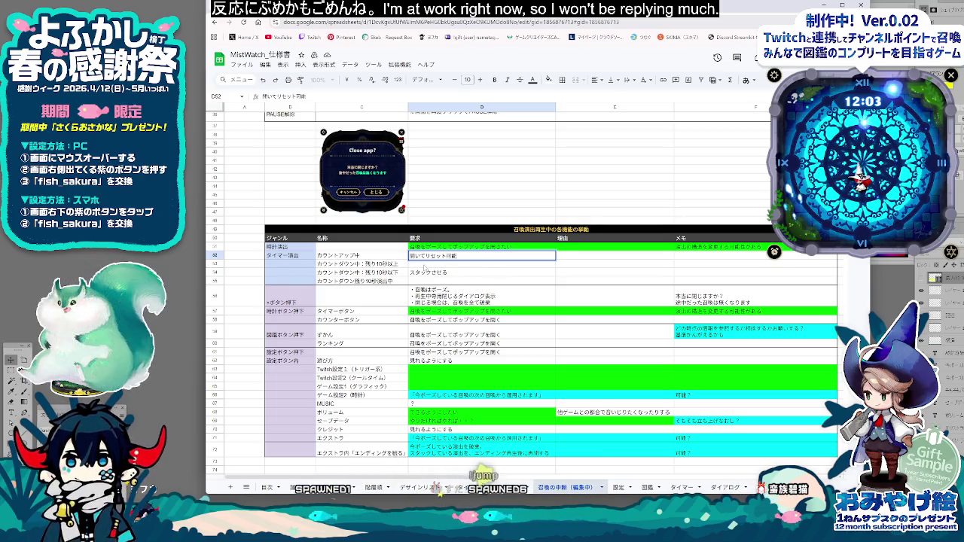
pyautogui.click(694, 256)
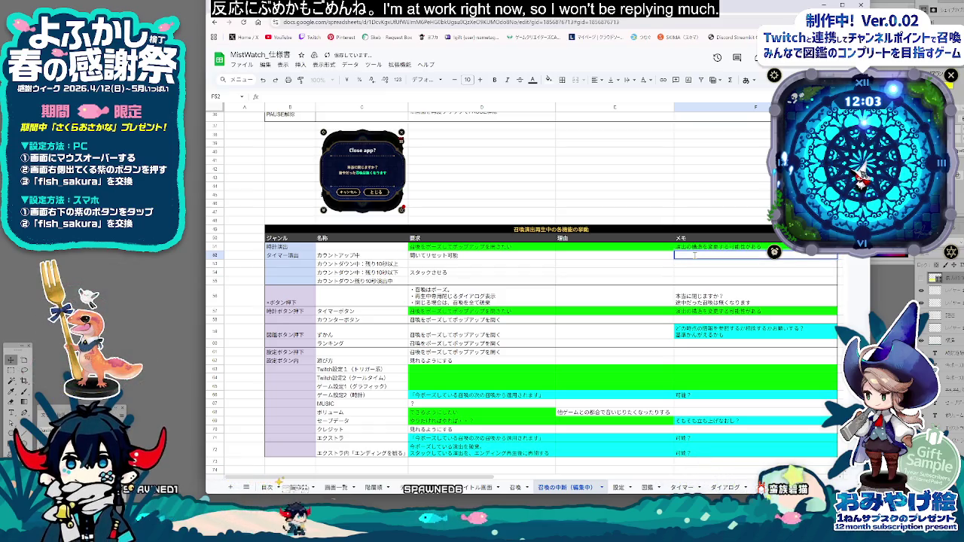
# Step: Select the memo cells F51 through F55 beside the timer rows
pyautogui.press('Up')
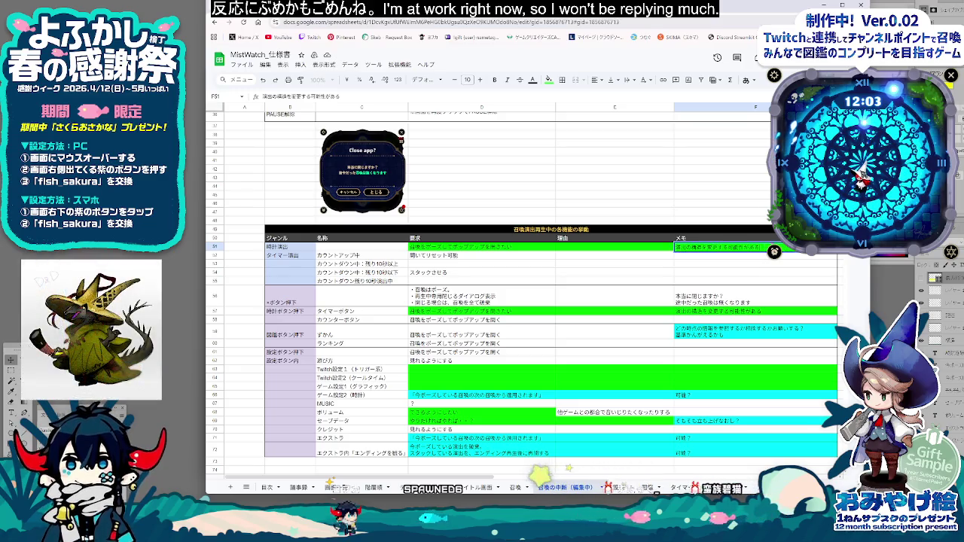
pyautogui.click(694, 260)
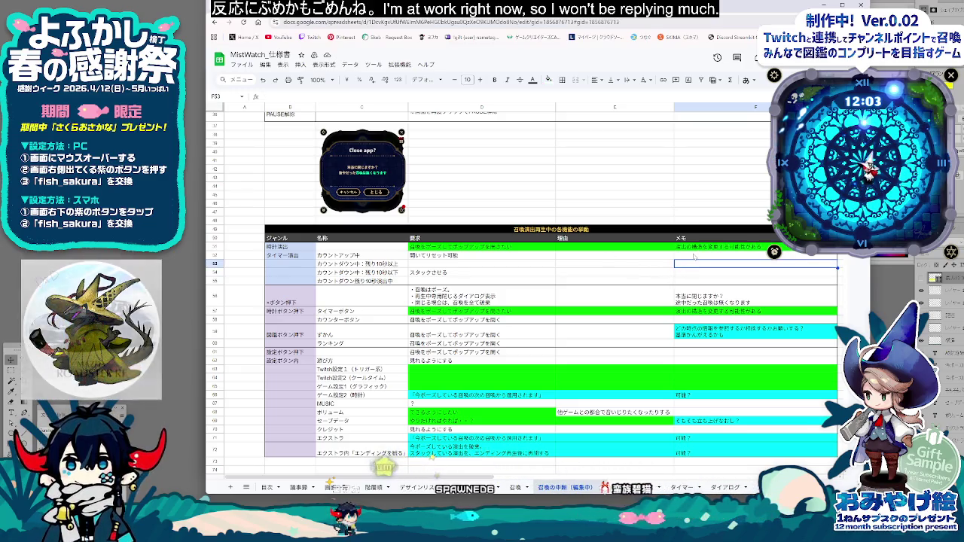
pyautogui.click(696, 257)
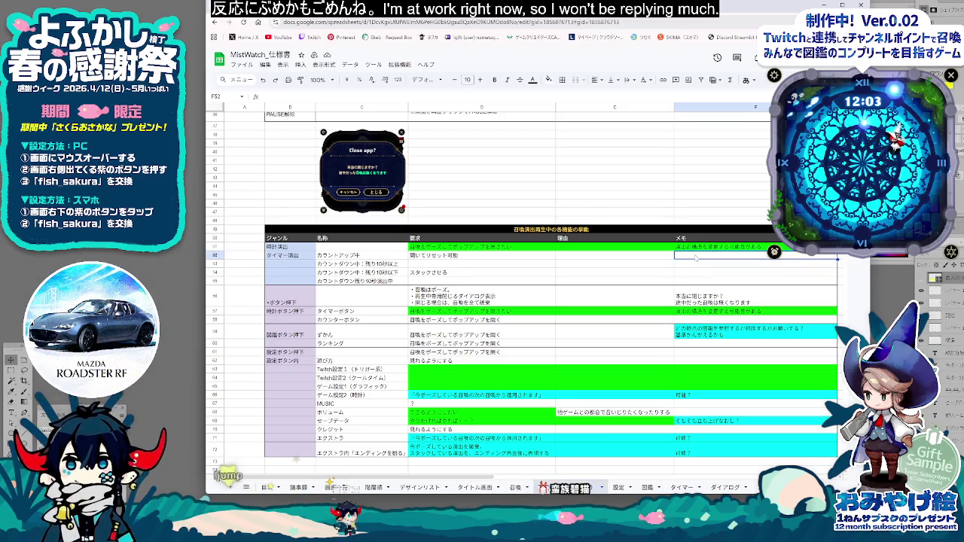
pyautogui.keyDown('shift'); pyautogui.click(681, 280); pyautogui.keyUp('shift')
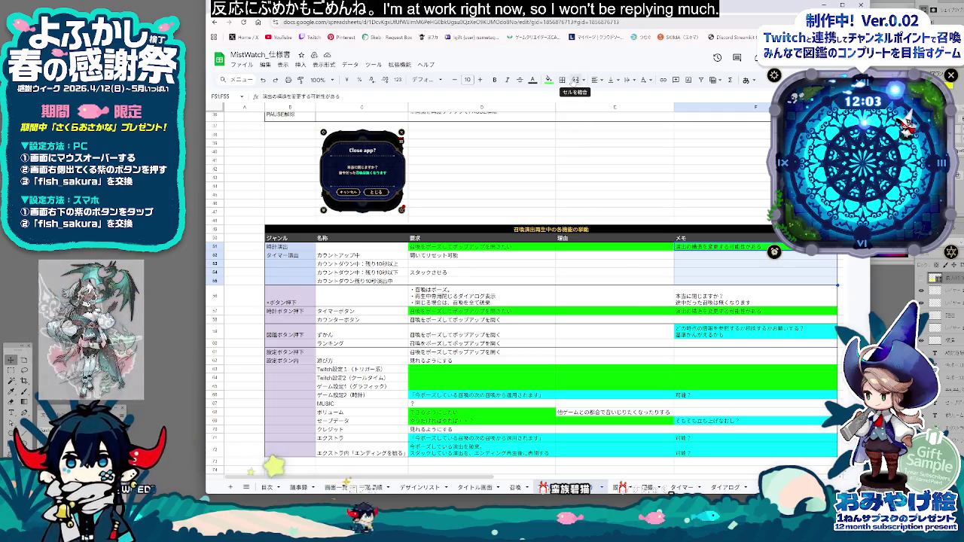
# Step: Merge memo cells F51:F55 and centre the text vertically
pyautogui.click(575, 80)
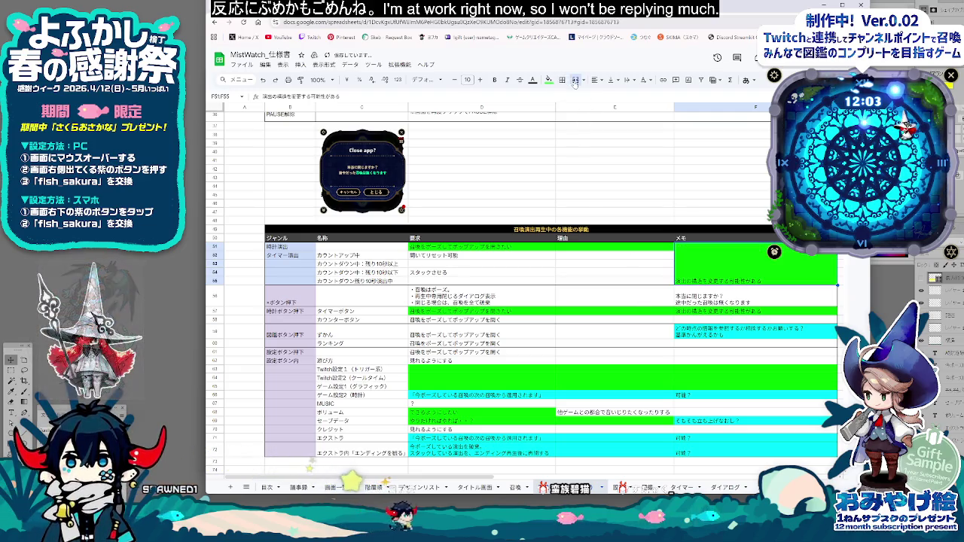
pyautogui.click(614, 80)
pyautogui.click(626, 95)
# Step: Fill the merged memo and F57 yellow, then undo the last change
pyautogui.click(702, 312)
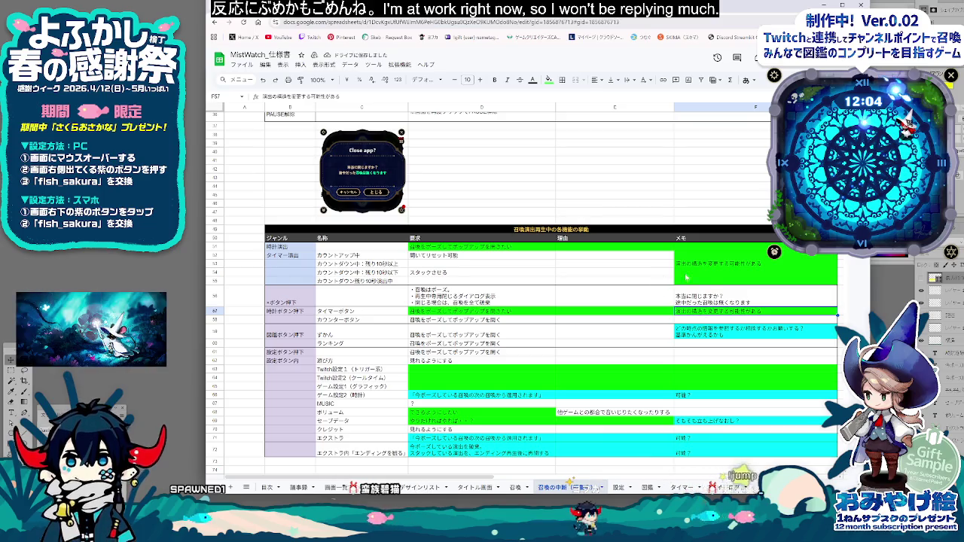
pyautogui.click(549, 79)
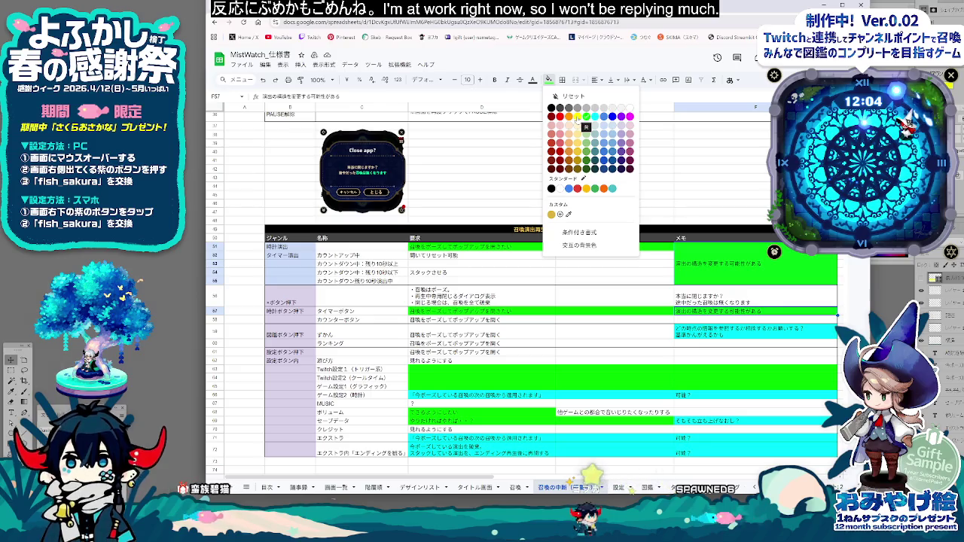
pyautogui.click(577, 117)
pyautogui.click(684, 363)
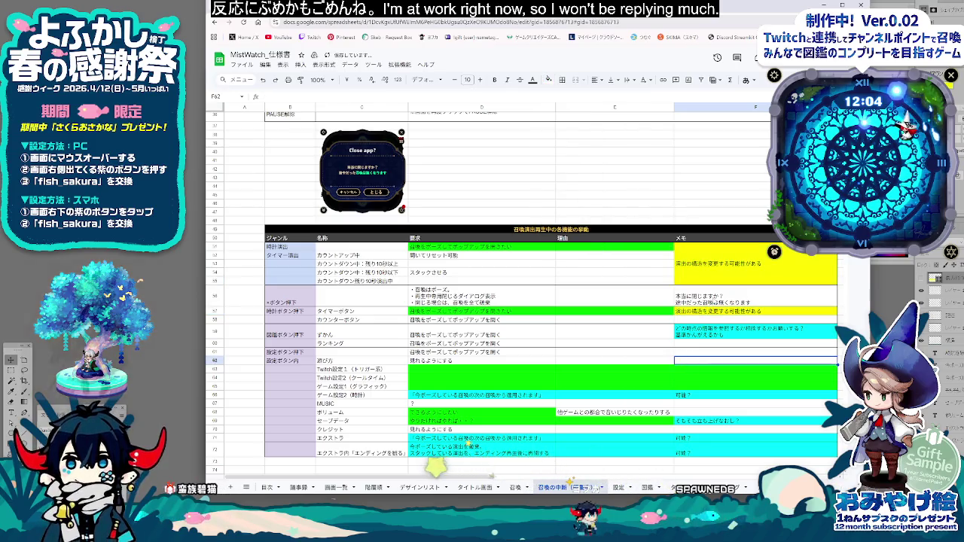
pyautogui.scroll(-3, 734, 305)
pyautogui.click(648, 264)
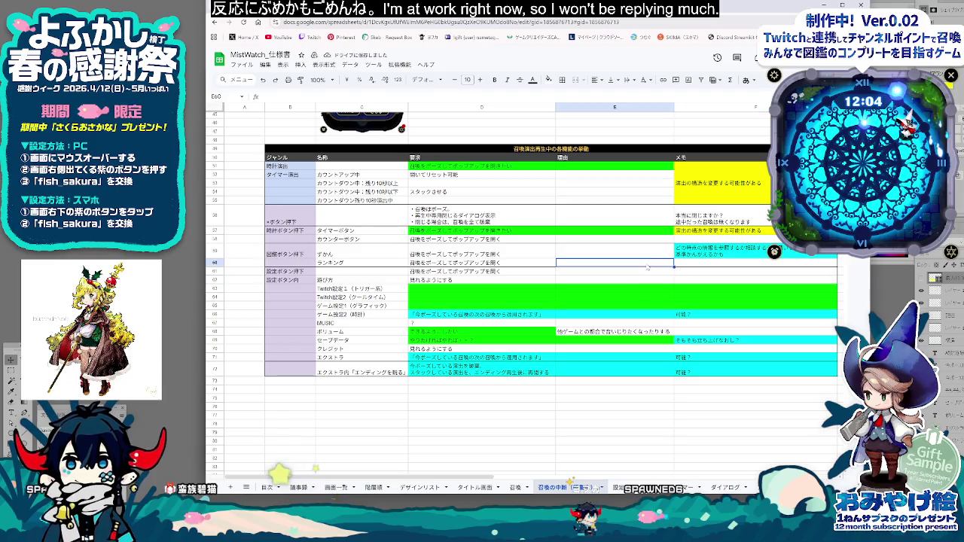
pyautogui.click(684, 230)
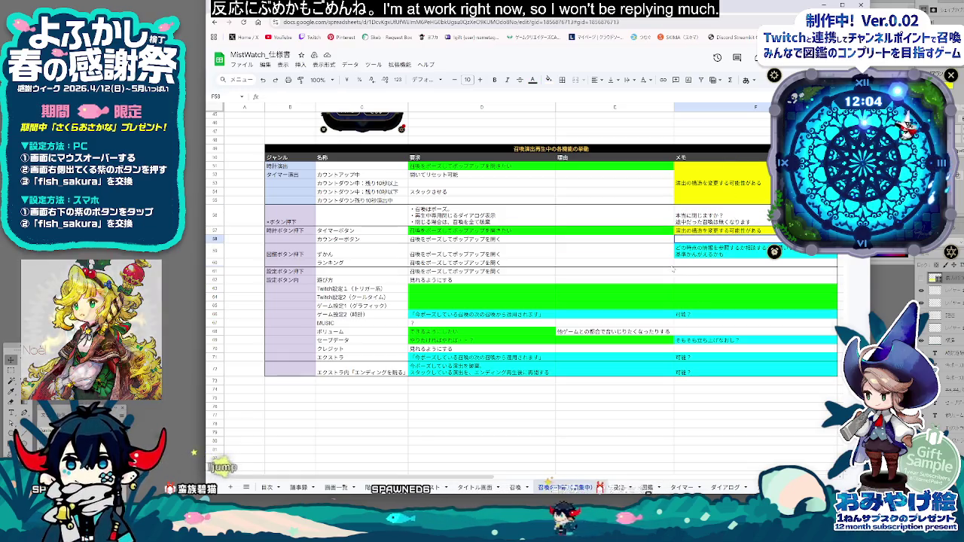
pyautogui.hotkey('ctrl', 'z')
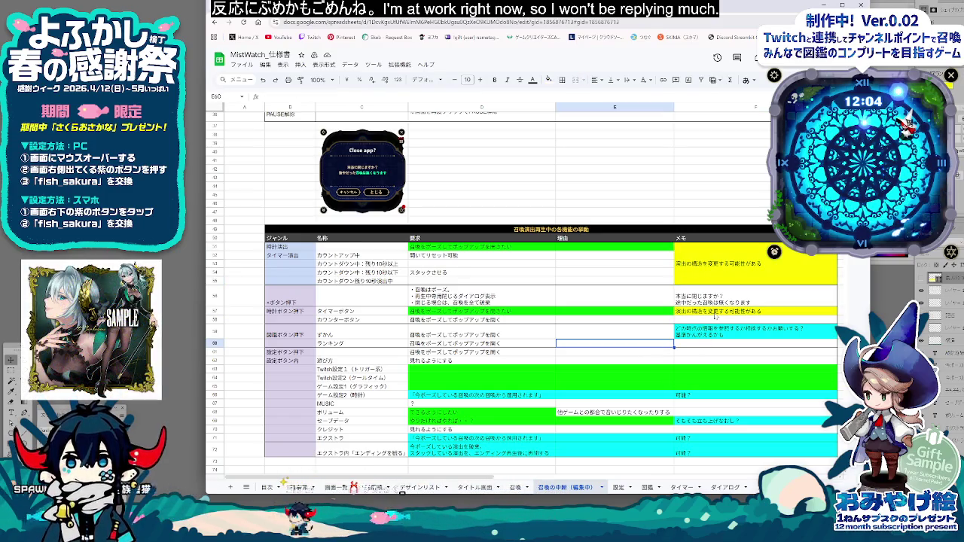
# Step: Recolour the merged memo F51:F55 and F57 from yellow to bright green
pyautogui.click(715, 314)
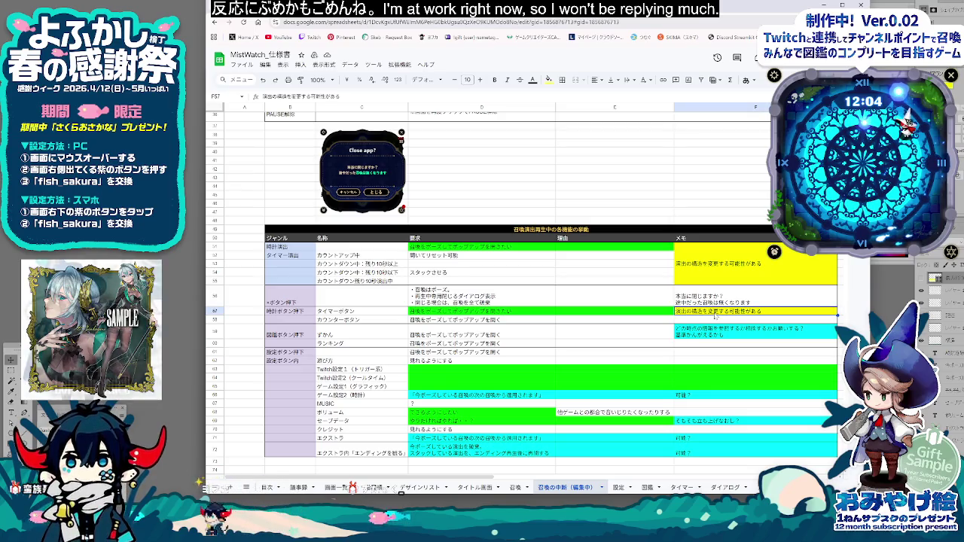
pyautogui.click(702, 272)
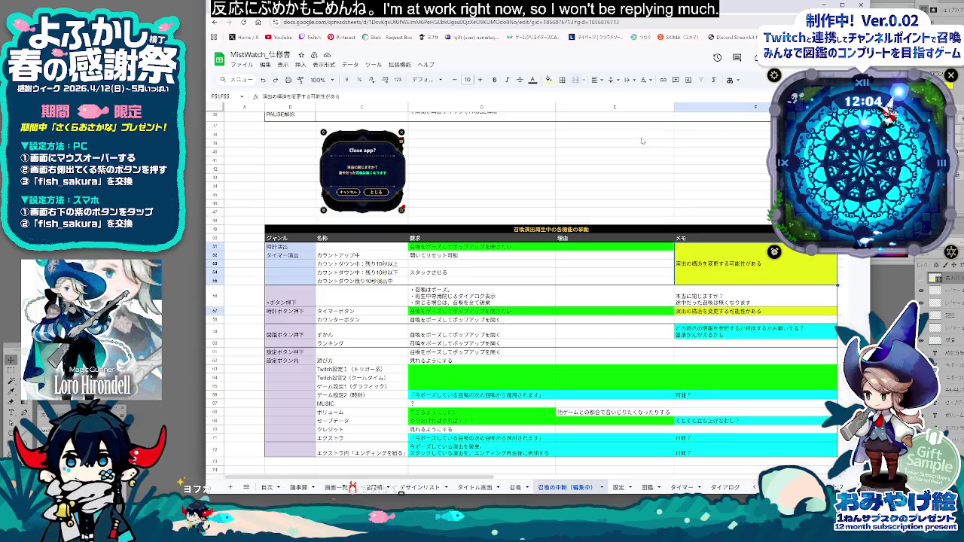
pyautogui.click(550, 80)
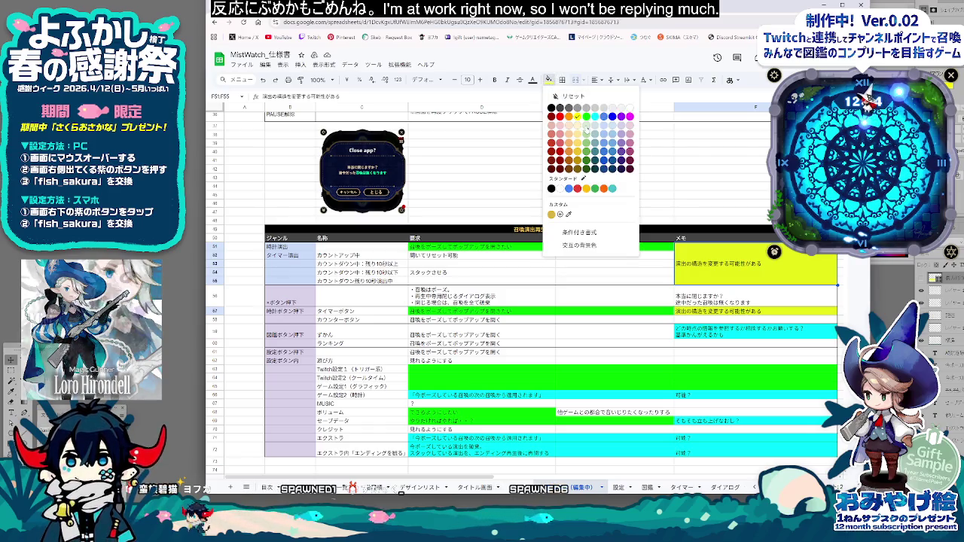
pyautogui.click(587, 125)
pyautogui.click(550, 80)
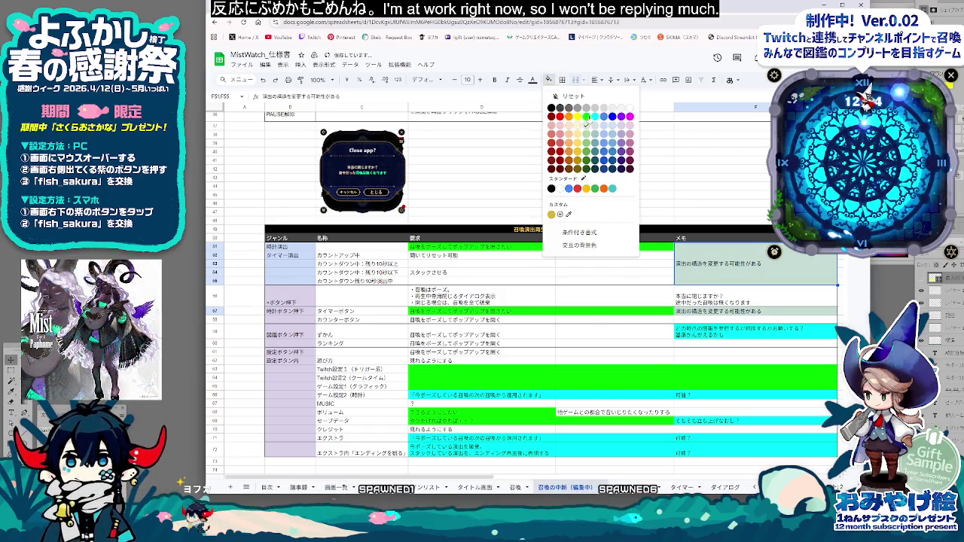
pyautogui.click(587, 117)
pyautogui.click(682, 344)
pyautogui.click(457, 256)
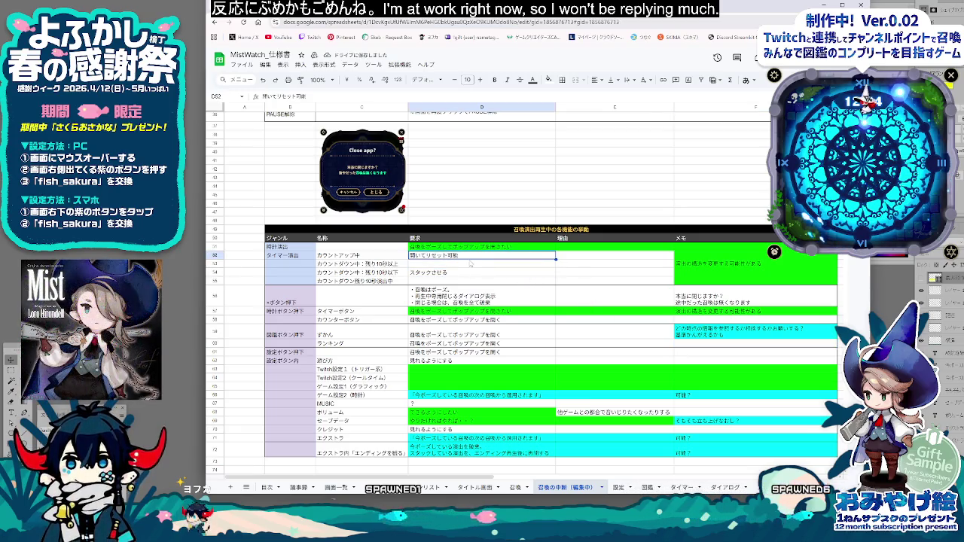
# Step: Review the countdown row's name C52 and requirement D52
pyautogui.click(468, 262)
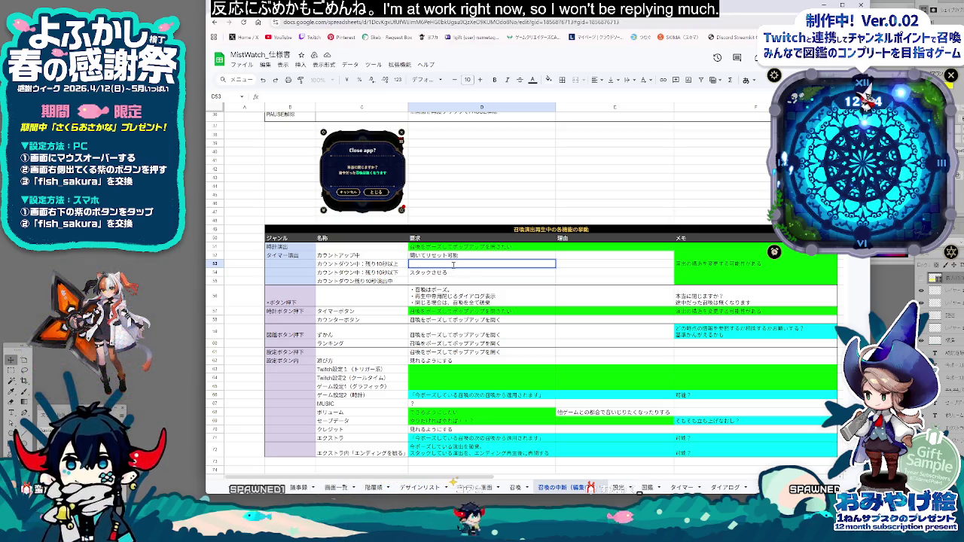
pyautogui.click(368, 257)
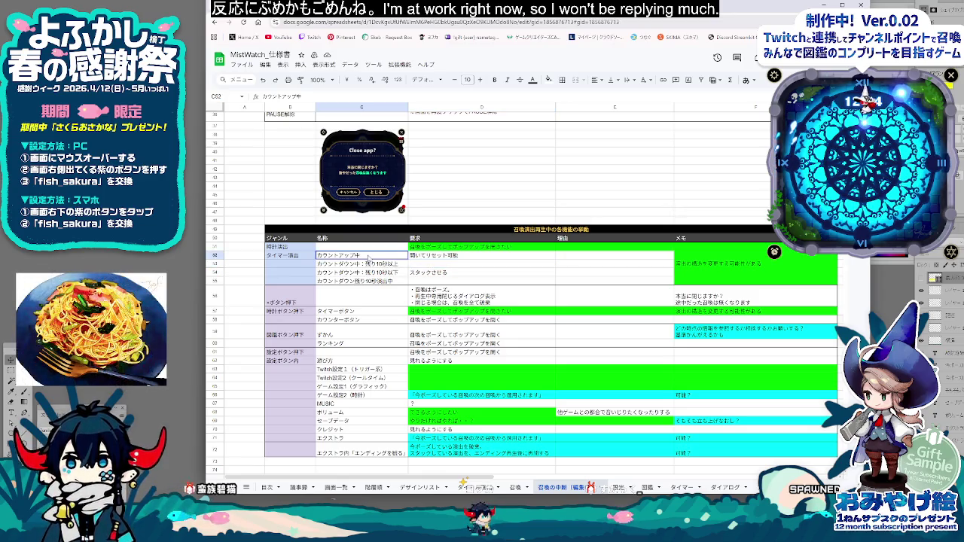
pyautogui.doubleClick(471, 256)
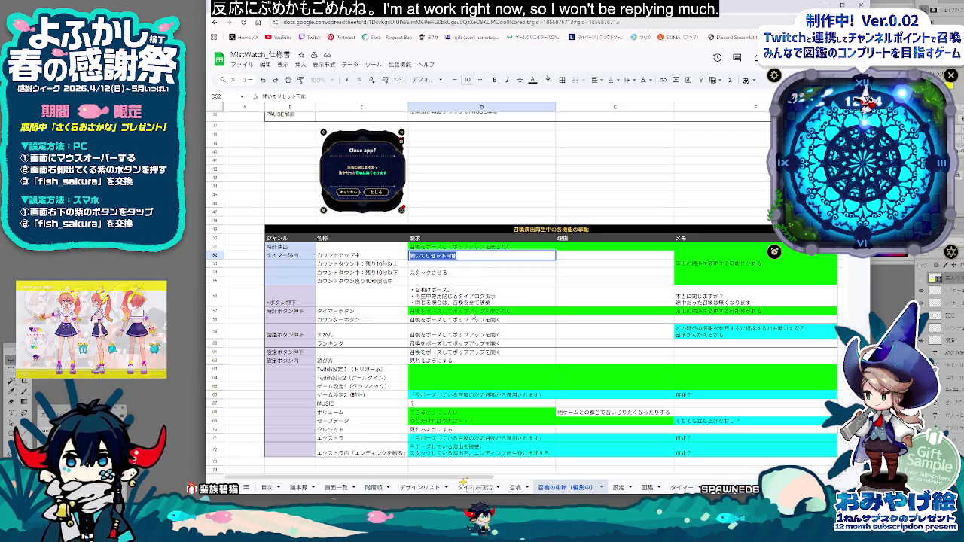
# Step: Make D57 read 召喚をポーズしてポップアップを開く with a line break for a second line
pyautogui.click(475, 311)
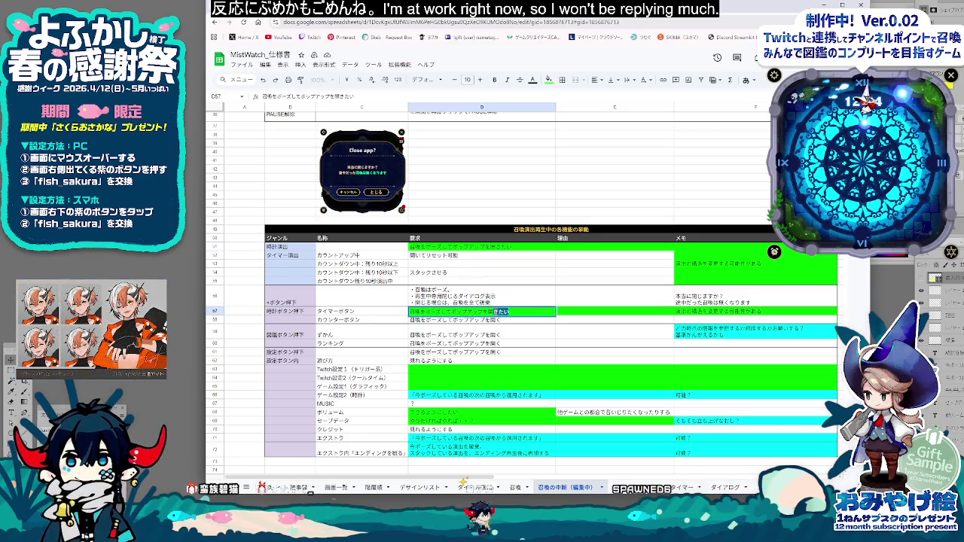
pyautogui.write('く')
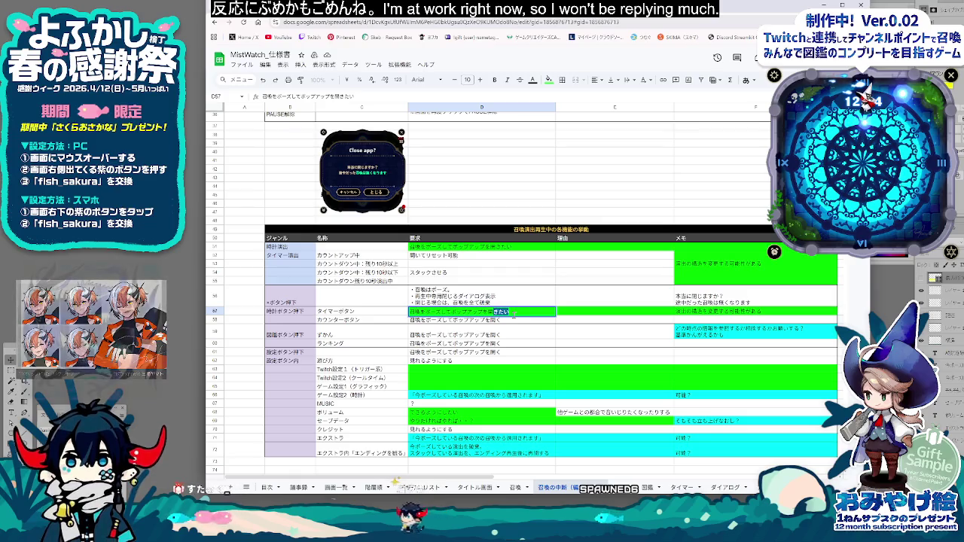
pyautogui.hotkey('alt', 'Return')
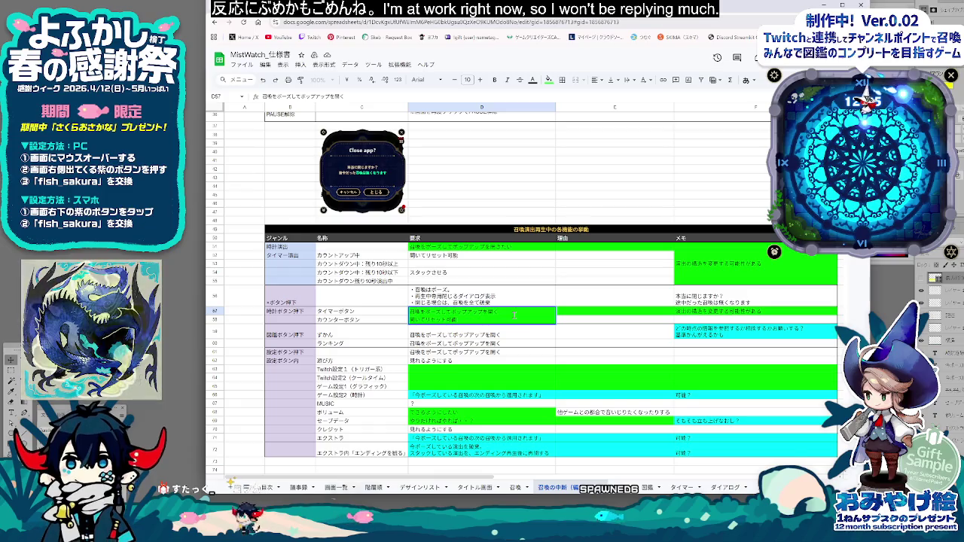
pyautogui.press('Return')
pyautogui.click(449, 316)
pyautogui.press('Return')
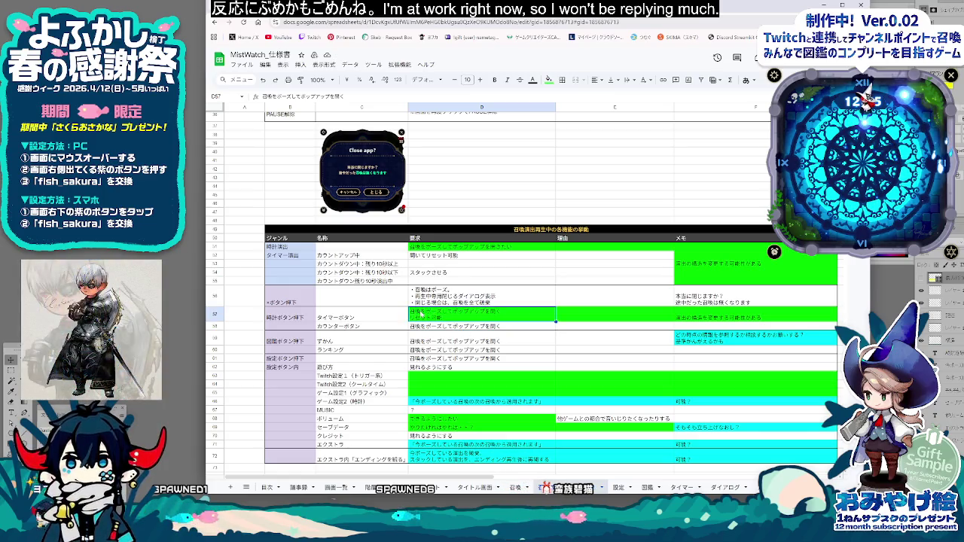
pyautogui.doubleClick(435, 315)
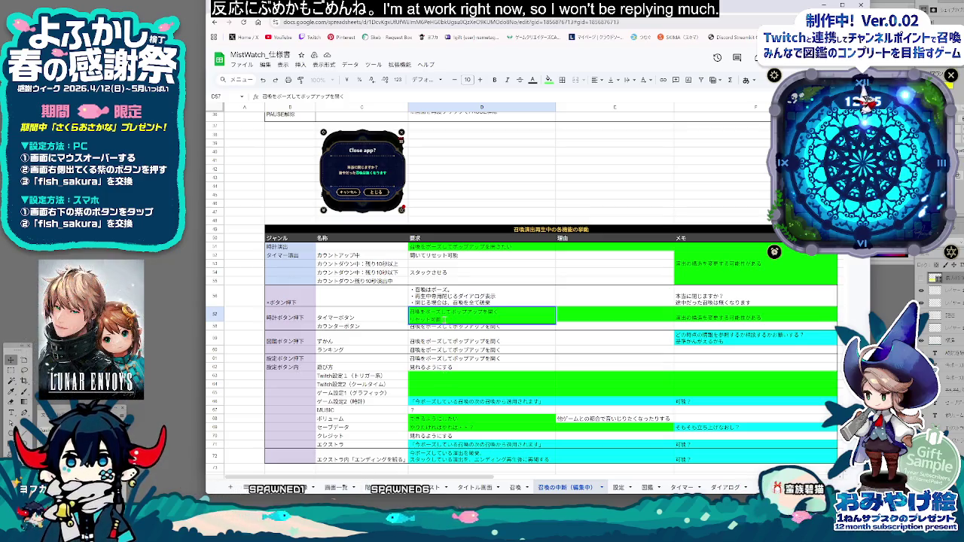
pyautogui.hotkey('shift', 'Home')
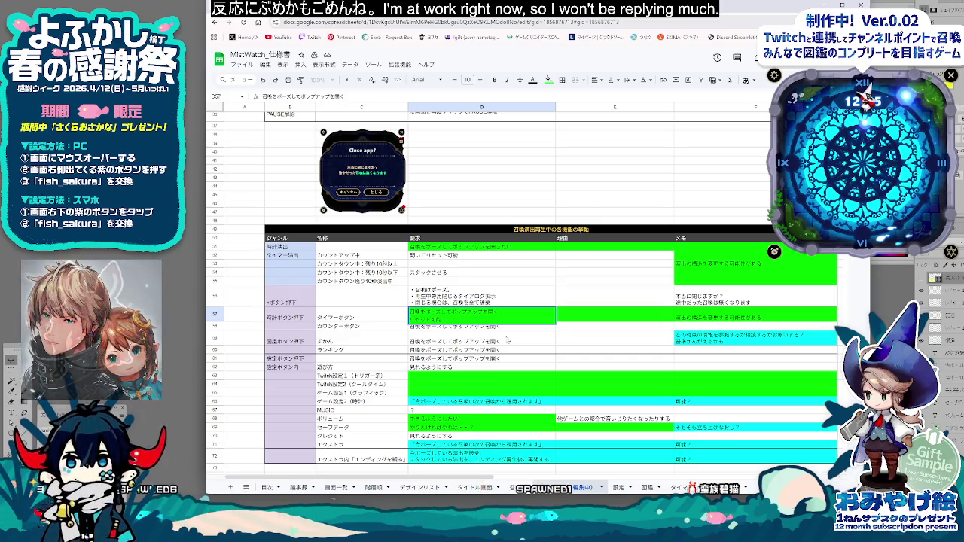
pyautogui.press('Escape')
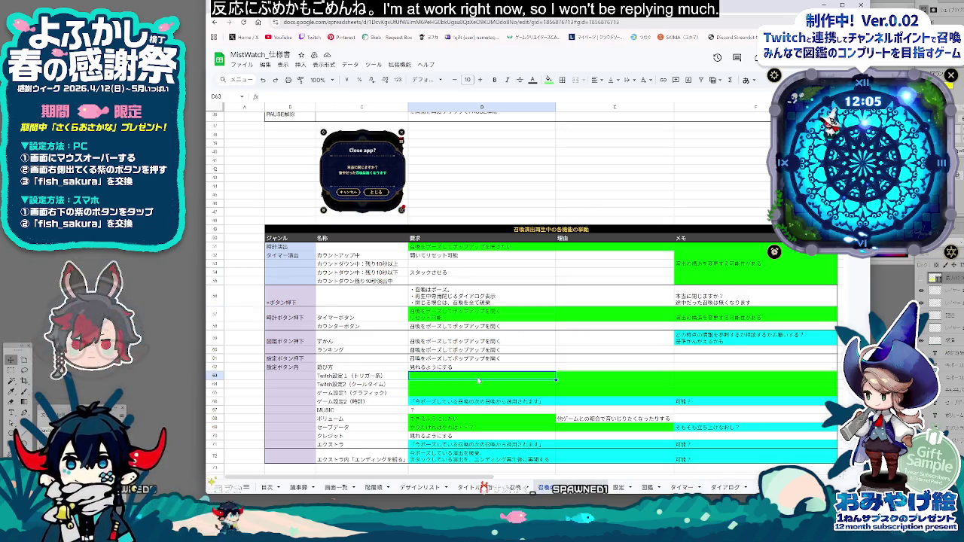
# Step: Give the 設定ボタン押下 genre cell B61 a light lavender fill
pyautogui.press('Up')
pyautogui.press('Up')
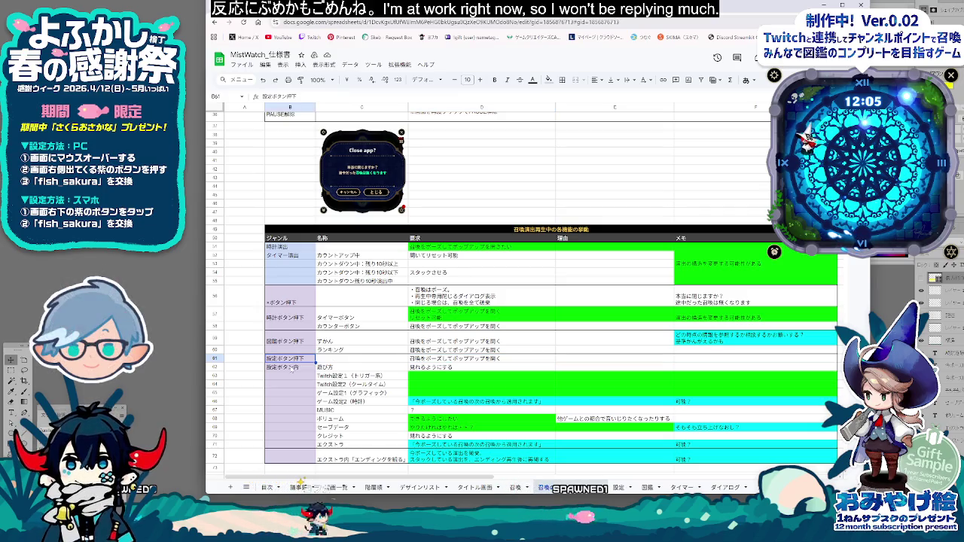
pyautogui.click(294, 367)
pyautogui.scroll(-2, 300, 367)
pyautogui.keyDown('shift'); pyautogui.click(304, 376); pyautogui.keyUp('shift')
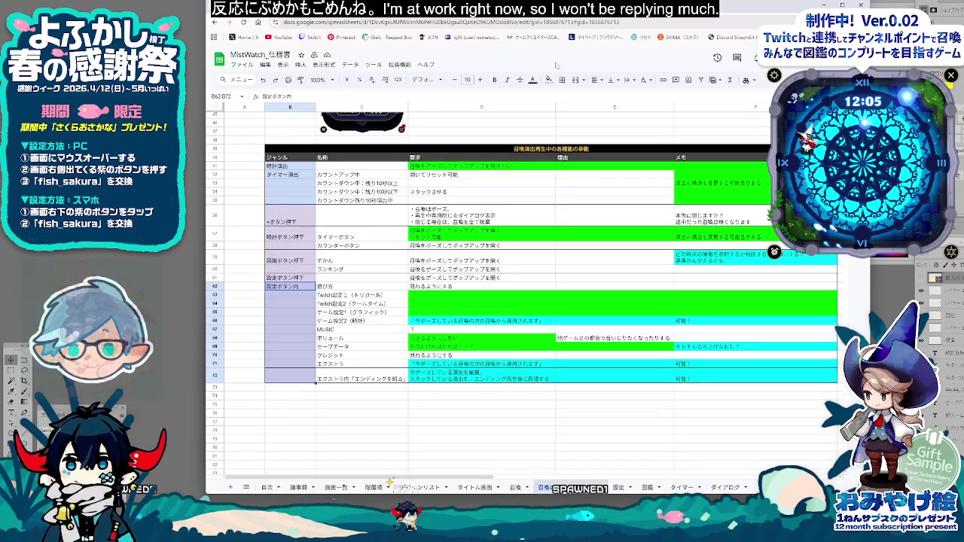
pyautogui.click(548, 79)
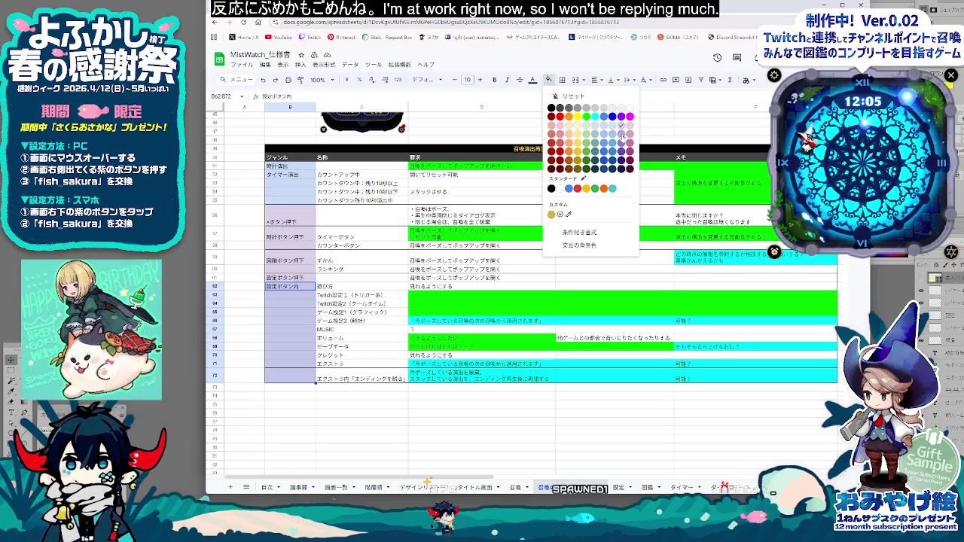
pyautogui.press('Escape')
pyautogui.press('Up')
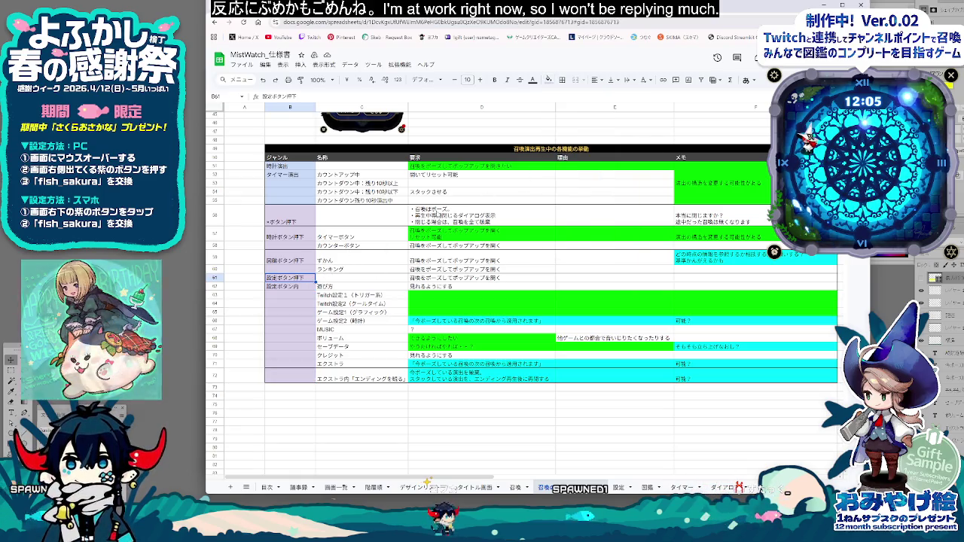
pyautogui.click(549, 79)
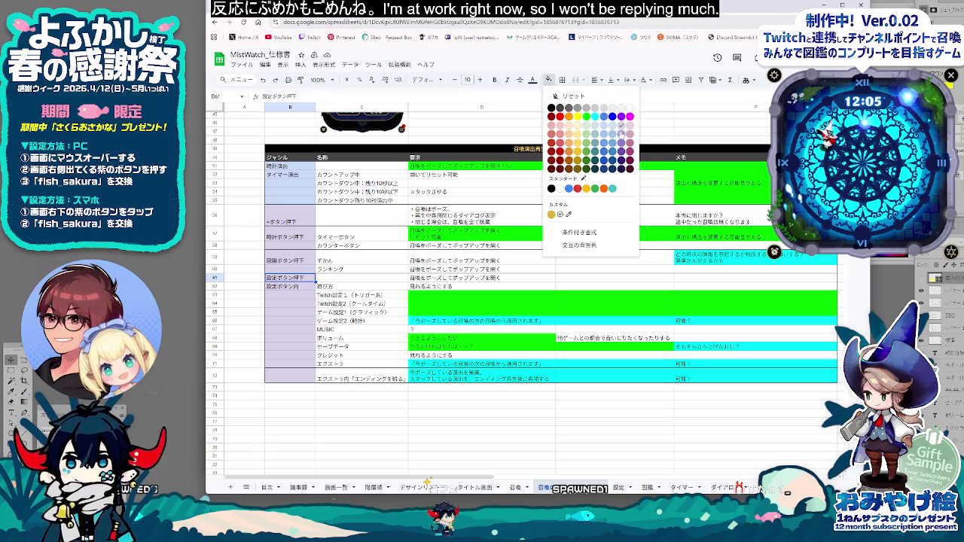
pyautogui.click(622, 132)
pyautogui.click(377, 271)
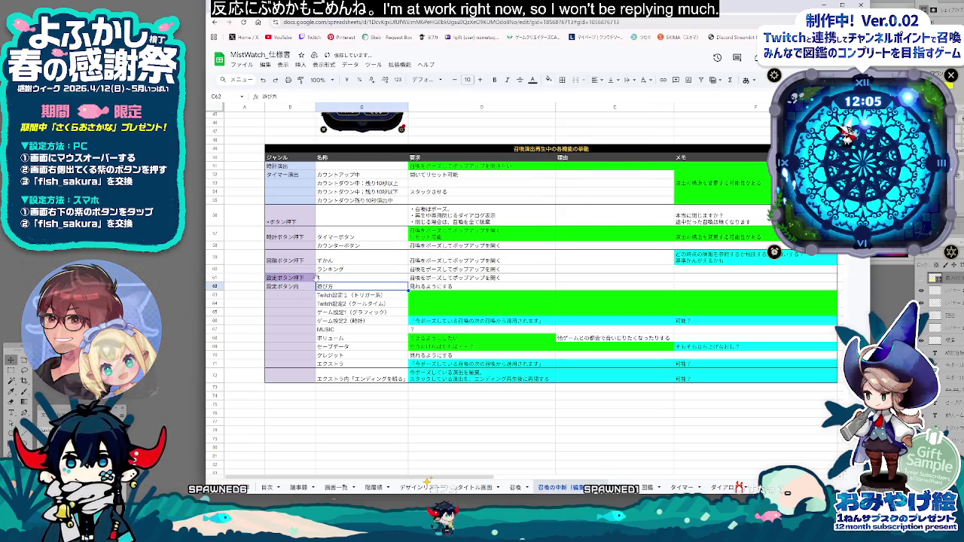
# Step: Try a darker lavender fill on genre cells B62:B71, then undo it
pyautogui.press('Left')
pyautogui.press('Up')
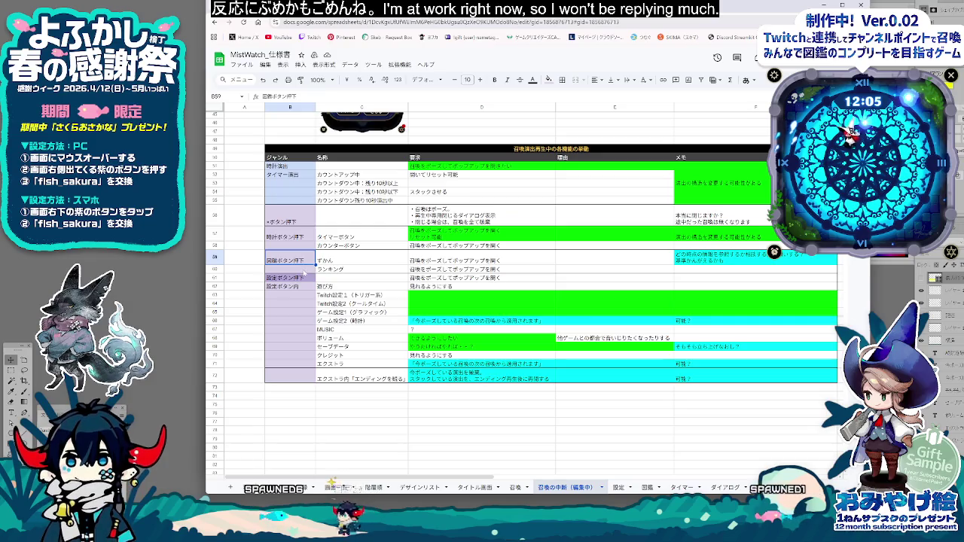
pyautogui.click(301, 278)
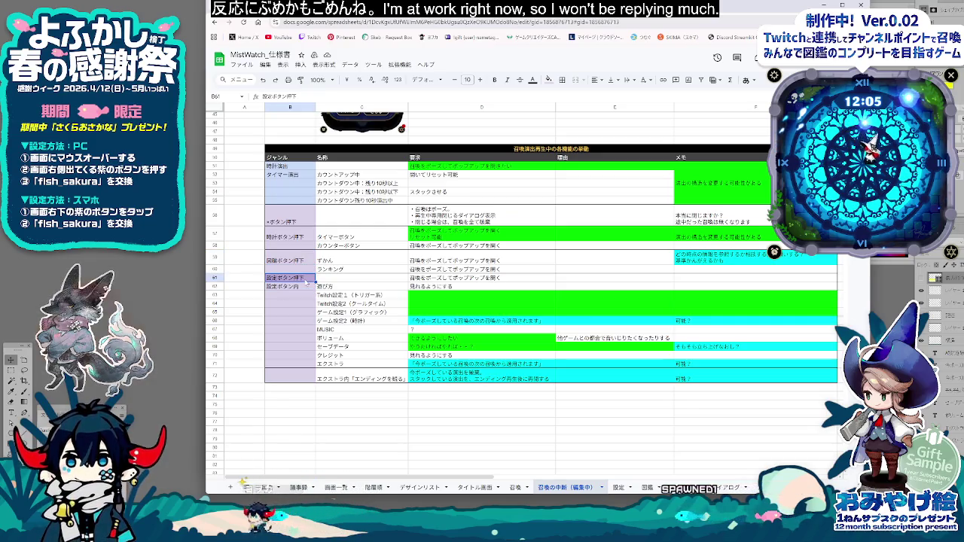
pyautogui.moveTo(302, 287); pyautogui.dragTo(308, 367)
pyautogui.click(550, 80)
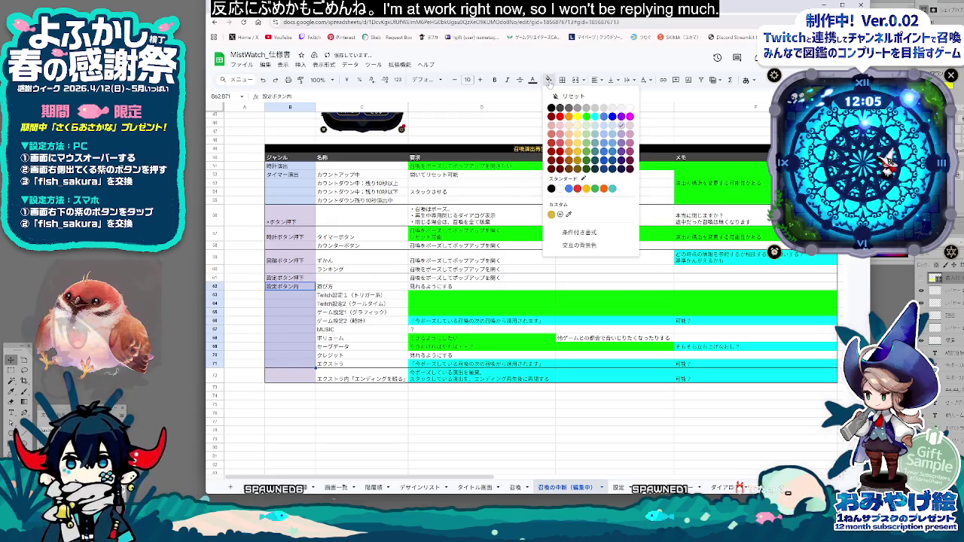
pyautogui.click(629, 141)
pyautogui.click(354, 405)
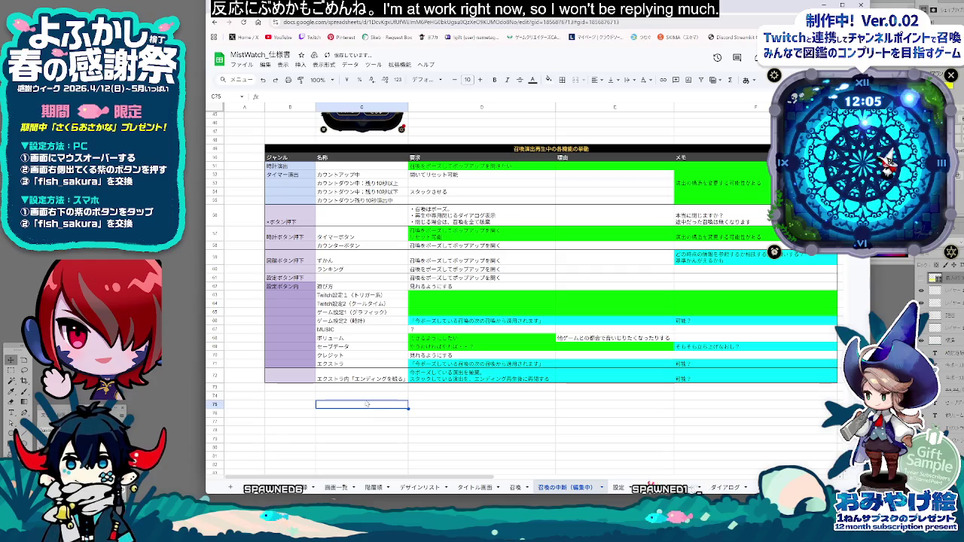
pyautogui.hotkey('ctrl', 'z')
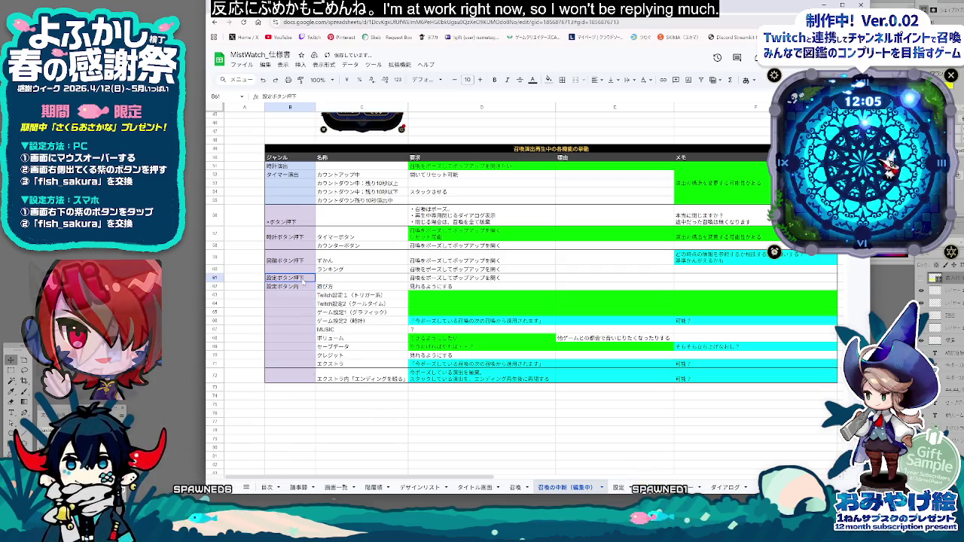
# Step: Fill genre cells B56:B61 darker lavender and B51:B55 darker blue
pyautogui.moveTo(290, 278); pyautogui.dragTo(290, 219)
pyautogui.click(549, 80)
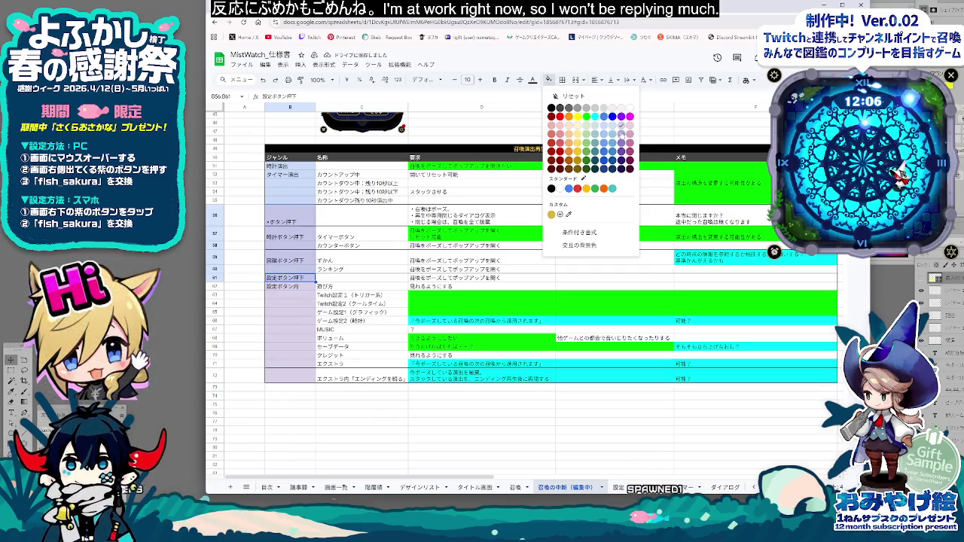
pyautogui.click(623, 132)
pyautogui.click(400, 348)
pyautogui.moveTo(291, 166); pyautogui.dragTo(290, 200)
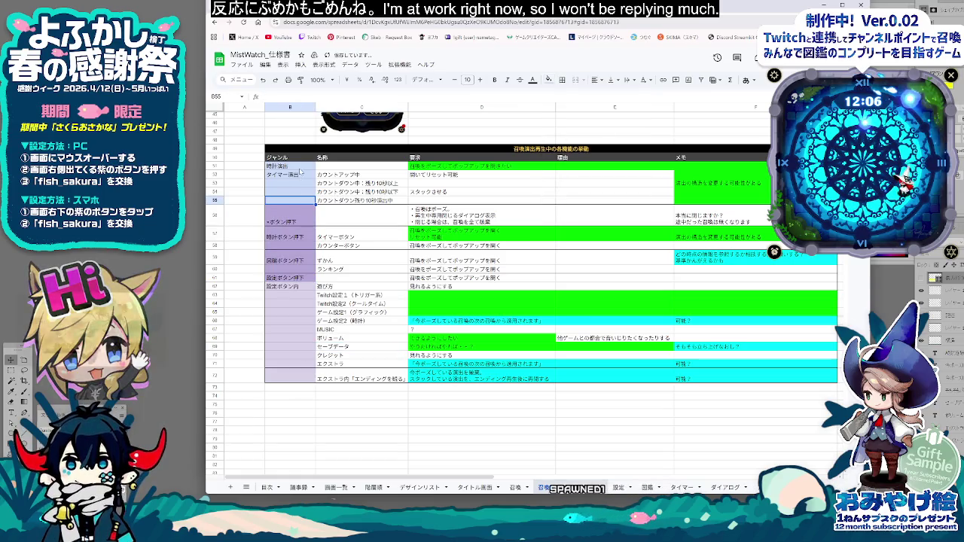
pyautogui.click(550, 80)
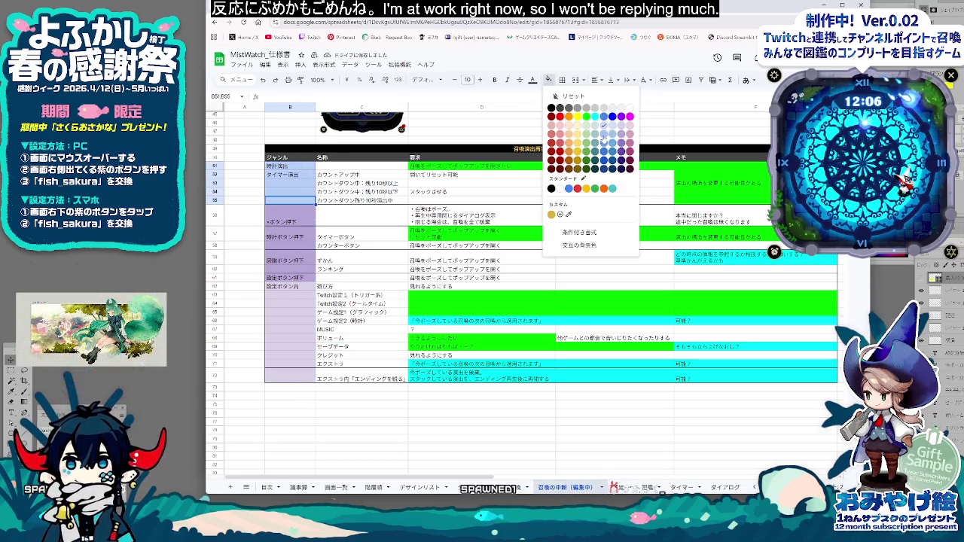
pyautogui.click(603, 141)
pyautogui.click(376, 420)
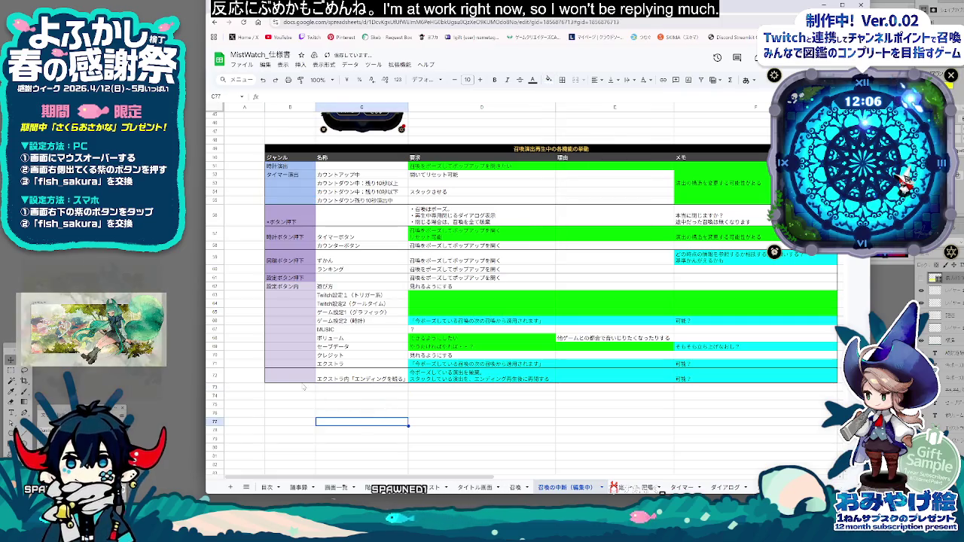